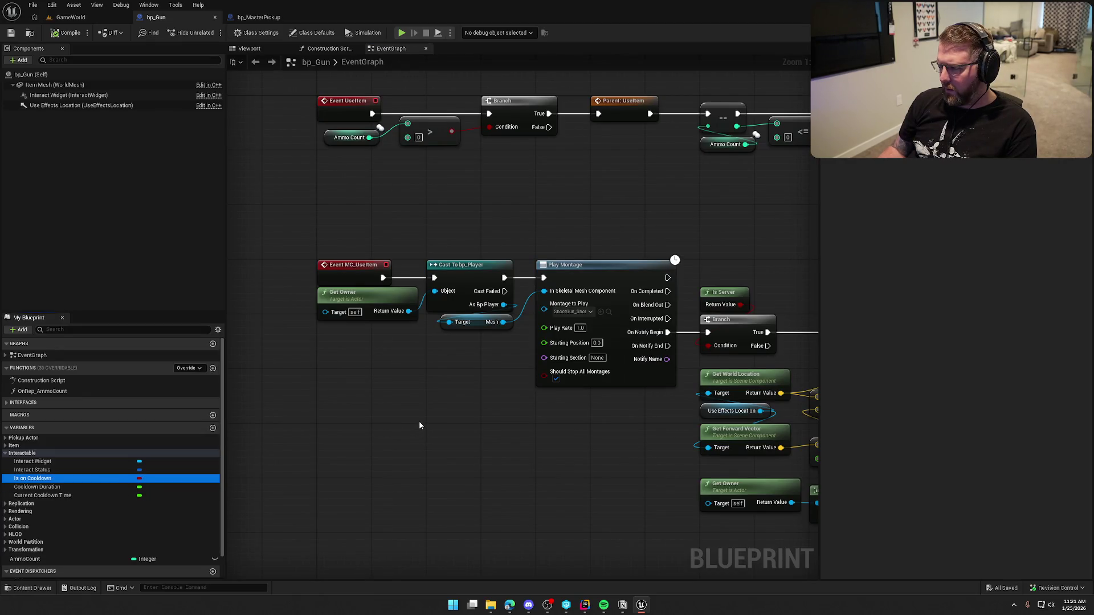
Pan the bp_Gun graph, then bring up PickupActor.h and PickupActor.cpp in Rider
left_click_drag(419, 421, 350, 495)
left_click(585, 605)
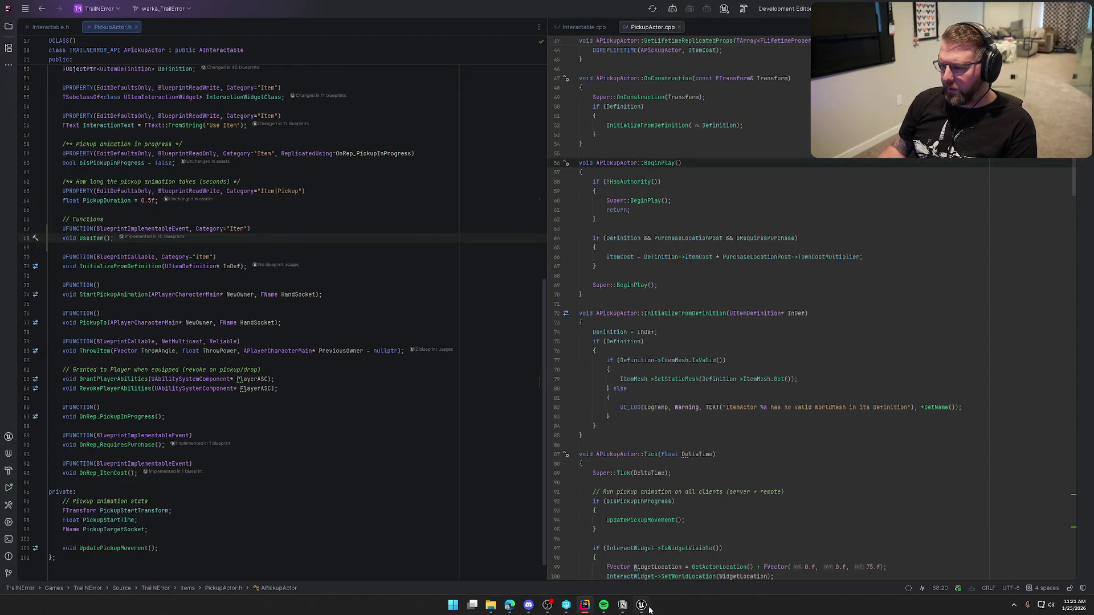
Go back to the bp_Gun event graph in Unreal Engine
left_click(643, 606)
mouse_move(529, 268)
left_mouse_down()
mouse_move(759, 305)
mouse_move(625, 299)
left_mouse_up()
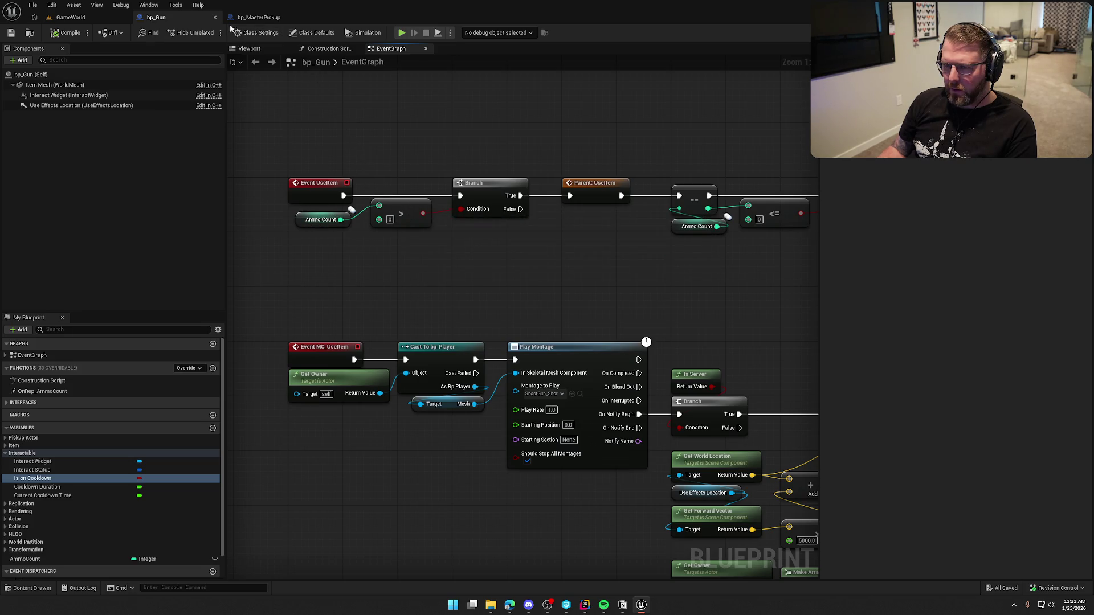
In bp_MasterPickup, add a SET Is On Cooldown node set to true after MC Use Item
left_click(259, 17)
left_click_drag(518, 361, 454, 357)
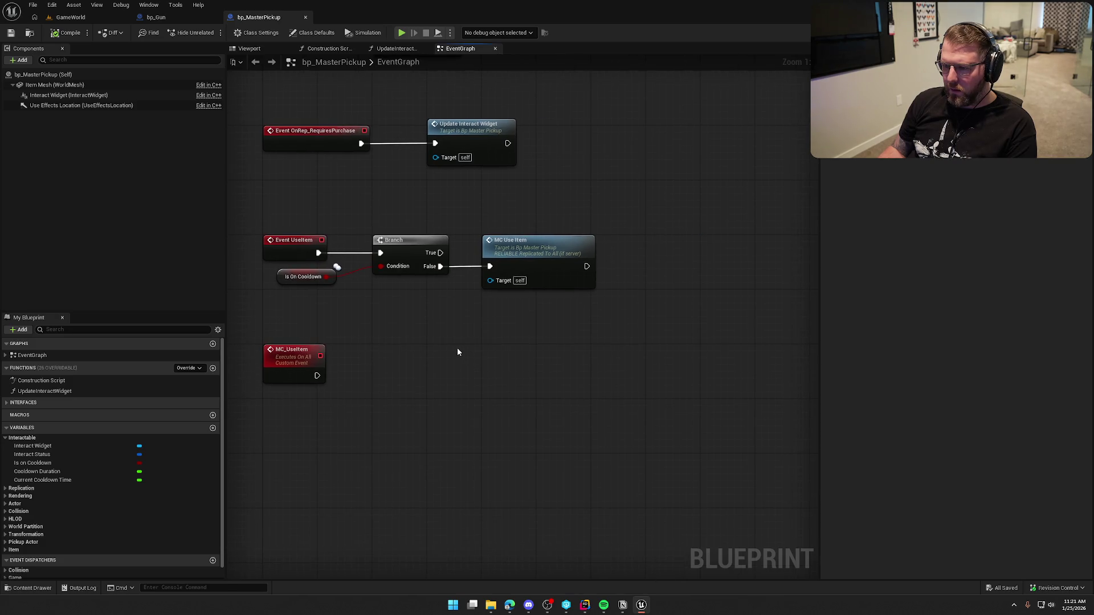
mouse_move(32, 463)
left_mouse_down()
mouse_move(569, 311)
mouse_move(636, 267)
mouse_move(591, 276)
mouse_move(586, 266)
left_mouse_up()
left_click_drag(678, 272, 691, 266)
left_click(703, 280)
Move MC Use Item beside the Branch, rewire SET after it, and start a Play session
left_click(70, 17)
left_click(267, 19)
left_click(655, 266, "alt")
left_click_drag(684, 268, 499, 322)
mouse_move(556, 257)
left_mouse_down()
mouse_move(664, 259)
mouse_move(554, 260)
left_mouse_up()
mouse_move(470, 321)
left_mouse_down()
mouse_move(582, 279)
mouse_move(587, 266)
left_mouse_up()
mouse_move(498, 333)
left_mouse_down()
mouse_move(608, 315)
mouse_move(684, 261)
mouse_move(682, 278)
left_mouse_up()
left_click(655, 320)
left_click(63, 19)
left_click(186, 222)
Carry the gun out of camp up the road, throw it away, then end play
key("w")
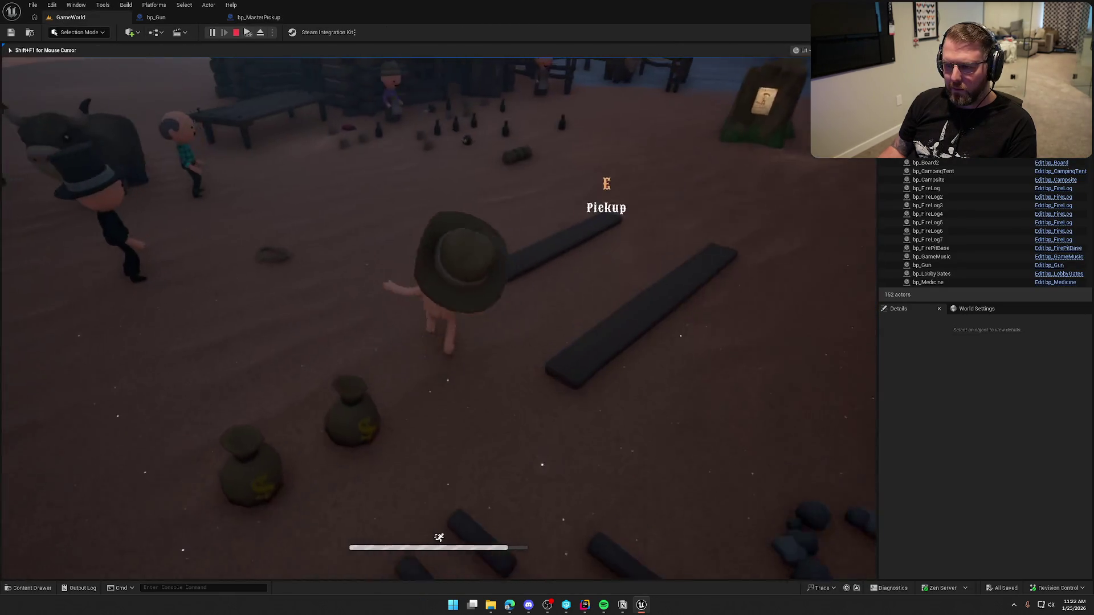
key("w")
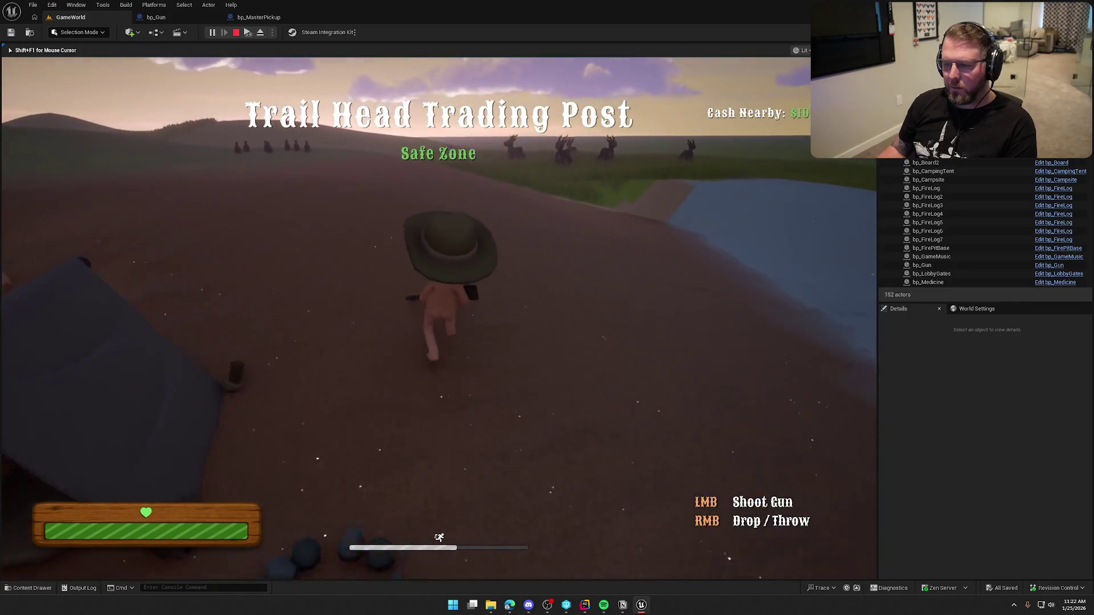
key("w")
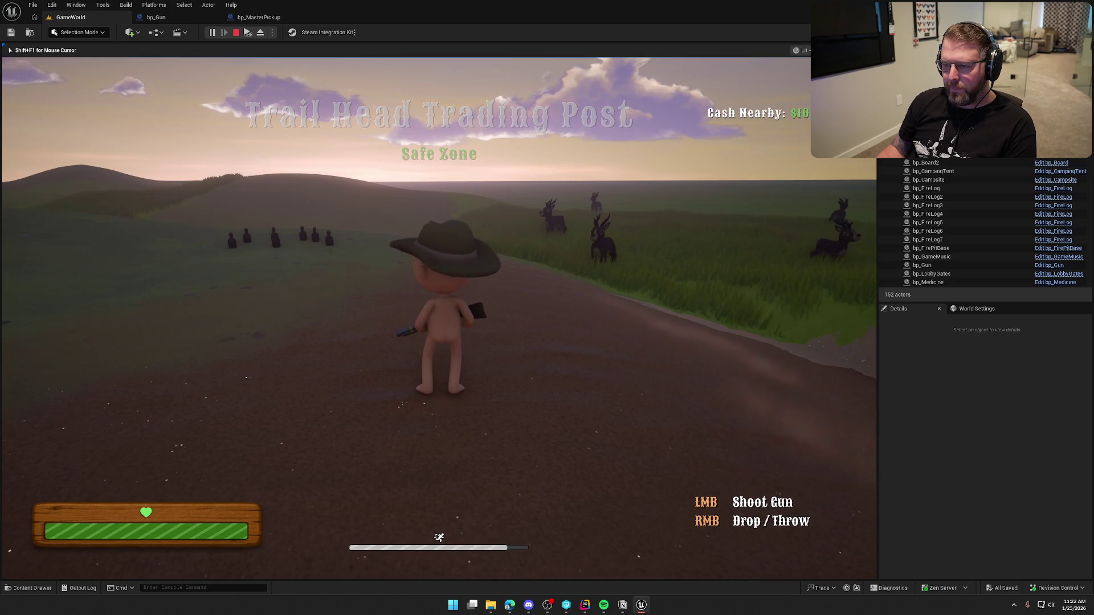
right_click(439, 319)
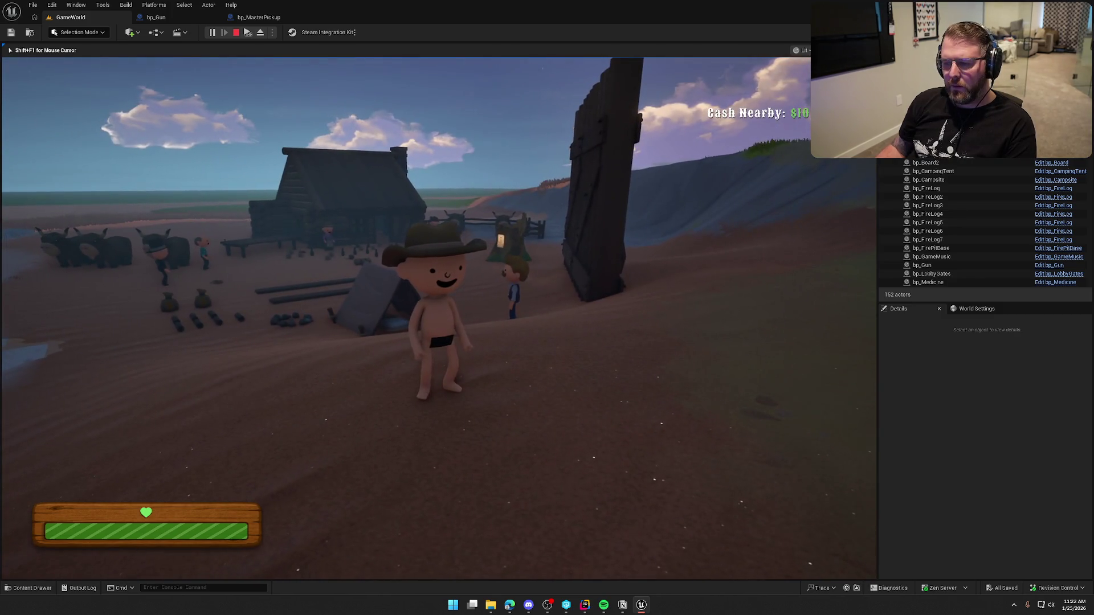
key("Escape")
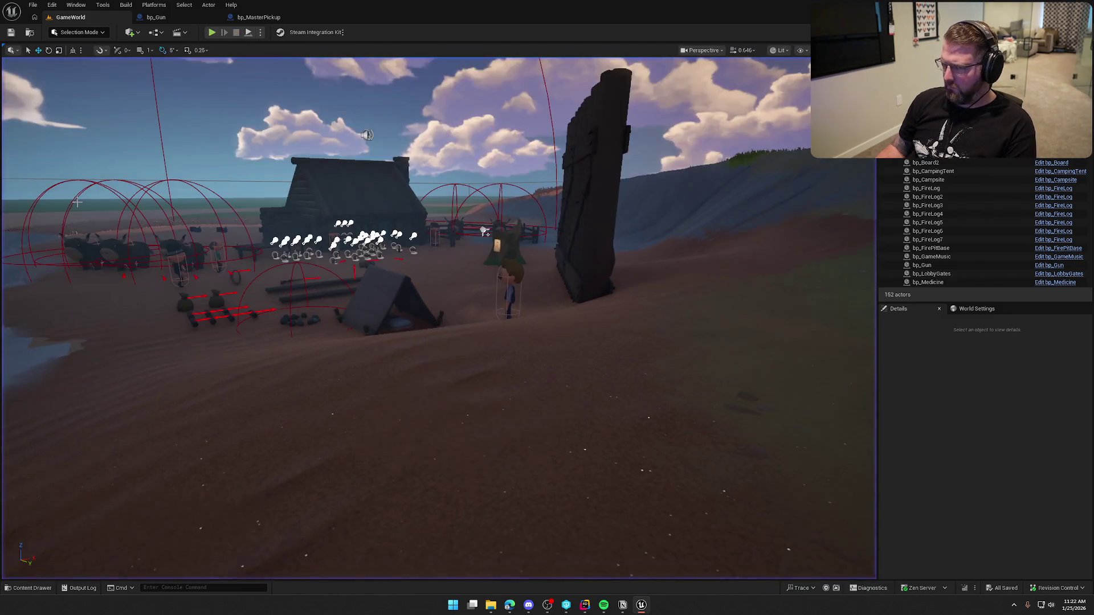
Check bp_MasterPickup's MC_UseItem event, then return to the bp_Gun event graph
left_click(260, 32)
left_click(265, 19)
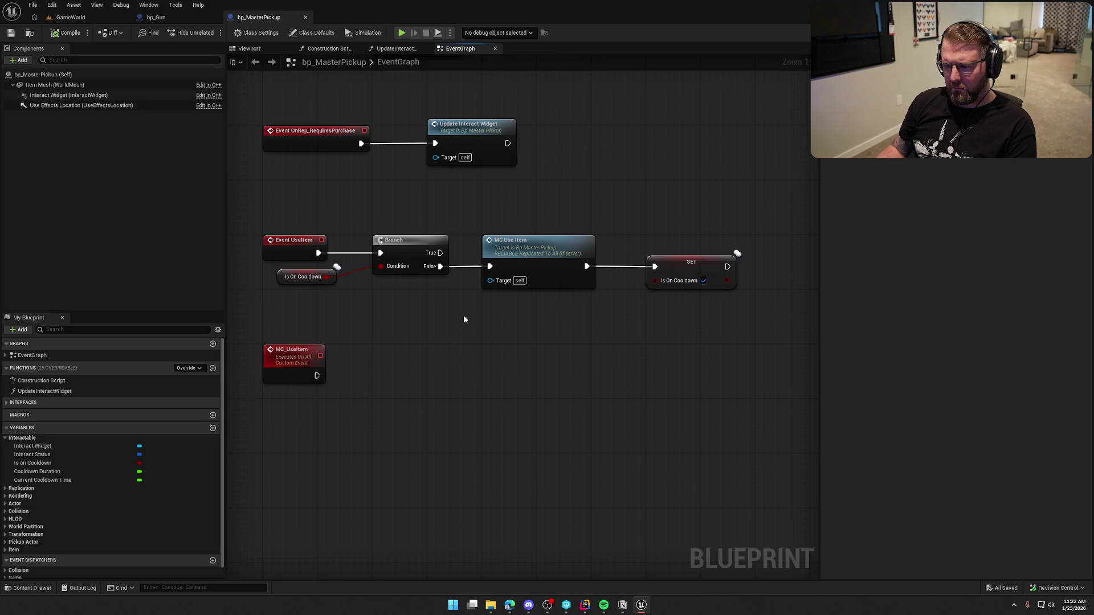
double_click(535, 255)
left_click(152, 17)
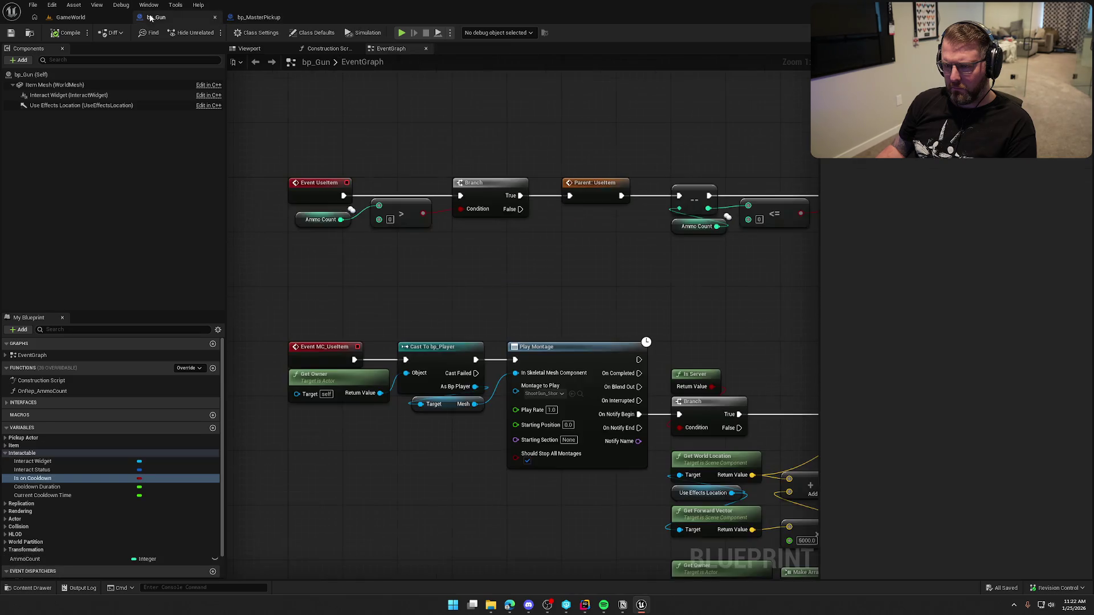
left_click_drag(587, 272, 491, 266)
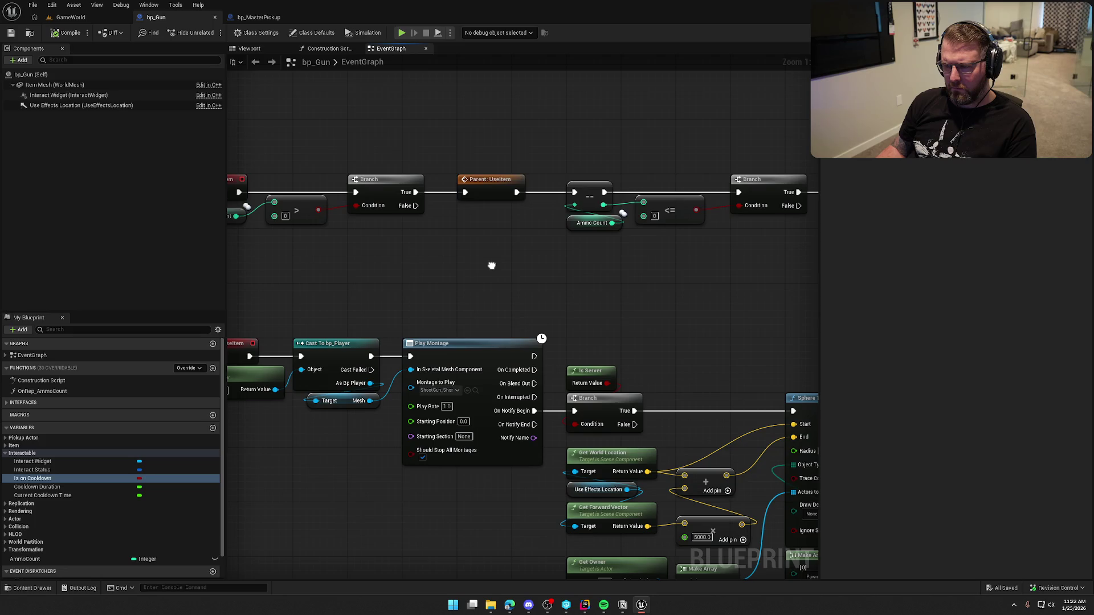
left_click_drag(492, 265, 279, 253)
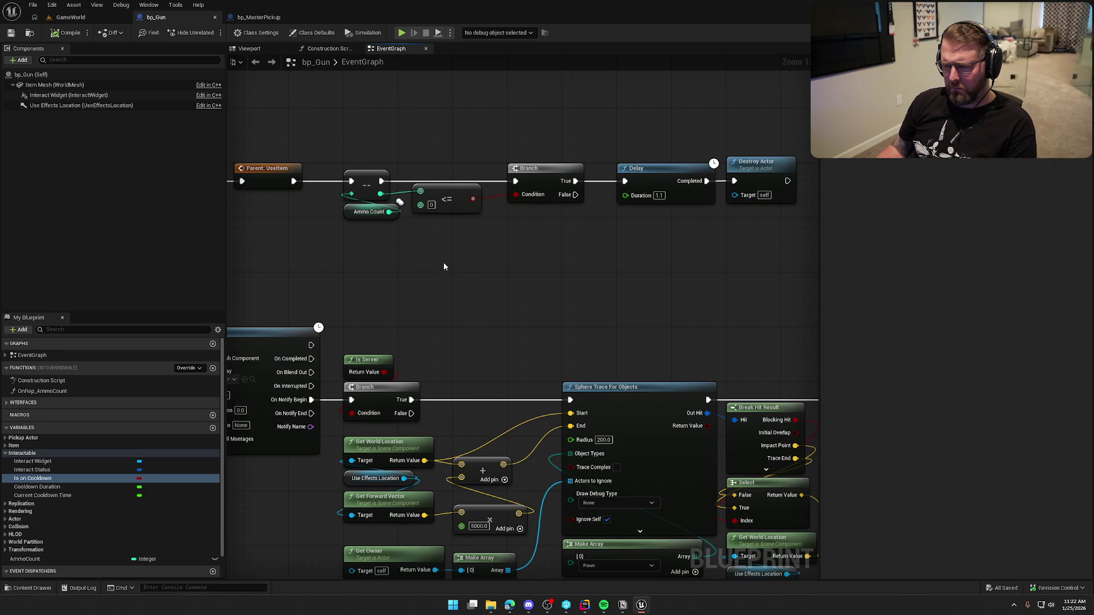
left_click_drag(445, 266, 681, 274)
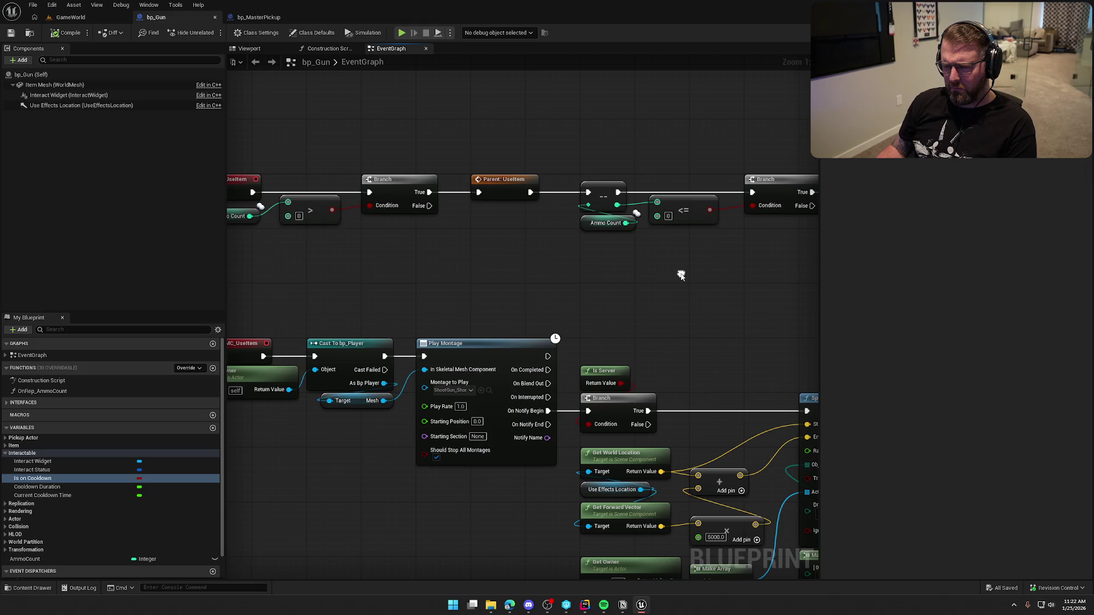
left_click_drag(612, 283, 681, 285)
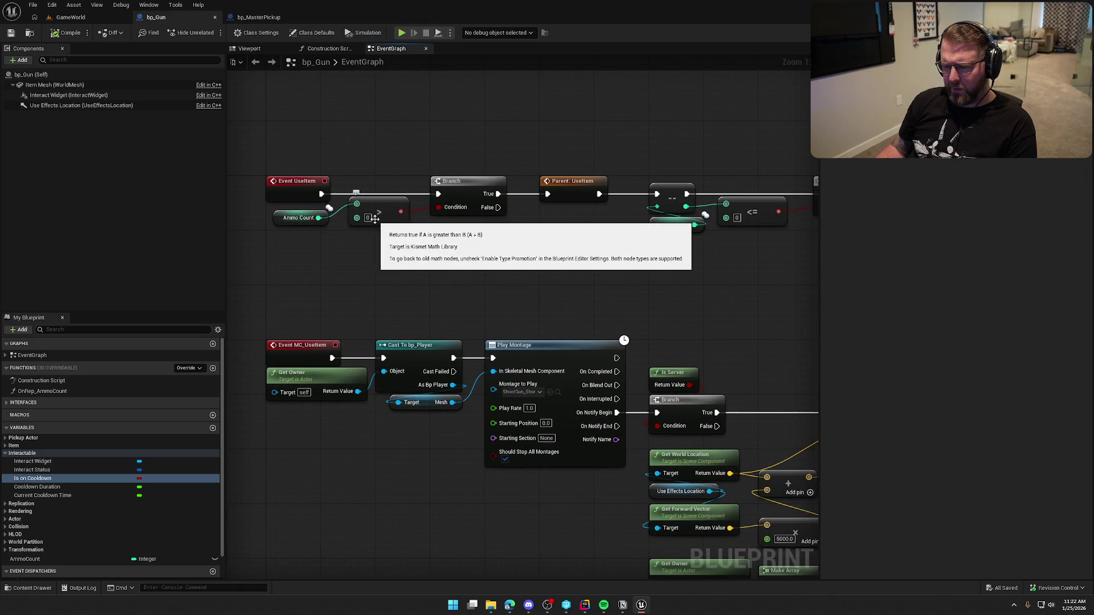
mouse_move(535, 153)
left_mouse_down()
mouse_move(597, 215)
mouse_move(597, 249)
mouse_move(349, 325)
mouse_move(319, 407)
left_mouse_up()
mouse_move(342, 315)
left_mouse_down()
mouse_move(277, 393)
mouse_move(276, 417)
left_mouse_up()
left_click(580, 251)
mouse_move(579, 252)
left_mouse_down()
mouse_move(489, 255)
mouse_move(433, 156)
mouse_move(562, 269)
mouse_move(607, 260)
left_mouse_up()
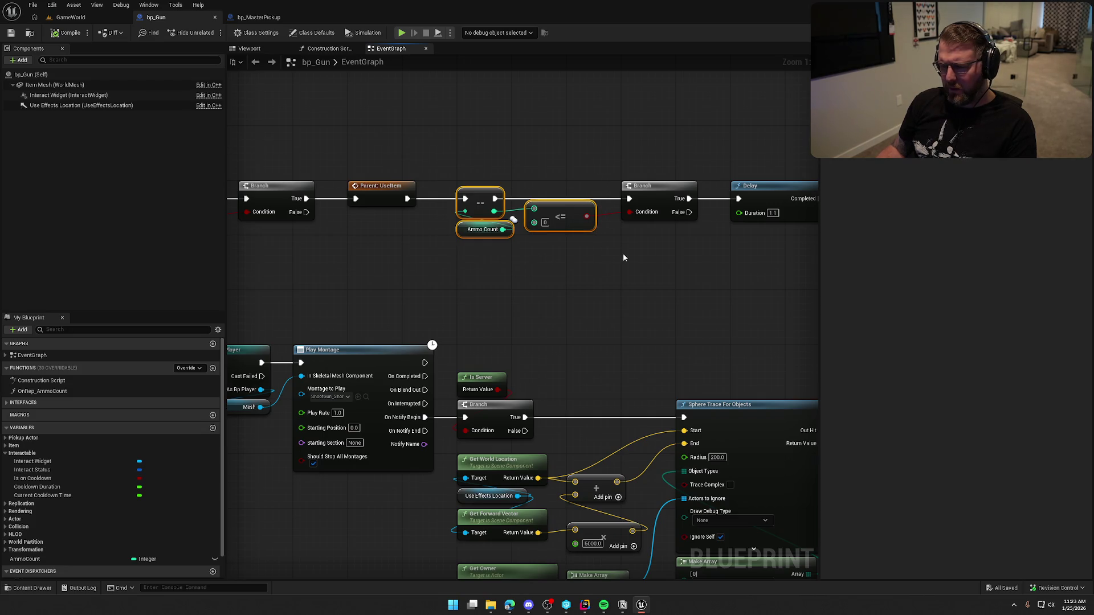
left_click(621, 249)
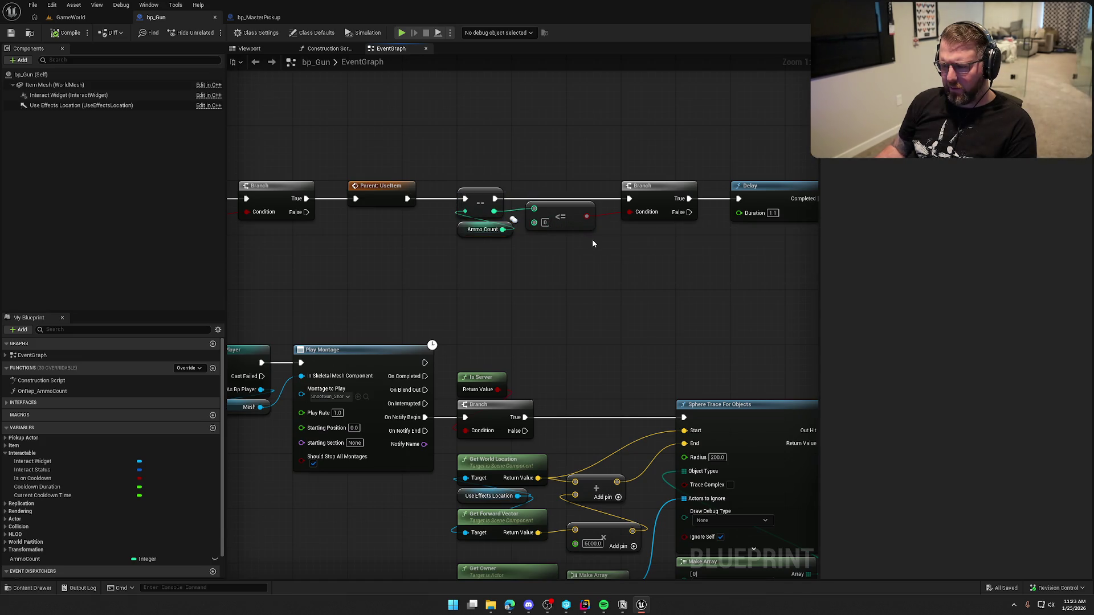
left_click_drag(605, 268, 388, 257)
mouse_move(342, 220)
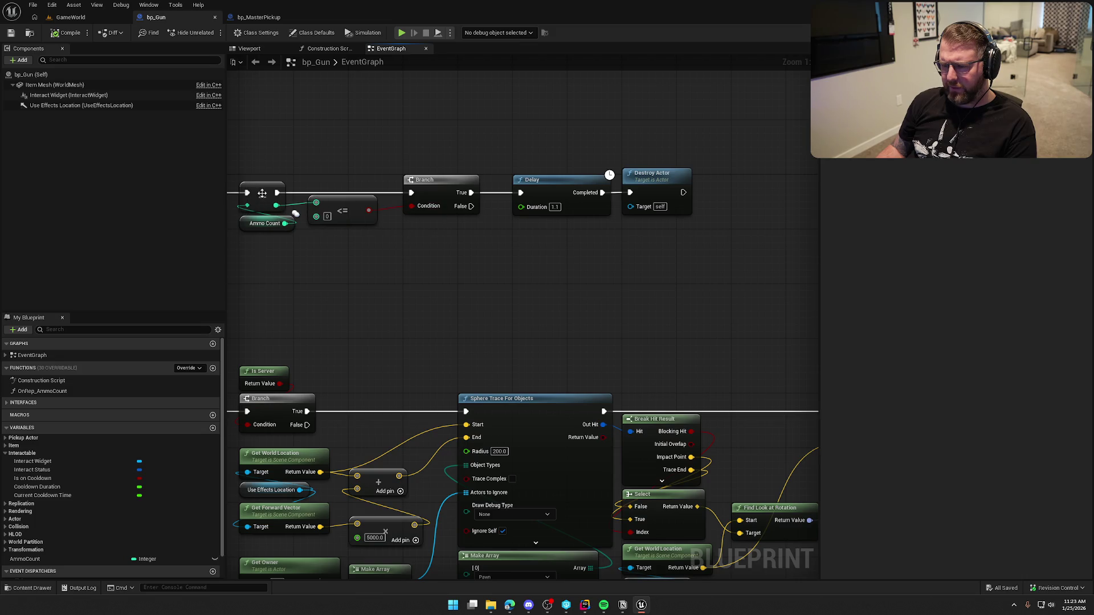
left_click_drag(505, 143, 739, 228)
mouse_move(383, 288)
left_mouse_down()
mouse_move(648, 307)
mouse_move(755, 284)
left_mouse_up()
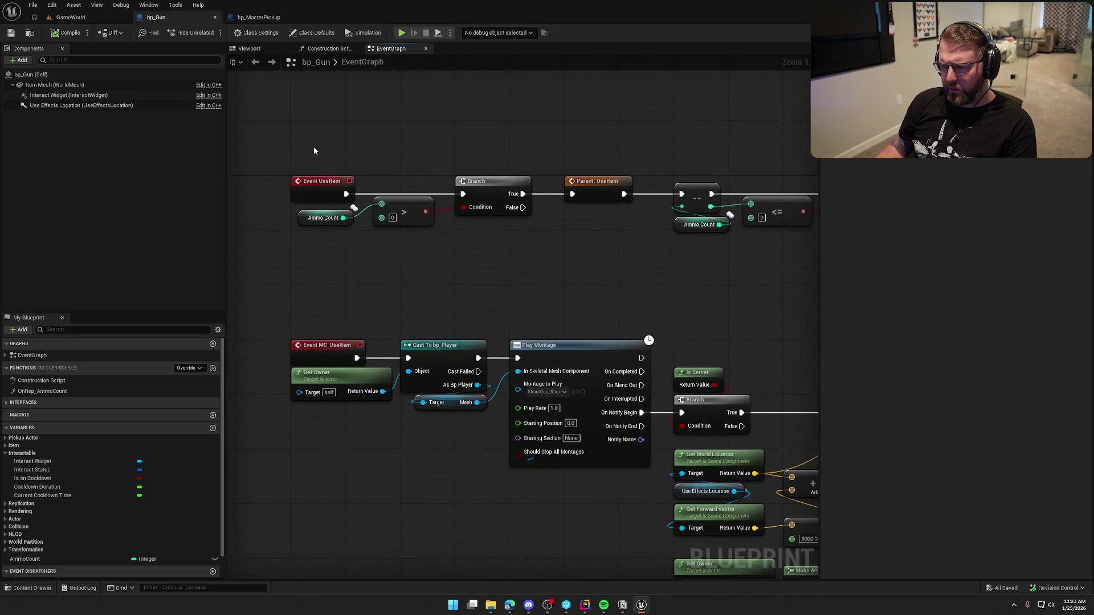
left_click(258, 18)
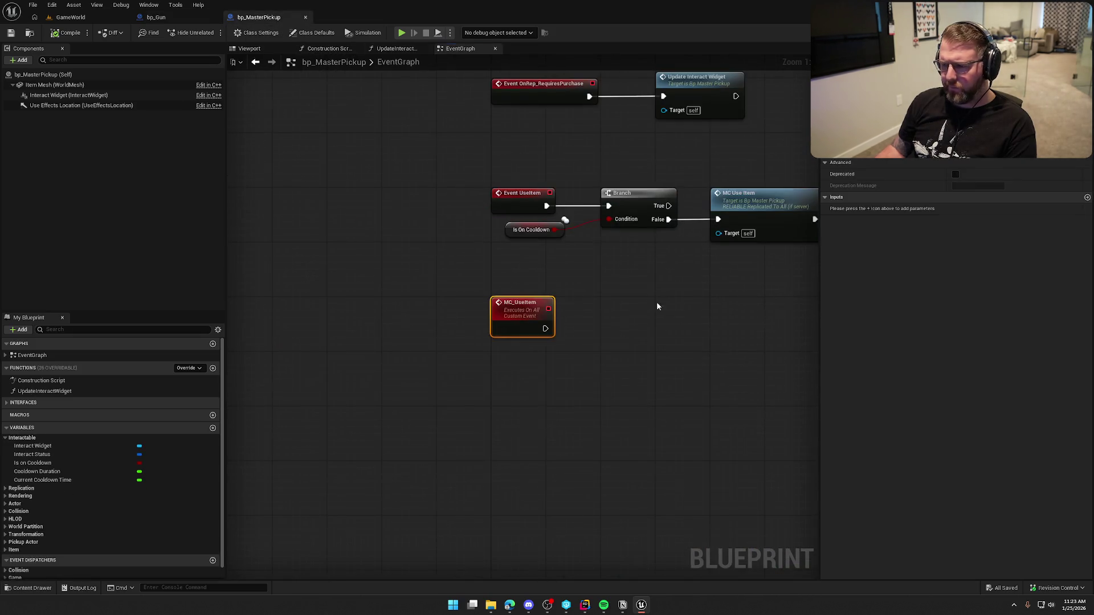
left_click_drag(657, 307, 429, 289)
left_click_drag(479, 142, 662, 296)
left_click_drag(501, 274, 555, 323)
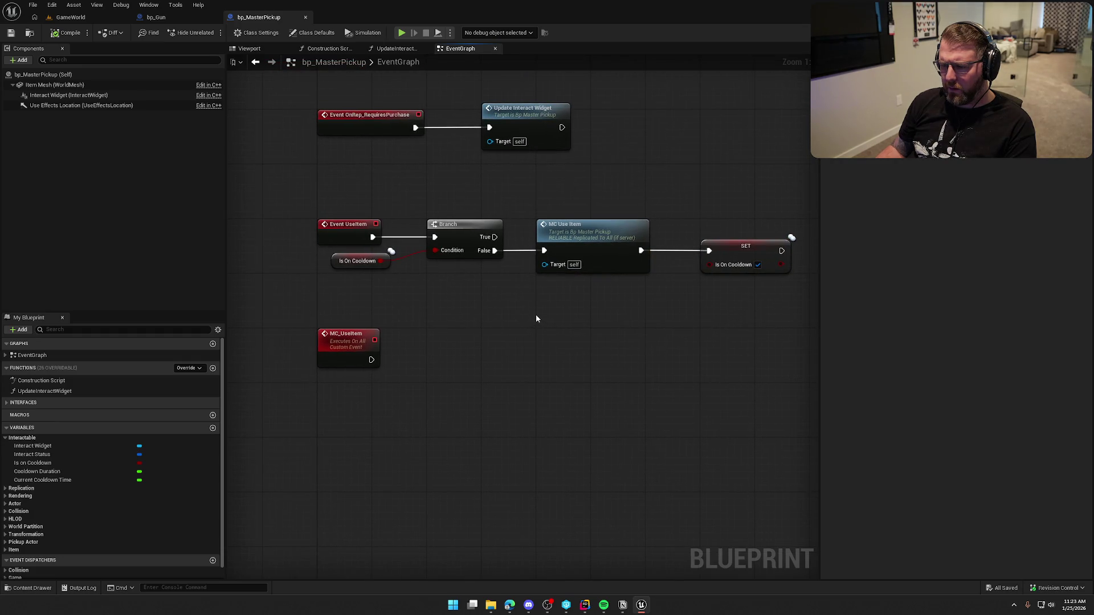
left_click_drag(302, 187, 797, 314)
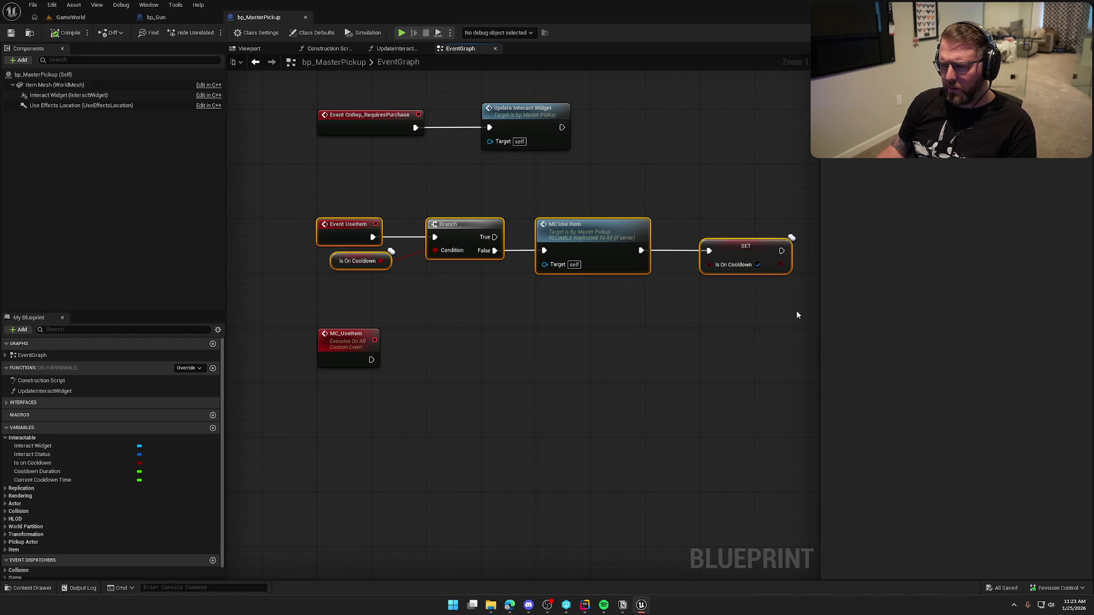
left_click(603, 325)
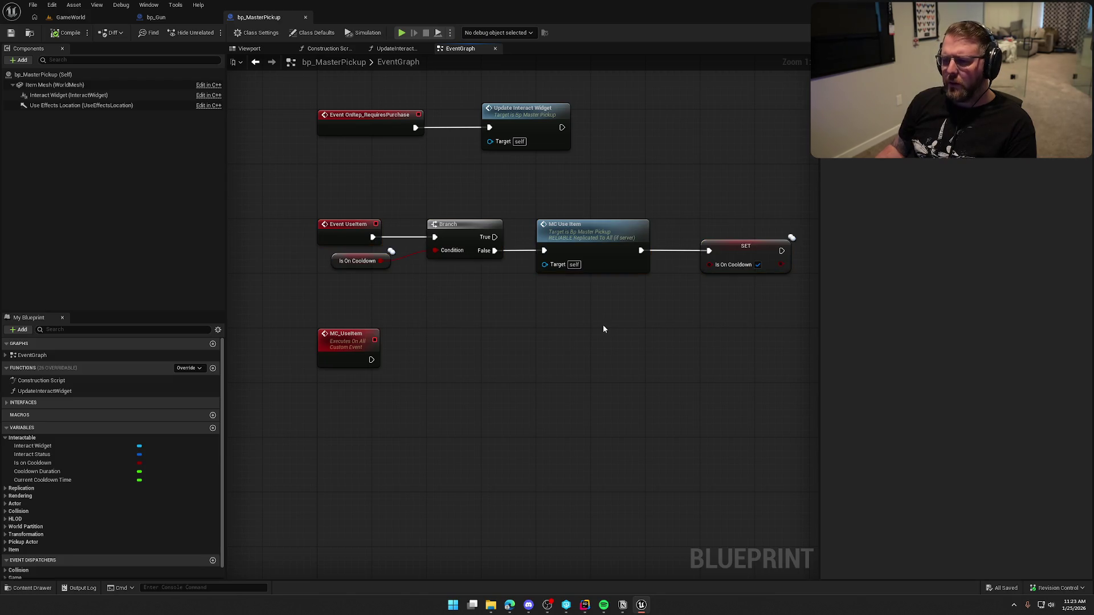
mouse_move(322, 201)
left_mouse_down()
mouse_move(655, 276)
mouse_move(795, 280)
mouse_move(712, 298)
left_mouse_up()
left_click(455, 296)
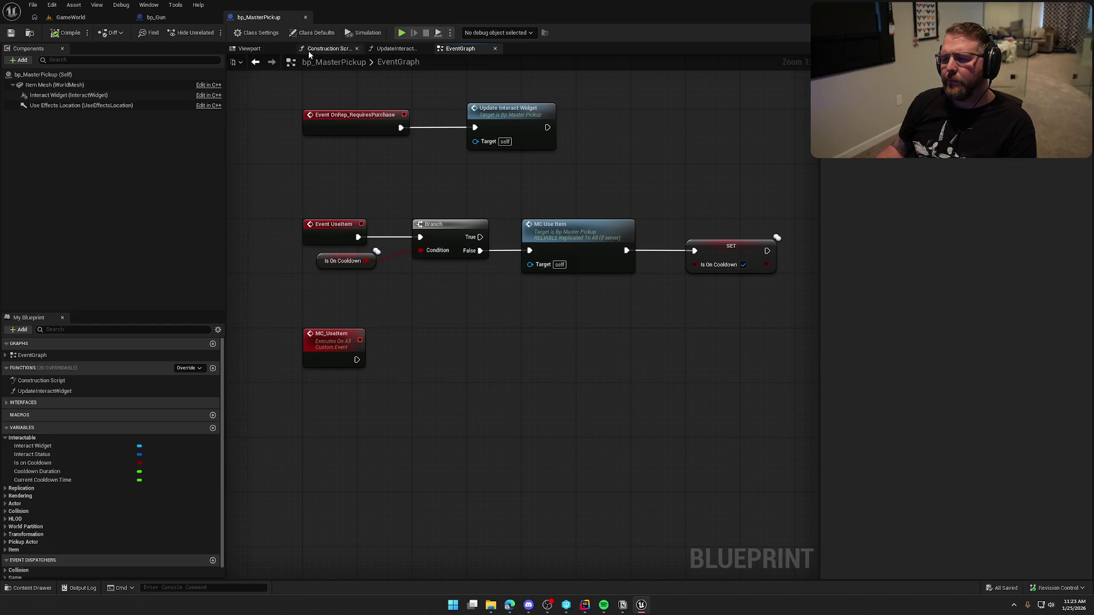
left_click(155, 17)
scroll(410, 247, "down", 1)
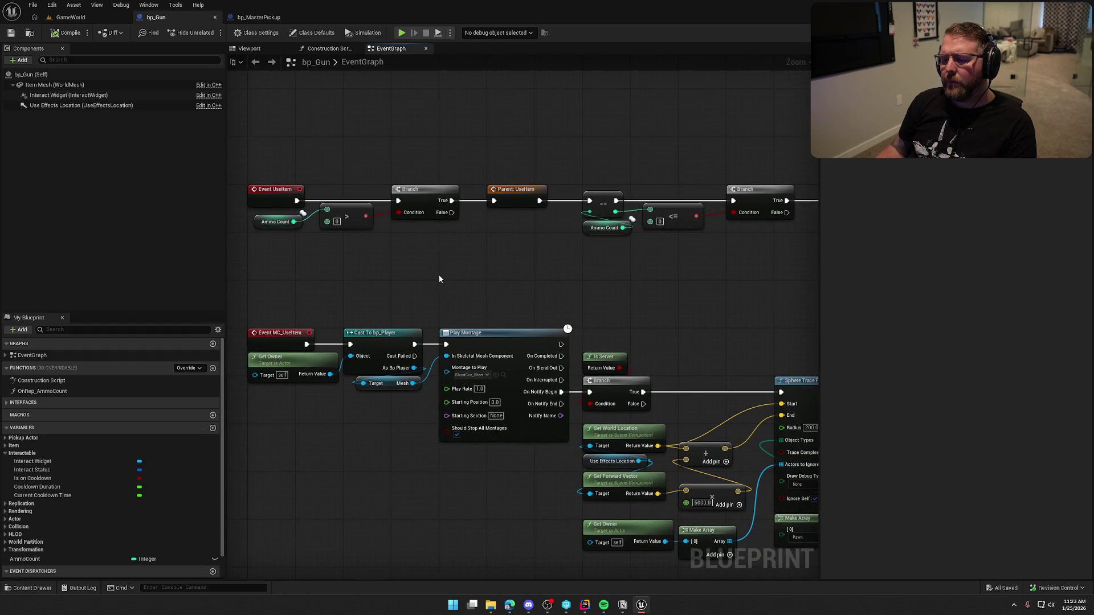
Survey bp_Gun's ammo and delay nodes and compare with bp_MasterPickup's MC Use Item and SET
left_click_drag(539, 261, 371, 269)
left_click_drag(384, 210, 627, 279)
left_click_drag(327, 161, 656, 281)
left_click(545, 324)
left_click_drag(545, 324, 679, 262)
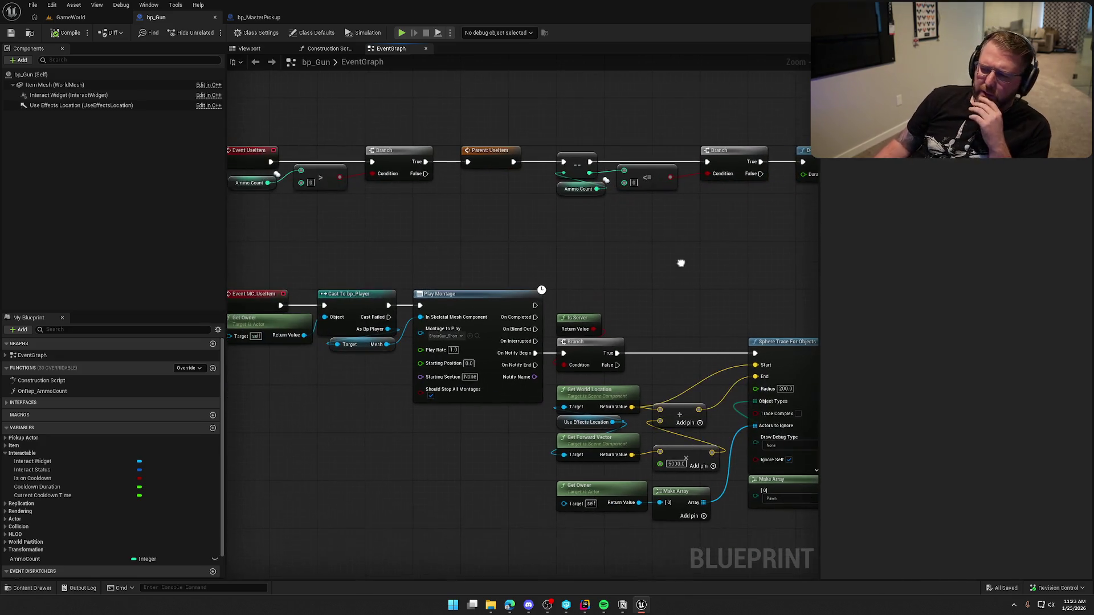
left_click_drag(482, 235, 500, 240)
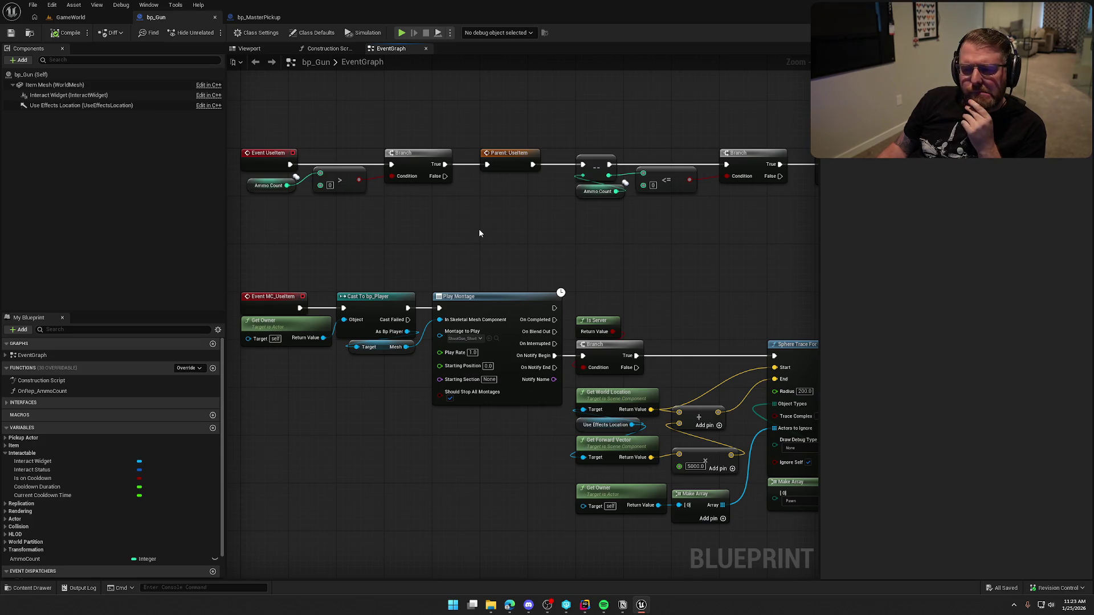
mouse_move(495, 227)
left_mouse_down()
mouse_move(398, 232)
mouse_move(560, 230)
left_mouse_up()
left_click(258, 18)
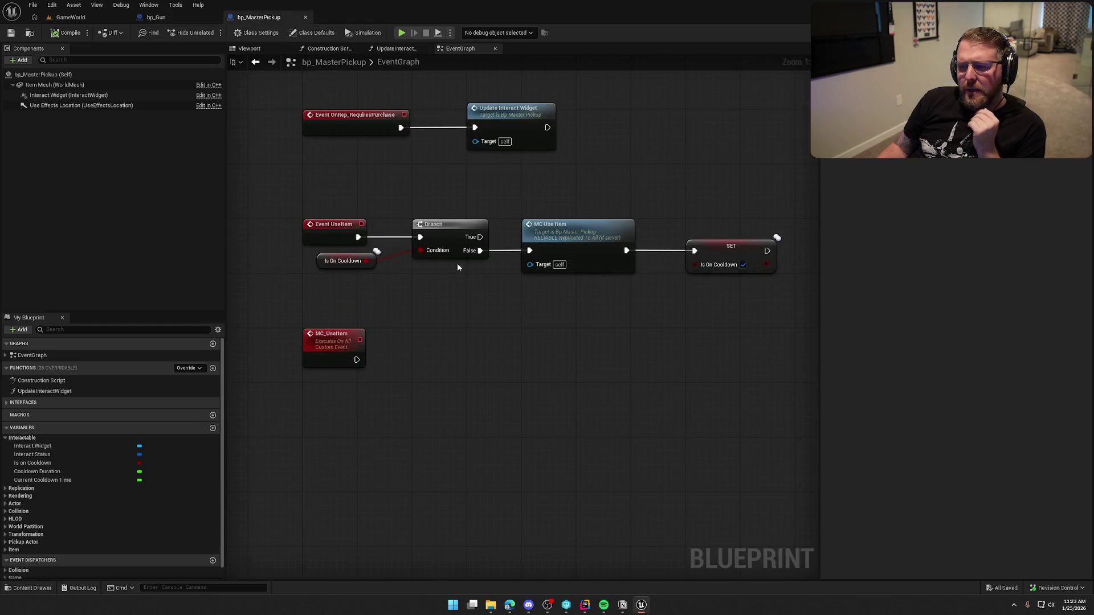
left_click_drag(507, 189, 700, 302)
left_click(627, 206)
left_click(156, 18)
Select the Ammo Count, ==, <=, Branch and Delay nodes near SpawnActor
mouse_move(319, 256)
left_mouse_down()
mouse_move(617, 443)
mouse_move(735, 481)
left_mouse_up()
left_click(464, 247)
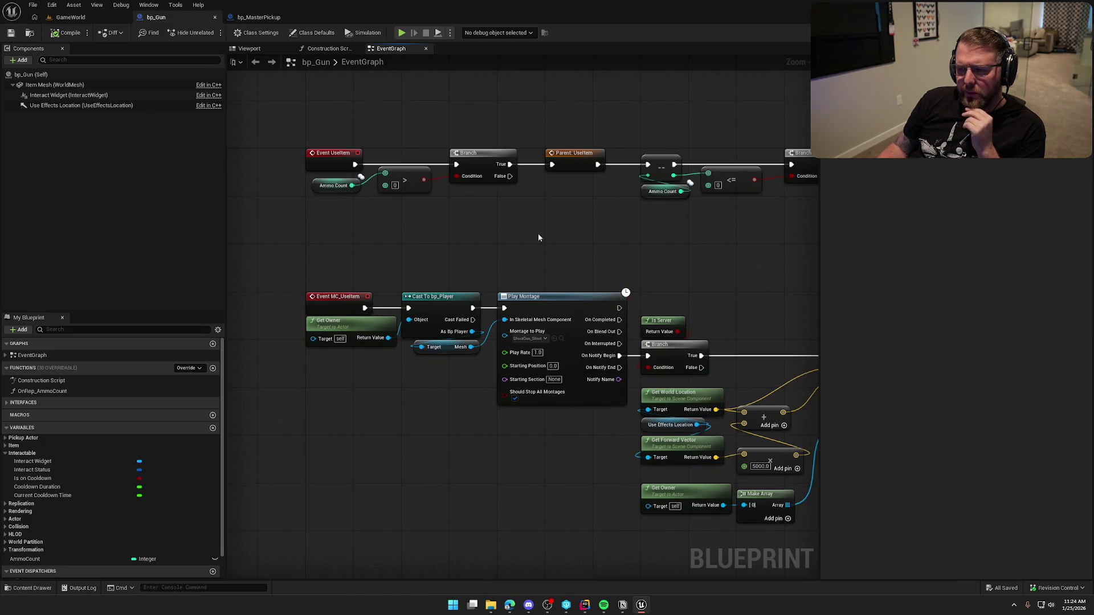
left_click_drag(240, 135, 795, 271)
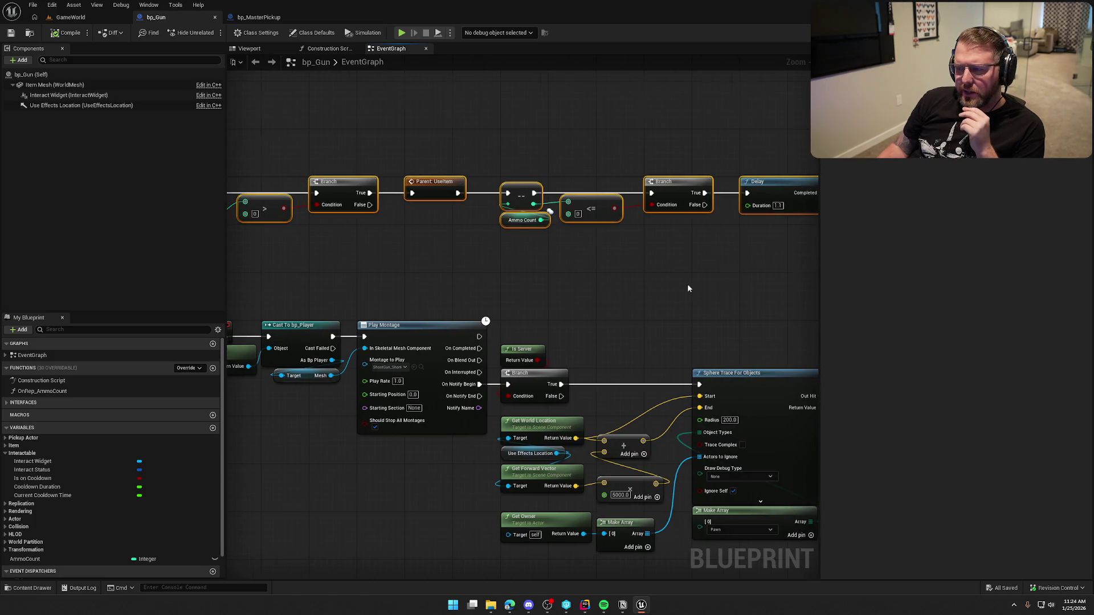
left_click(603, 299)
scroll(602, 291, "down", 1)
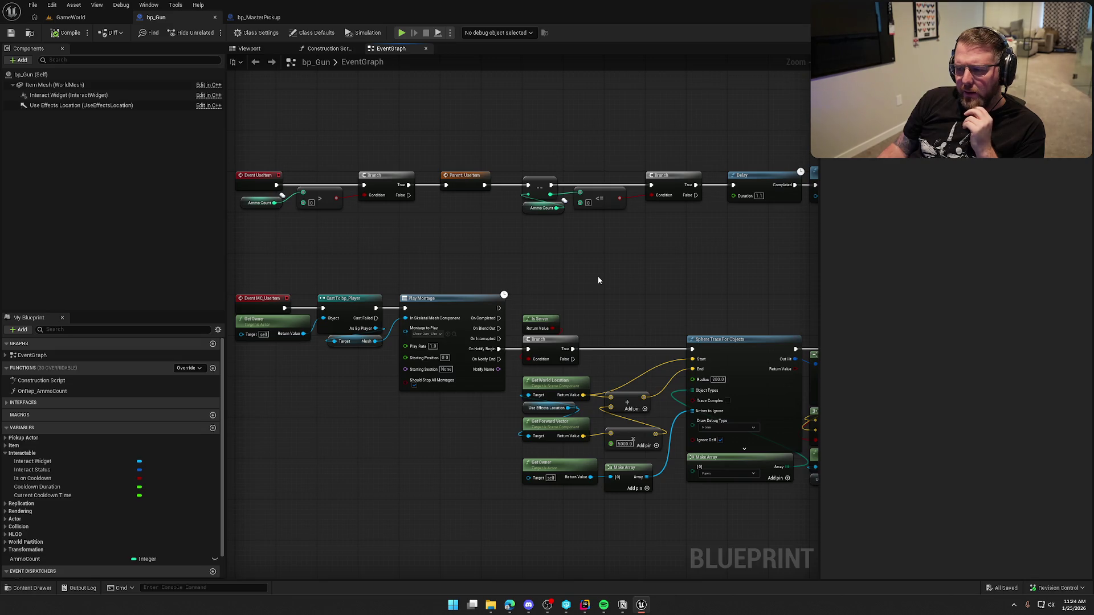
mouse_move(636, 297)
left_mouse_down()
mouse_move(345, 267)
mouse_move(503, 220)
left_mouse_up()
mouse_move(414, 127)
left_mouse_down()
mouse_move(508, 186)
mouse_move(782, 195)
left_mouse_up()
left_click_drag(496, 252, 653, 245)
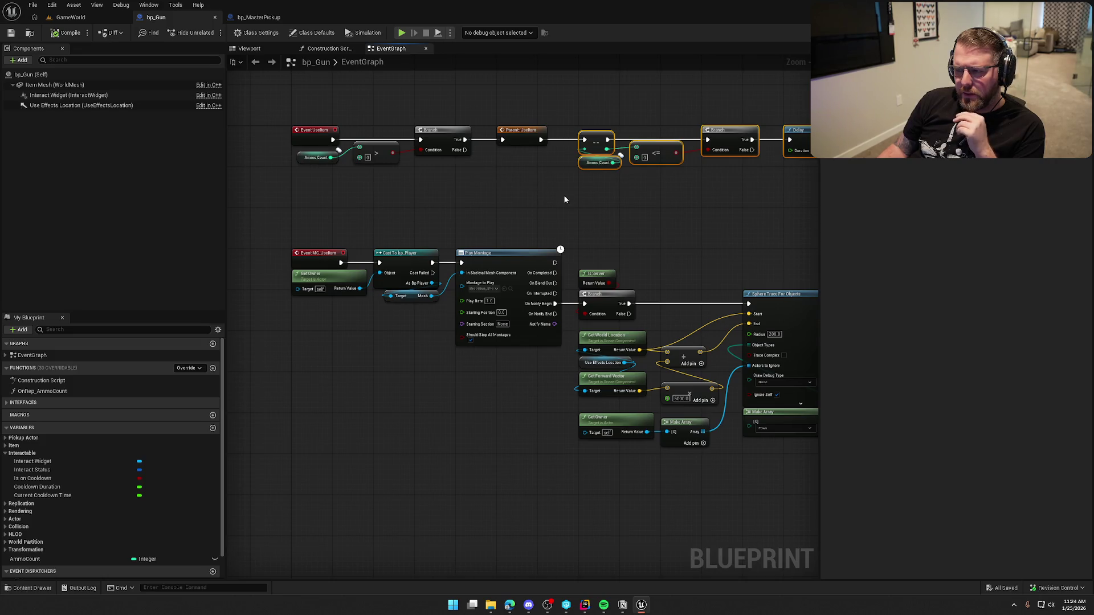
left_click_drag(595, 210, 438, 203)
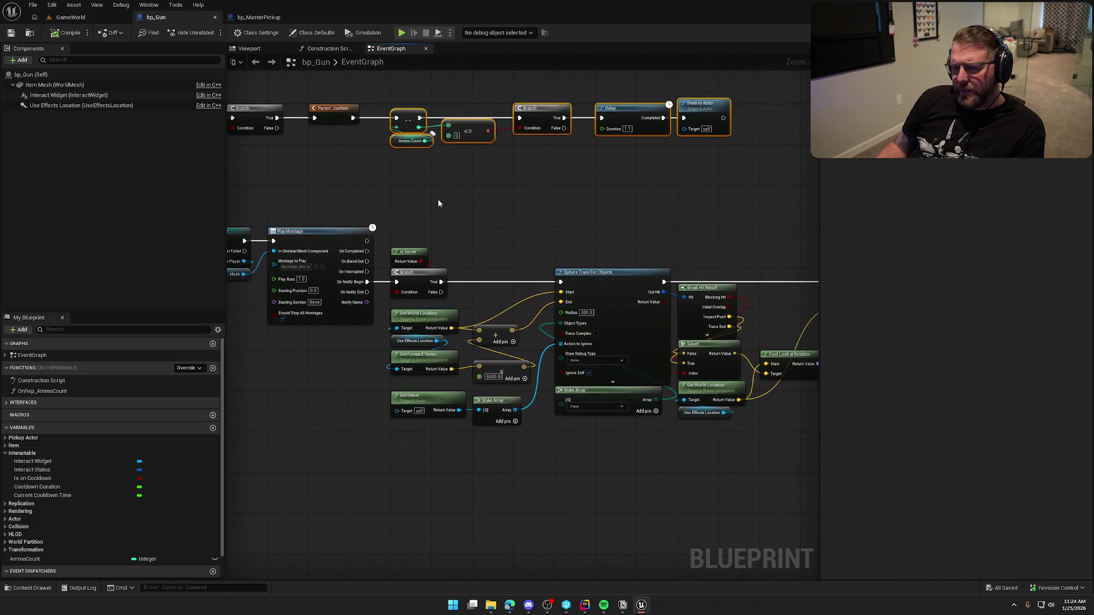
mouse_move(642, 292)
left_mouse_down()
mouse_move(369, 284)
mouse_move(525, 356)
left_mouse_up()
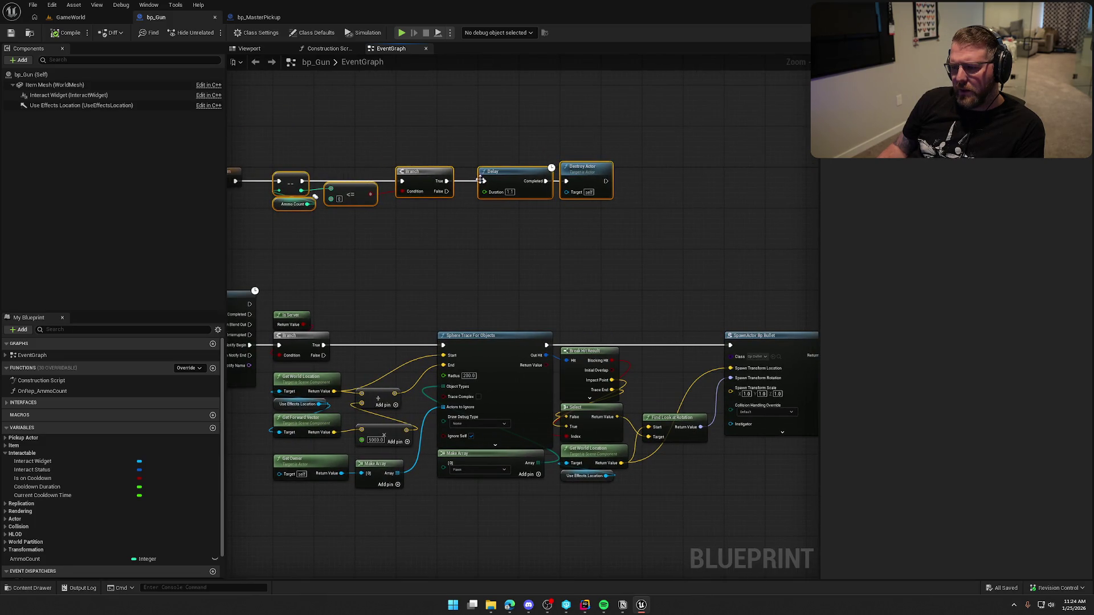
Move the ammo-decrement chain beside SpawnActor and wire SpawnActor's exec output into Decrement
mouse_move(301, 181)
left_mouse_down()
mouse_move(783, 308)
mouse_move(560, 345)
left_mouse_up()
scroll(560, 345, "up", 2)
left_click_drag(490, 342, 574, 343)
left_click(489, 405)
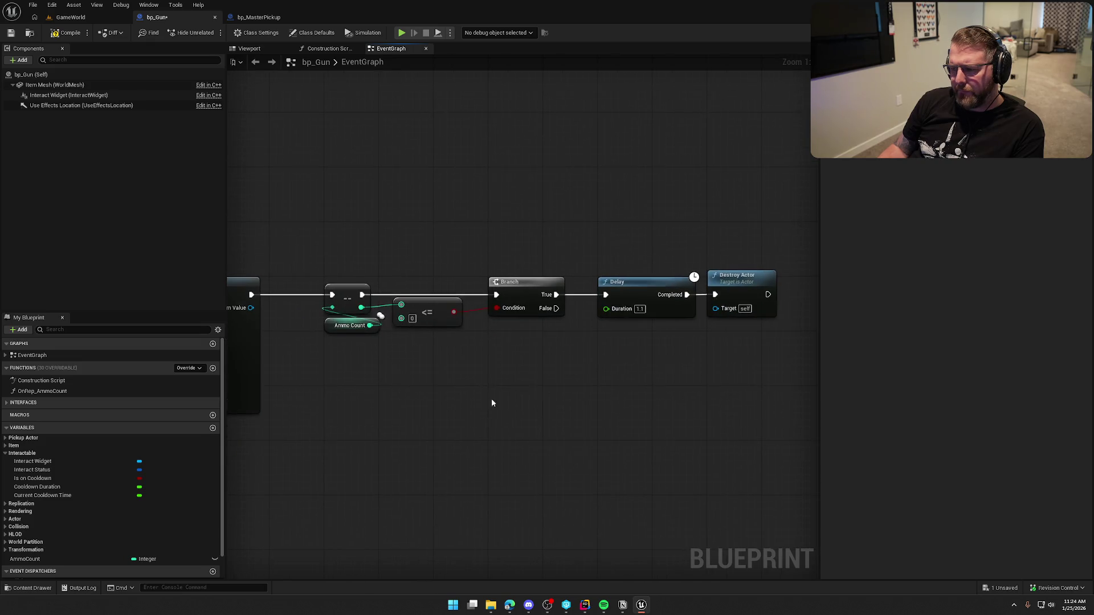
Delete the Delay node and connect Branch True directly to Destroy Actor
left_click_drag(595, 249, 635, 369)
key("Delete")
left_click_drag(556, 294, 717, 296)
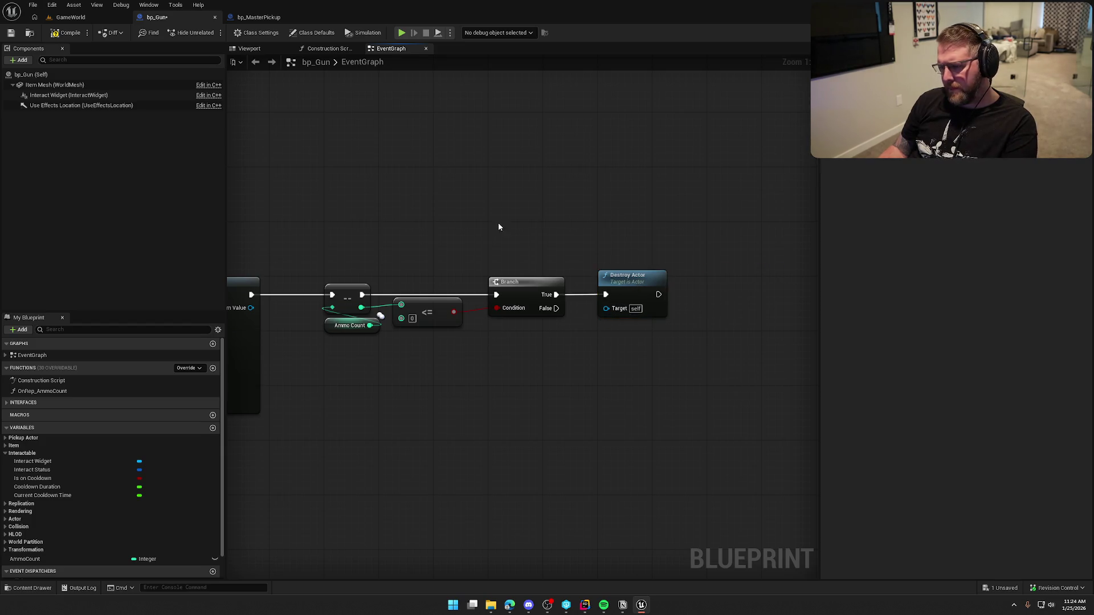
Look over the Event UseItem and Parent: UseItem nodes, then return to the GameWorld level
scroll(578, 454, "down", 1)
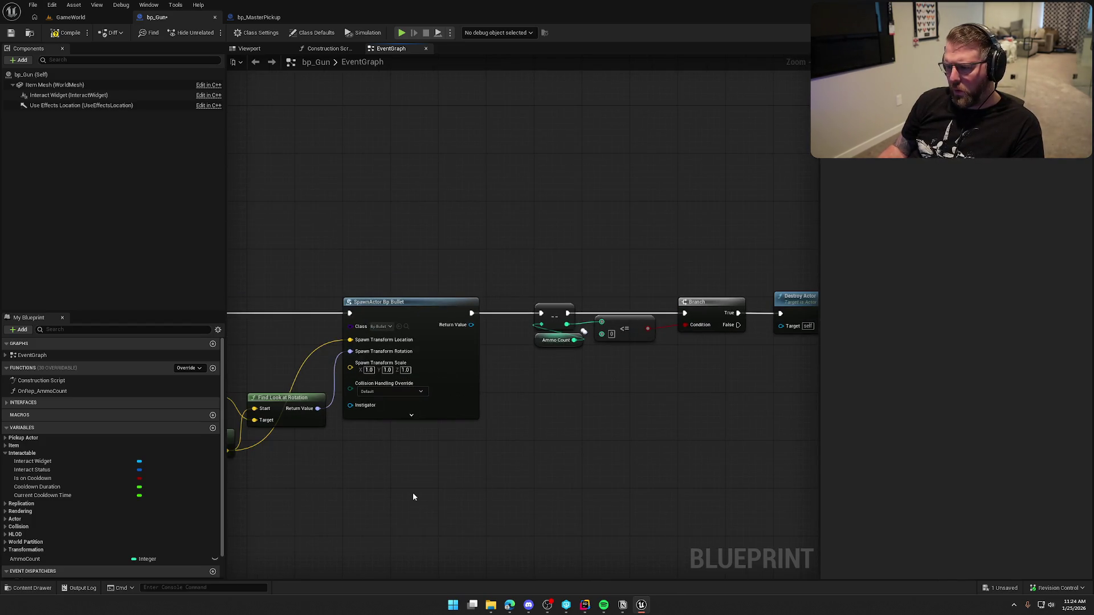
mouse_move(343, 483)
left_mouse_down()
mouse_move(684, 460)
mouse_move(582, 235)
mouse_move(621, 288)
left_mouse_up()
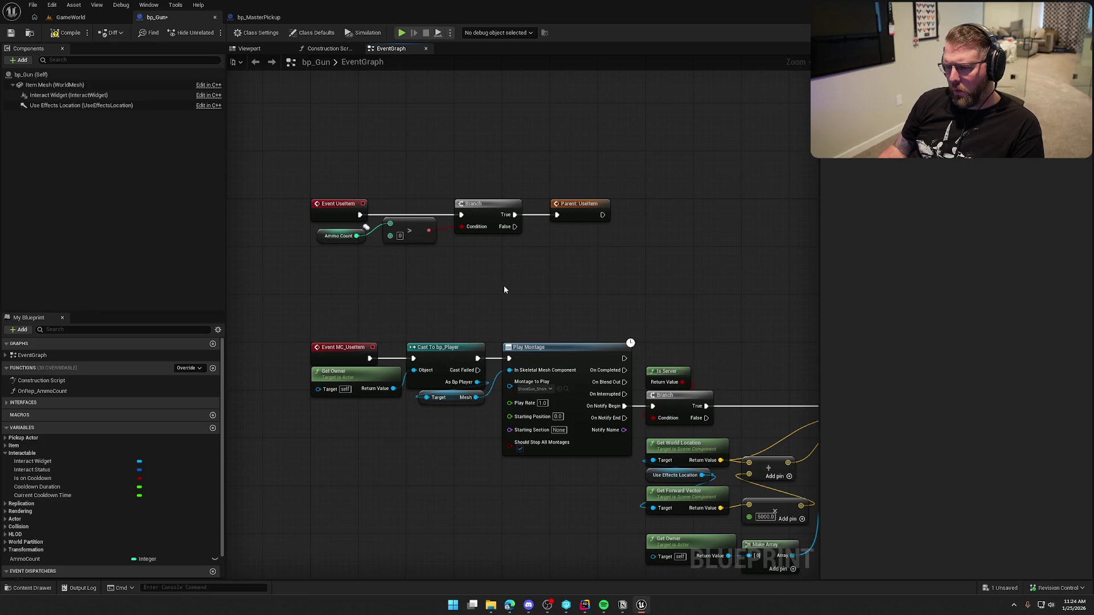
left_click_drag(299, 176, 646, 269)
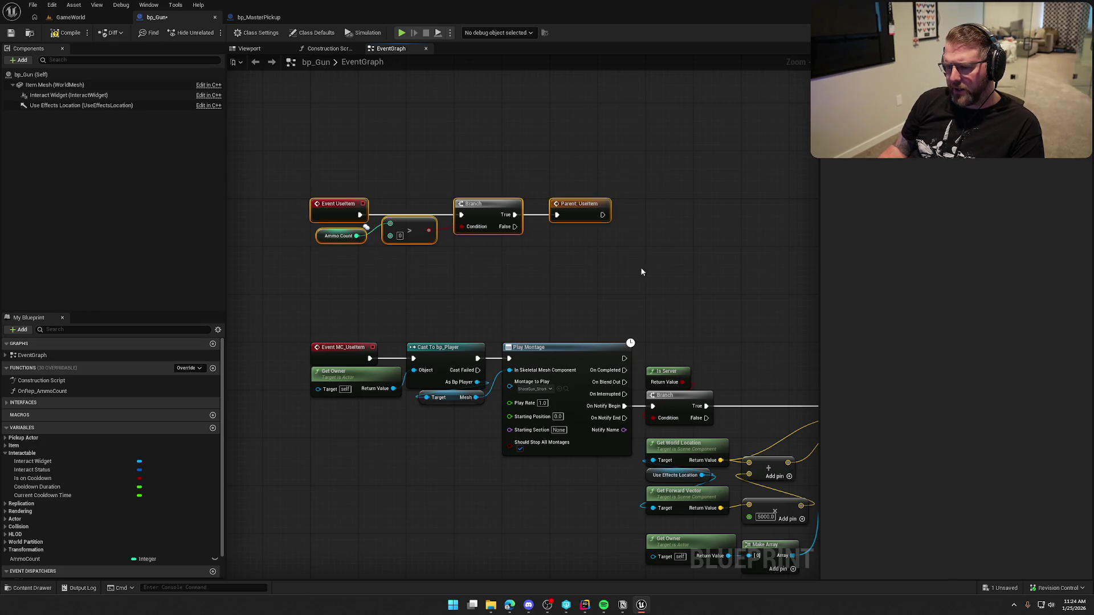
left_click(537, 263)
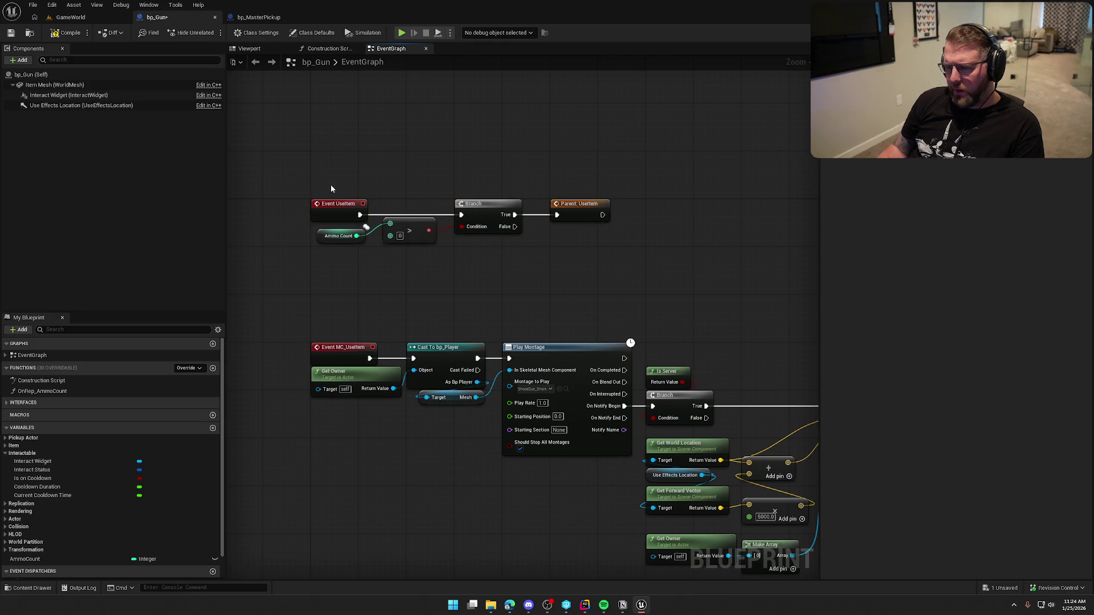
left_click_drag(319, 176, 652, 283)
left_click_drag(662, 240, 599, 200)
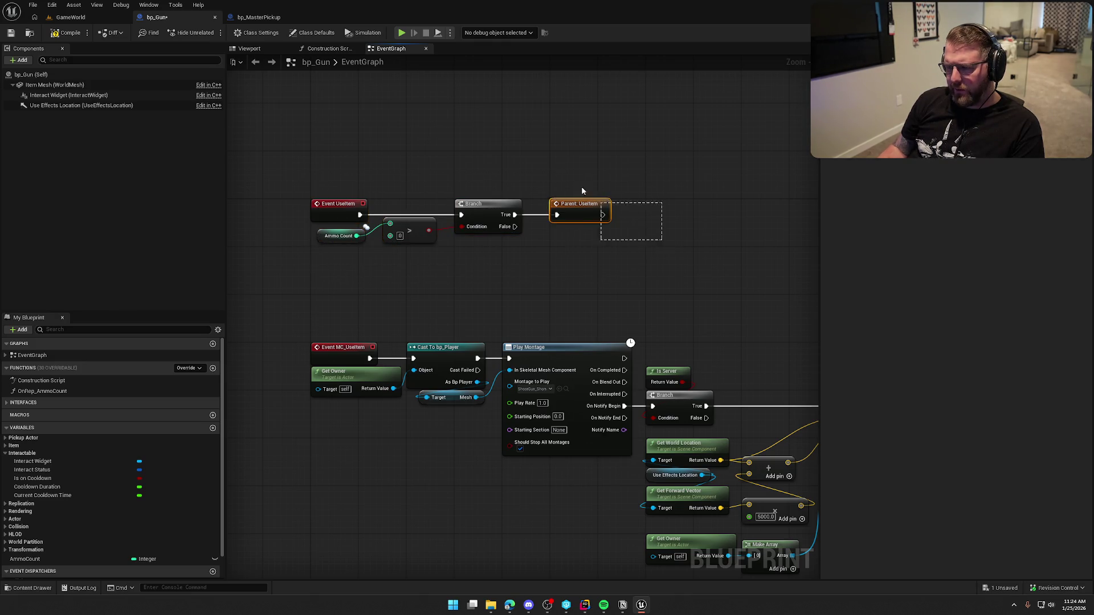
left_click(588, 273)
left_click_drag(351, 321, 400, 454)
left_click(444, 281)
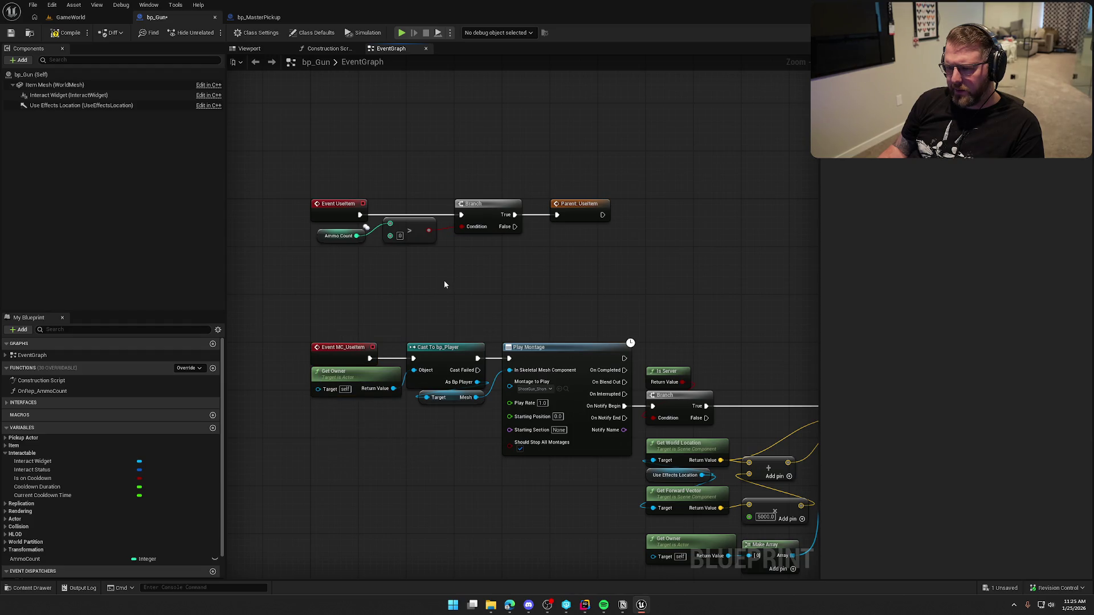
left_click(73, 19)
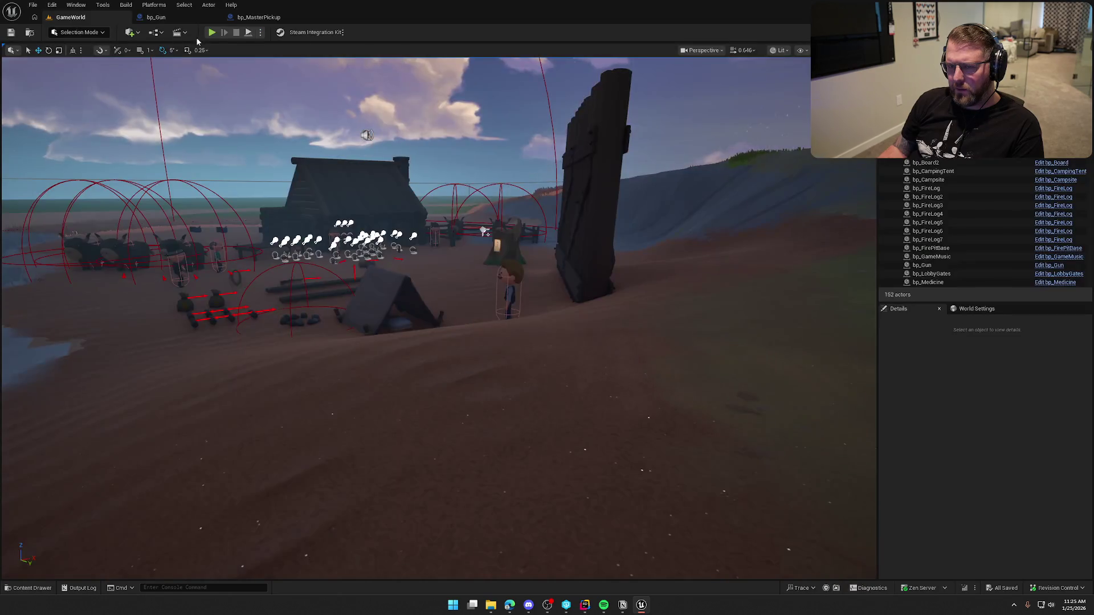
key("alt+p")
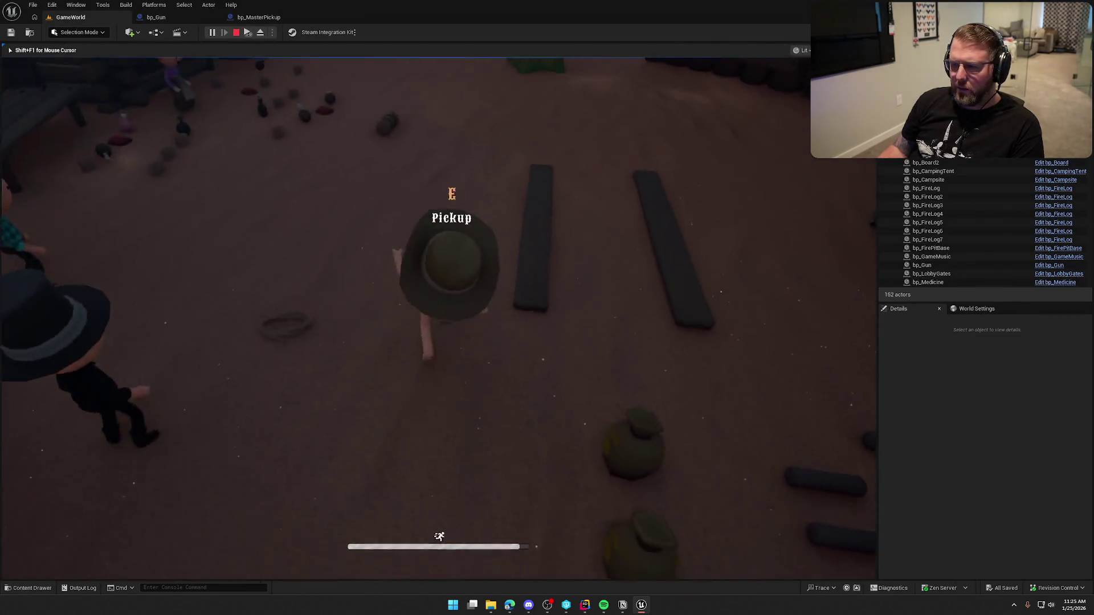
key("w")
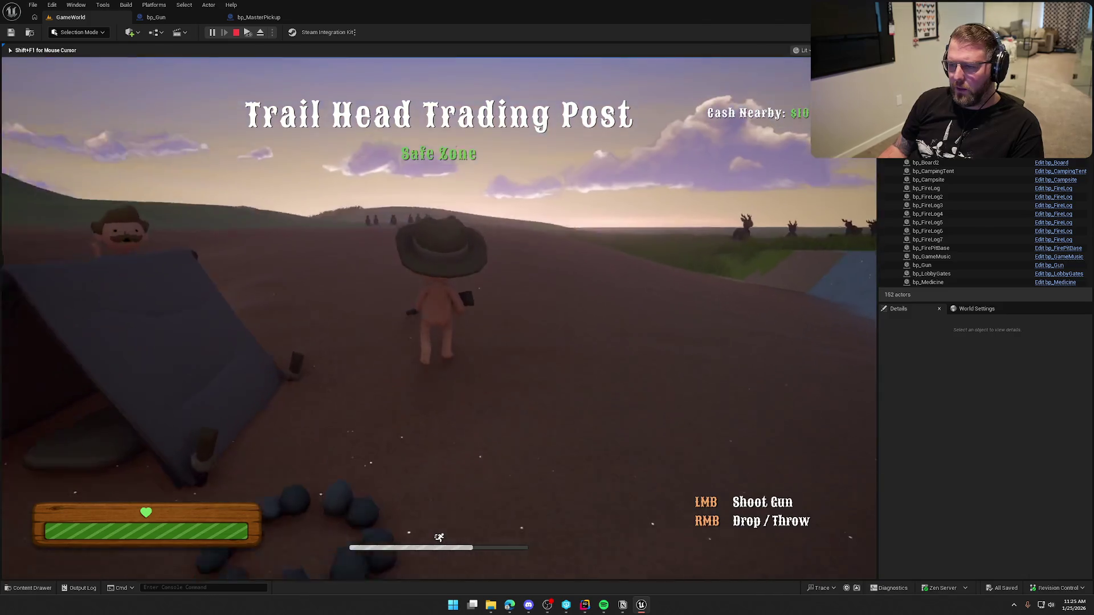
key("w")
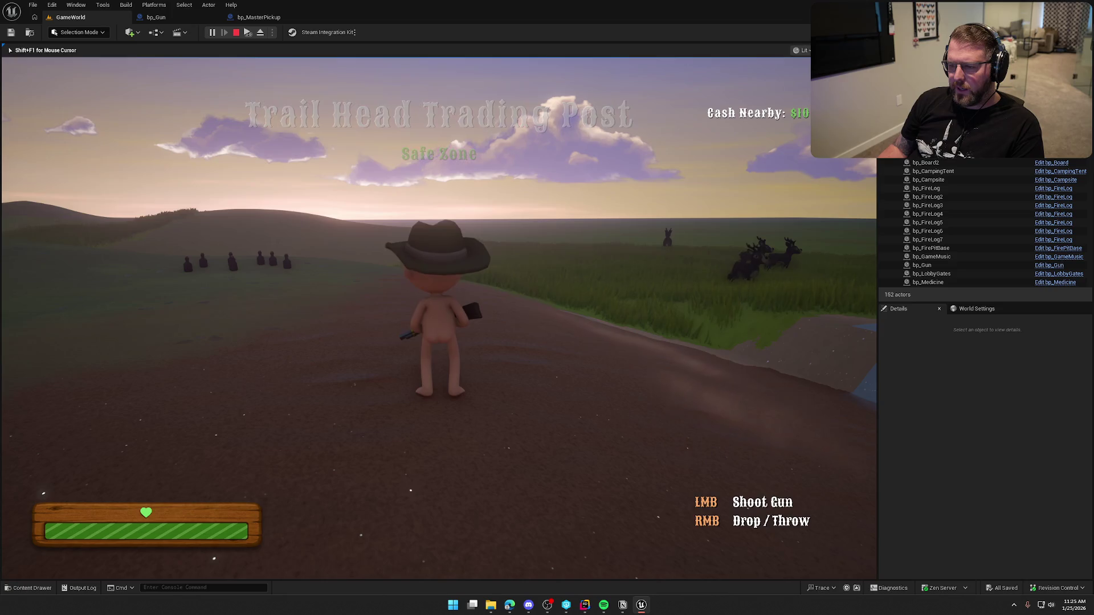
key("a")
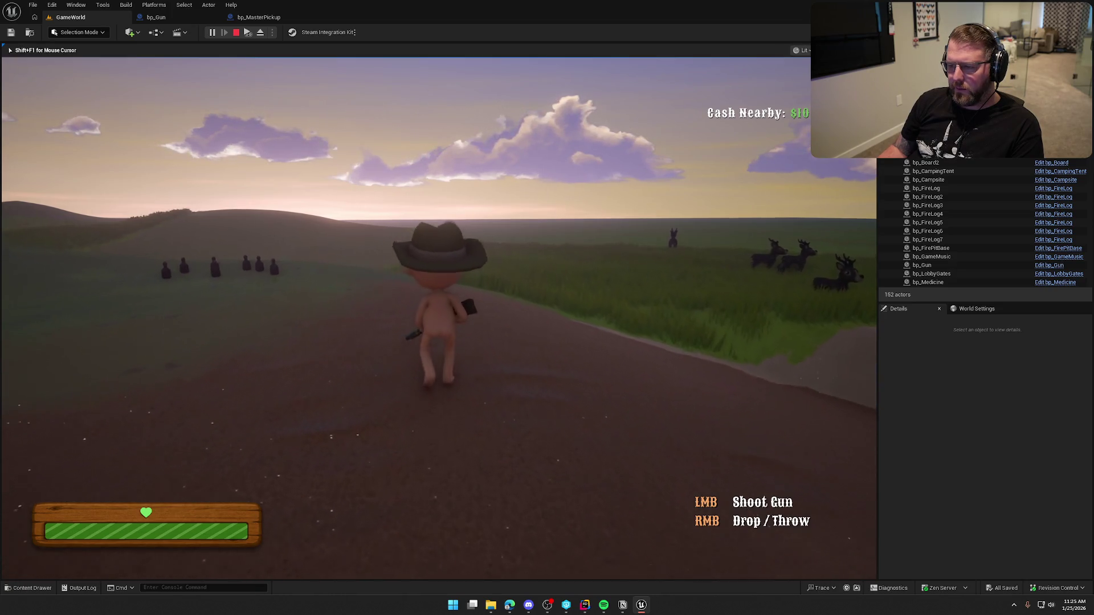
key("w")
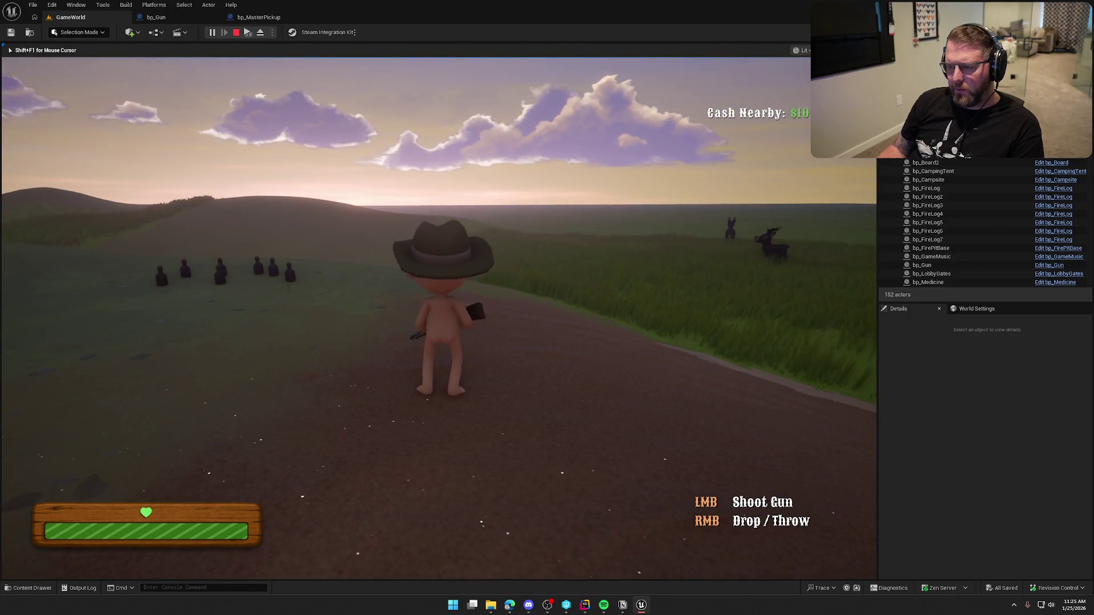
key("Escape")
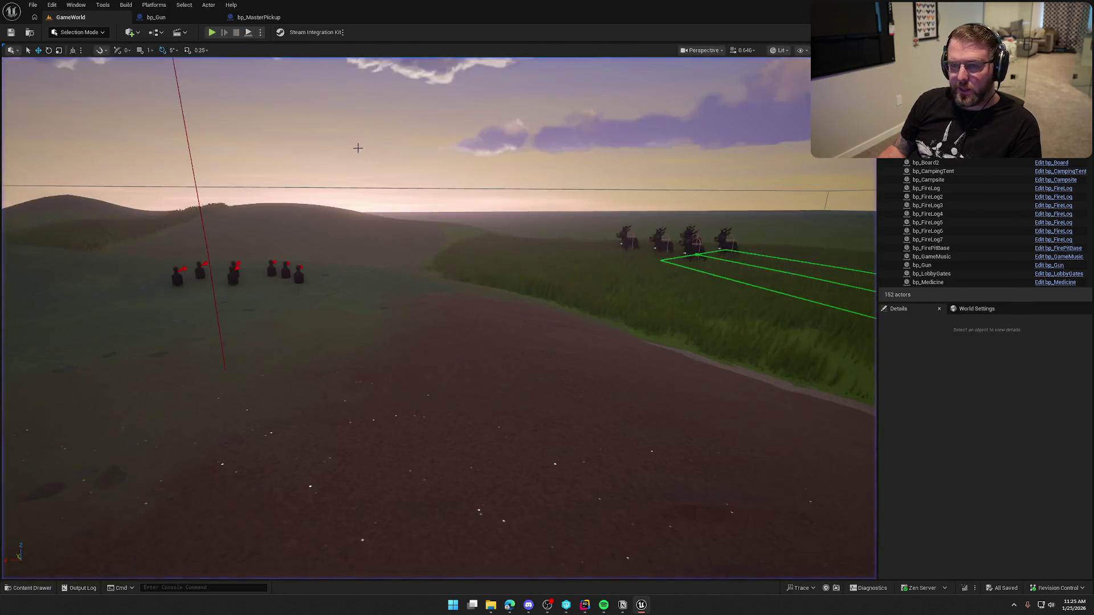
Set bp_Gun's AmmoCount default value to 3, then return to the GameWorld level
left_click(171, 18)
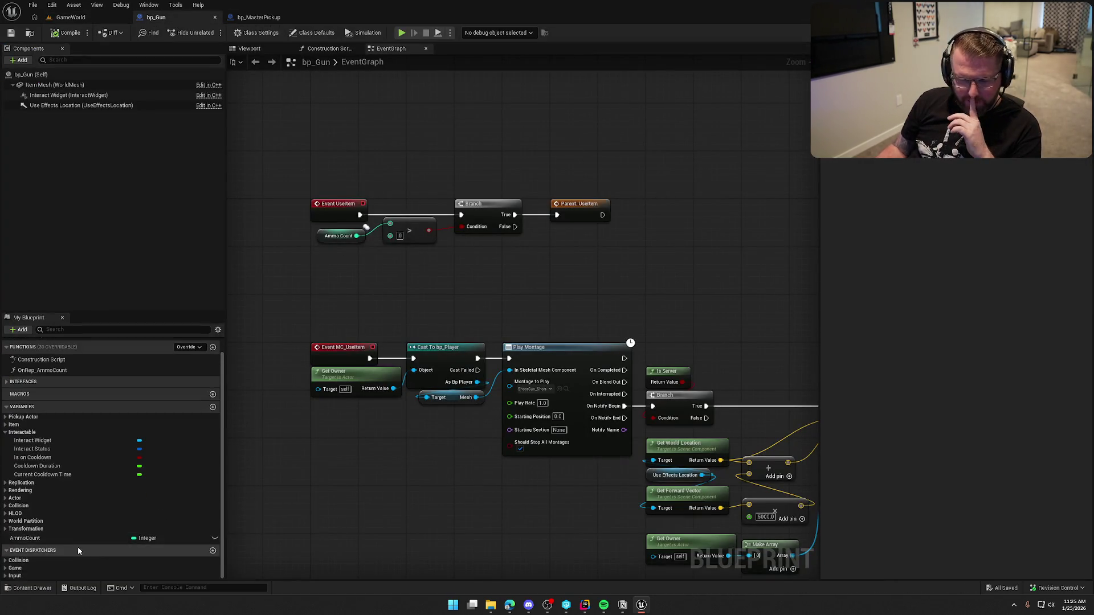
left_click(50, 539)
left_click(980, 295)
type("3")
key("Return")
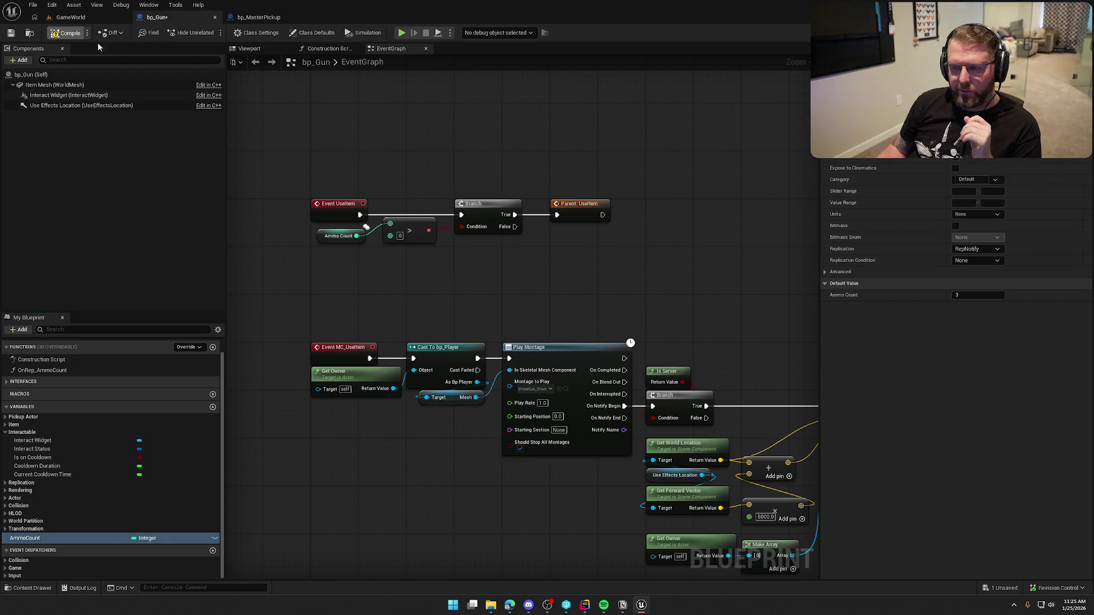
left_click(59, 467)
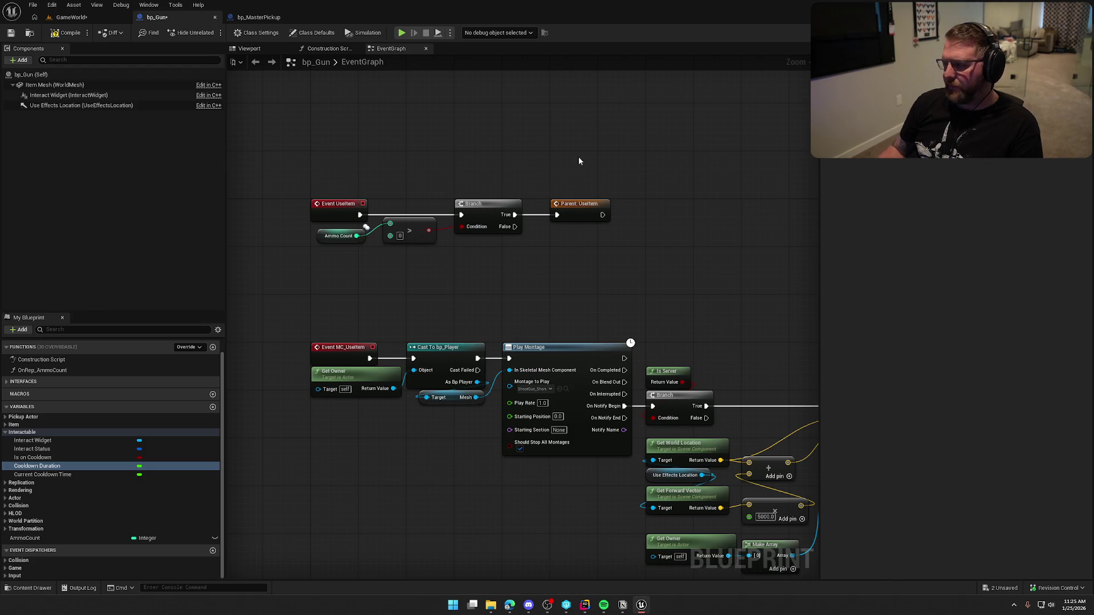
left_click(71, 19)
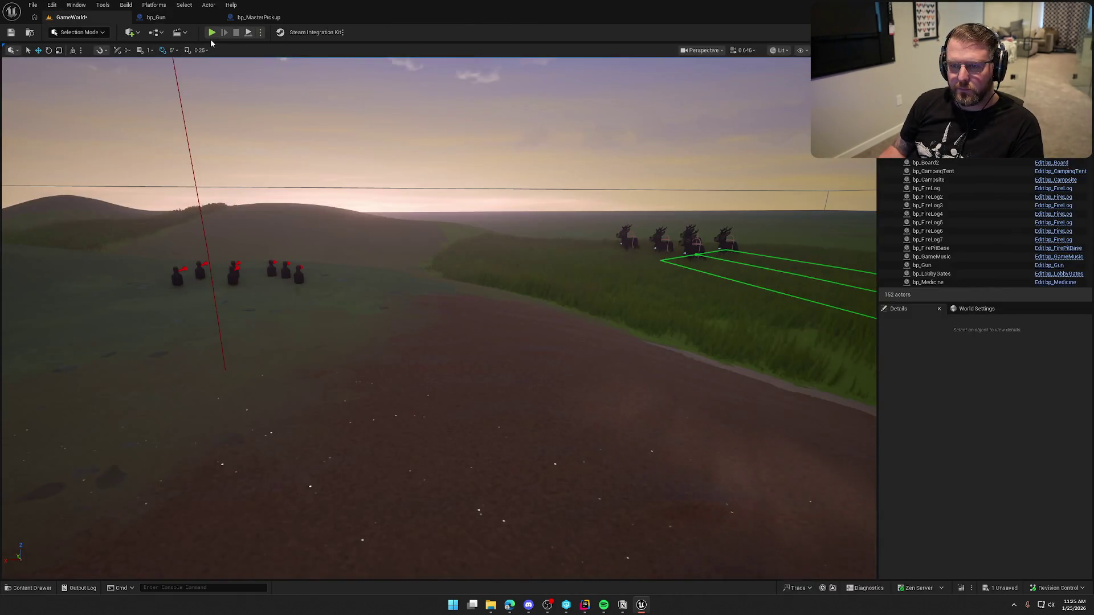
Play-test: run down the trail, drop the gun, then pick up and place a log
left_click(373, 155)
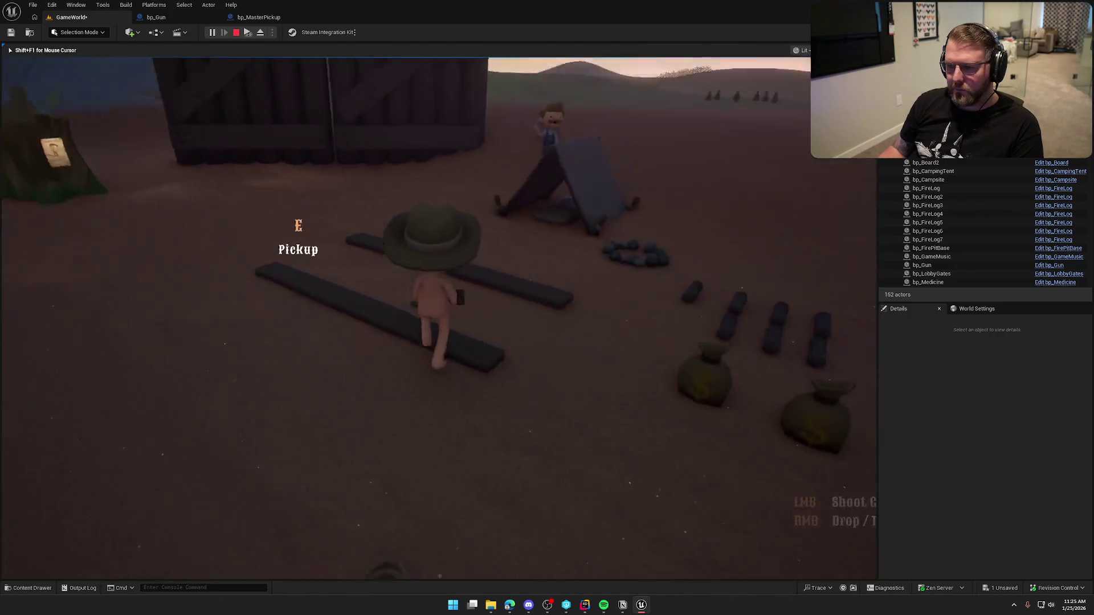
key("shift+w")
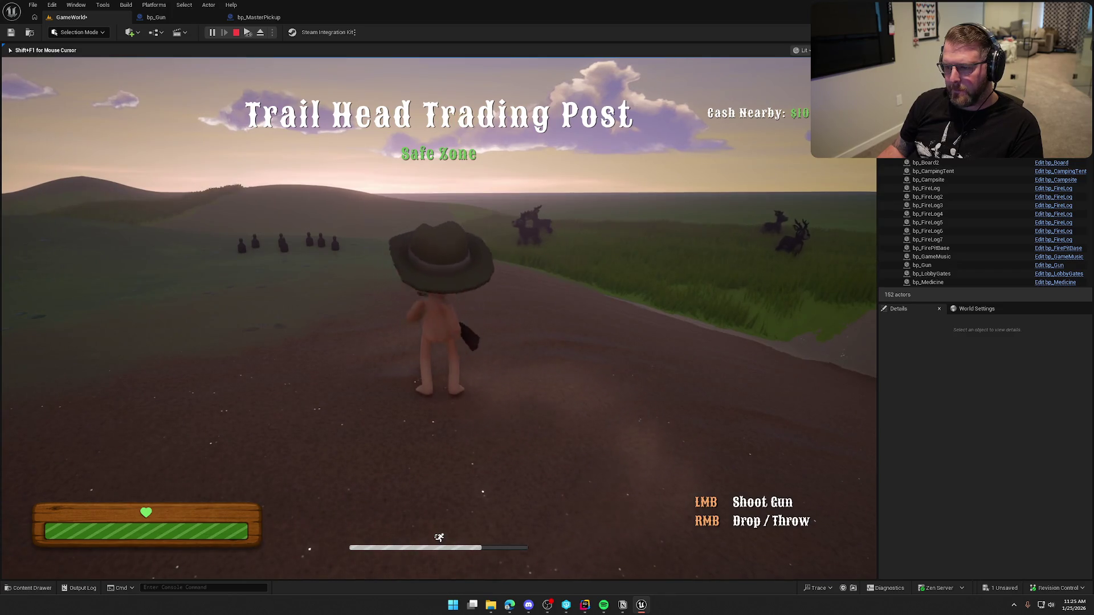
right_click(439, 308)
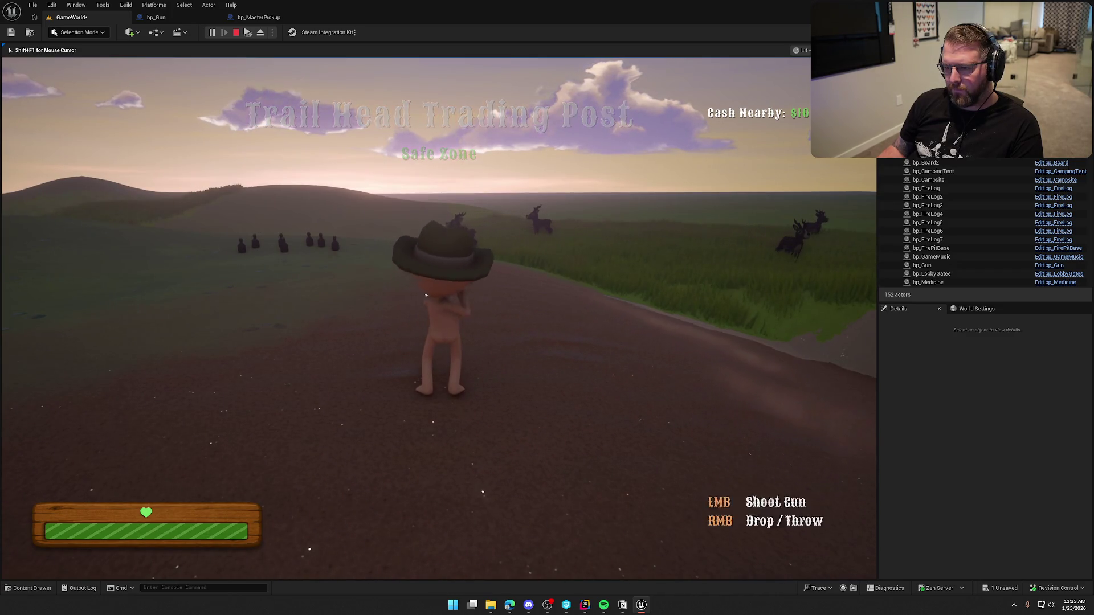
key("w")
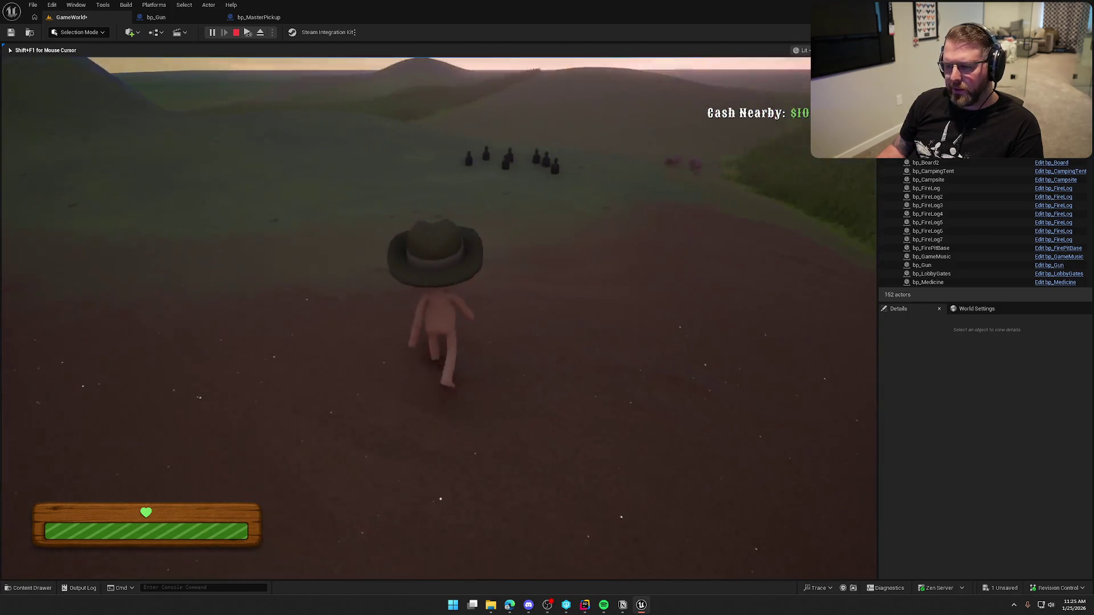
key("shift")
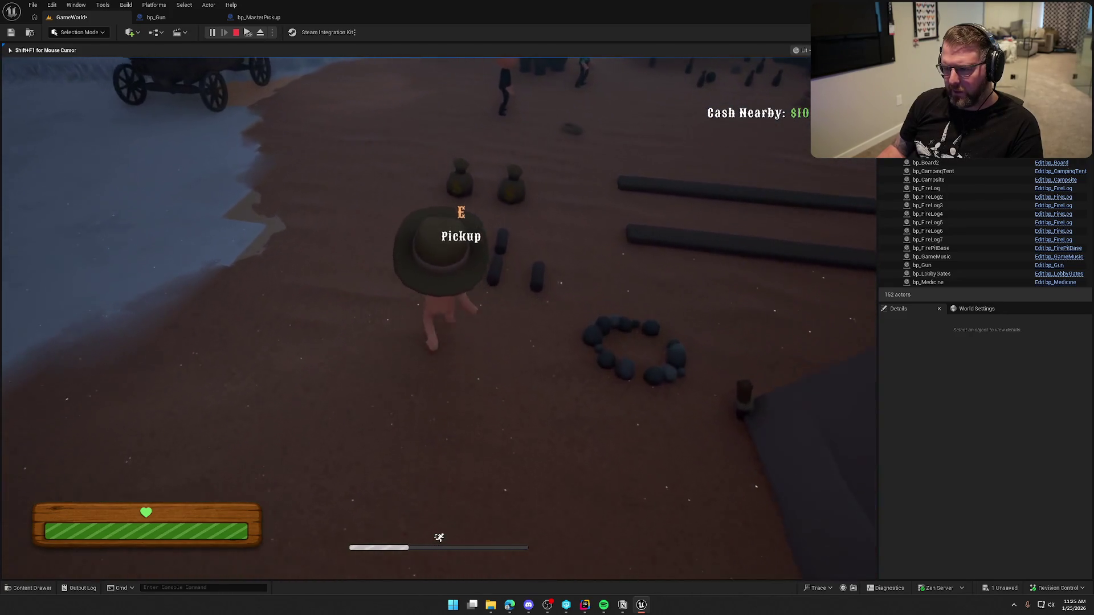
key("e")
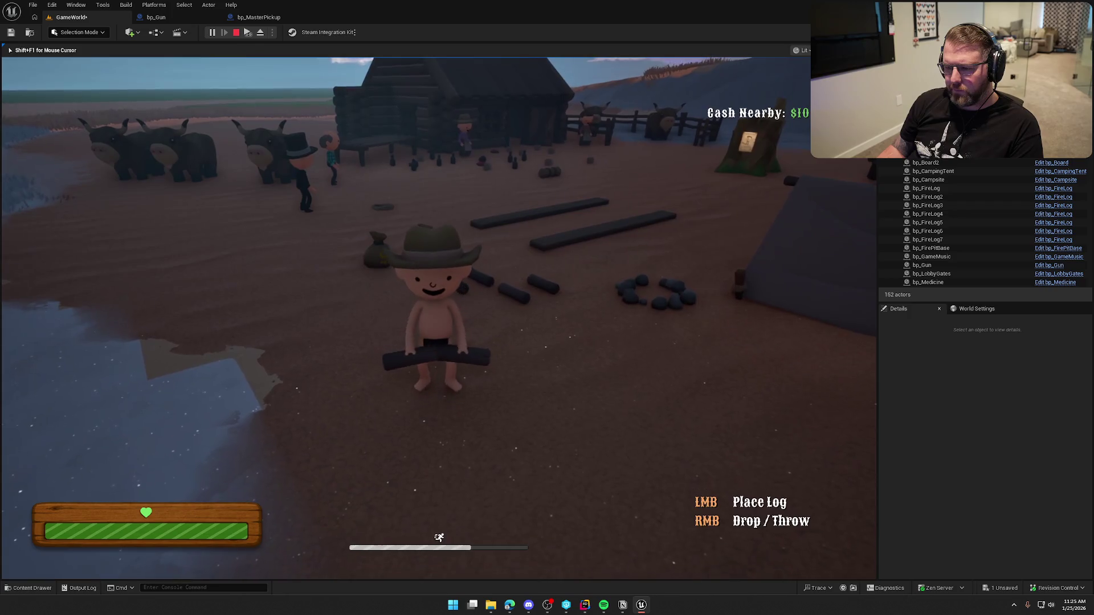
key("w")
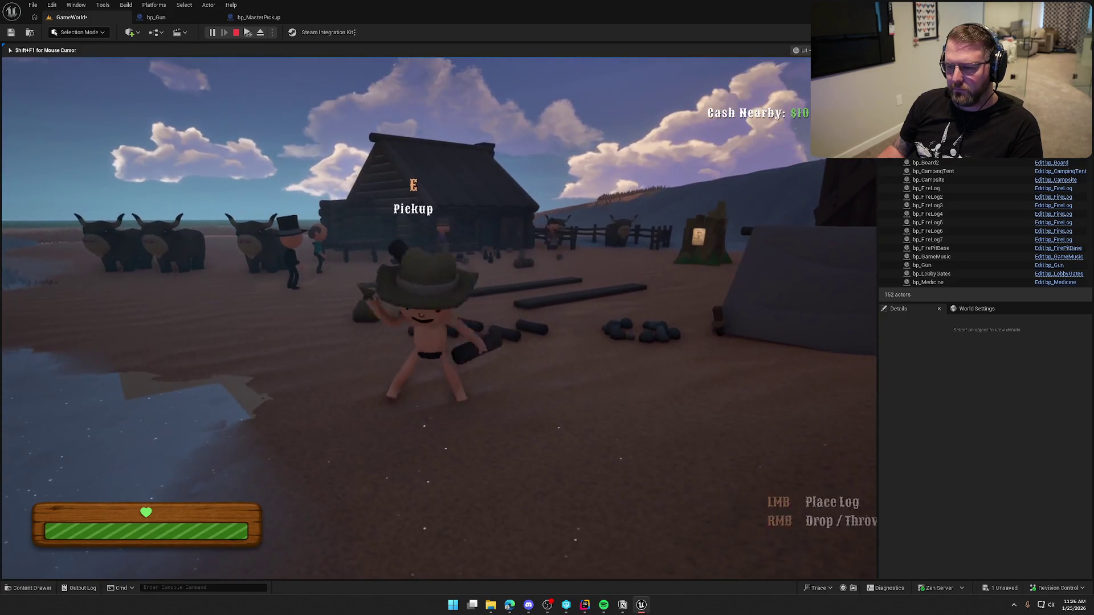
left_click(438, 316)
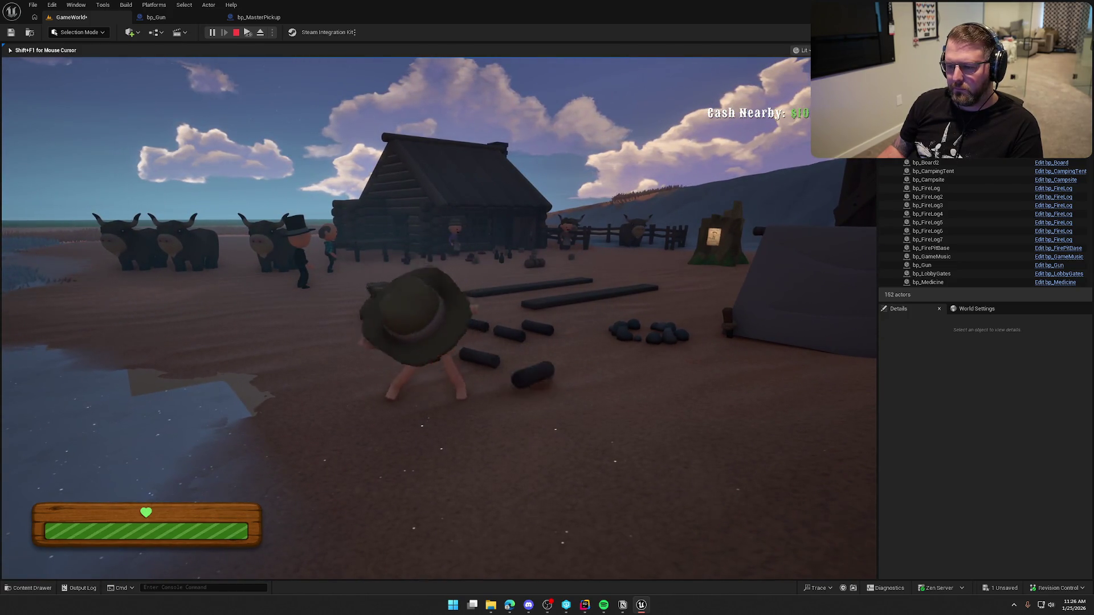
Walk toward the cabin and camp, end the session, and open the bp_Gun event graph
key("w")
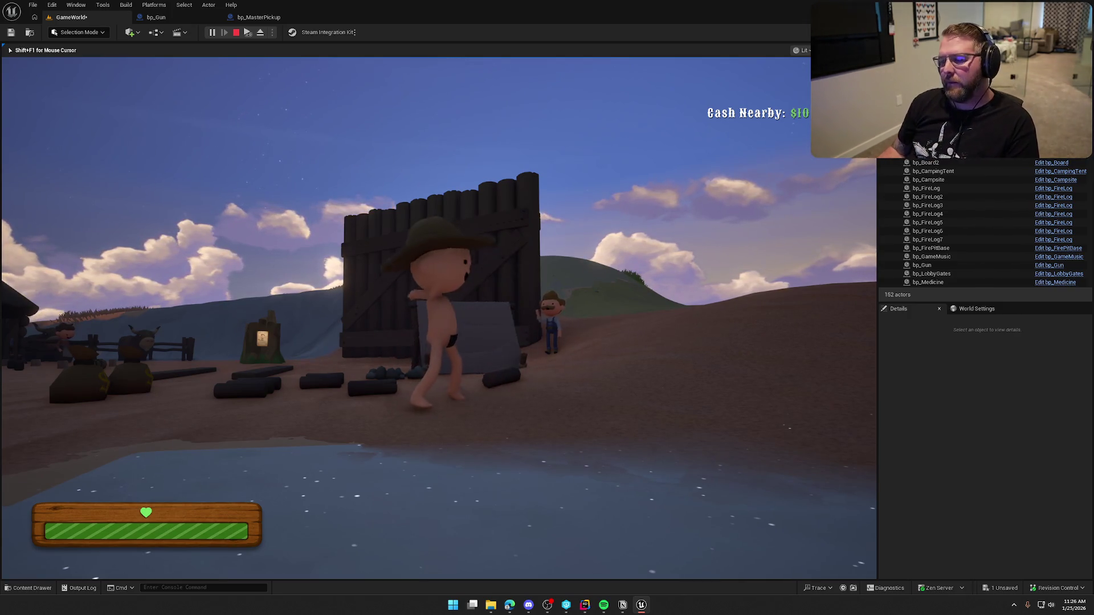
key("w")
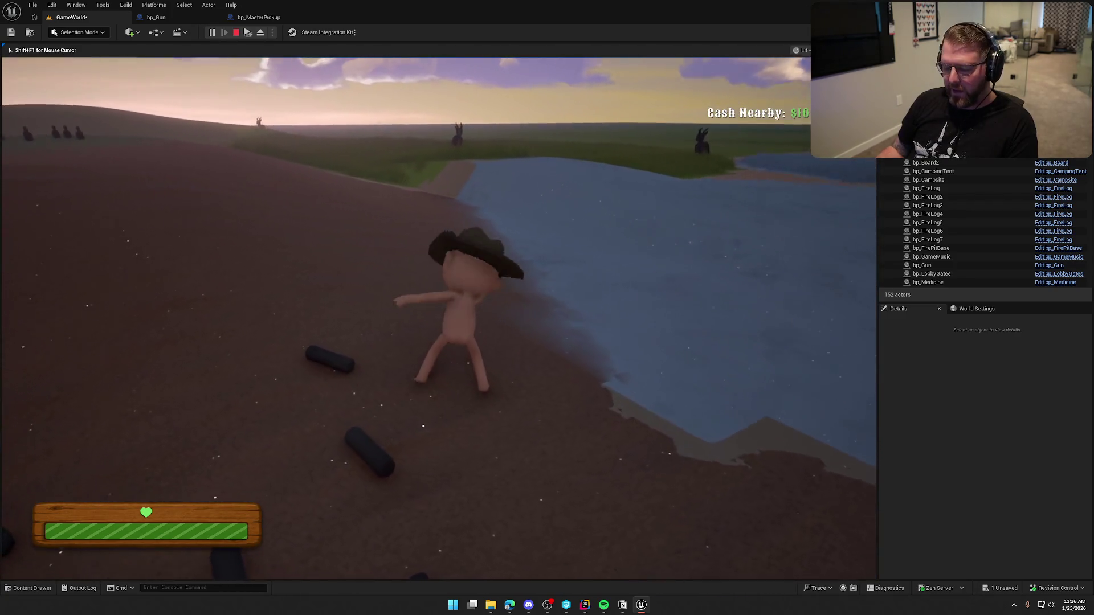
key("shift+w")
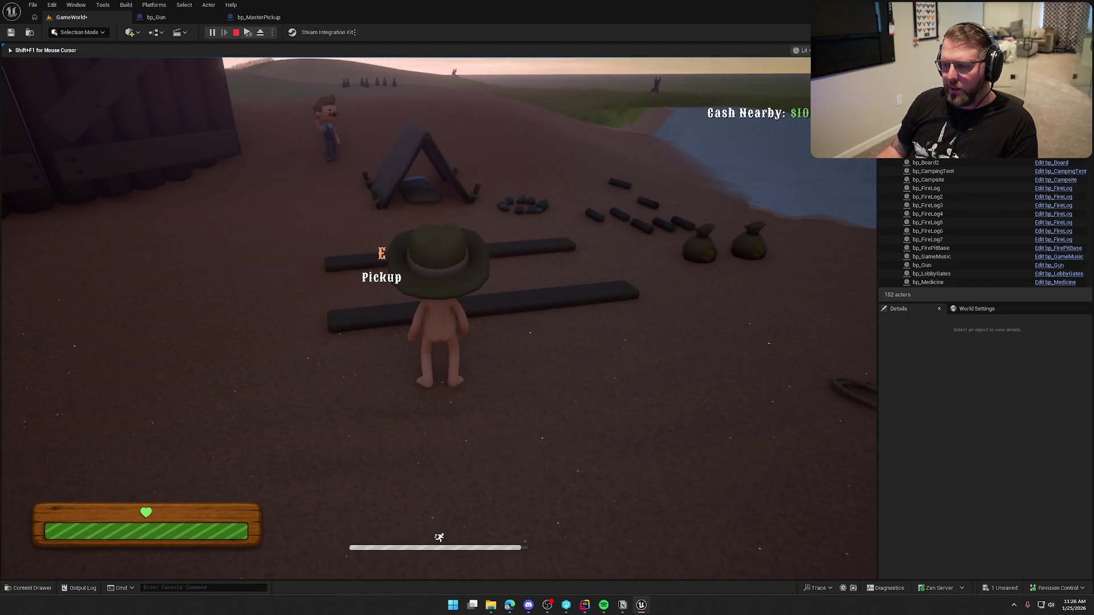
key("Escape")
left_click(156, 17)
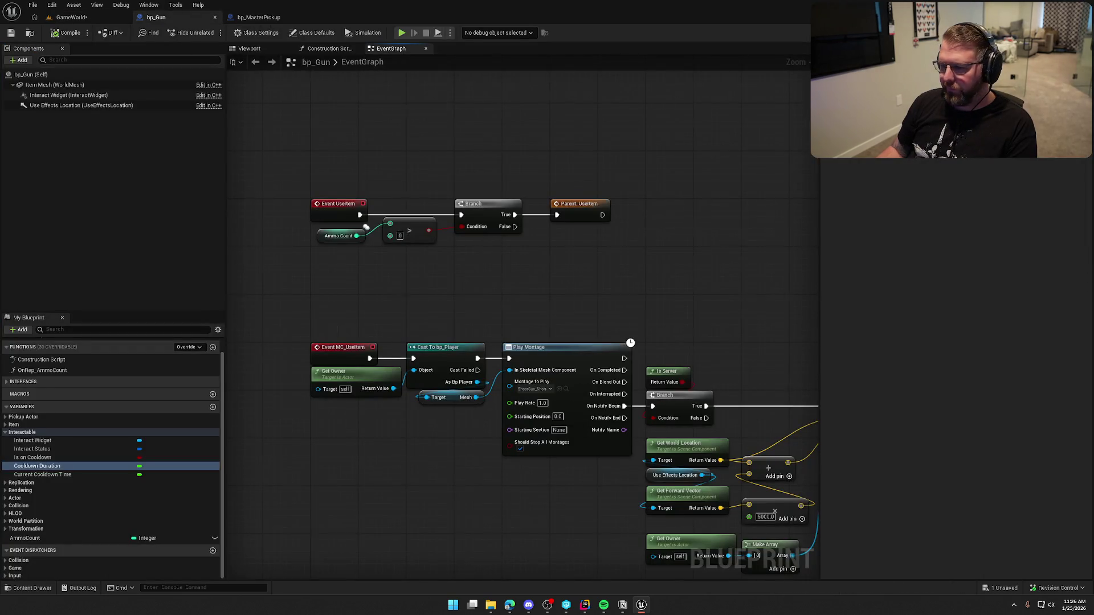
Inspect the Ammo Count check, Branch and Destroy Actor nodes, then switch to PickupActor code in Rider
right_click(333, 164)
mouse_move(333, 165)
left_mouse_down()
mouse_move(384, 168)
mouse_move(433, 198)
left_mouse_up()
left_click_drag(363, 217, 599, 357)
left_click(587, 357)
left_click_drag(703, 306, 631, 274)
left_click(414, 171)
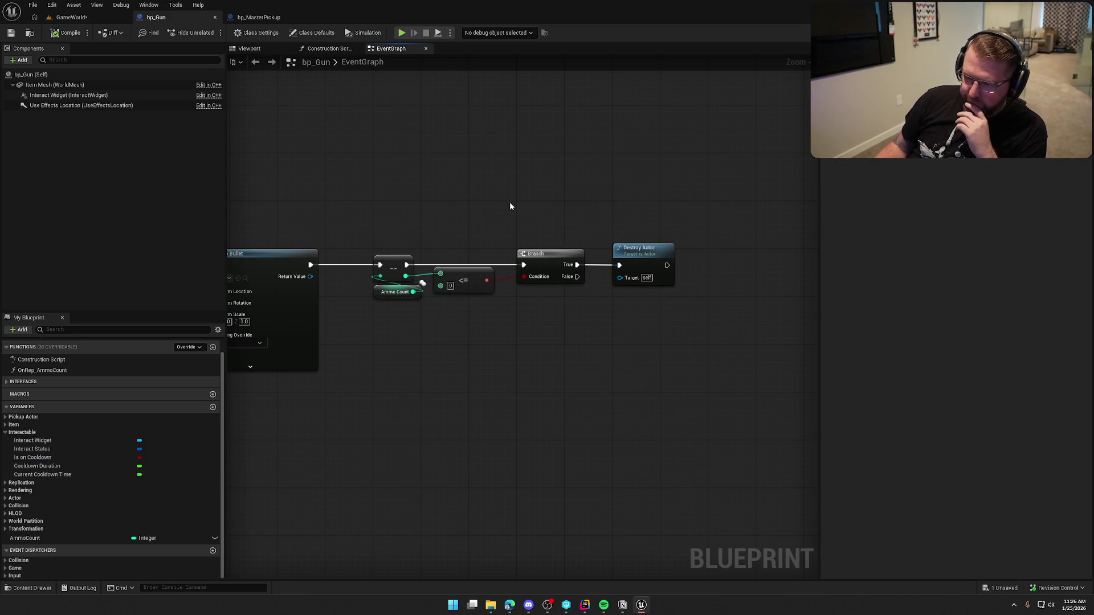
left_click(585, 602)
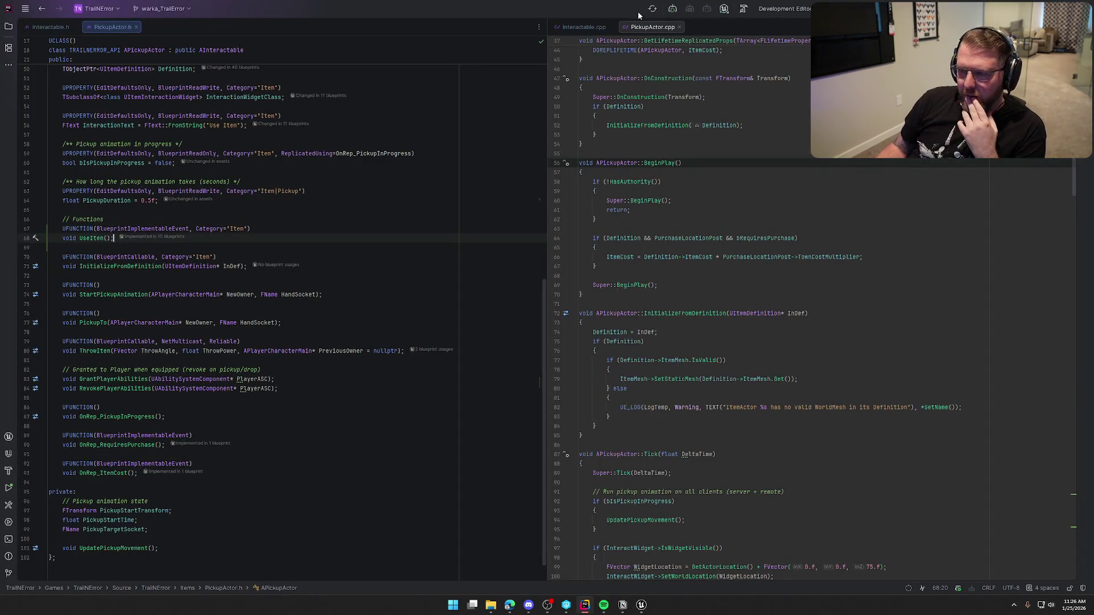
Add a UPROPERTY(EditDefaultsOnly, BlueprintReadWrite) line after UseEffectsLocation in PickupActor.h
scroll(289, 317, "up", 15)
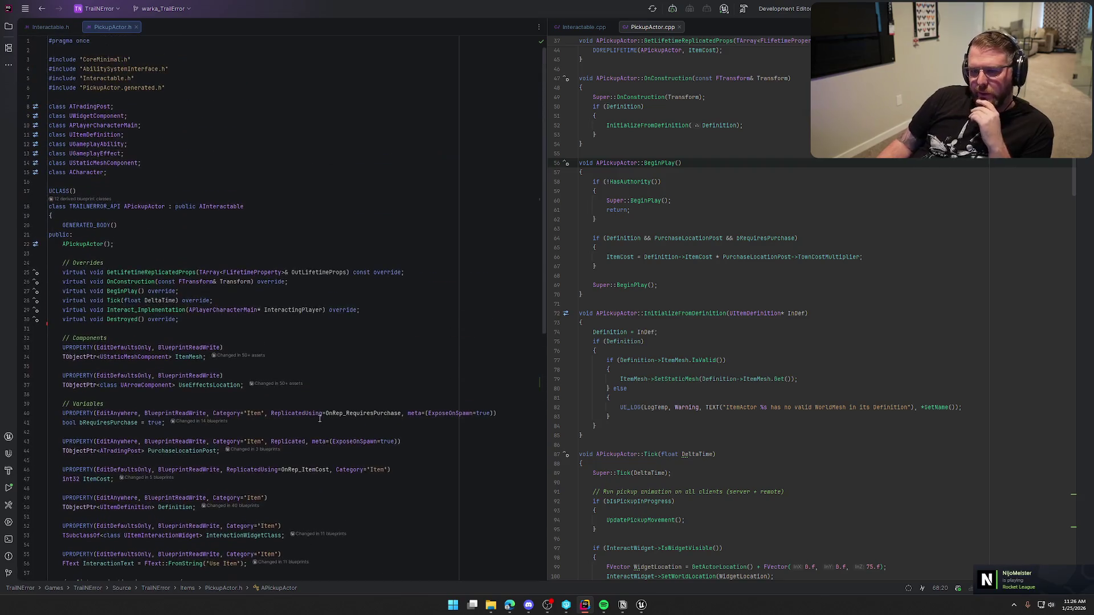
scroll(316, 433, "down", 5)
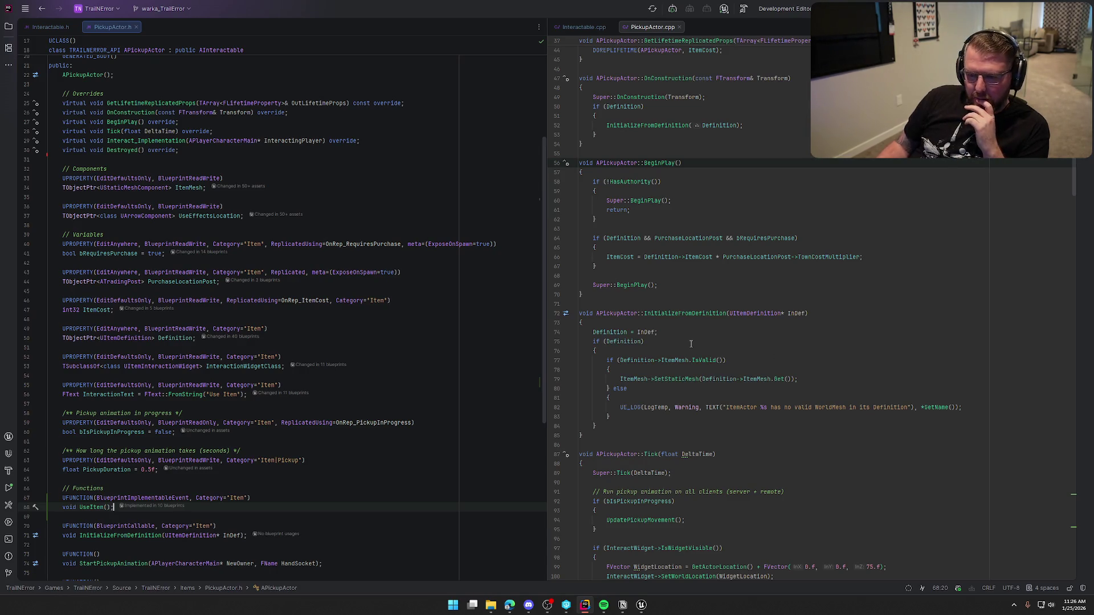
left_click(243, 217)
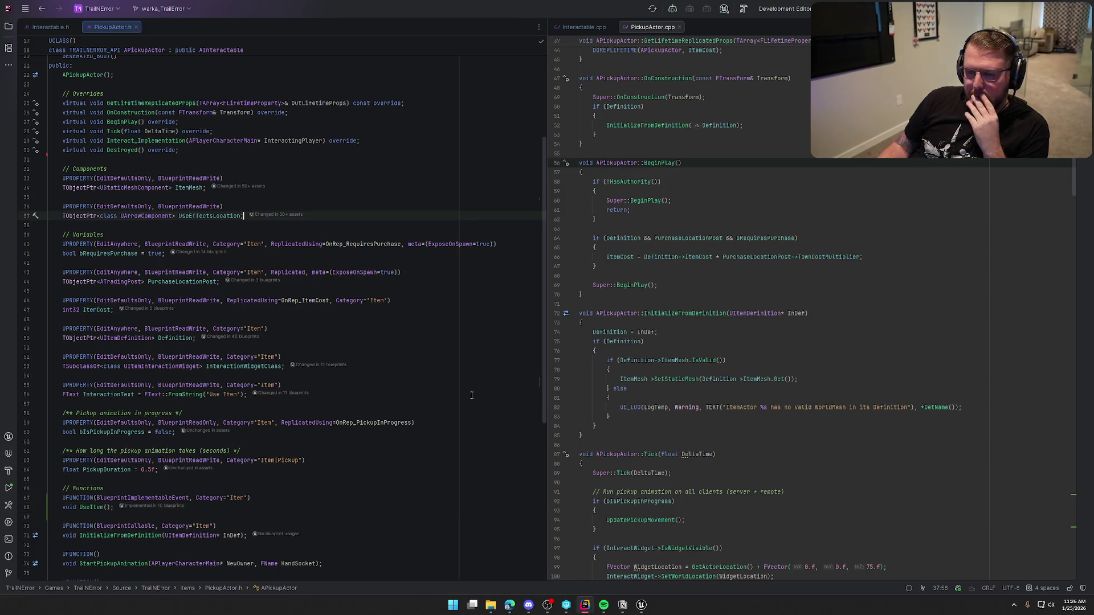
key("Return")
key("Return")
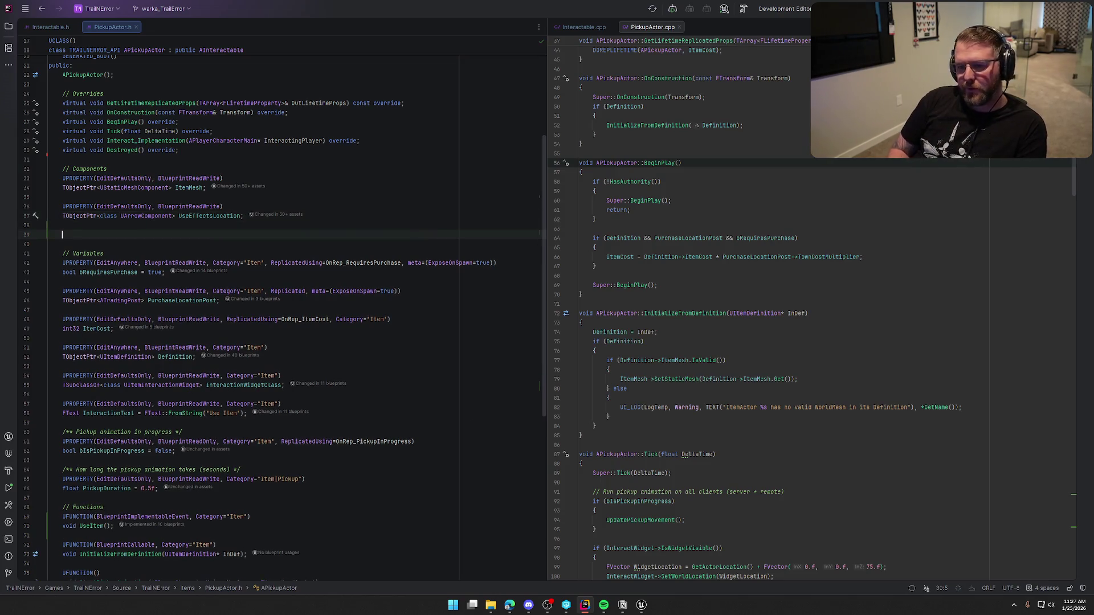
type("UPROPERTY(Edi")
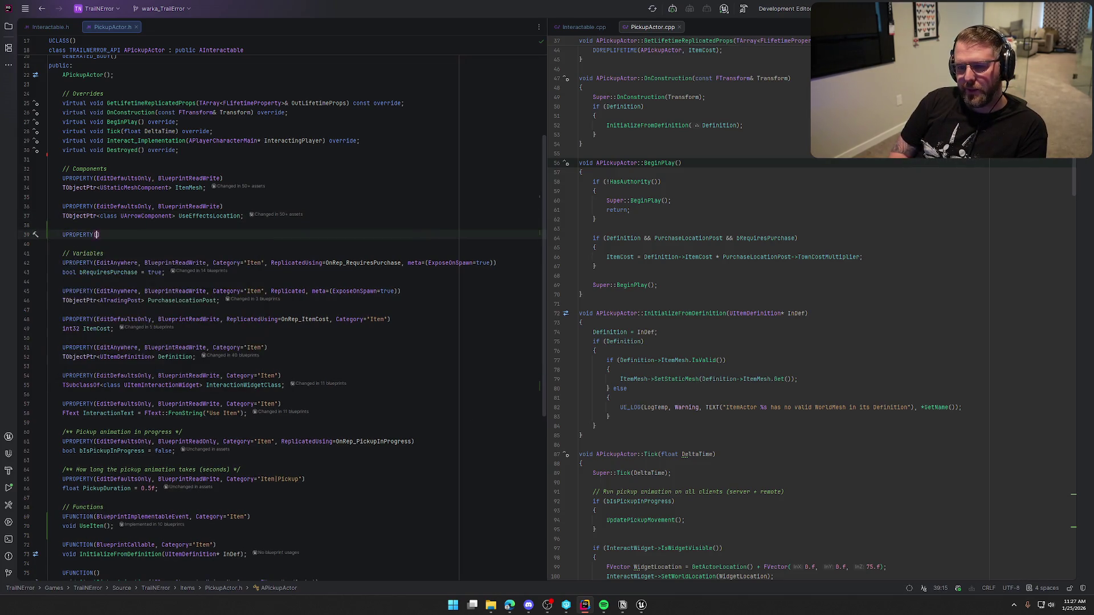
key("Tab")
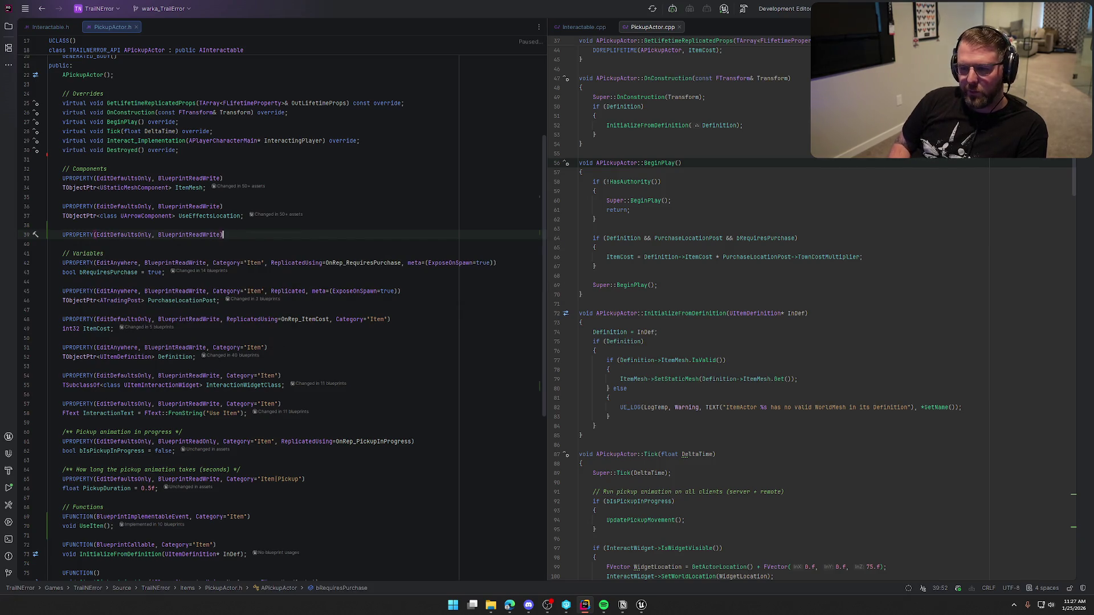
key("Return")
Declare TObjectPtr<UNiagaraComponent> IdleEffectComponent beneath the new specifier line
key("ctrl+Right")
type("UNi")
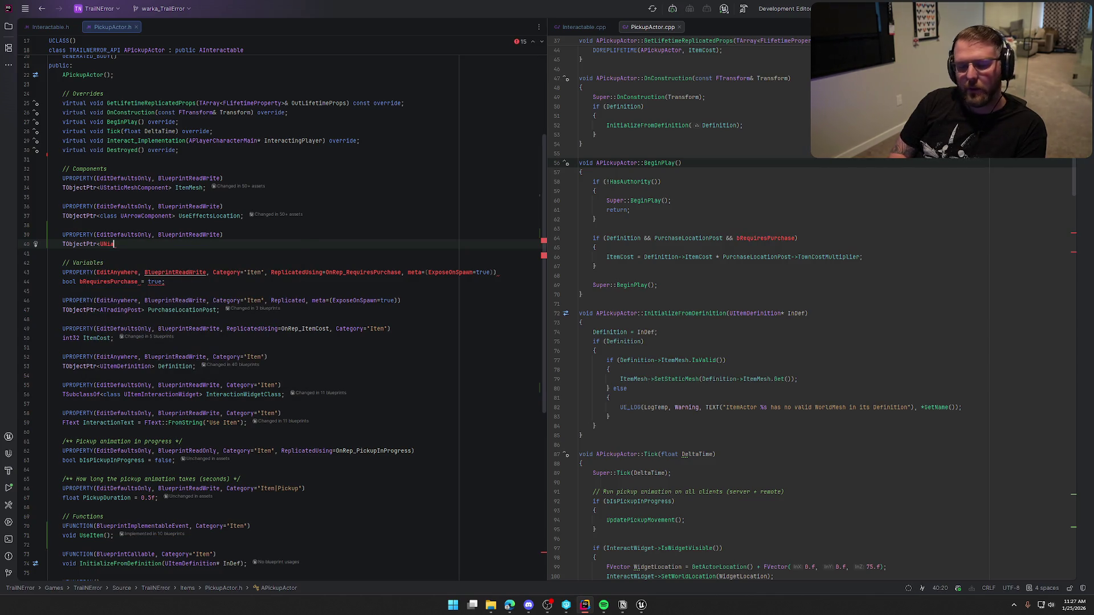
key("BackSpace")
key("BackSpace")
key("BackSpace")
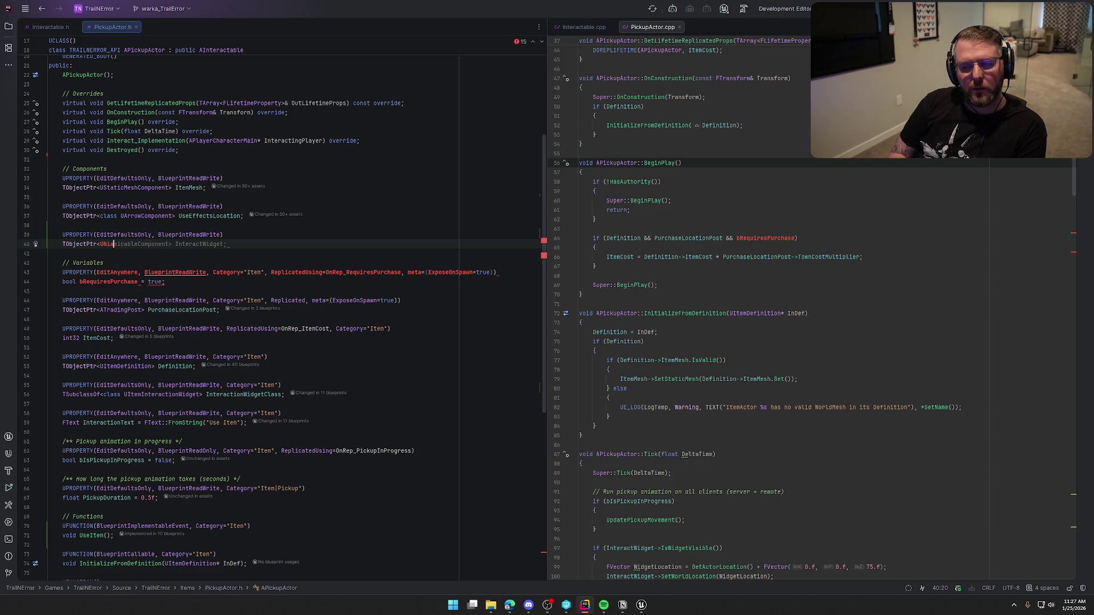
type("gara")
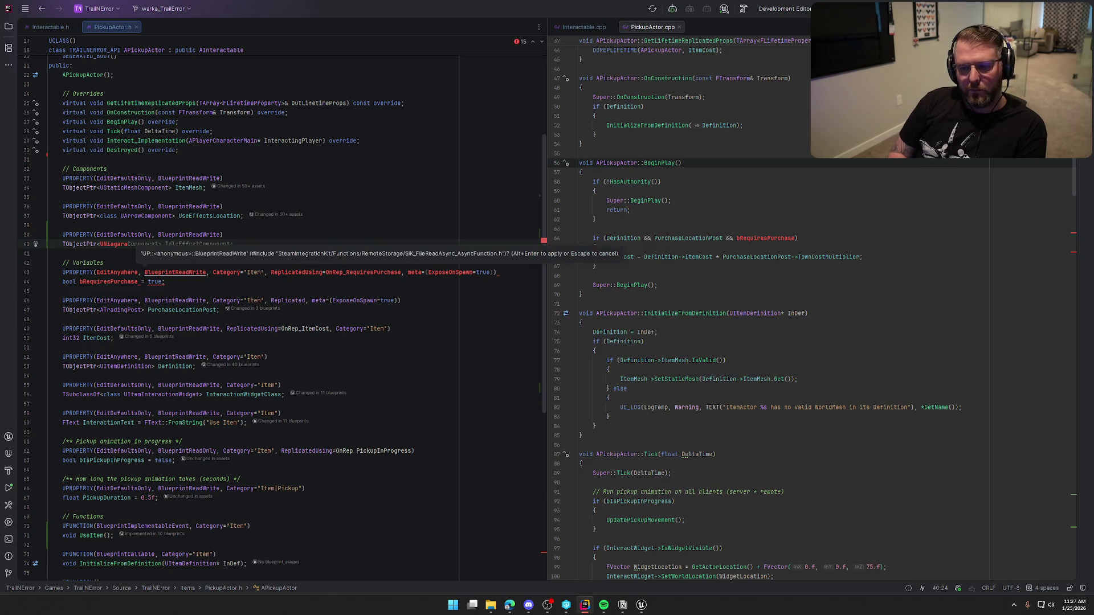
key("Tab")
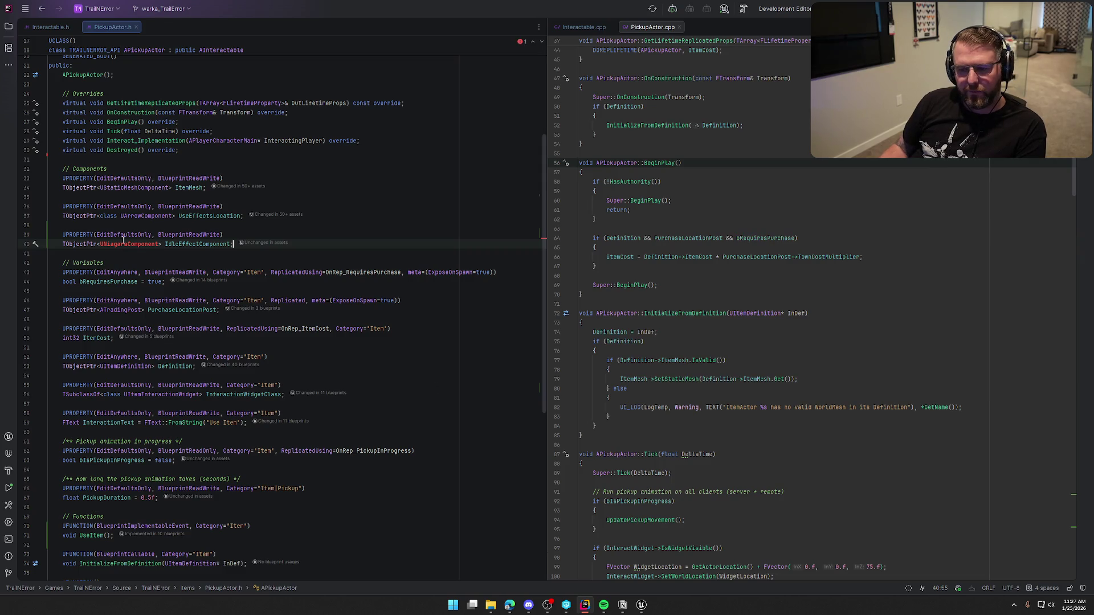
key("alt+1")
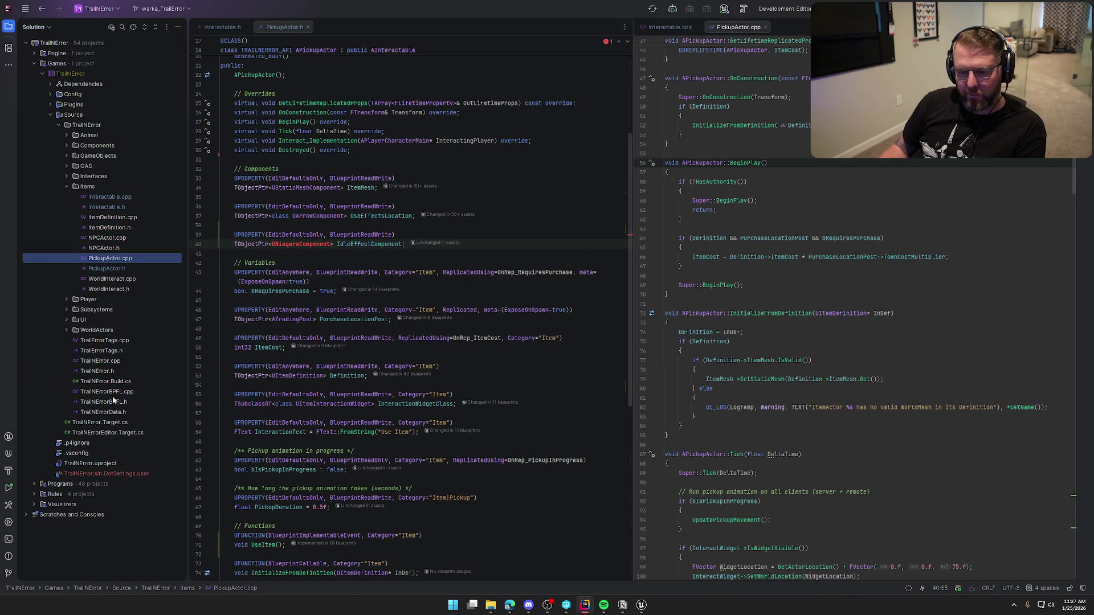
Confirm TrailNError.Build.cs lists Niagara as a dependency, then return to bp_Gun in Unreal
double_click(105, 381)
left_click(297, 325)
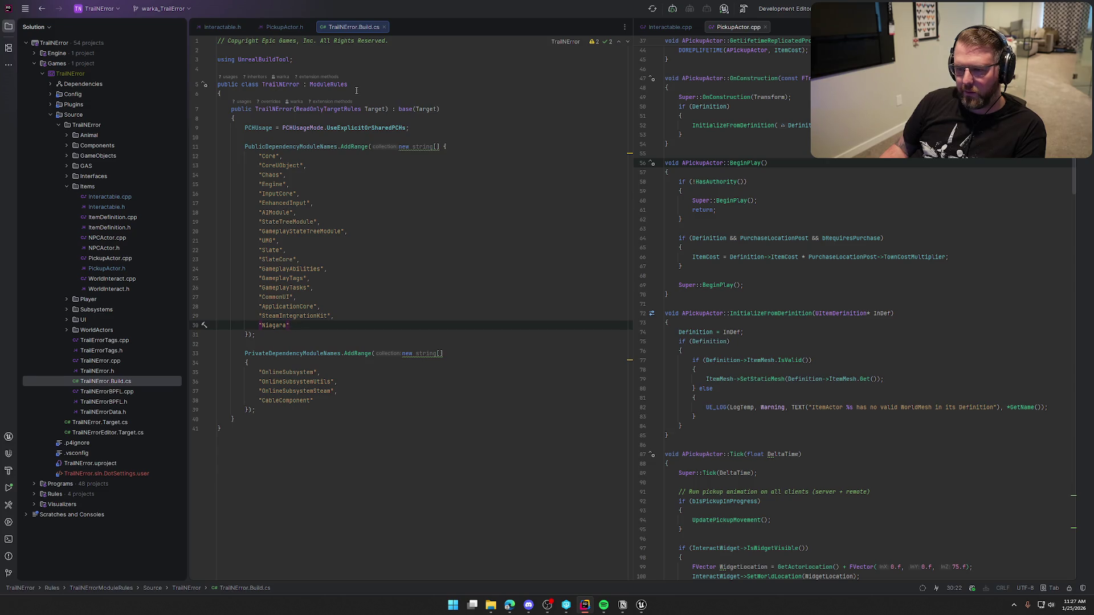
middle_click(346, 30)
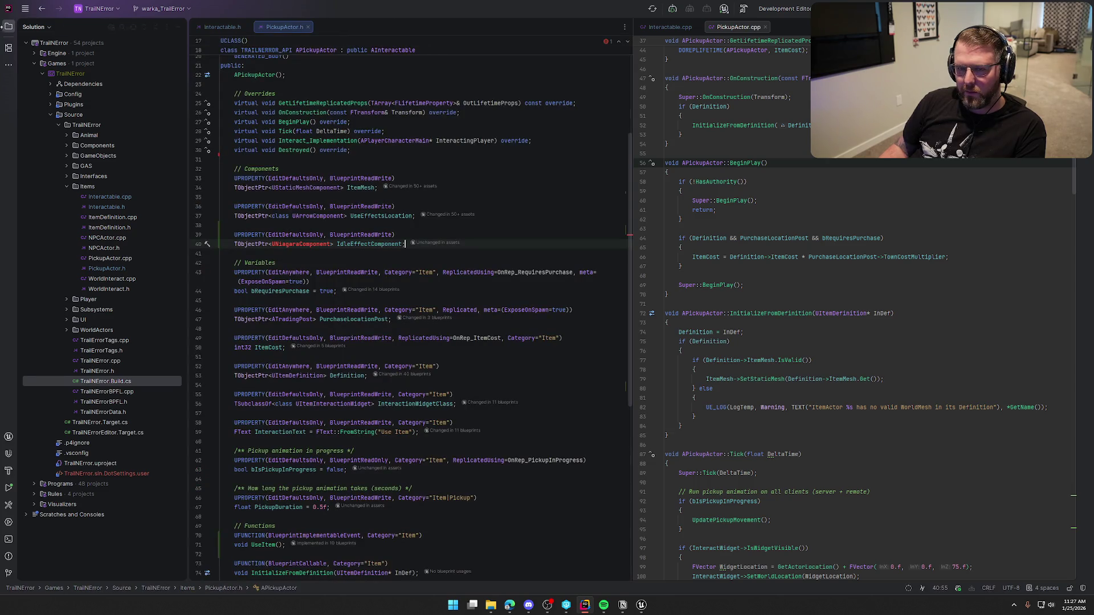
left_click(8, 26)
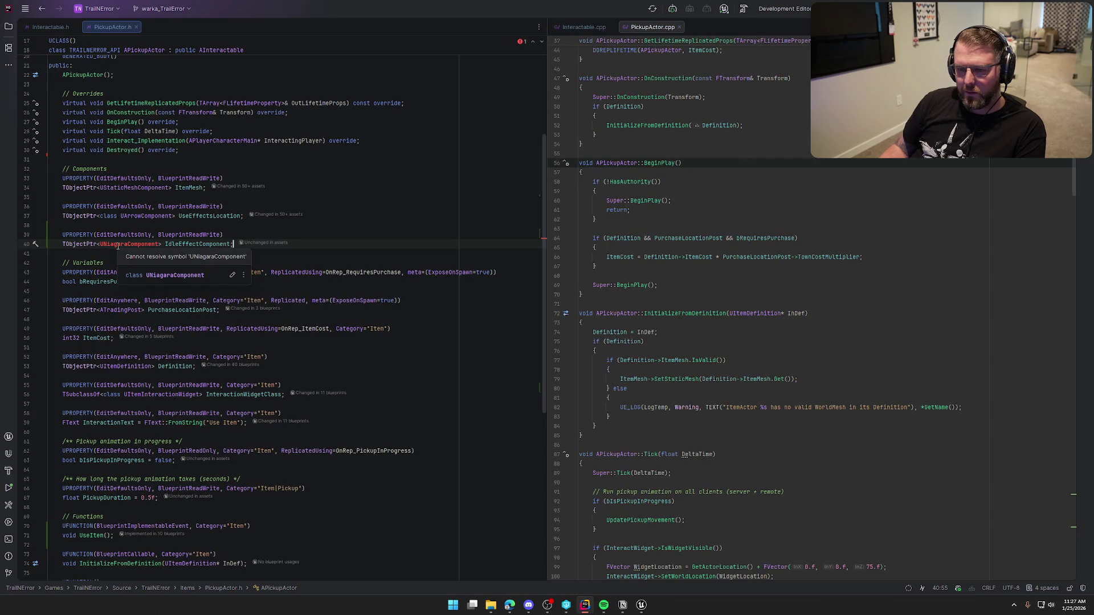
left_click(641, 605)
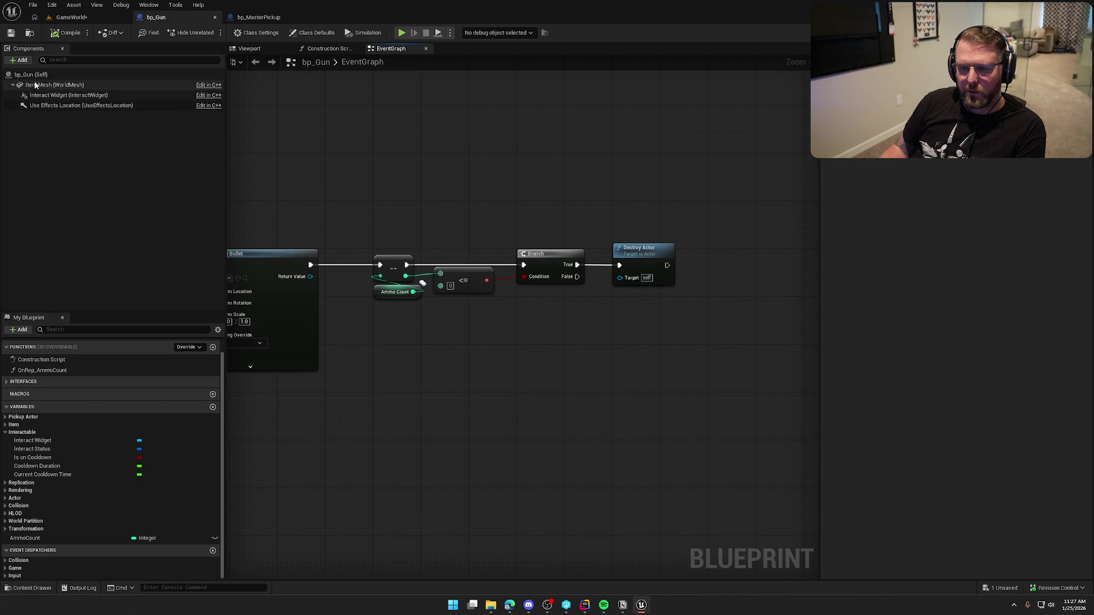
Add a Niagara Particle System Component to bp_Gun, delete it, and go back to PickupActor.h
left_click(32, 75)
left_click(34, 85)
left_click(22, 59)
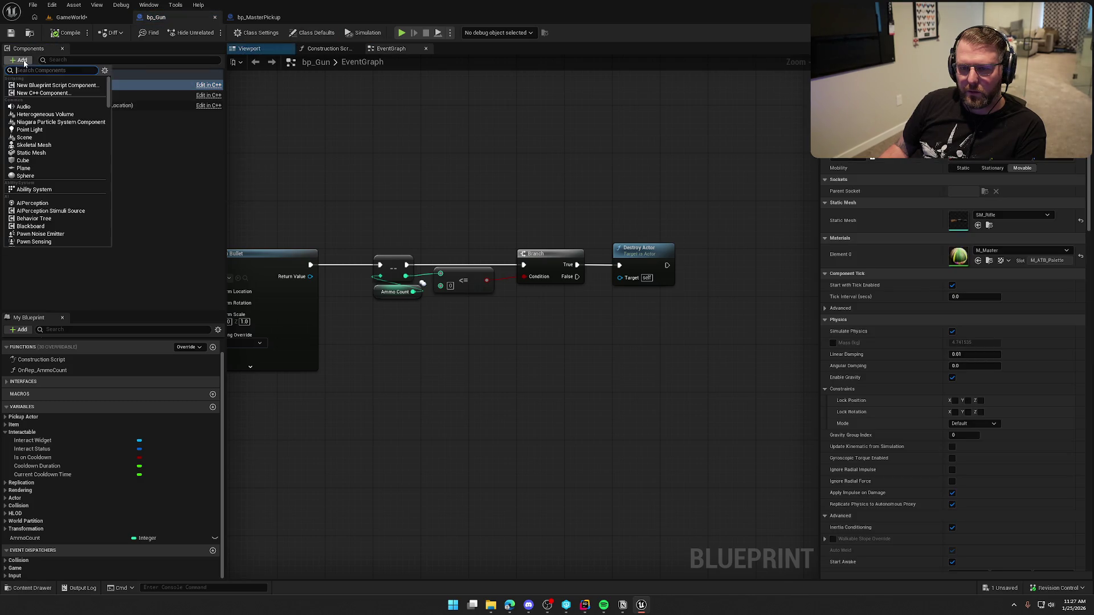
type("nia")
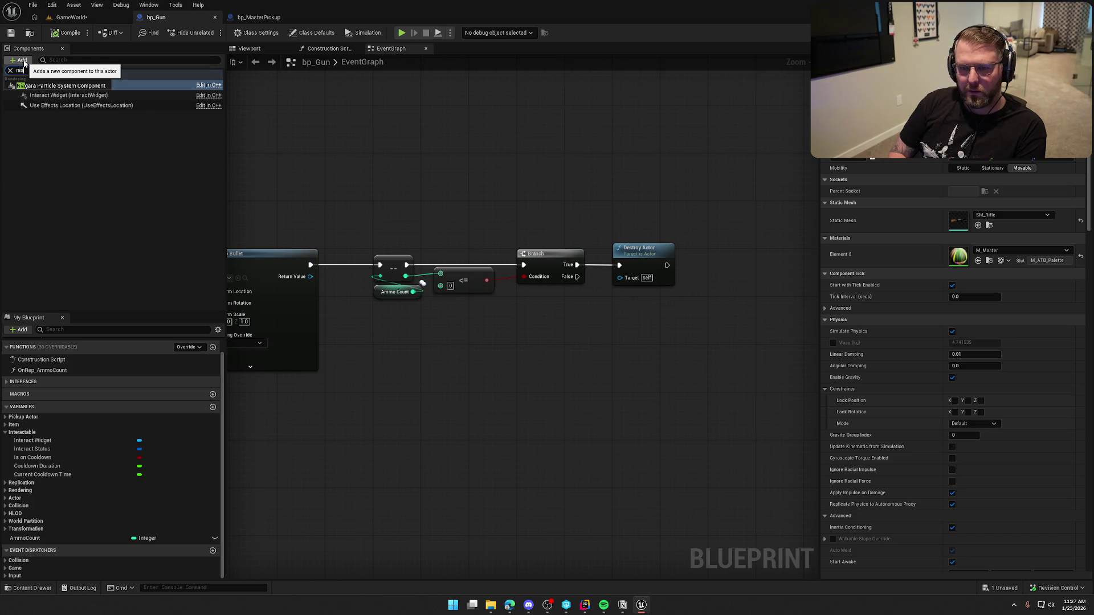
left_click(61, 85)
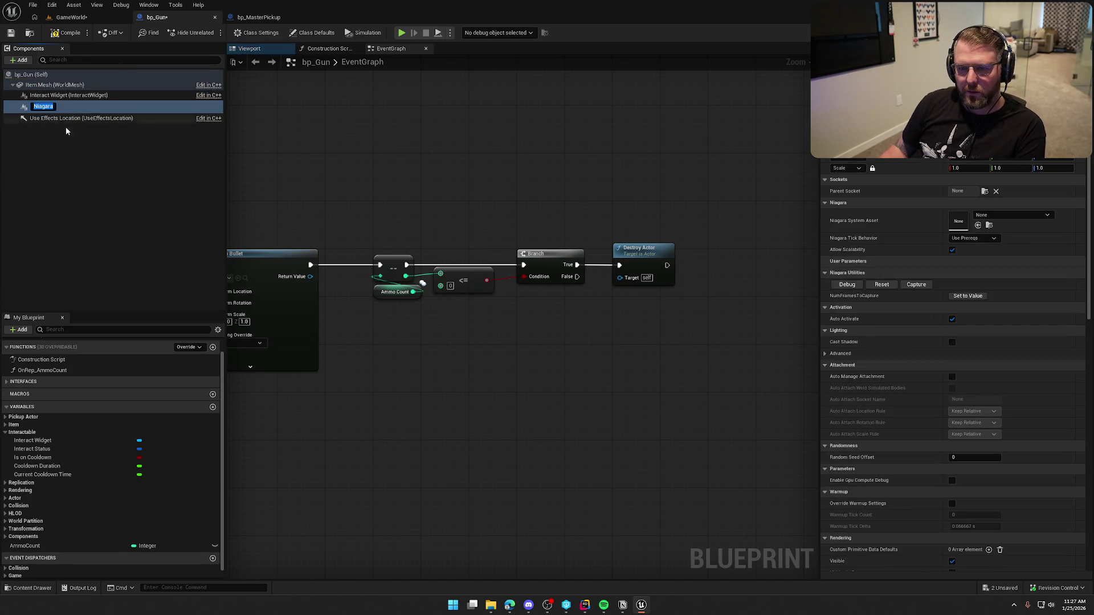
left_click(56, 109)
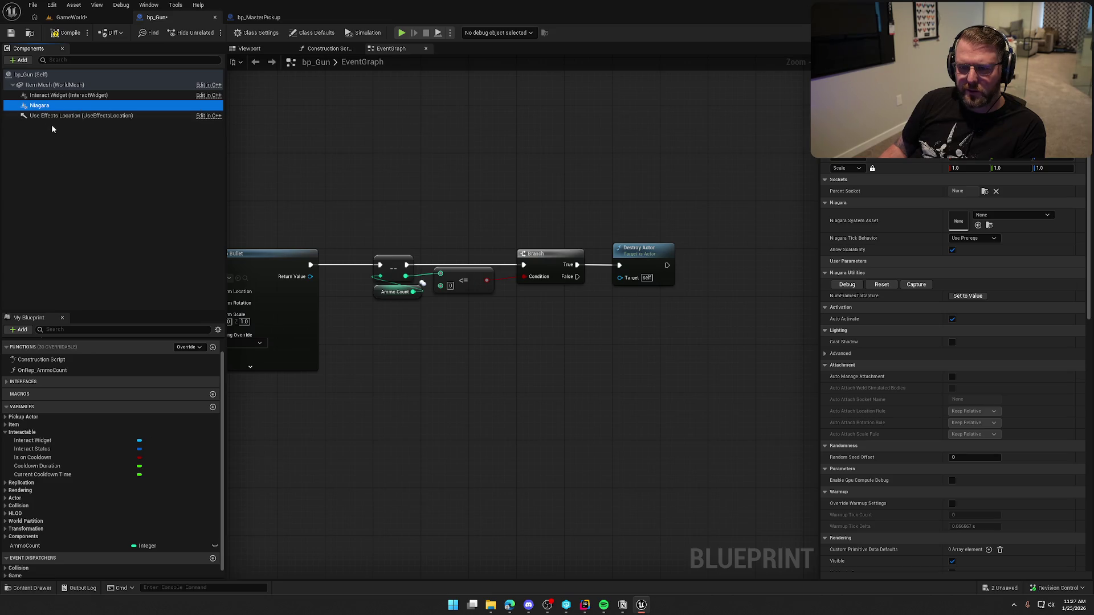
key("Delete")
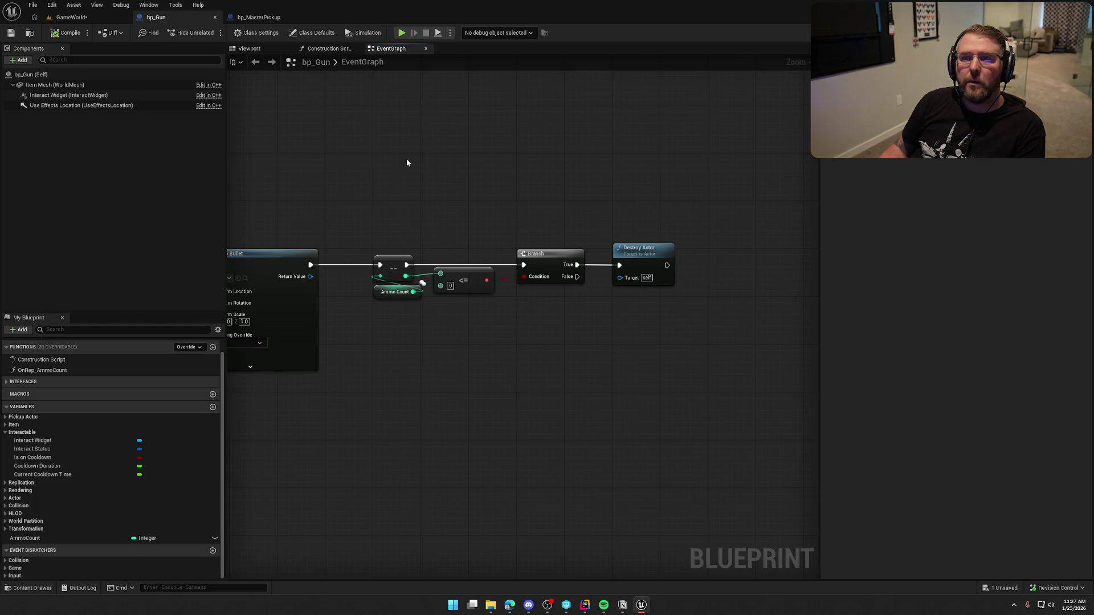
key("alt+Tab")
double_click(127, 244)
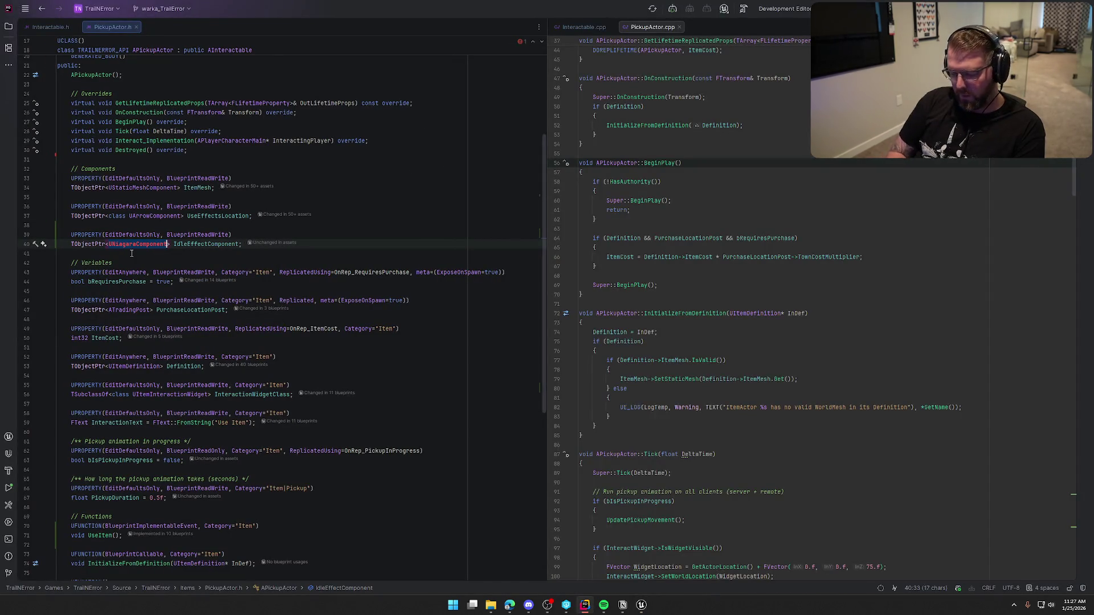
Replace IdleEffectComponent's UNiagaraComponent type on line 40 with a 'class U… component' search
type("UNi")
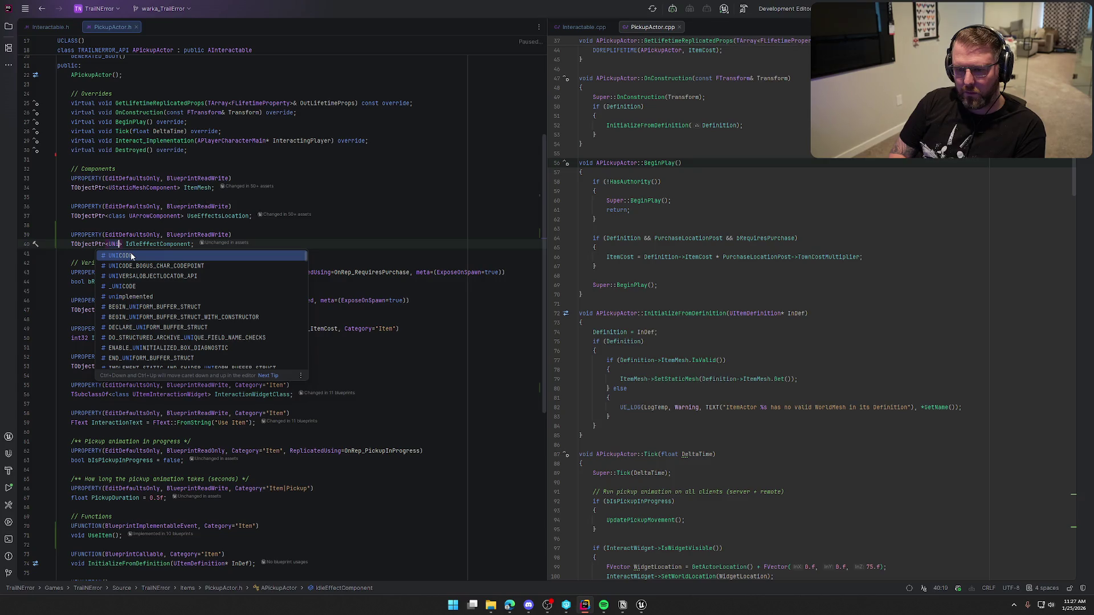
type("a")
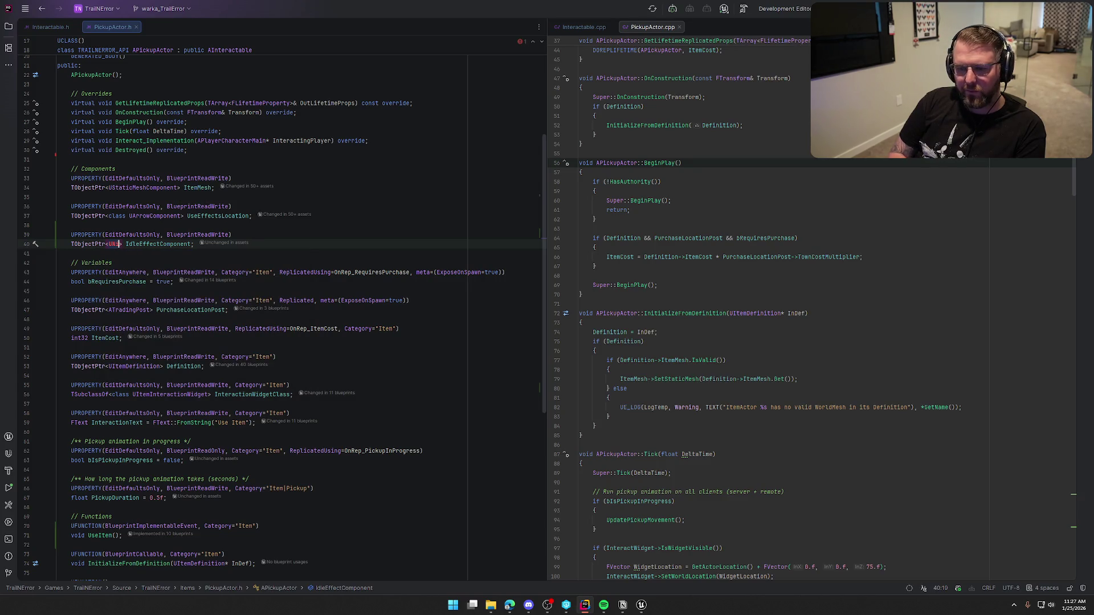
type("i")
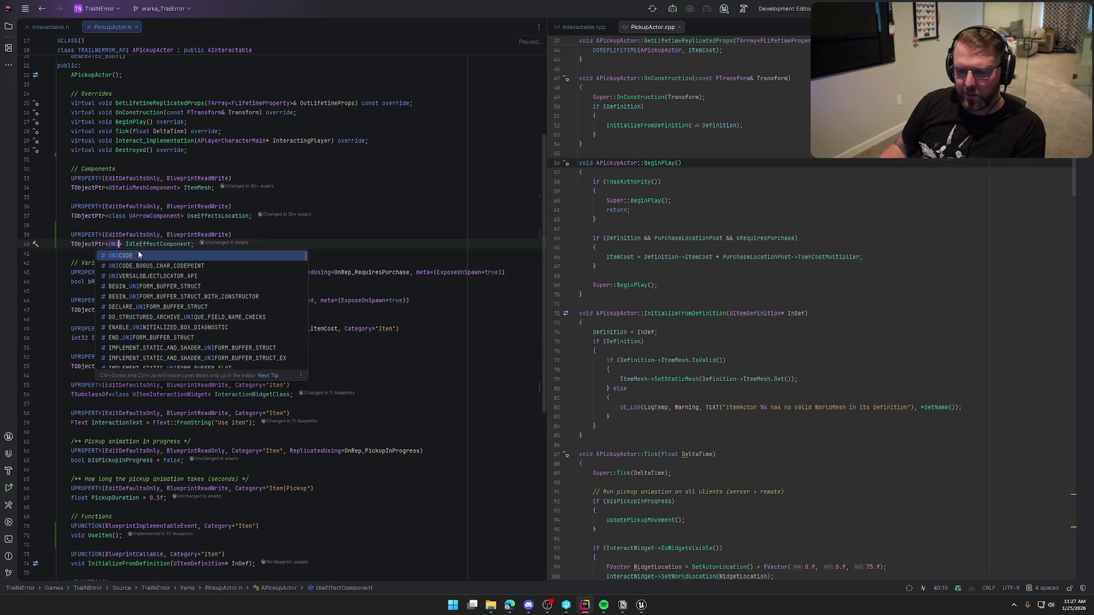
type("agraParticle")
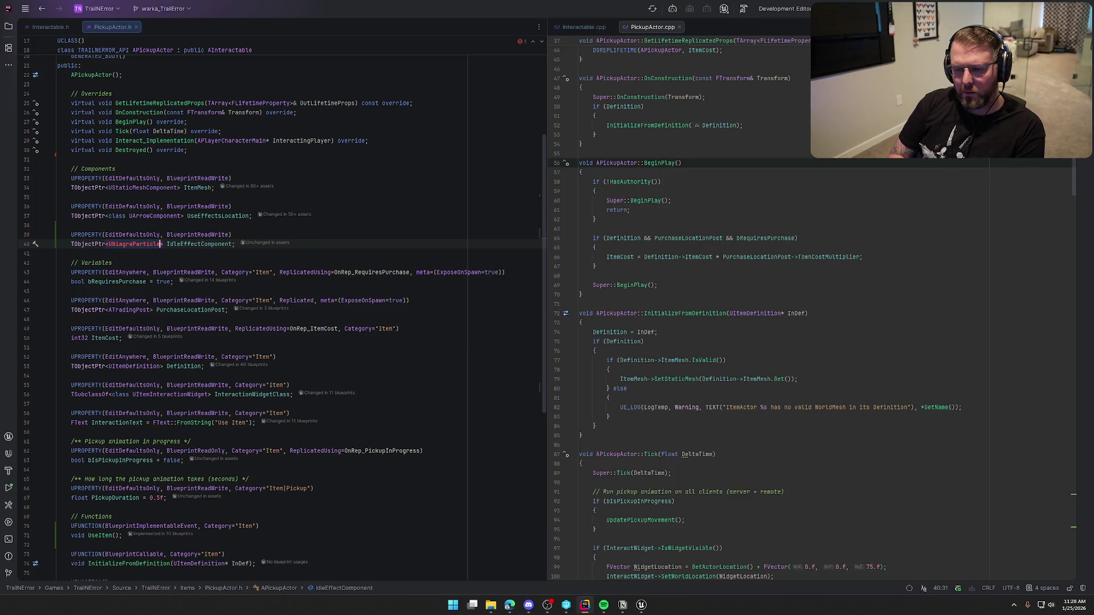
key("BackSpace")
key("BackSpace")
key("BackSpace")
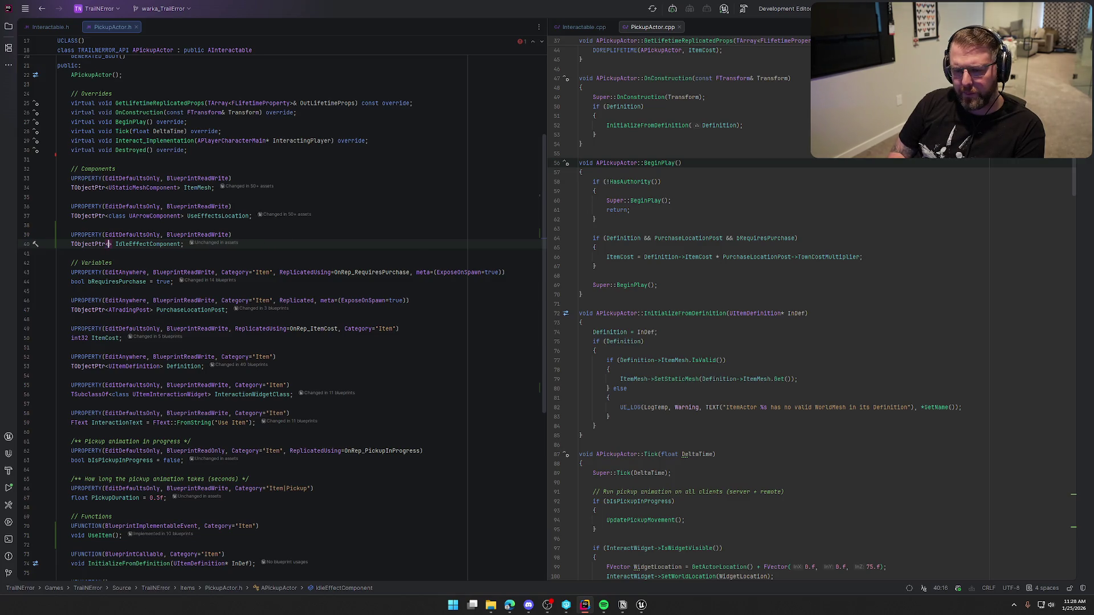
type("U")
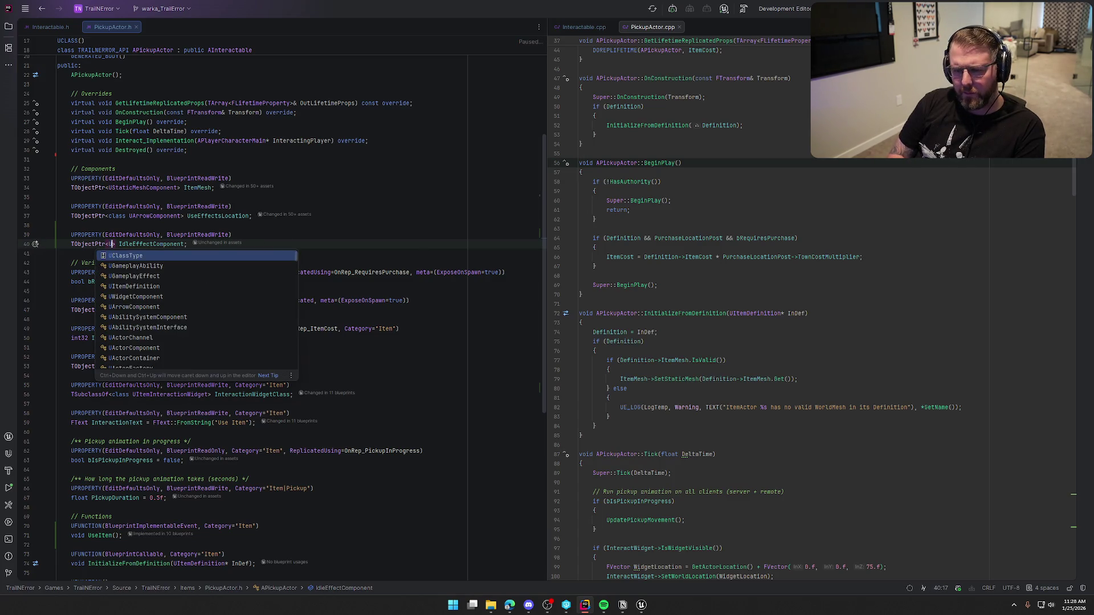
key("BackSpace")
type("class ")
type("UNI")
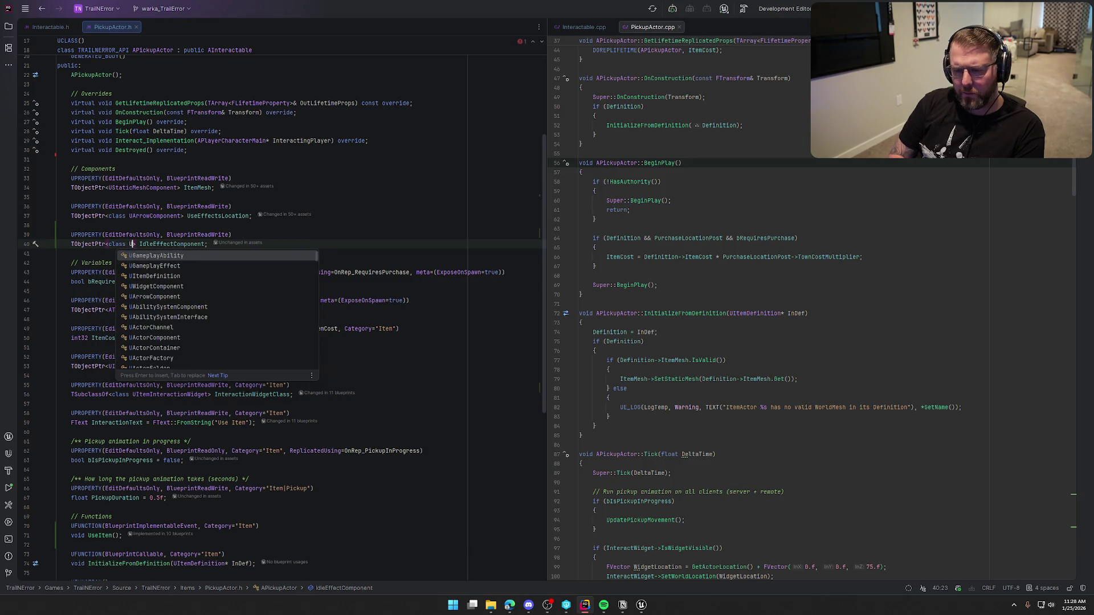
key("BackSpace")
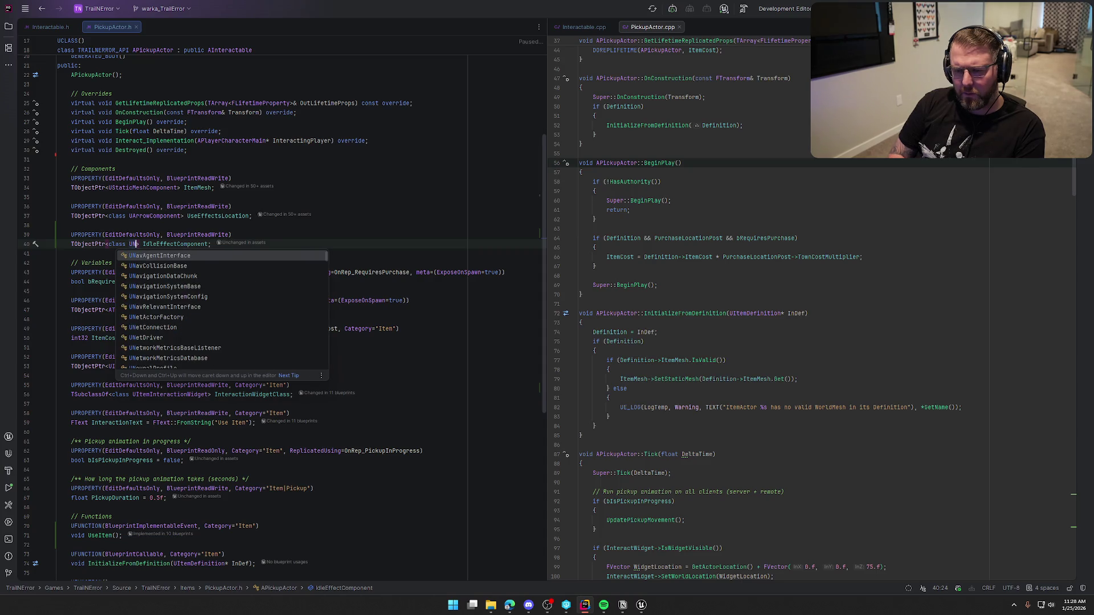
key("BackSpace")
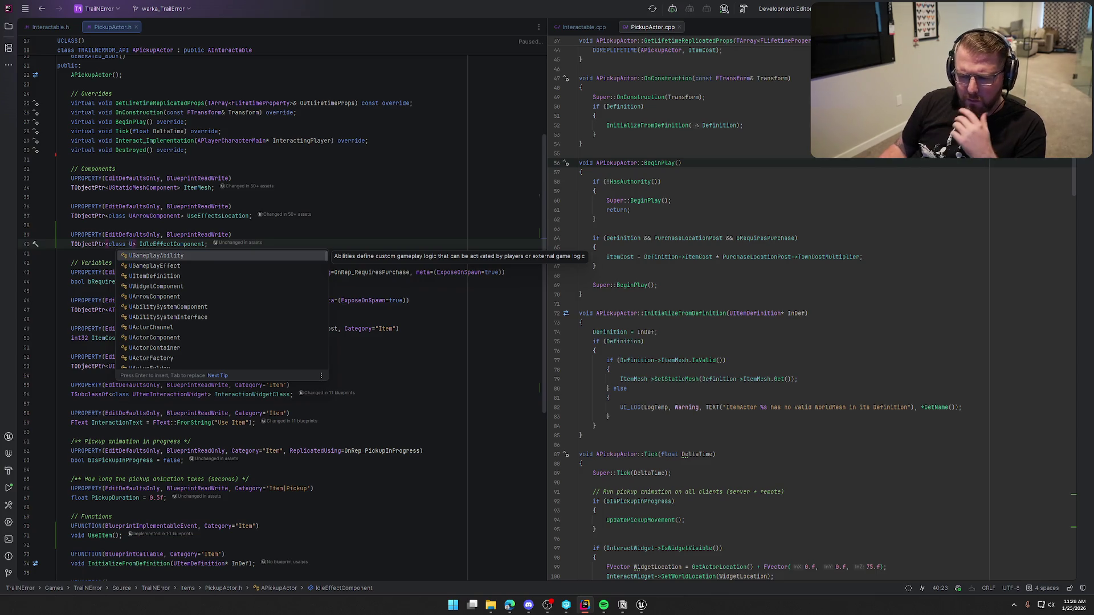
type("component")
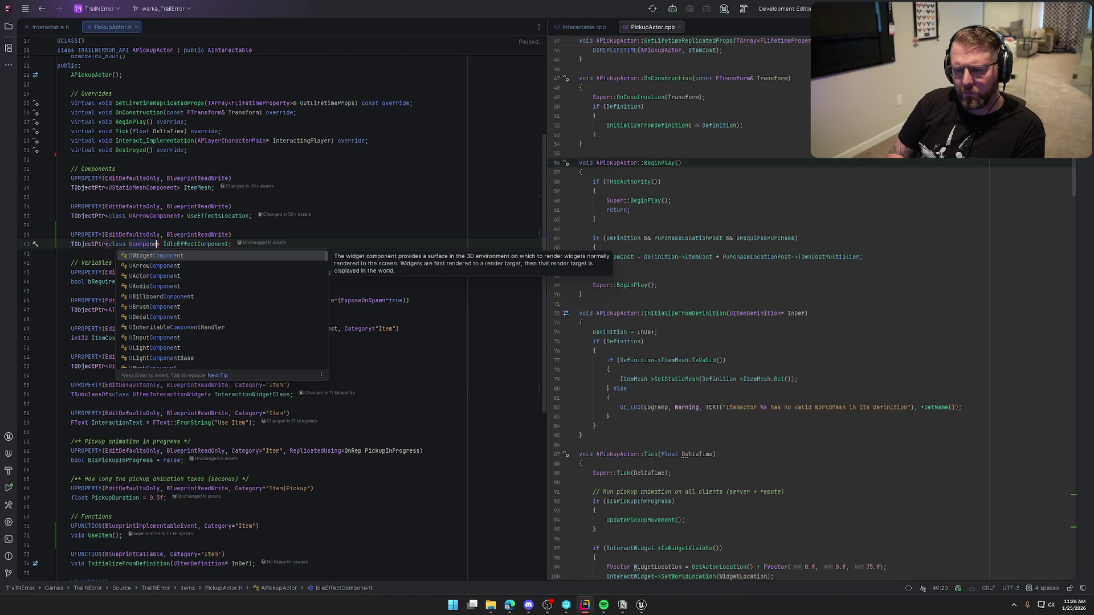
Complete the type as class UParticleSystemComponent from the autocomplete suggestions
scroll(244, 306, "down", 2)
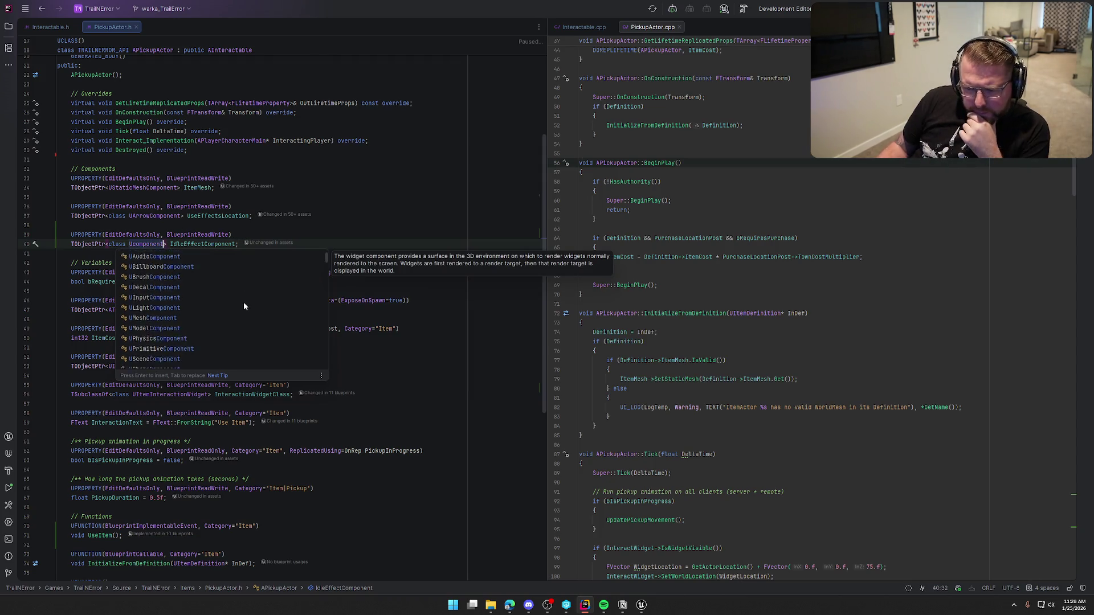
scroll(262, 300, "down", 2)
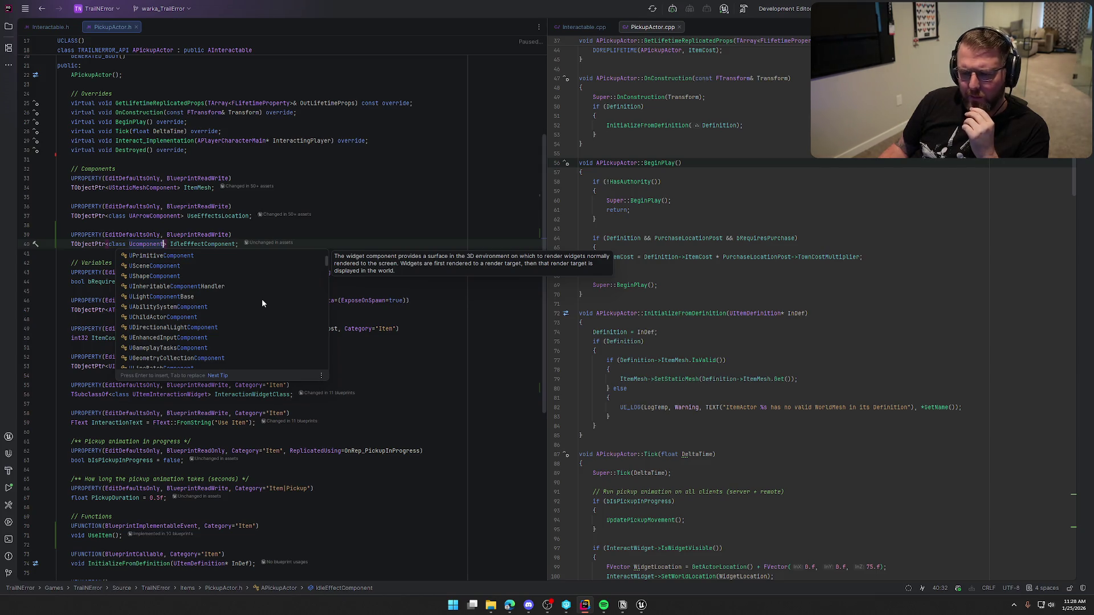
scroll(180, 319, "down", 2)
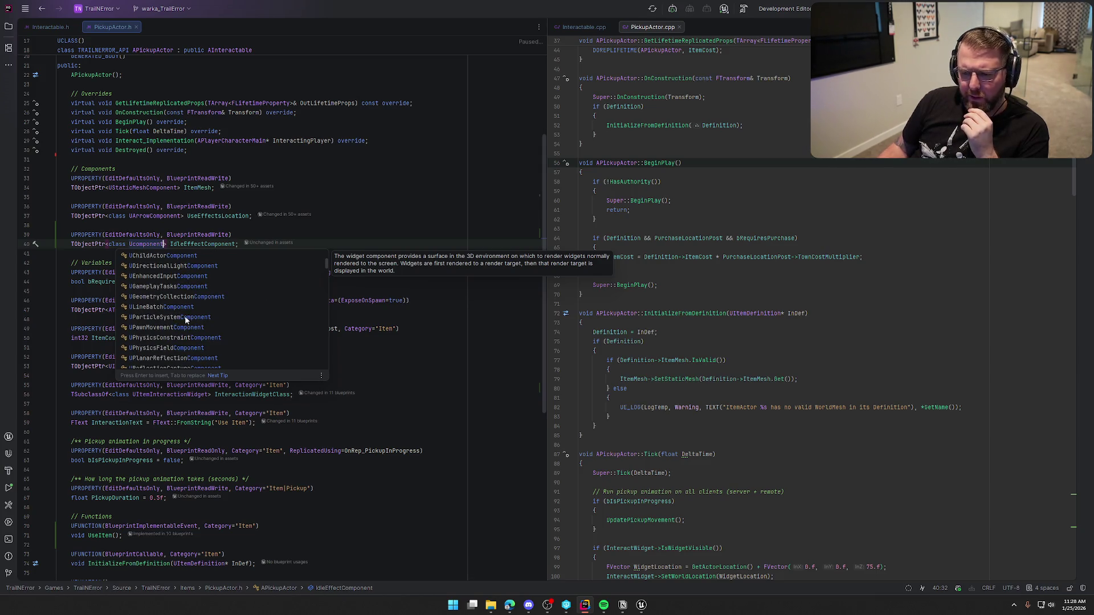
scroll(253, 306, "down", 3)
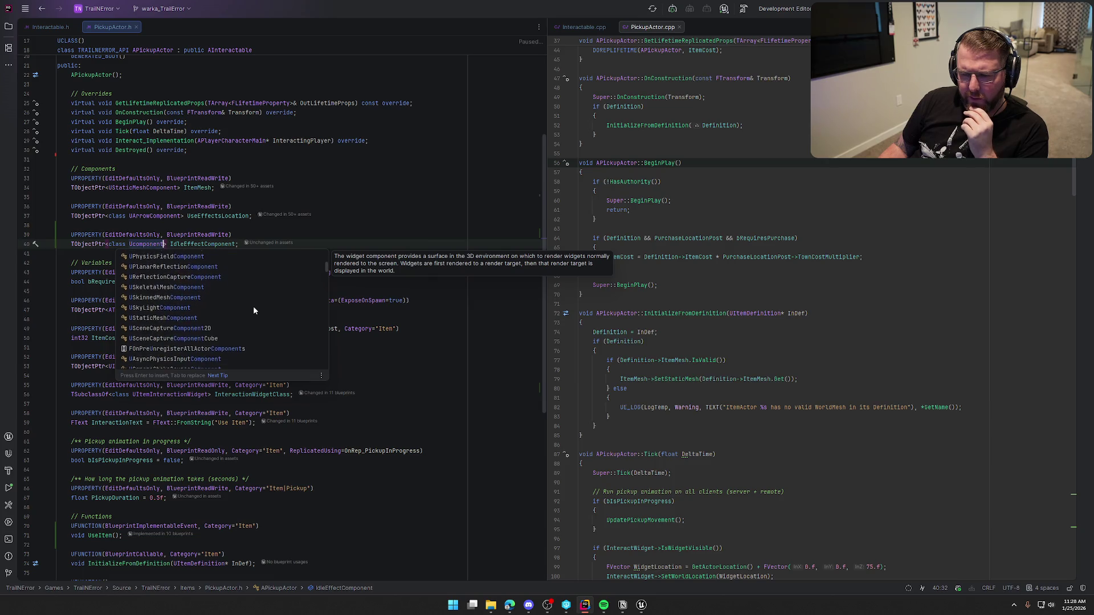
scroll(253, 308, "down", 1)
scroll(253, 306, "down", 2)
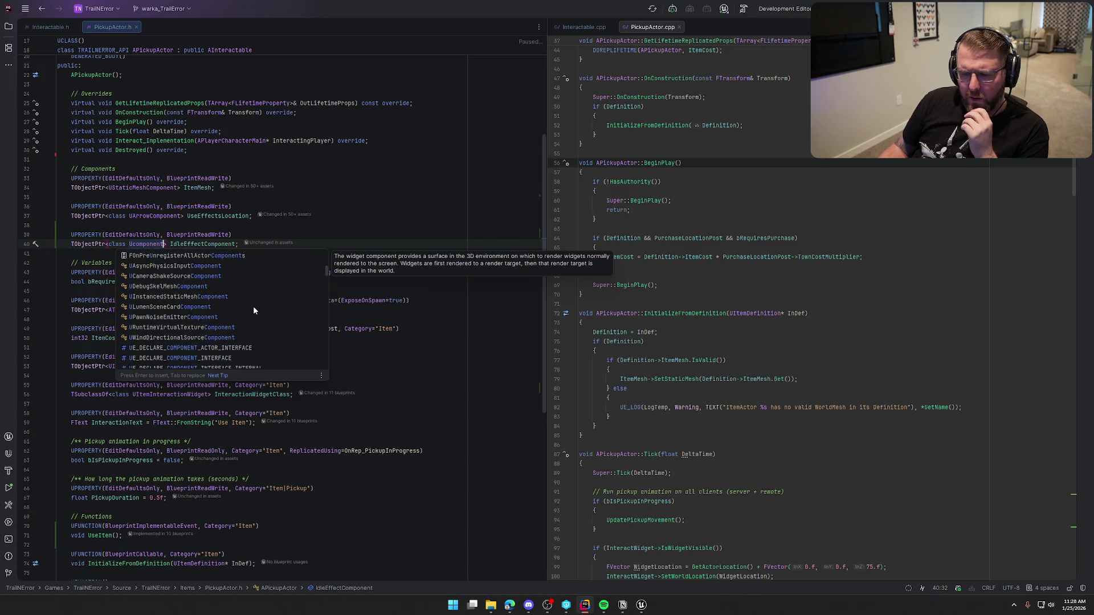
key("BackSpace")
key("BackSpace")
key("BackSpace")
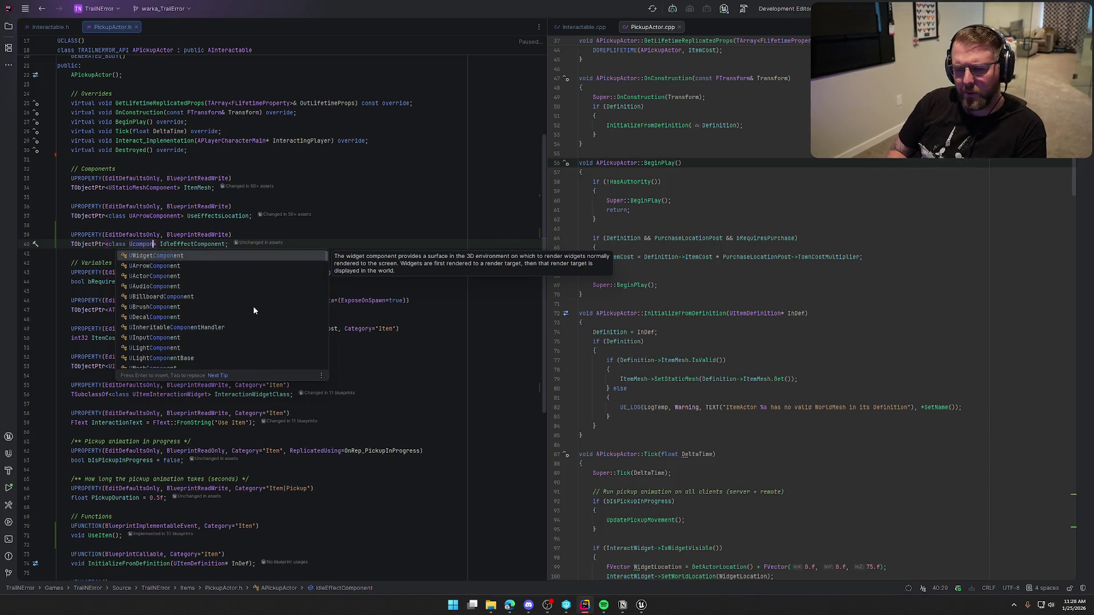
key("BackSpace")
key("BackSpace")
type("Particle")
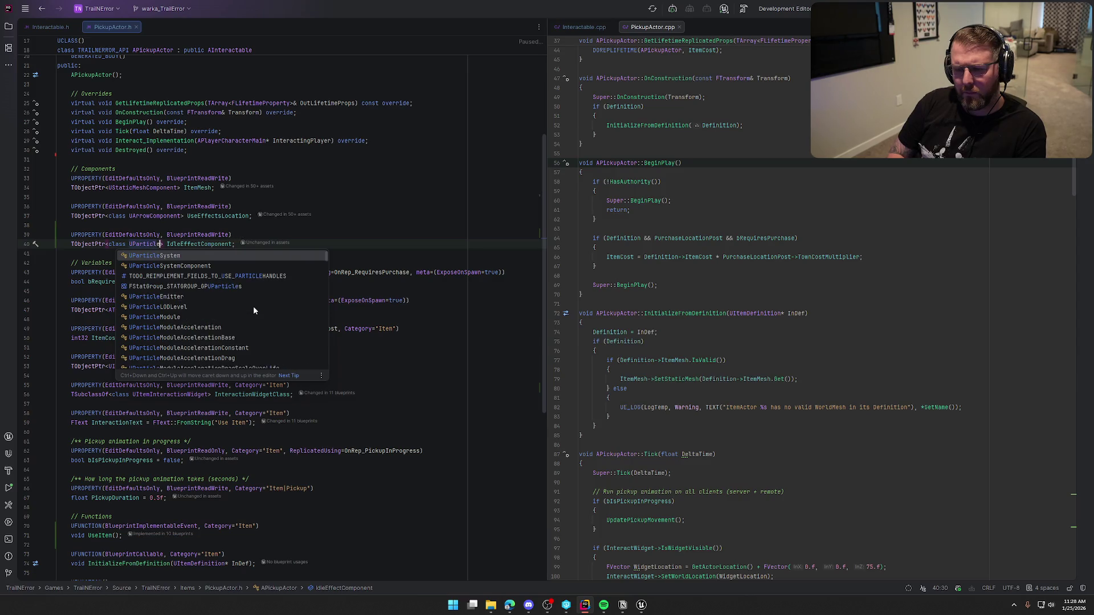
key("Down")
key("Return")
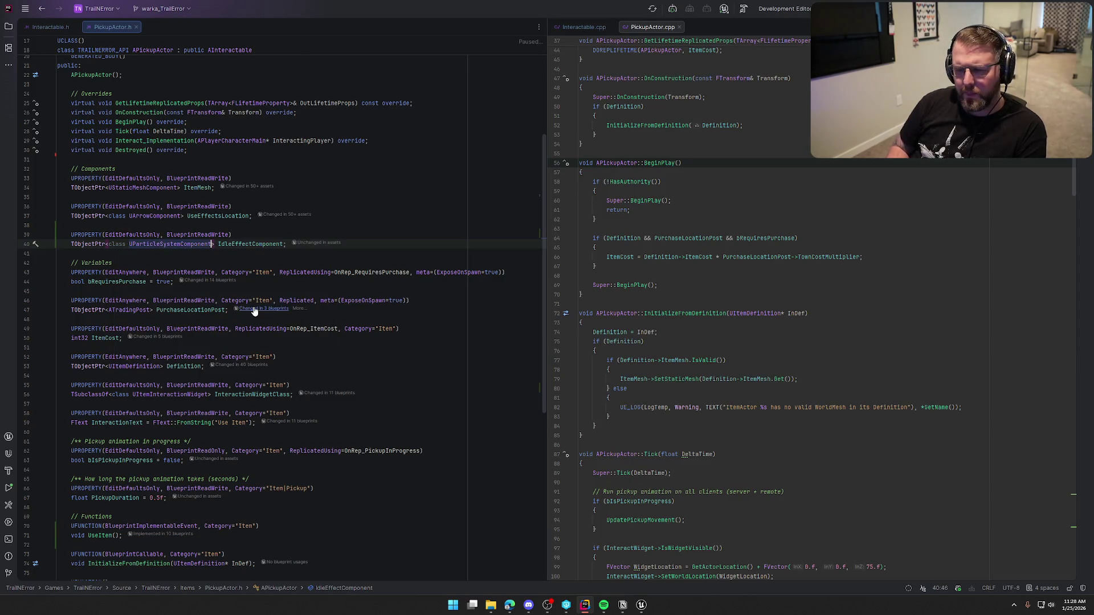
Rename IdleEffectComponent on line 40 of PickupActor.h to DestroyParticle
key("Right")
key("Right")
key("shift+Right")
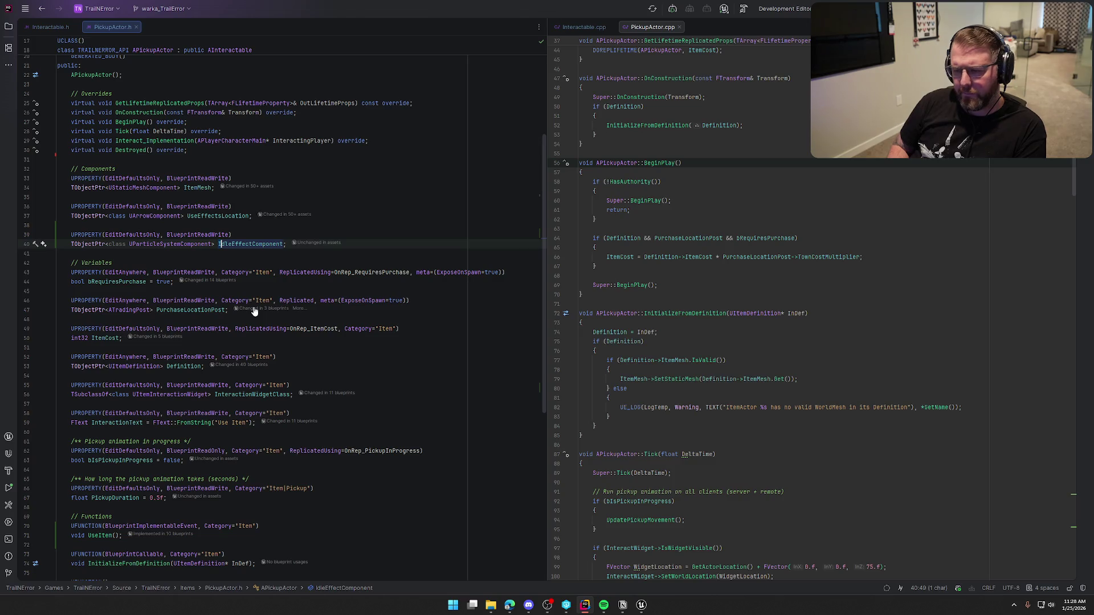
key("ctrl+shift+Right")
type("Dest")
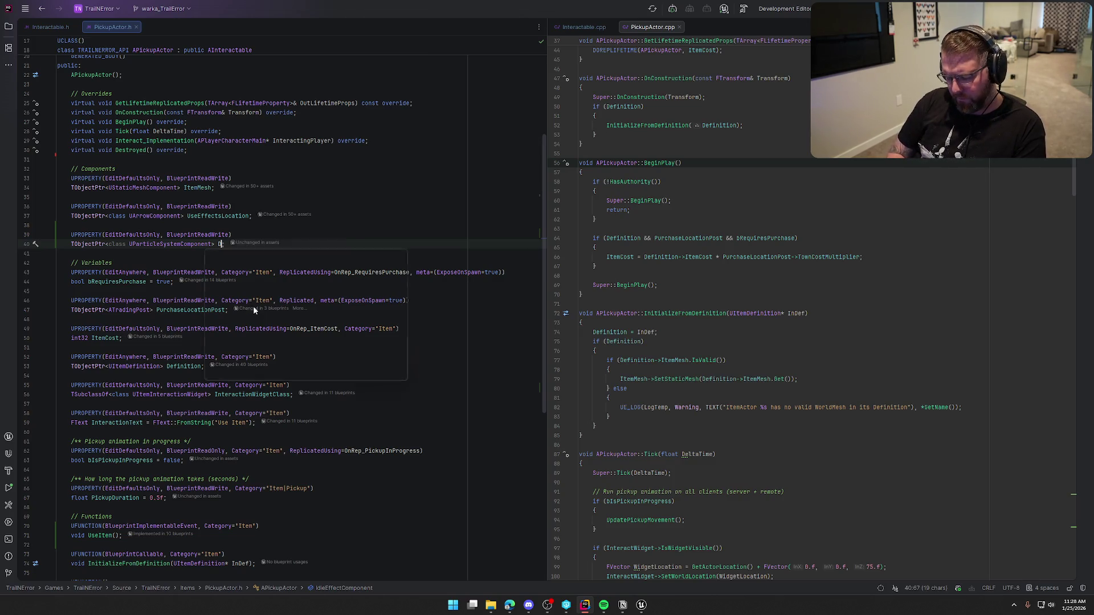
type("royEffeec")
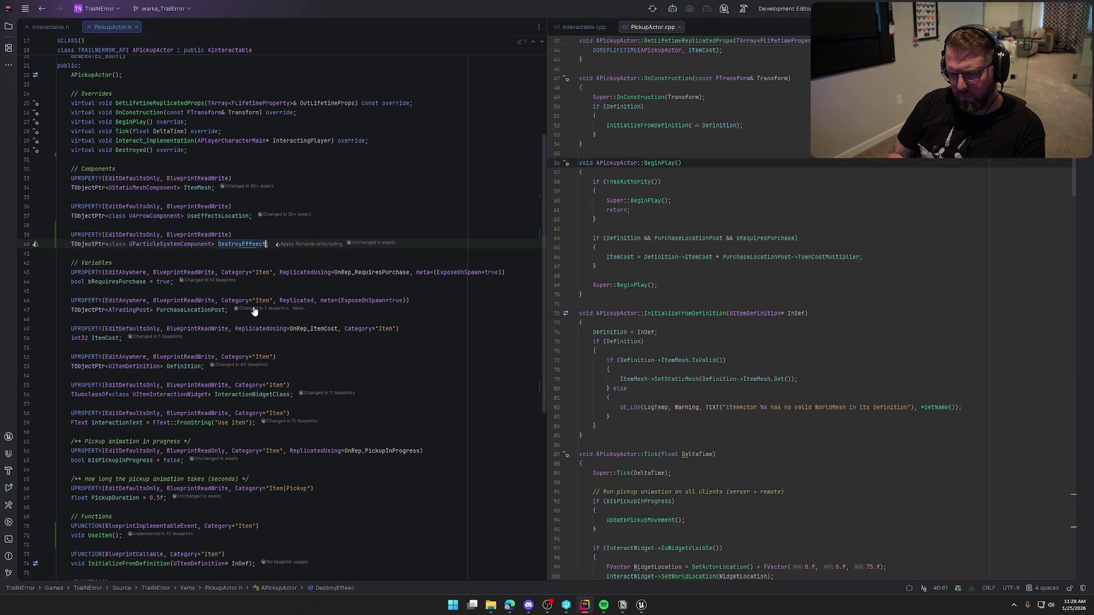
key("BackSpace")
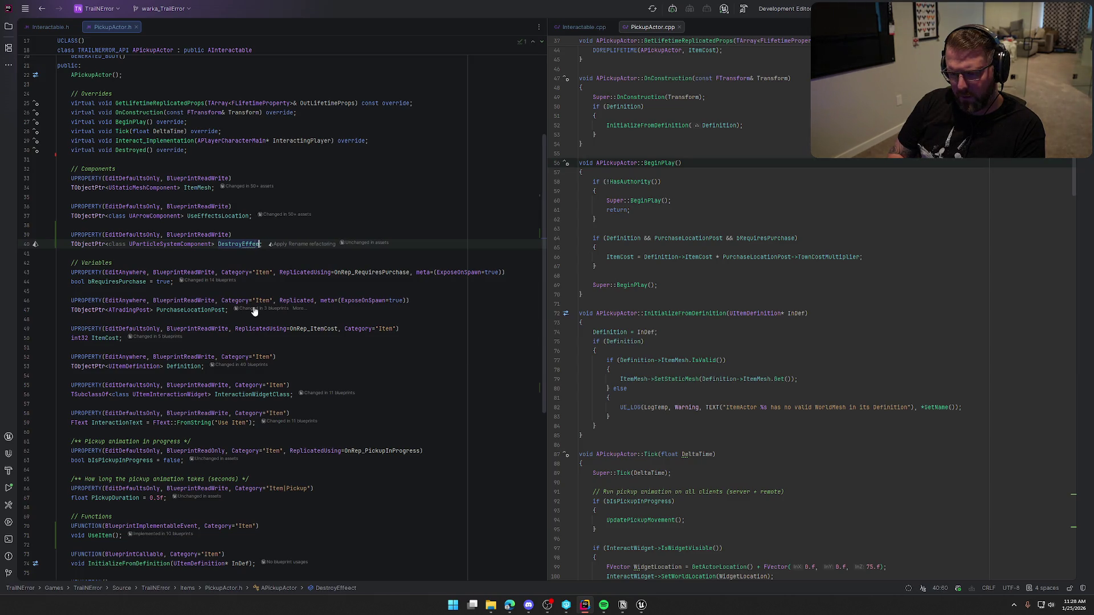
key("BackSpace")
key("BackSpace")
key("BackSpace")
type("Particle")
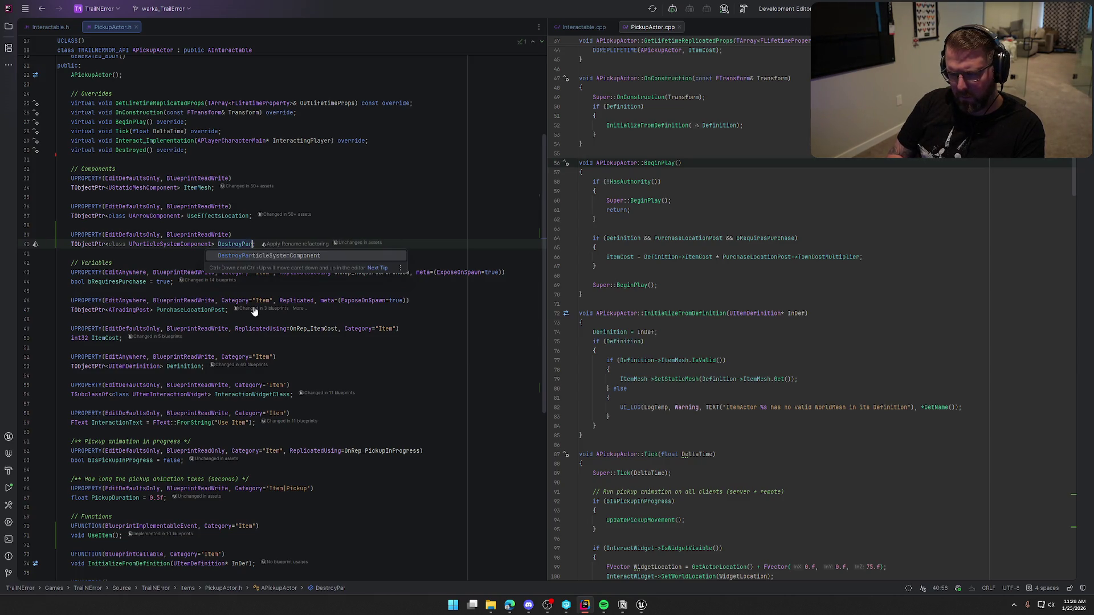
type(";")
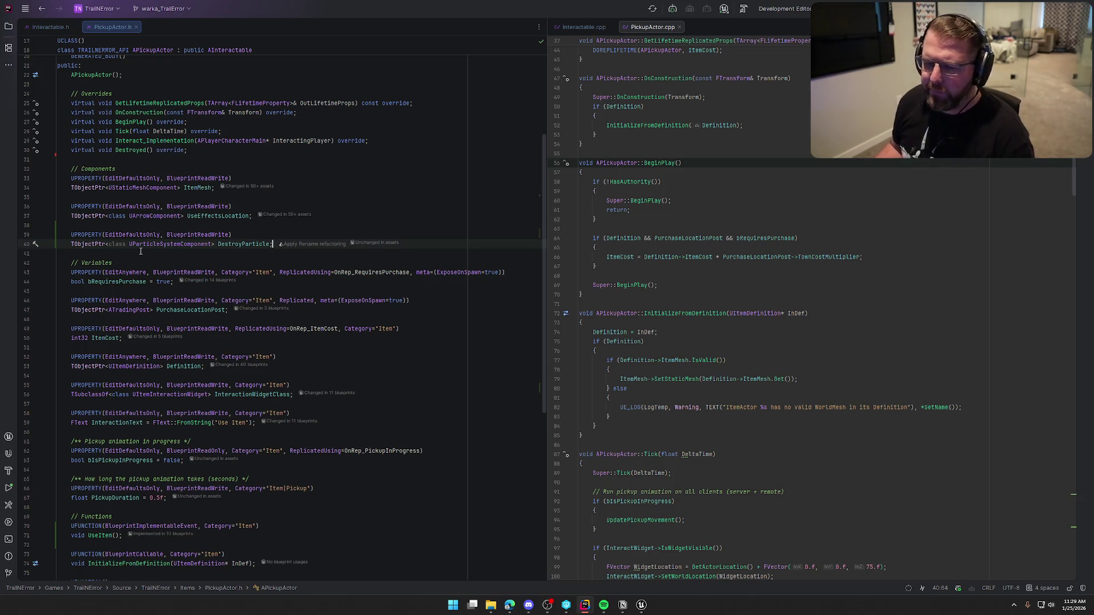
scroll(821, 380, "up", 10)
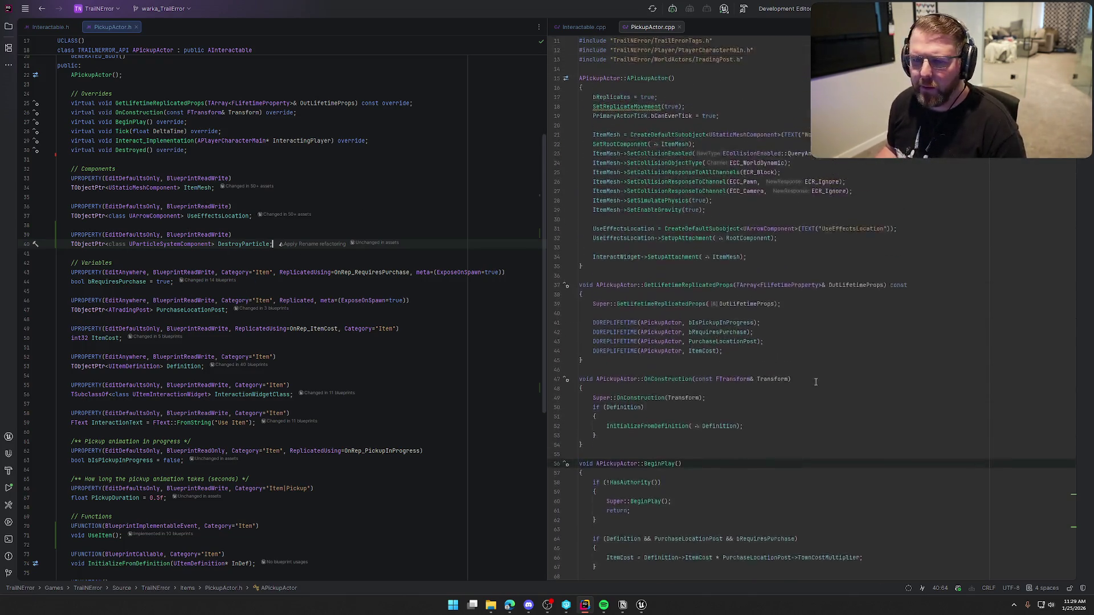
Add CreateDefaultSubobject and SetupAttachment lines for DestroyParticle in the PickupActor constructor
left_click(782, 331)
key("Return")
key("Return")
key("Tab")
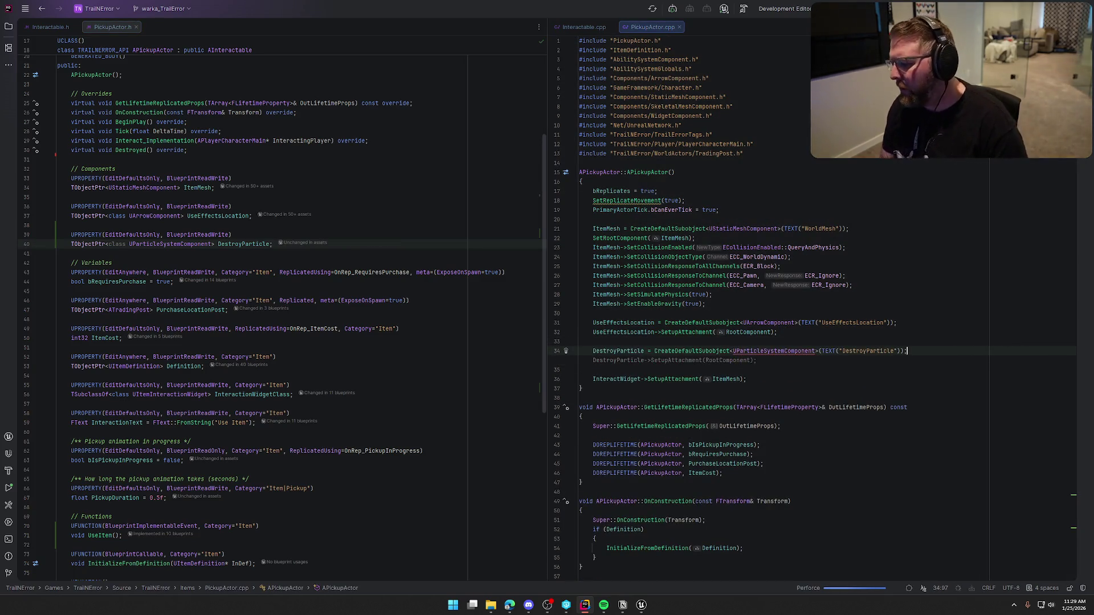
key("Tab")
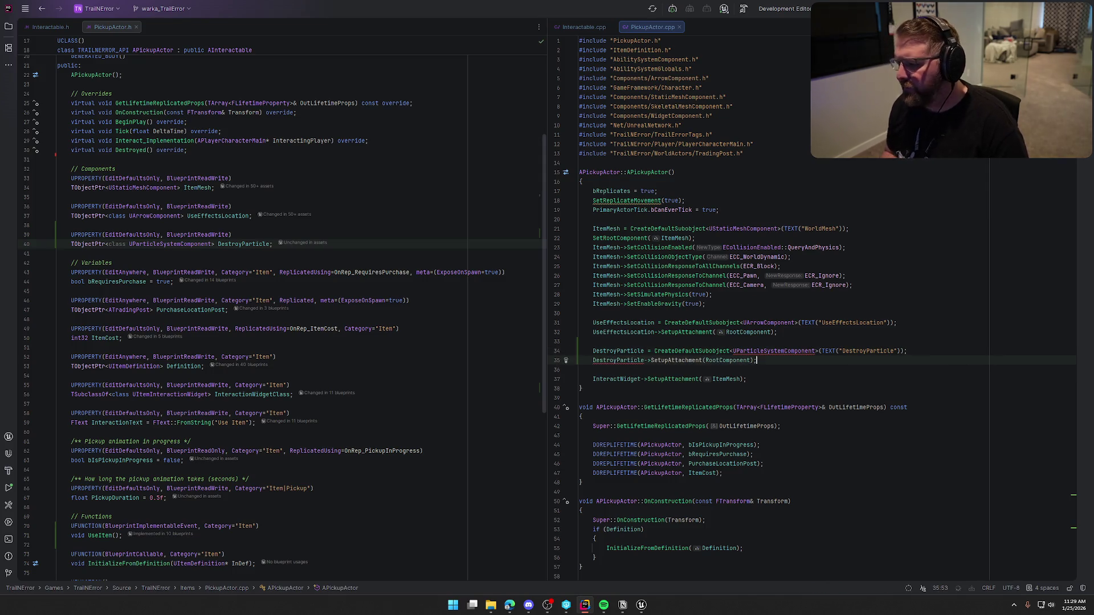
Add the Particles/ParticleSystemComponent.h include through the quick-fix for UParticleSystemComponent
left_click(787, 352)
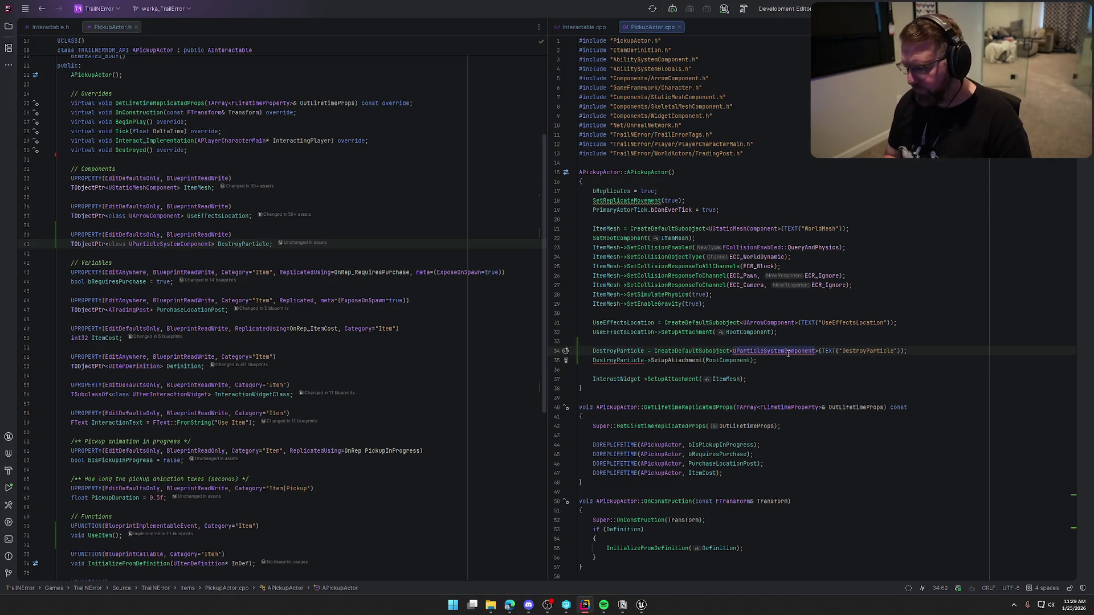
key("Return")
key("ctrl+z")
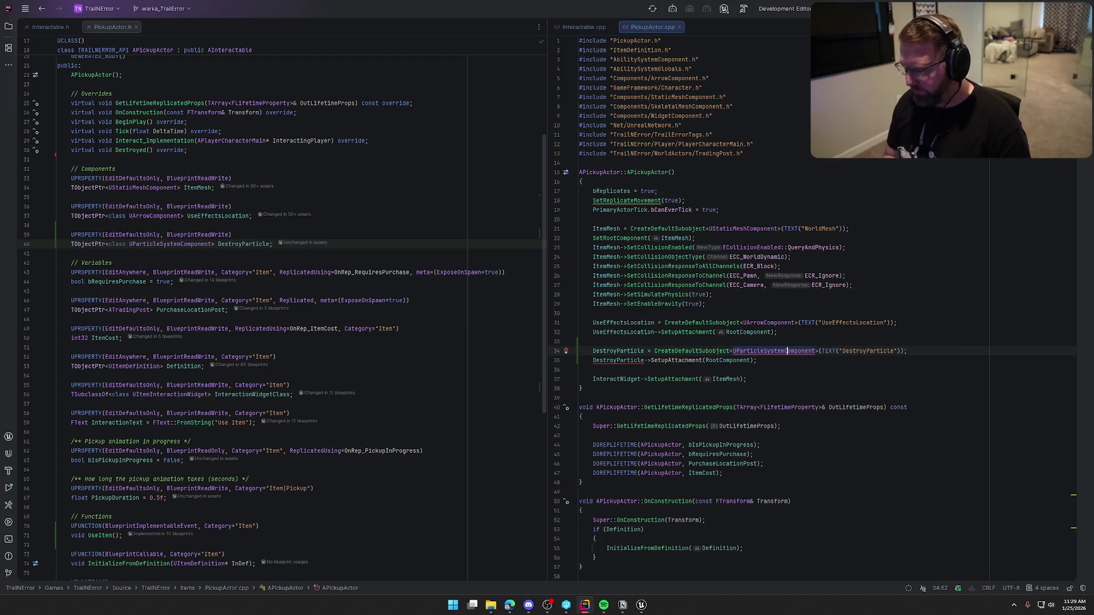
key("alt+Return")
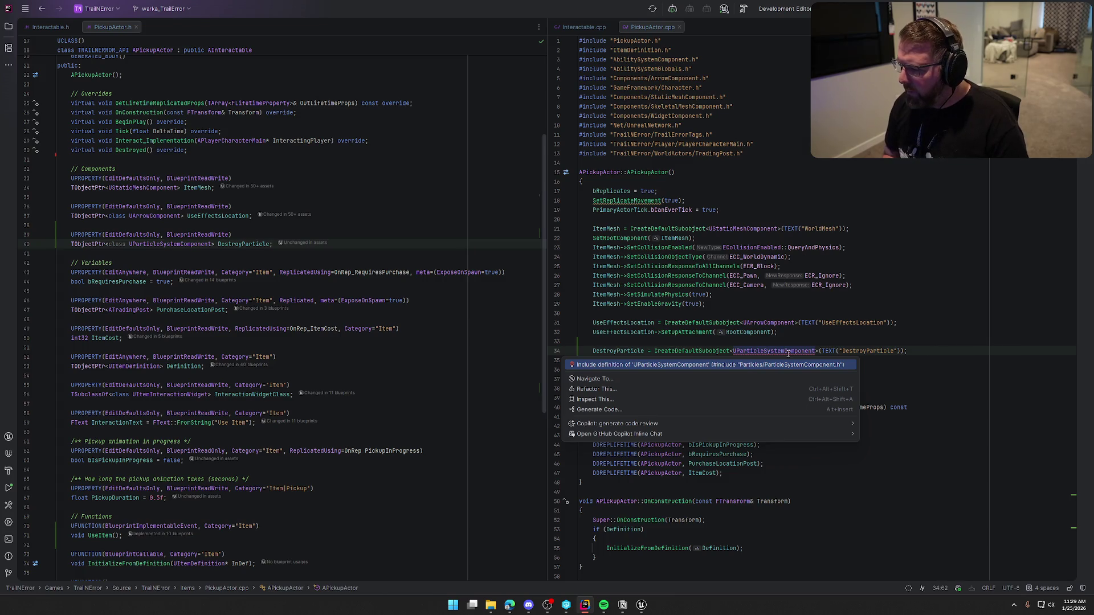
key("Return")
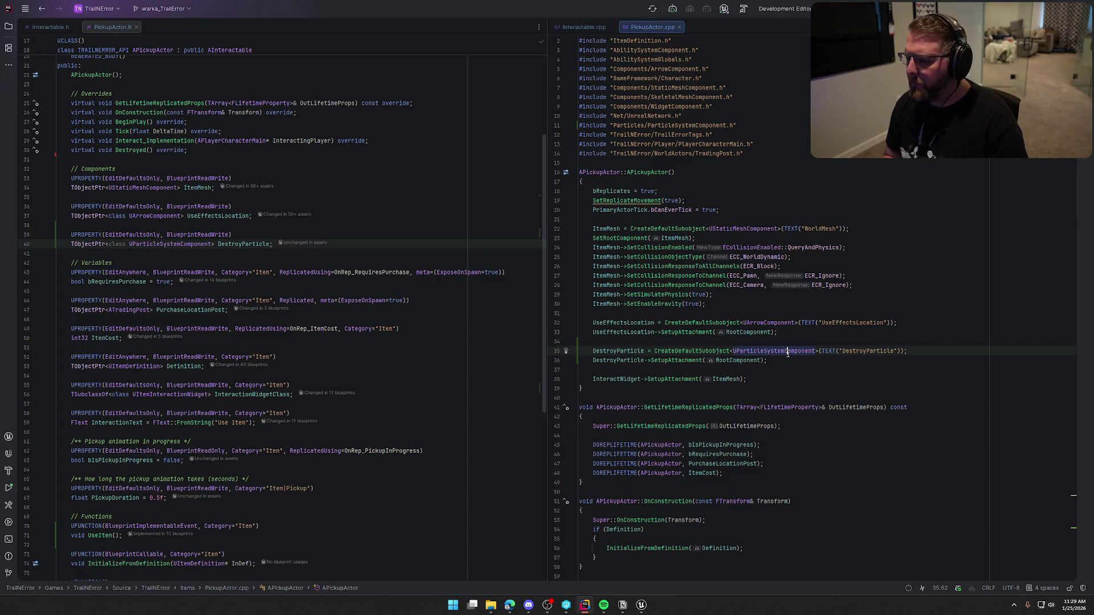
left_click(642, 604)
Save the selected assets, checking out GameWorld, then rebuild TrailNError from Rider
left_click(554, 399)
left_click(561, 399)
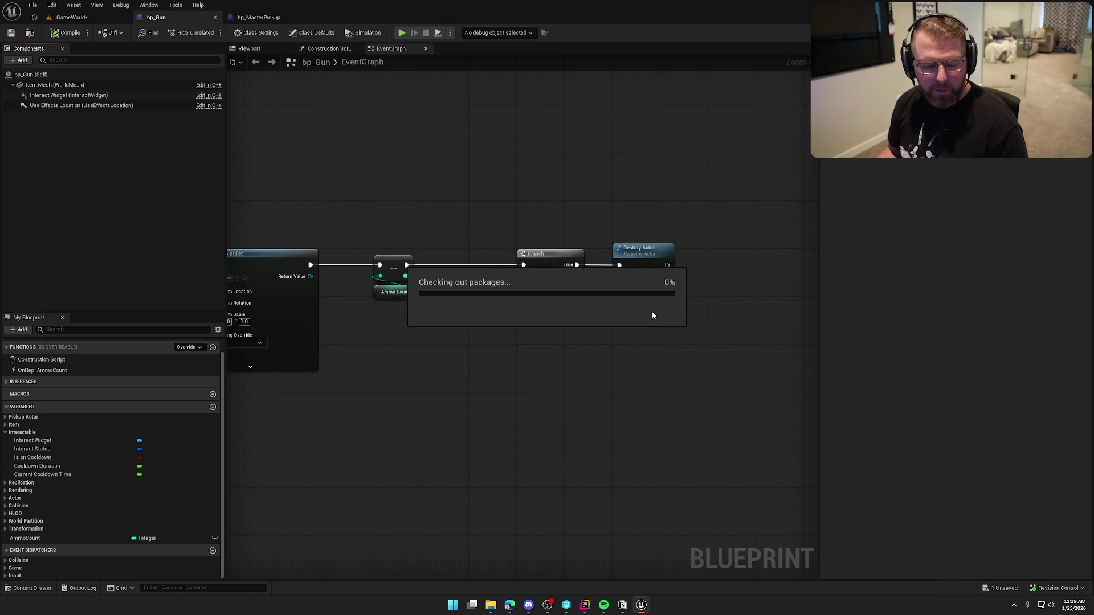
key("alt+Tab")
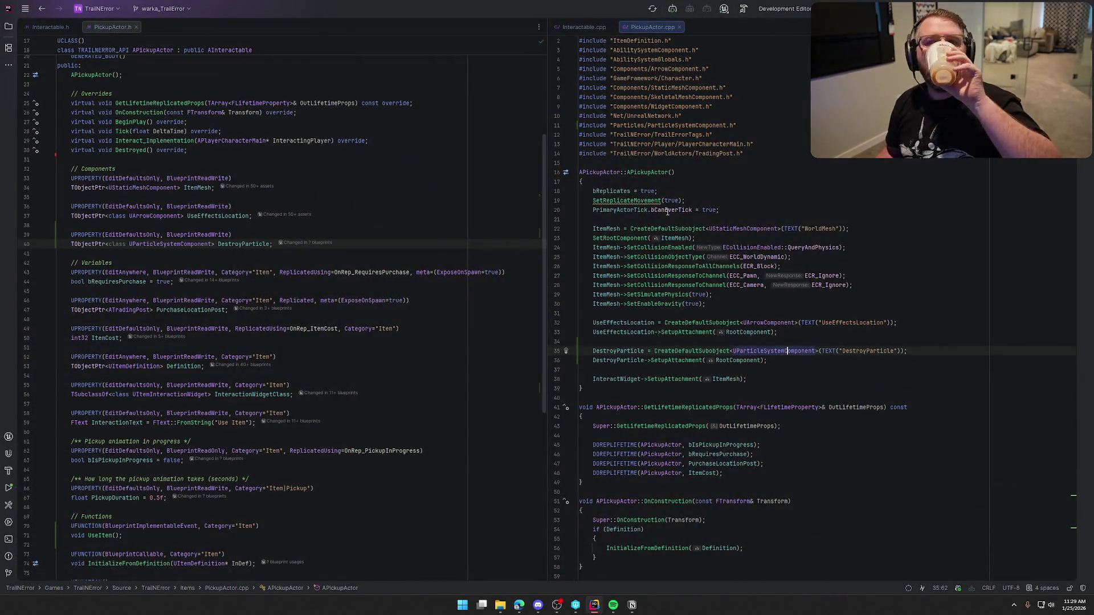
mouse_move(667, 212)
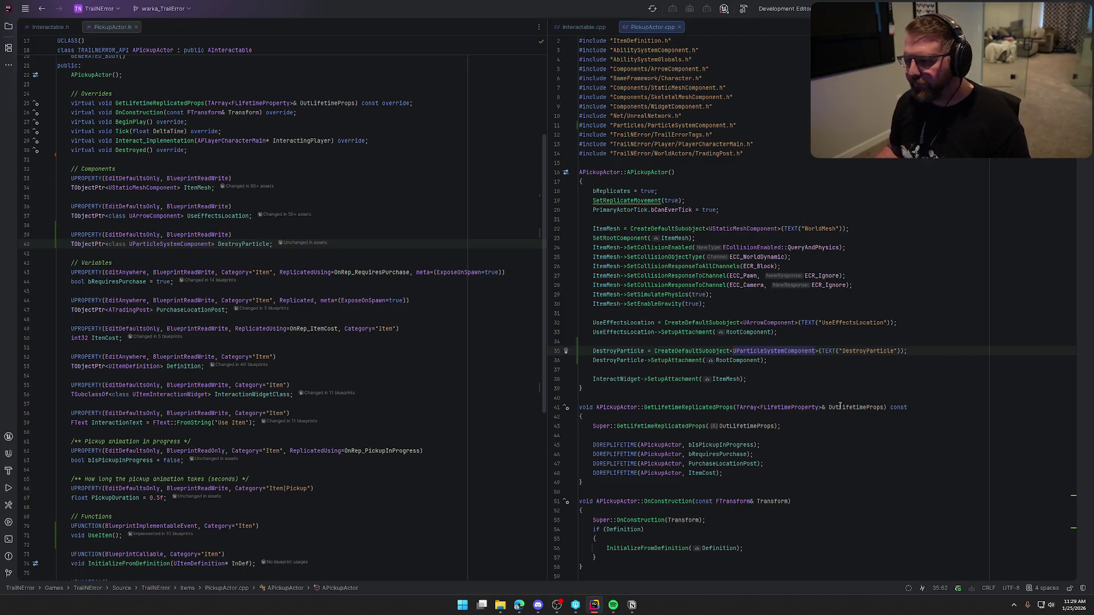
key("ctrl+shift+b")
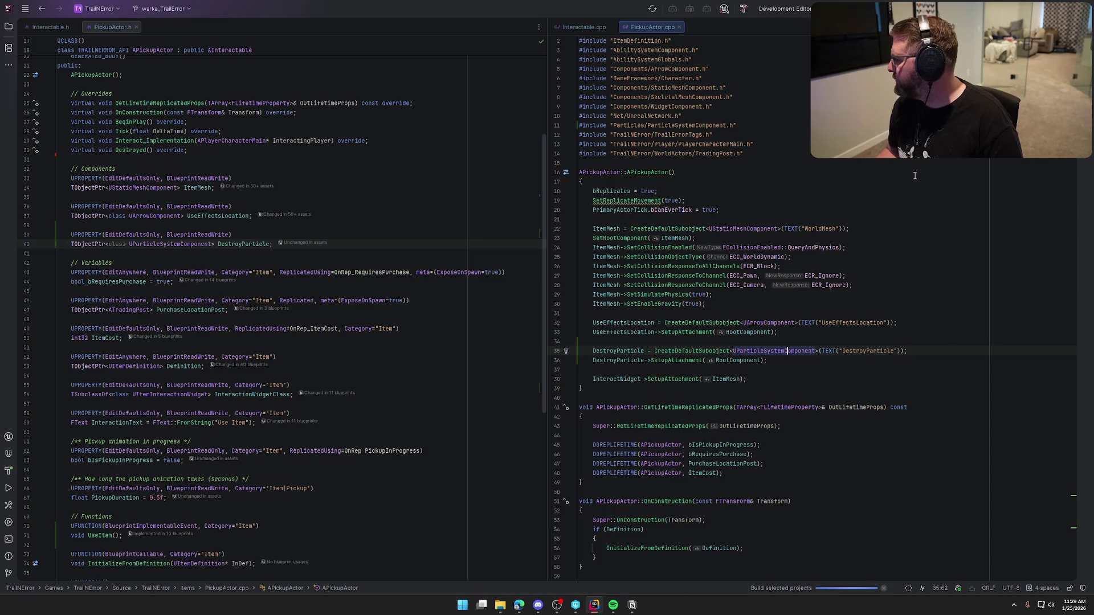
key("alt+Tab")
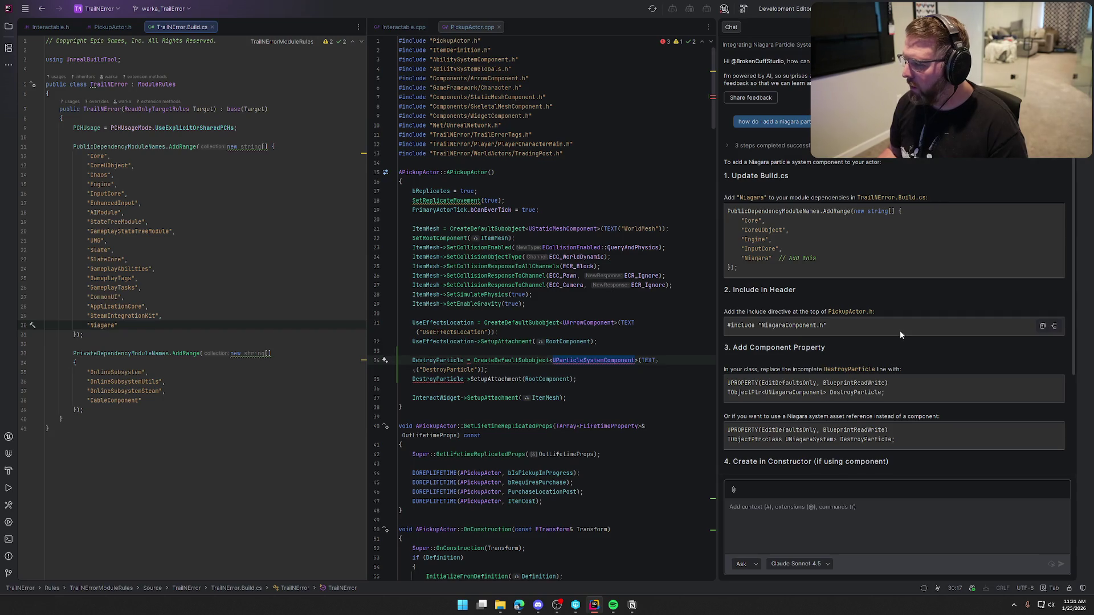
Change DestroyParticle's type on line 40 of PickupActor.h to class UNiagaraComponent
scroll(900, 330, "down", 3)
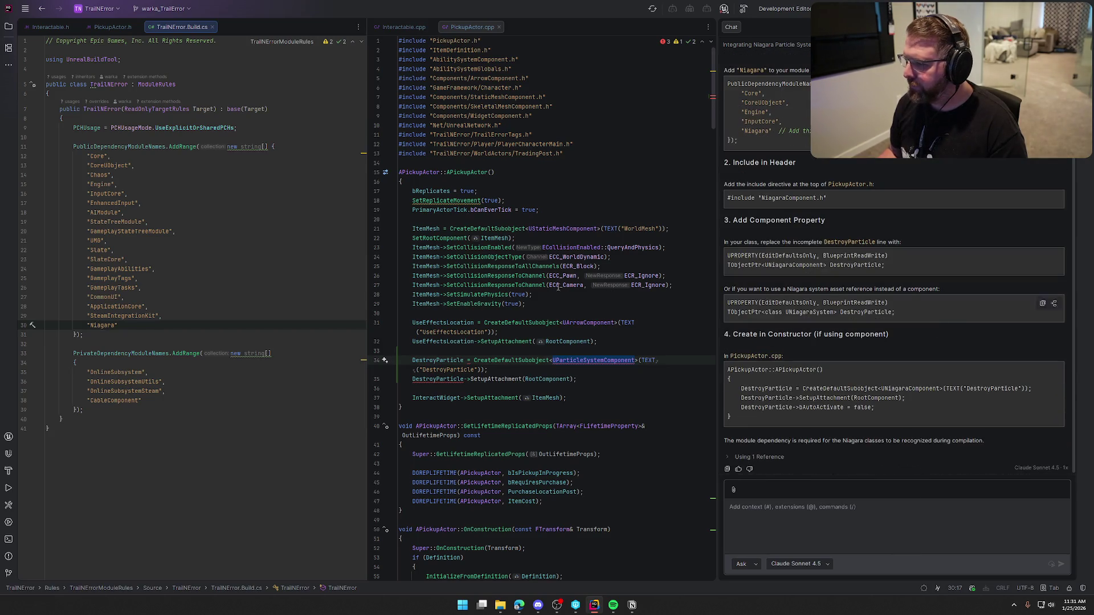
left_click(109, 28)
scroll(227, 216, "up", 5)
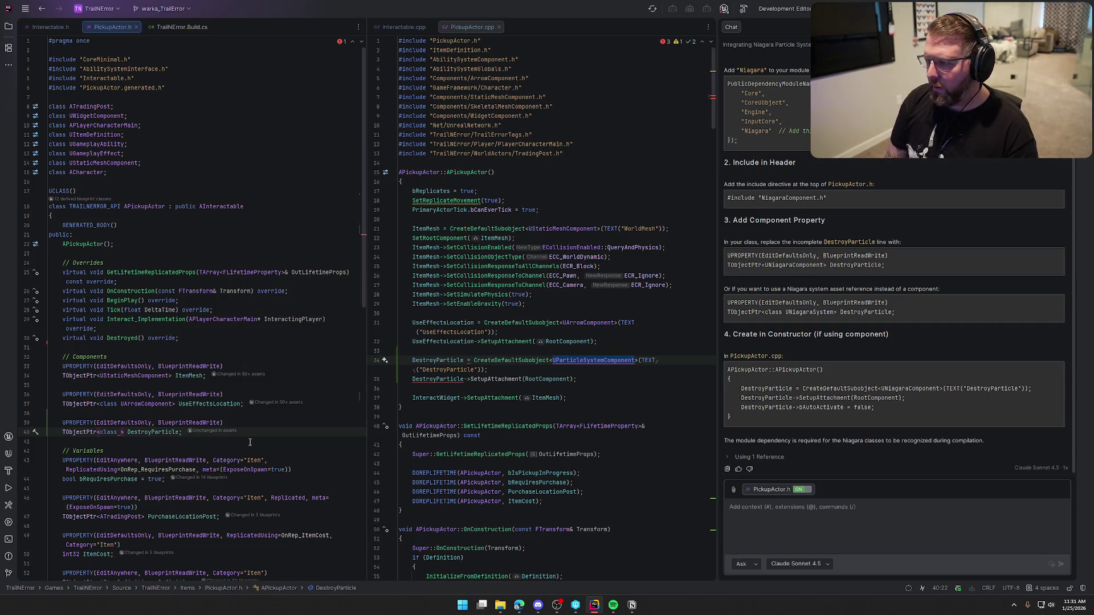
type("UNia")
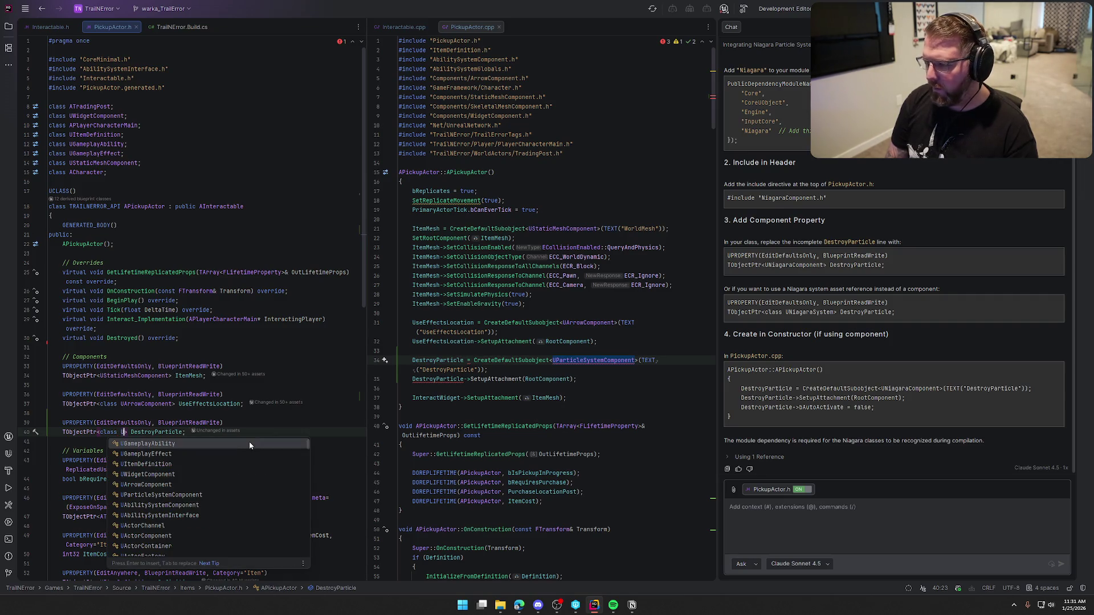
type("garaCom")
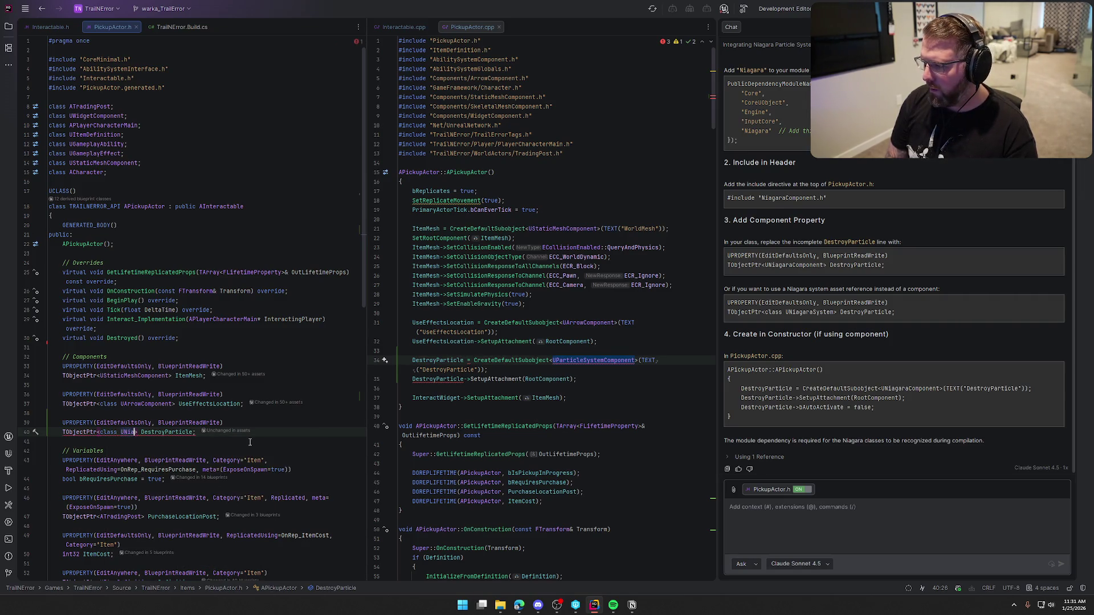
type("po")
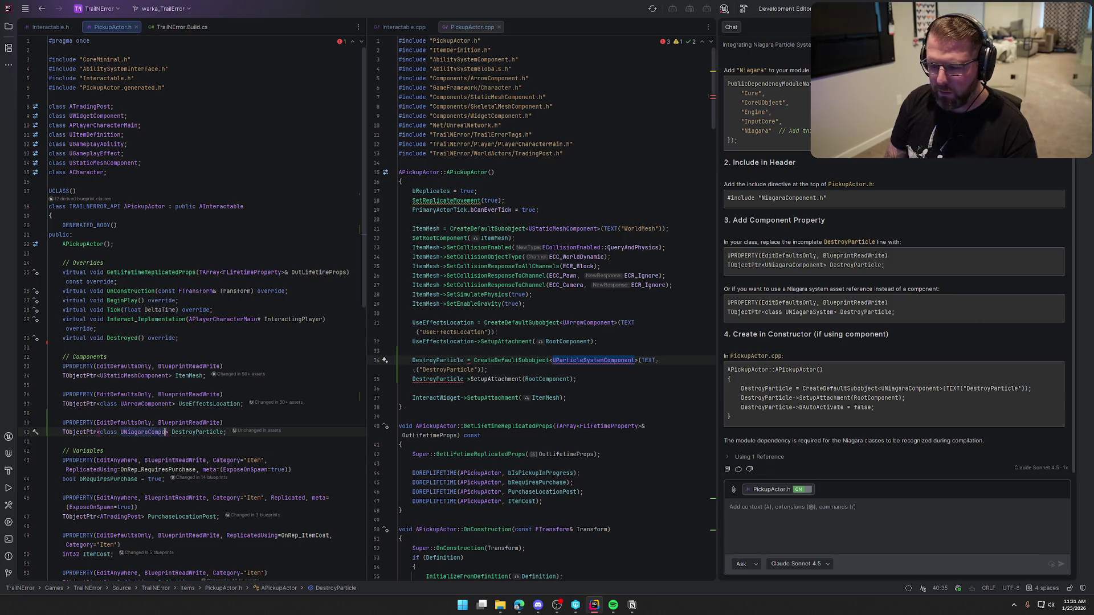
type("nent>")
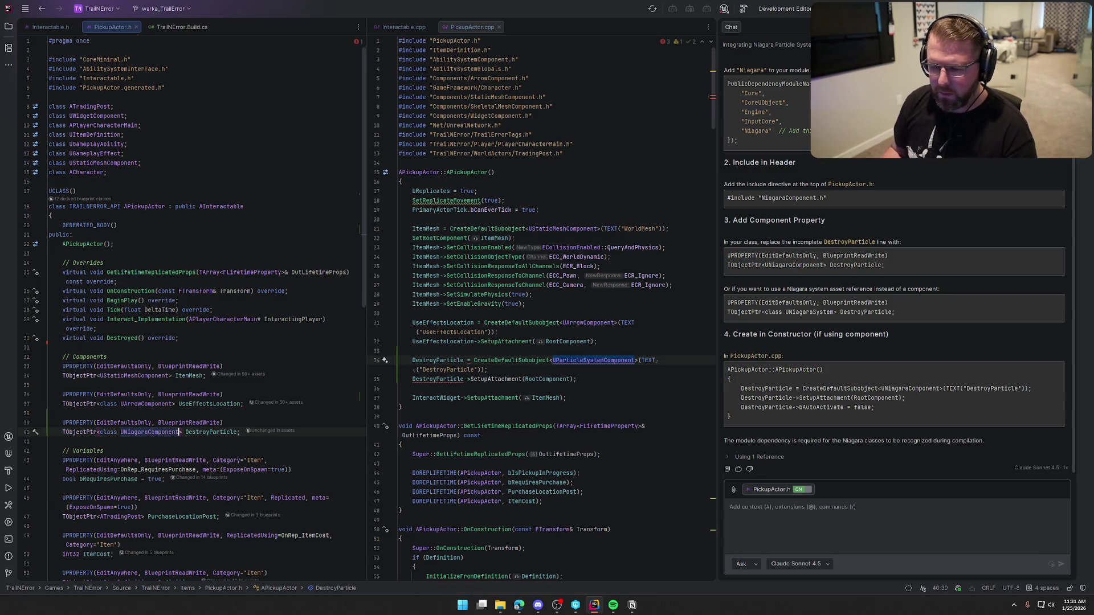
left_click(576, 360)
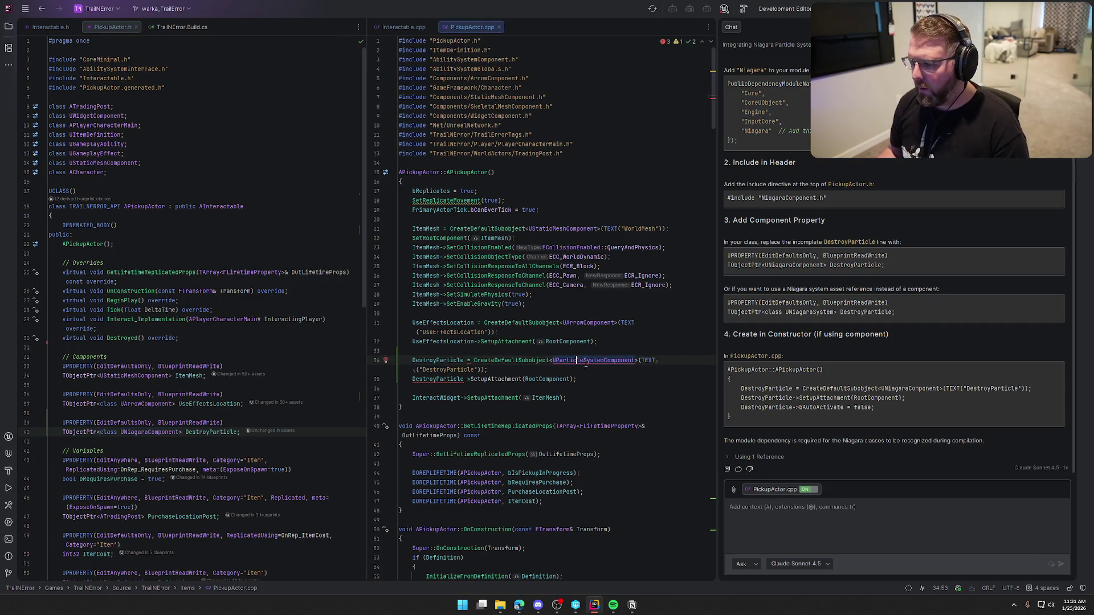
Paste UNiagaraComponent over UParticleSystemComponent on line 34 of PickupActor.cpp
double_click(149, 432)
key("ctrl+c")
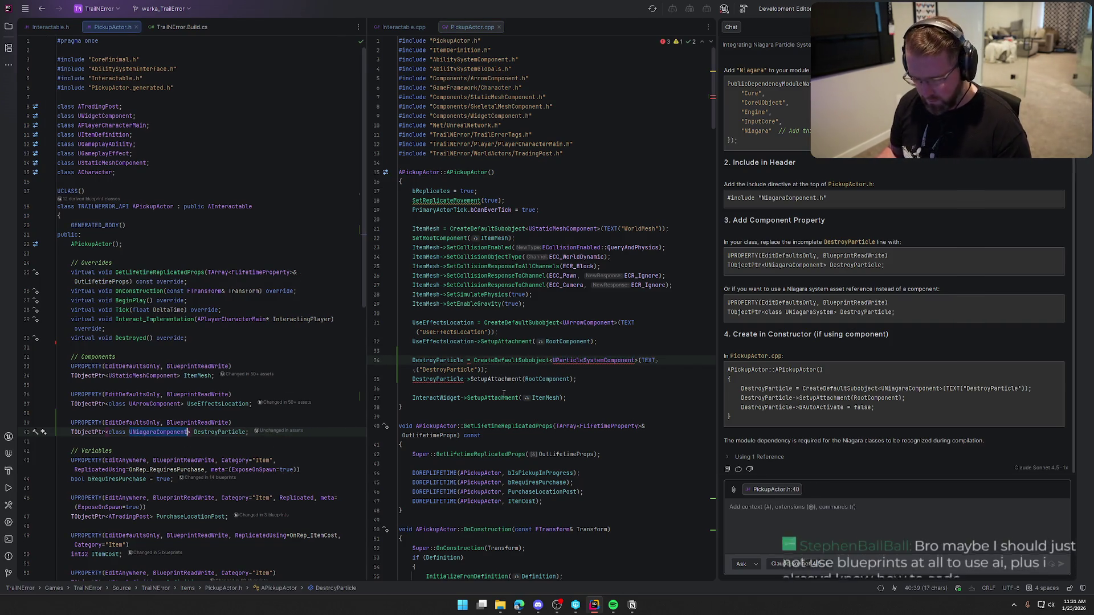
double_click(599, 360)
key("ctrl+v")
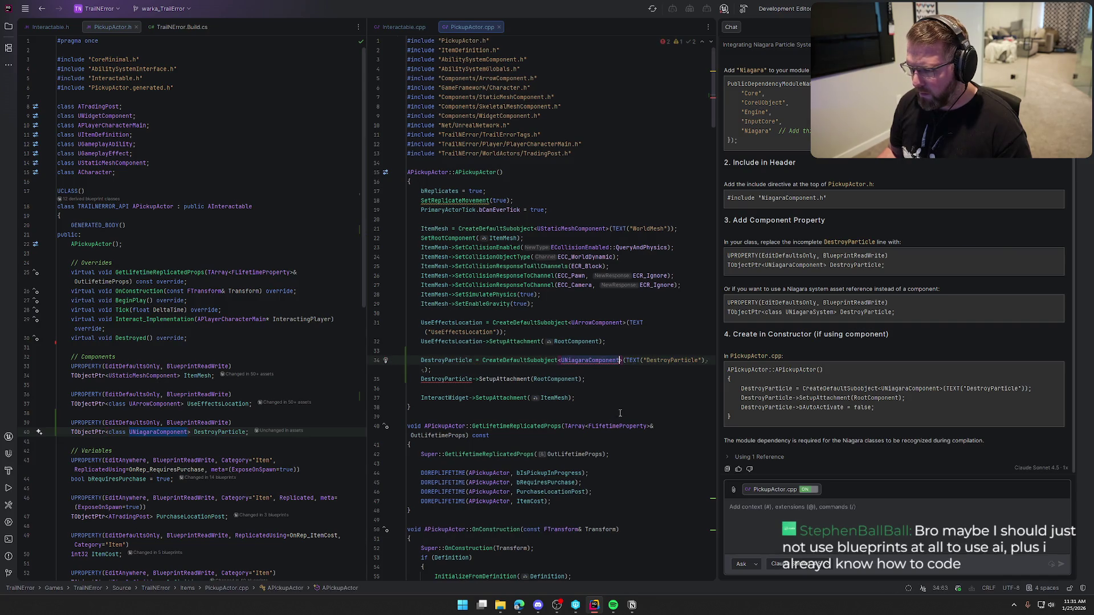
left_click(593, 362)
key("alt+Return")
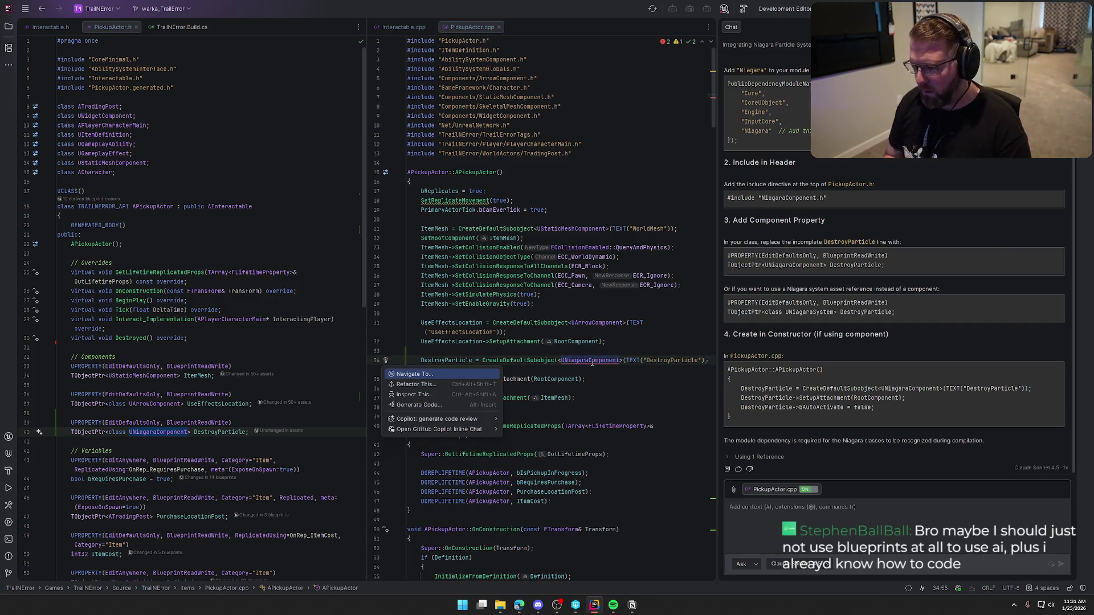
left_click(576, 154)
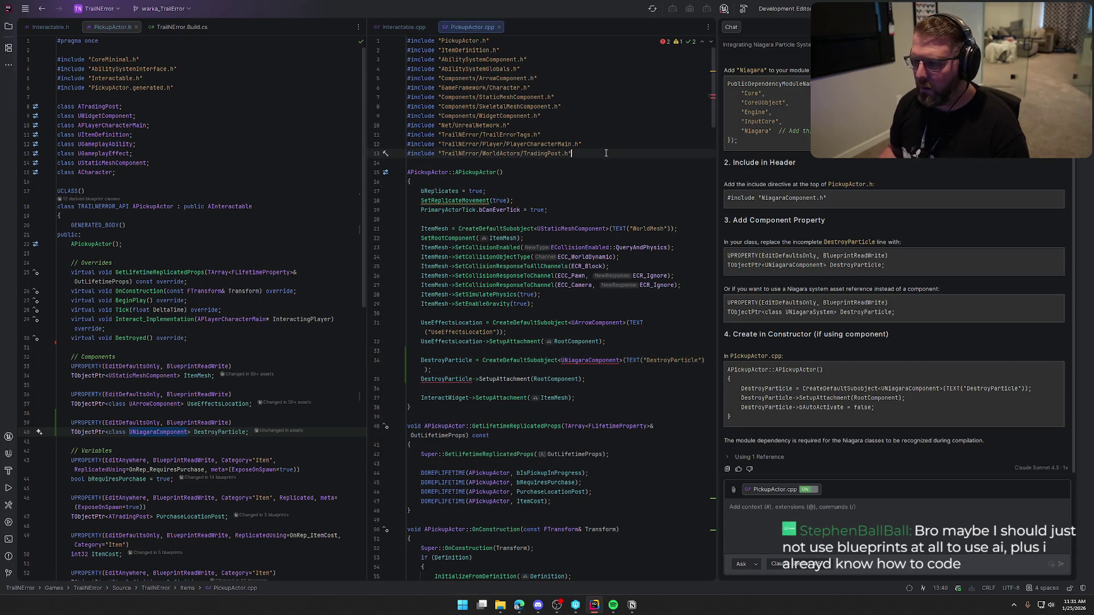
Add #include "NiagaraComponent.h" below the existing includes in PickupActor.cpp
key("Return")
type("#include \"")
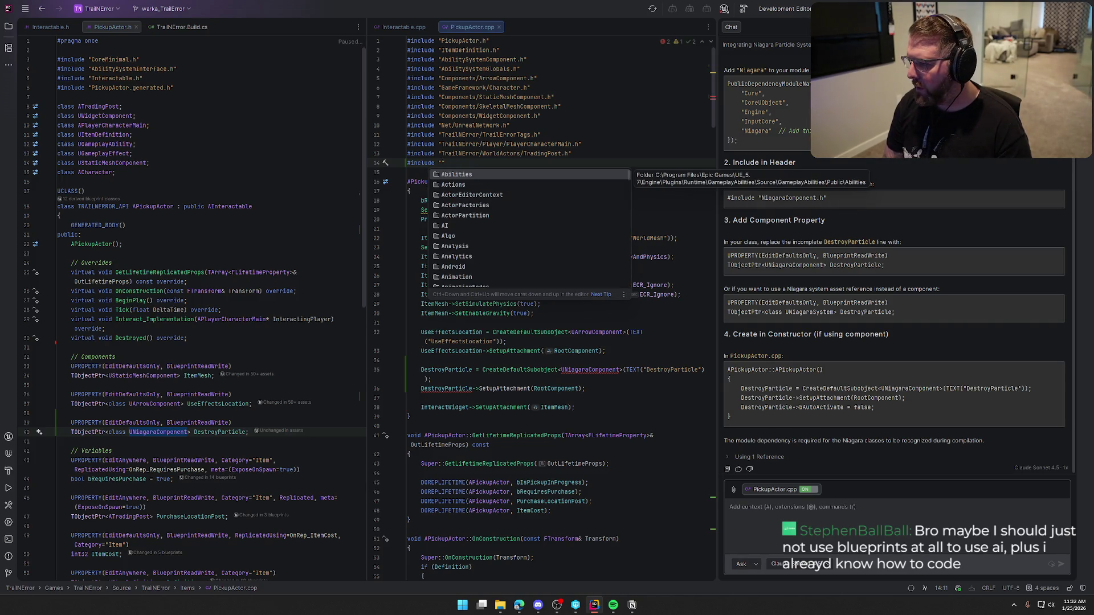
type("Nia")
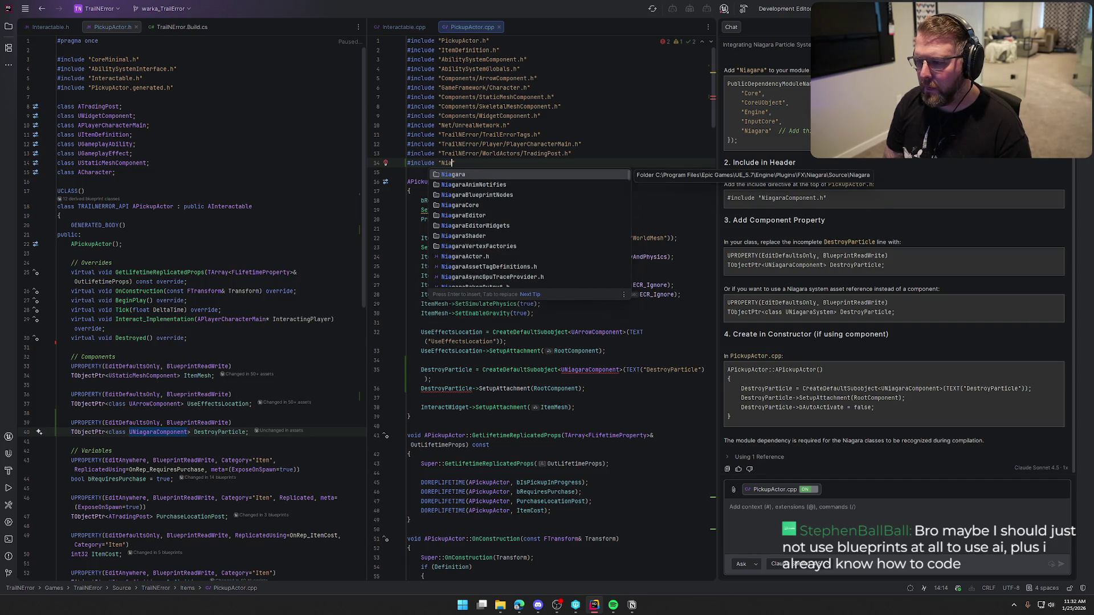
key("Return")
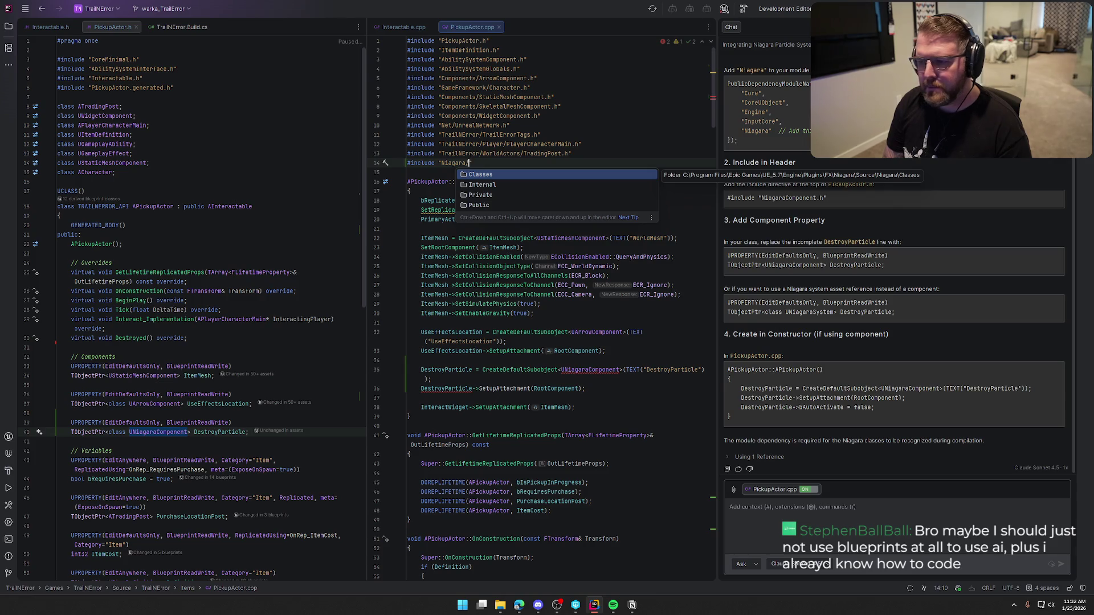
key("Down")
key("Down")
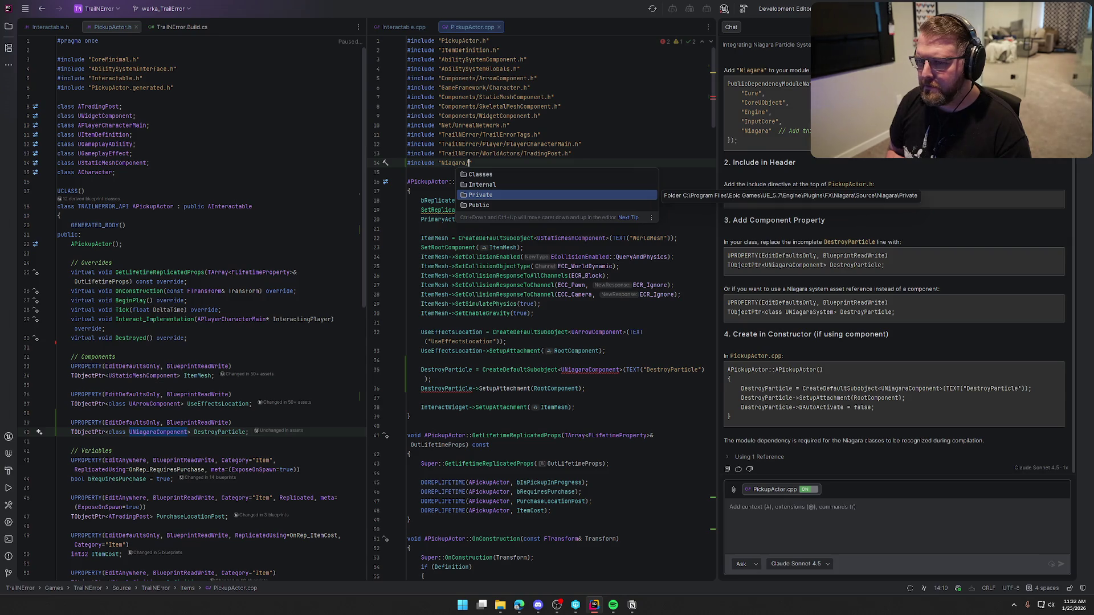
key("Return")
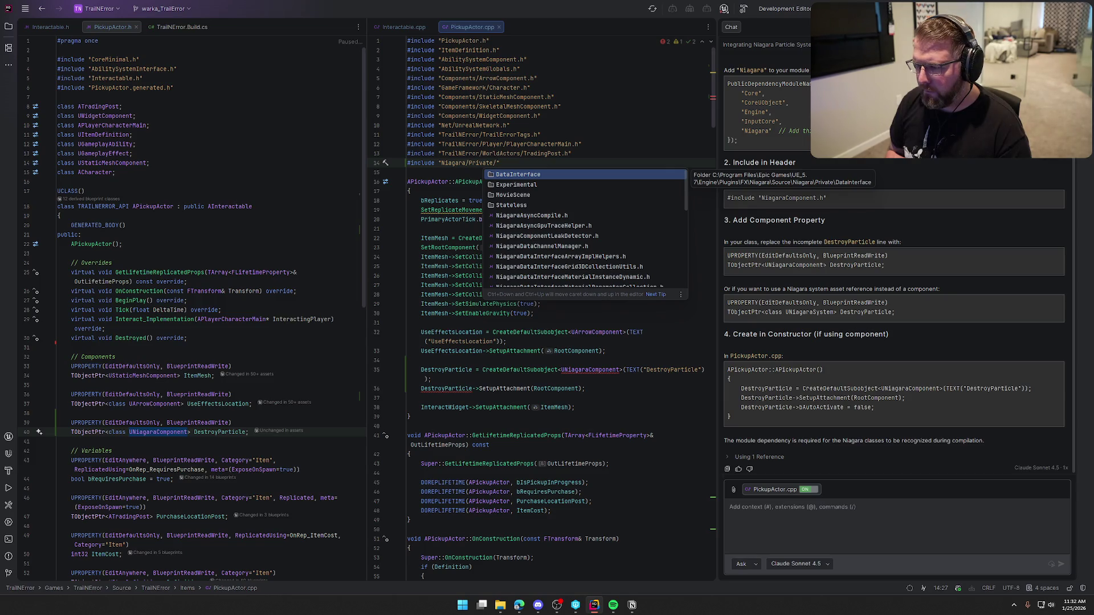
type("Nia")
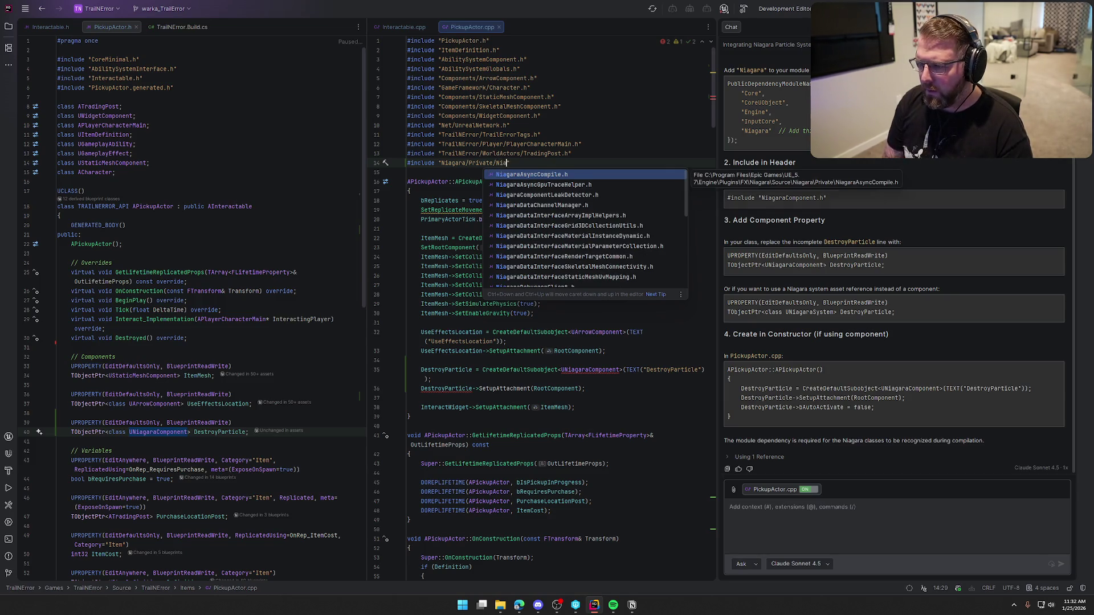
type("garaComp")
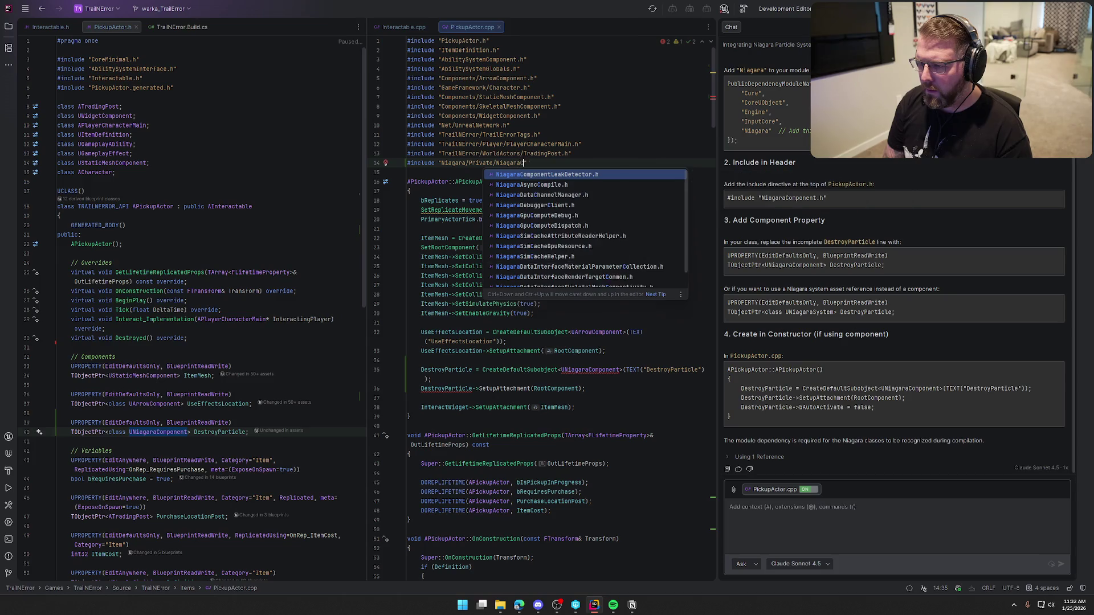
key("BackSpace")
key("BackSpace")
key("BackSpace")
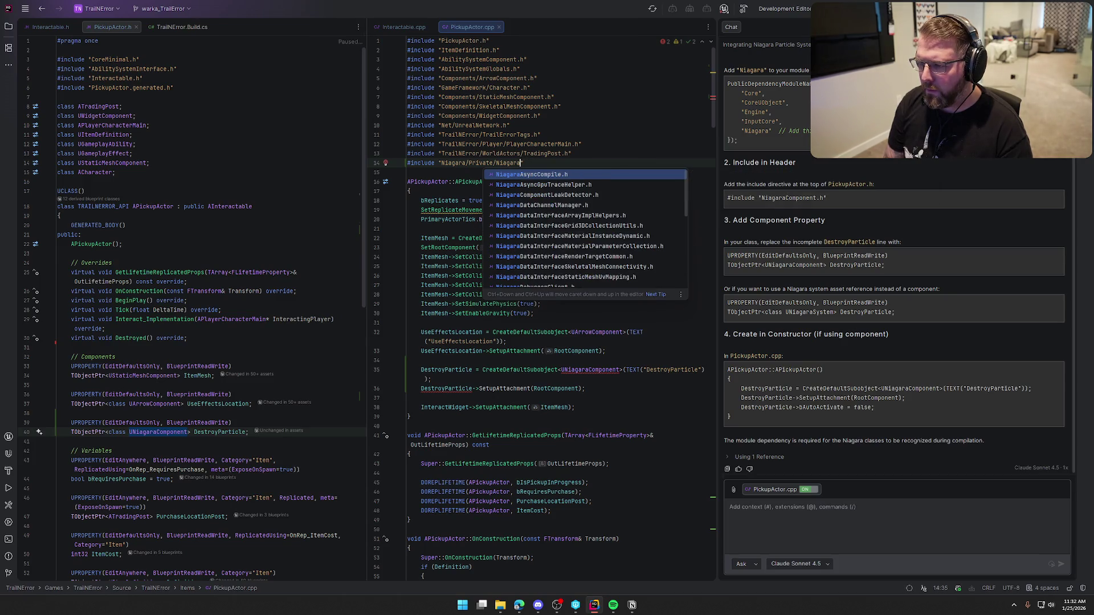
key("BackSpace")
key("BackSpace")
key("BackSpace")
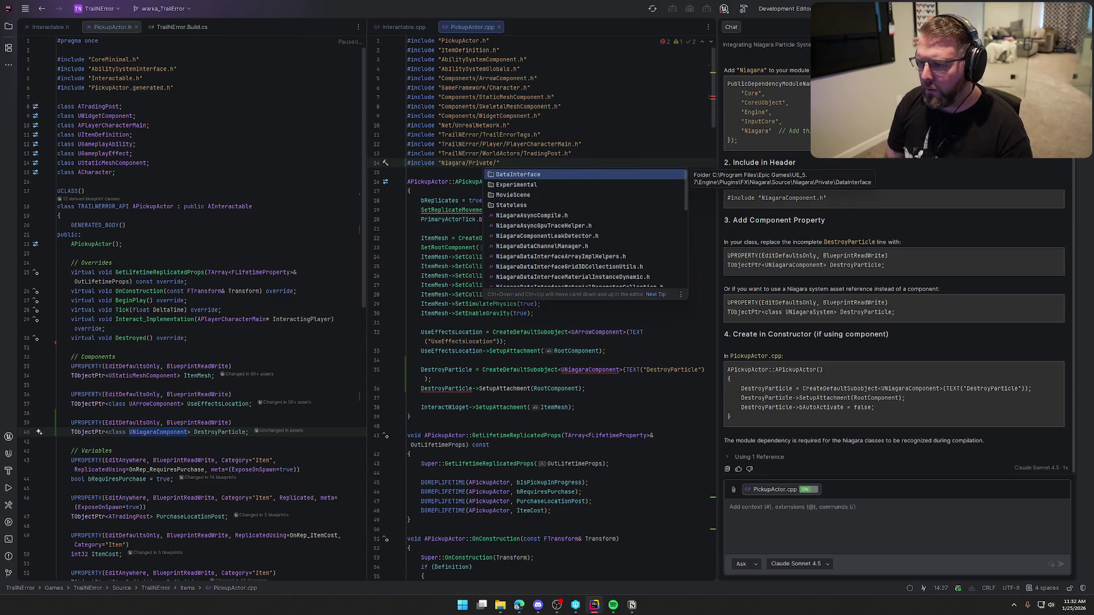
key("Escape")
key("BackSpace")
key("BackSpace")
key("BackSpace")
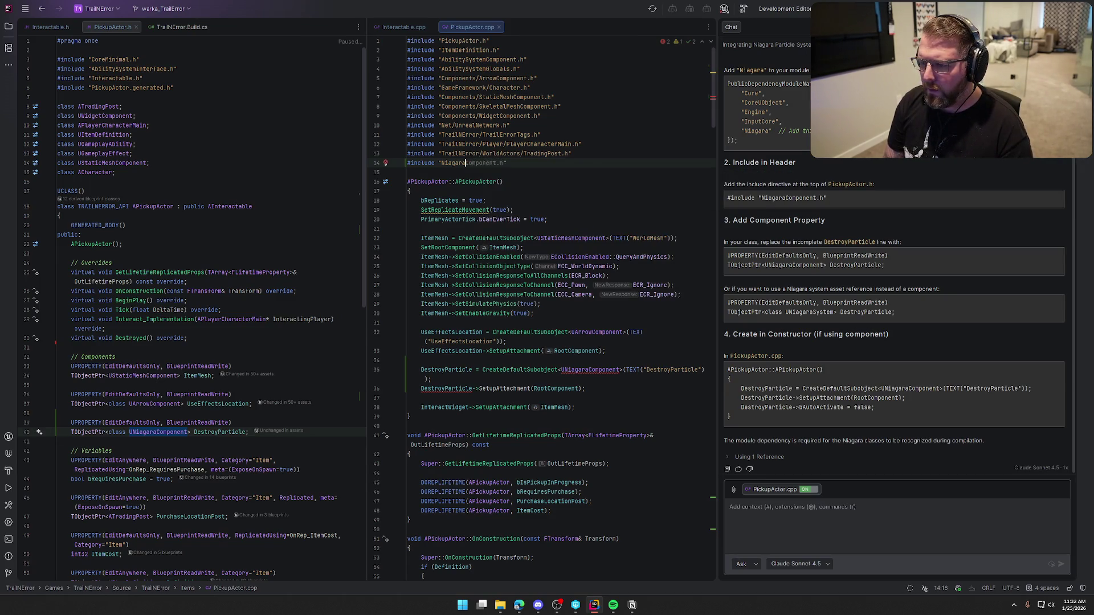
key("ctrl+space")
type("Comp")
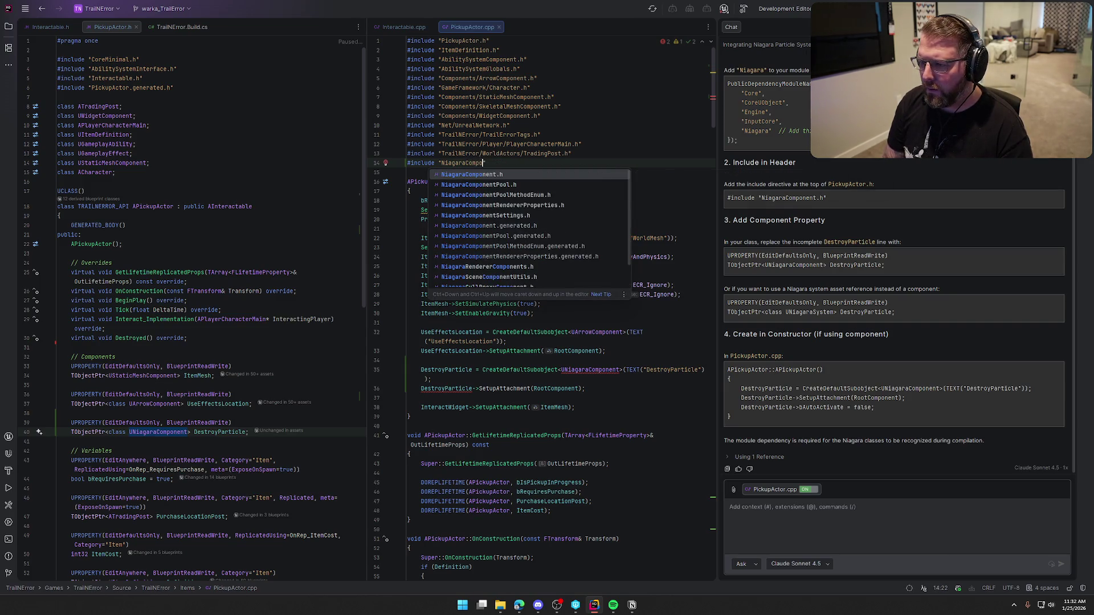
type("on")
key("Return")
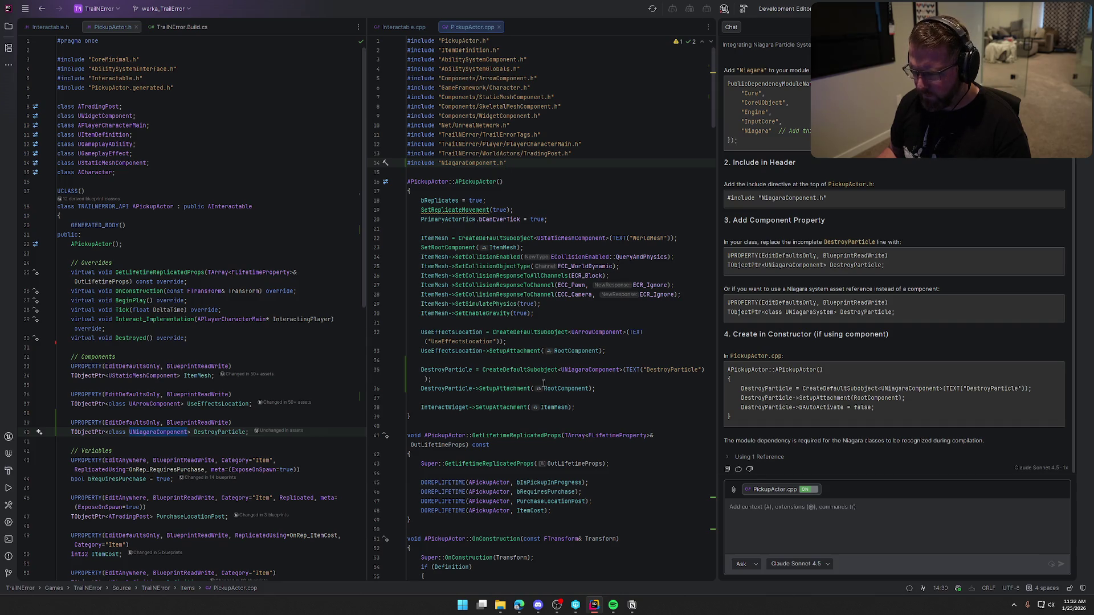
Add DestroyParticle->SetAutoActivate(false); after the attachment line in the constructor
key("ctrl+shift+F12")
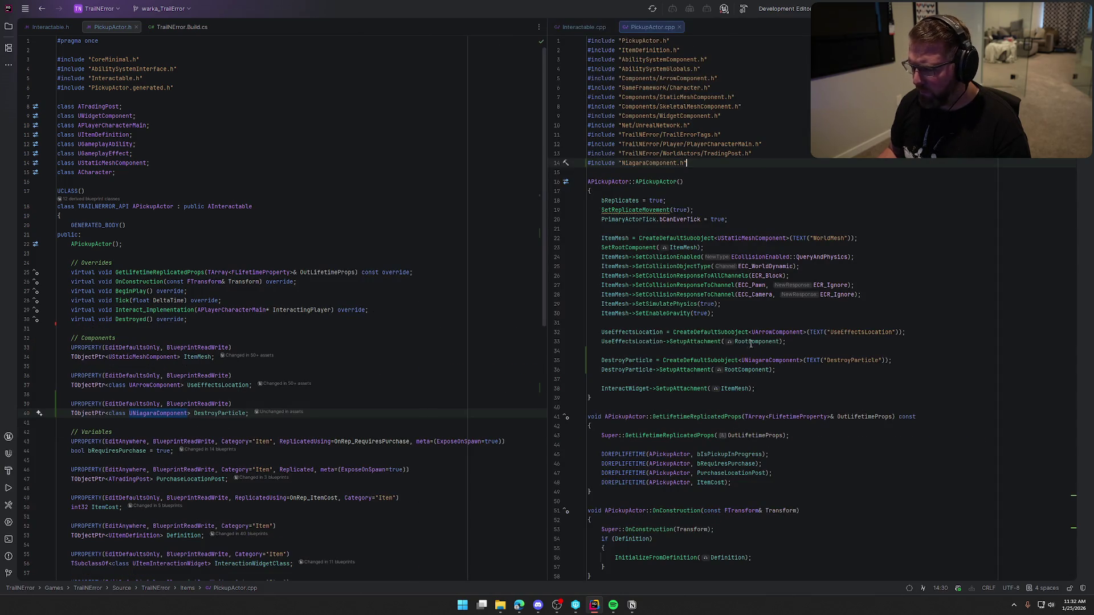
left_click(794, 372)
key("Return")
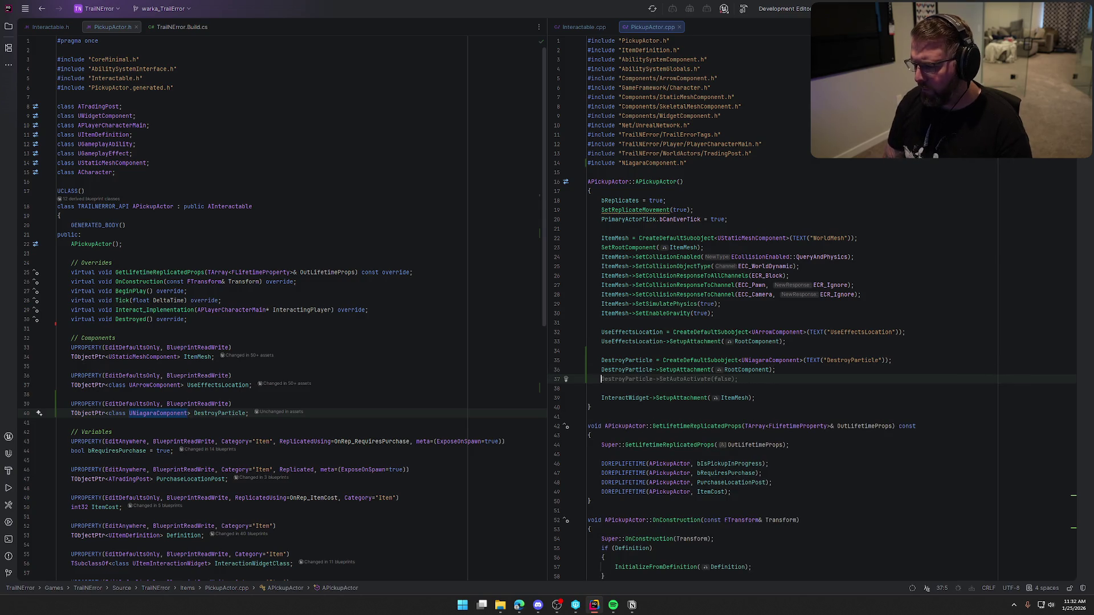
key("Tab")
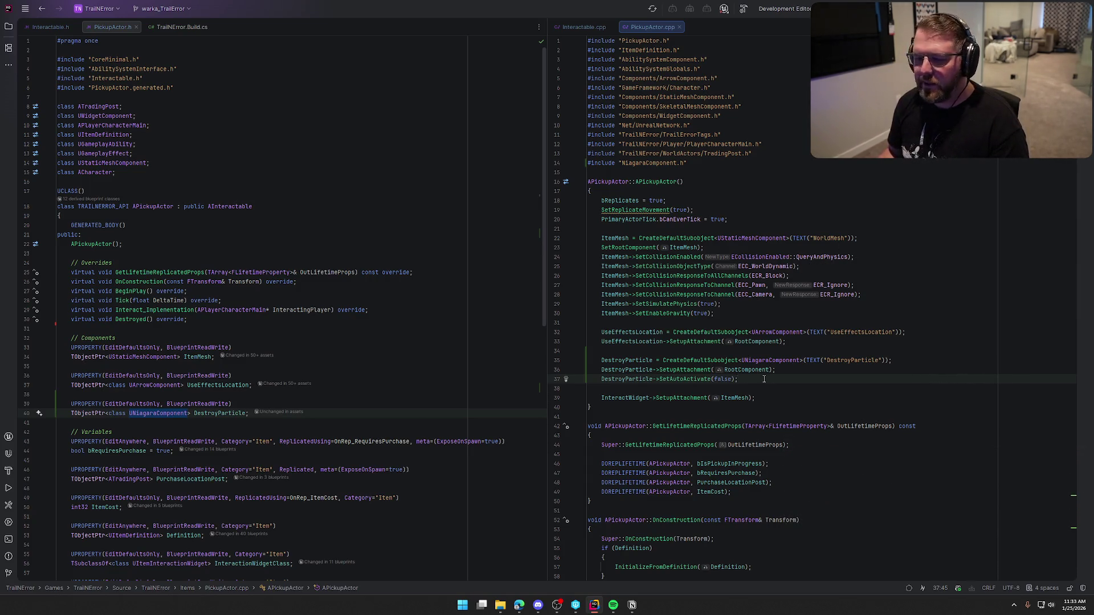
Open the UNiagaraComponent declaration in NiagaraComponent.h from PickupActor.h
left_click(247, 413)
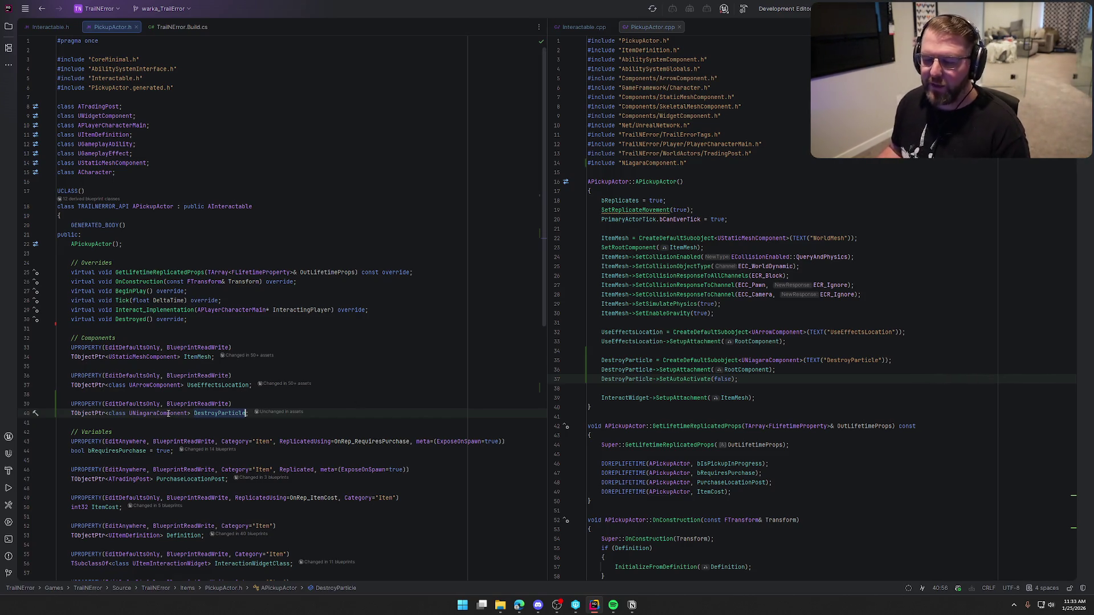
mouse_move(169, 413)
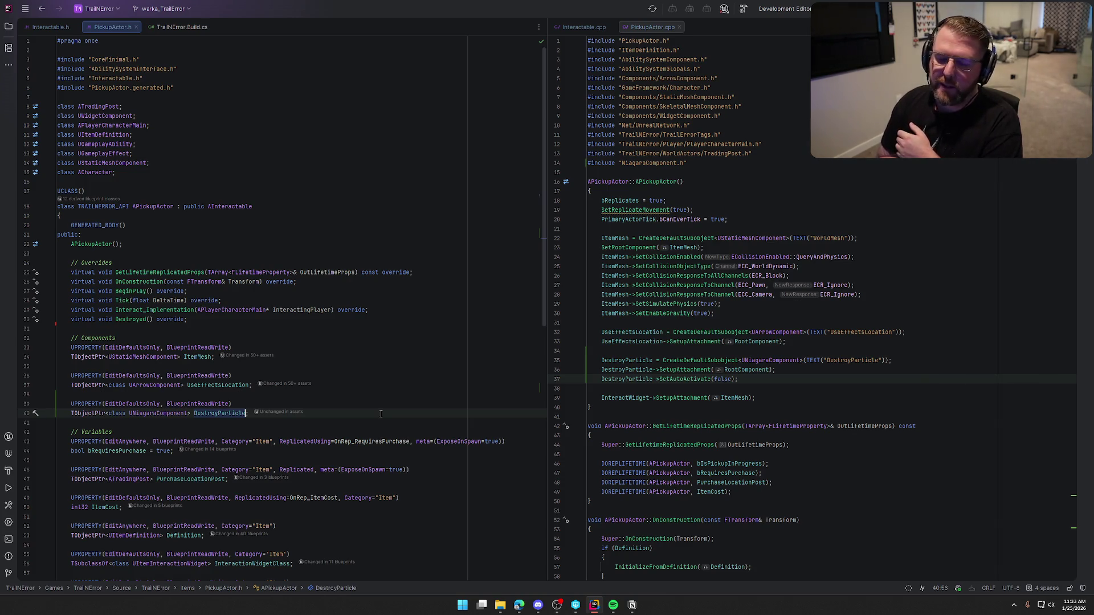
left_click(150, 413, "ctrl")
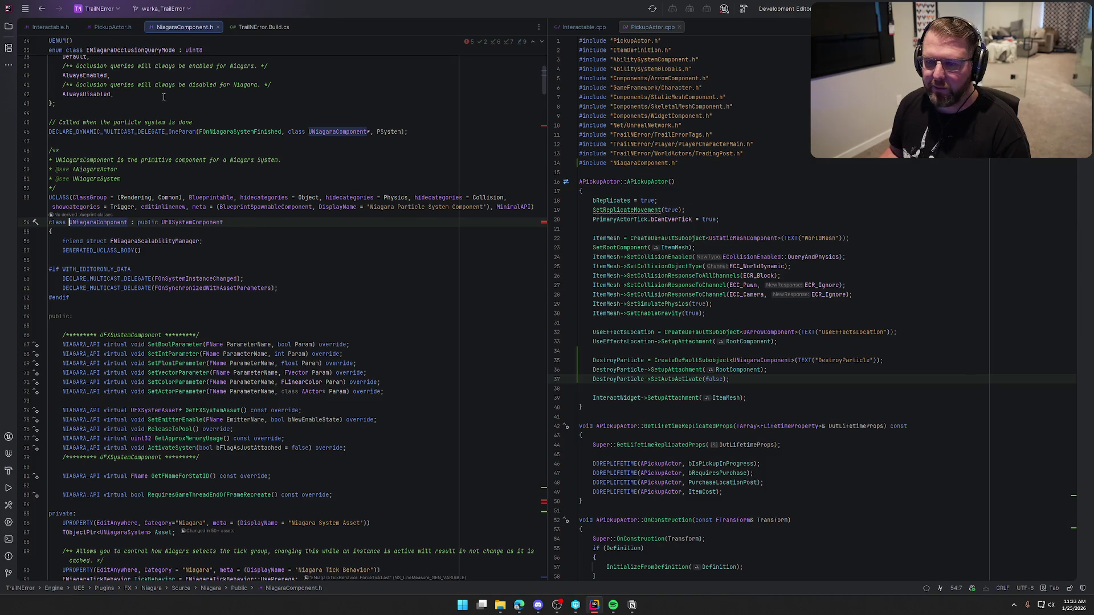
Close the NiagaraComponent.h and TrailNError.Build.cs tabs so PickupActor.h and PickupActor.cpp remain
middle_click(169, 29)
key("End")
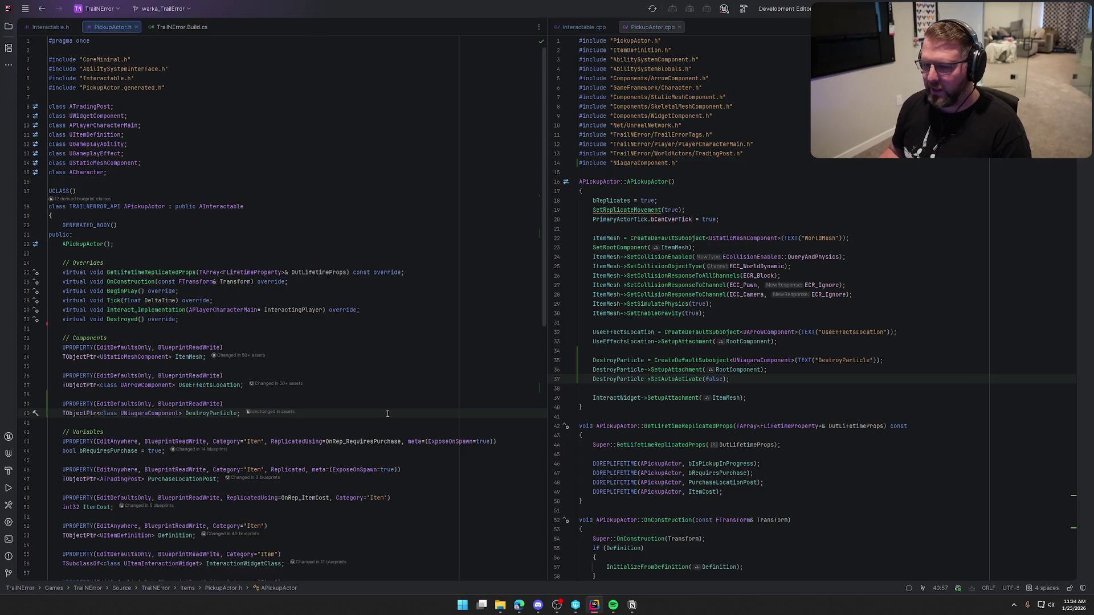
middle_click(175, 30)
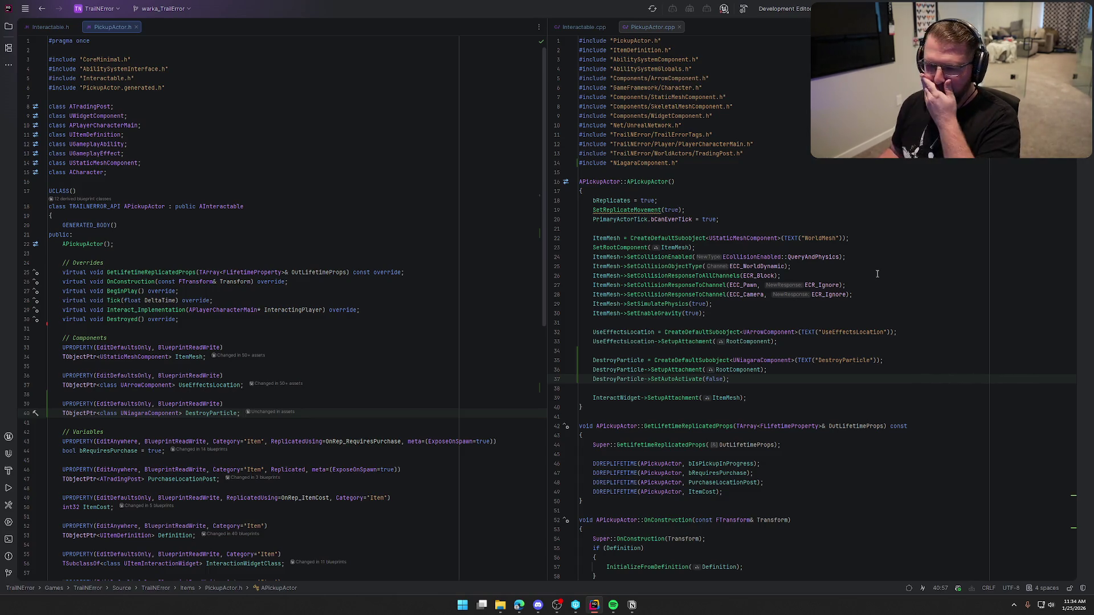
Jump from the header's Destroyed() override to its implementation and open a line above Super::Destroyed()
scroll(392, 372, "down", 4)
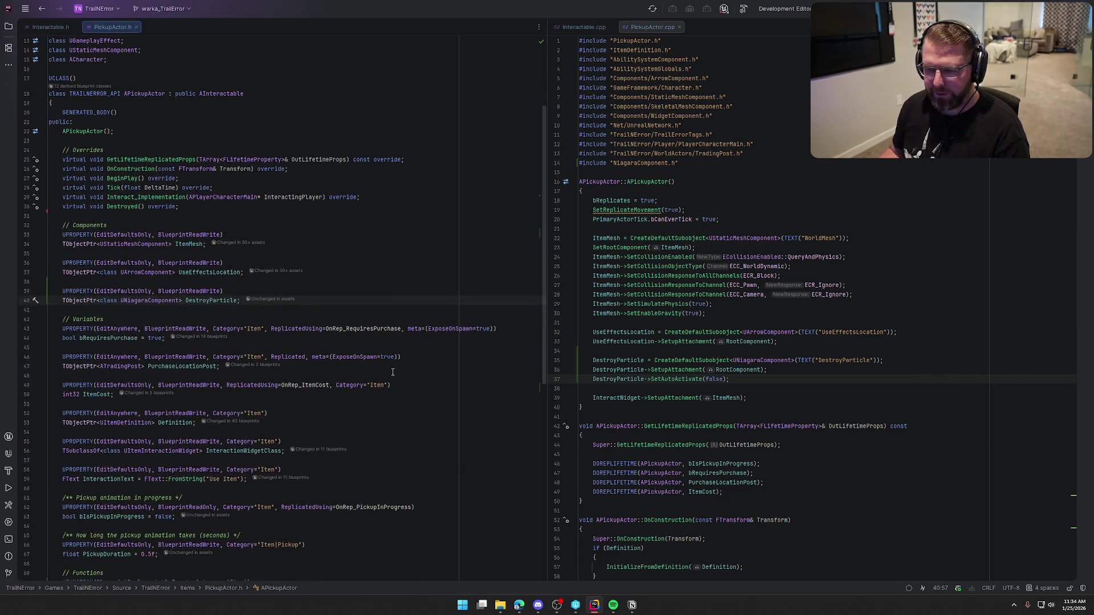
left_click(134, 207)
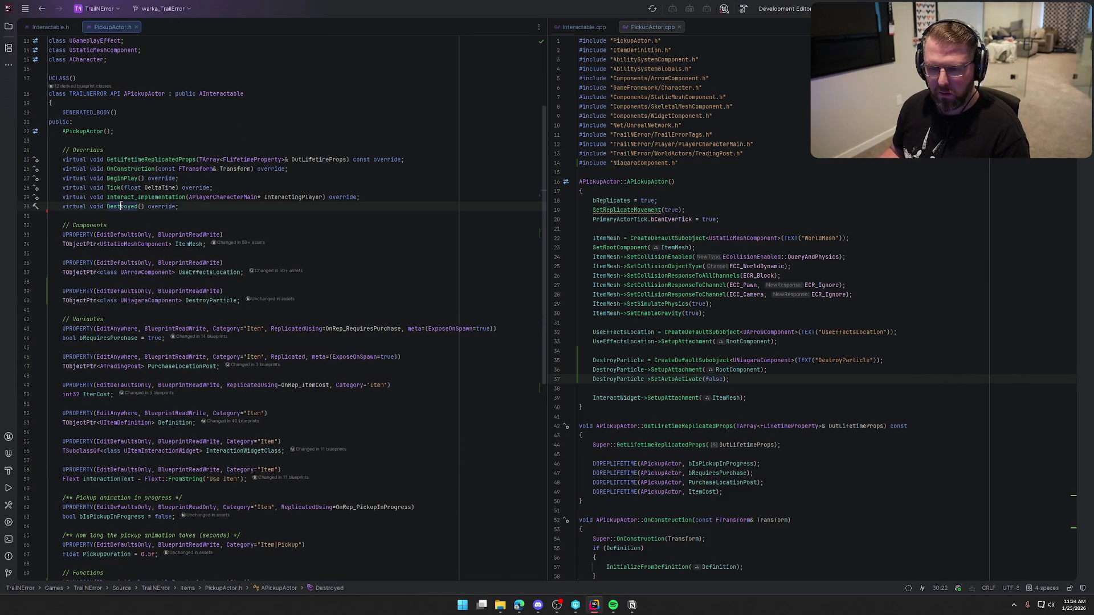
key("ctrl+b")
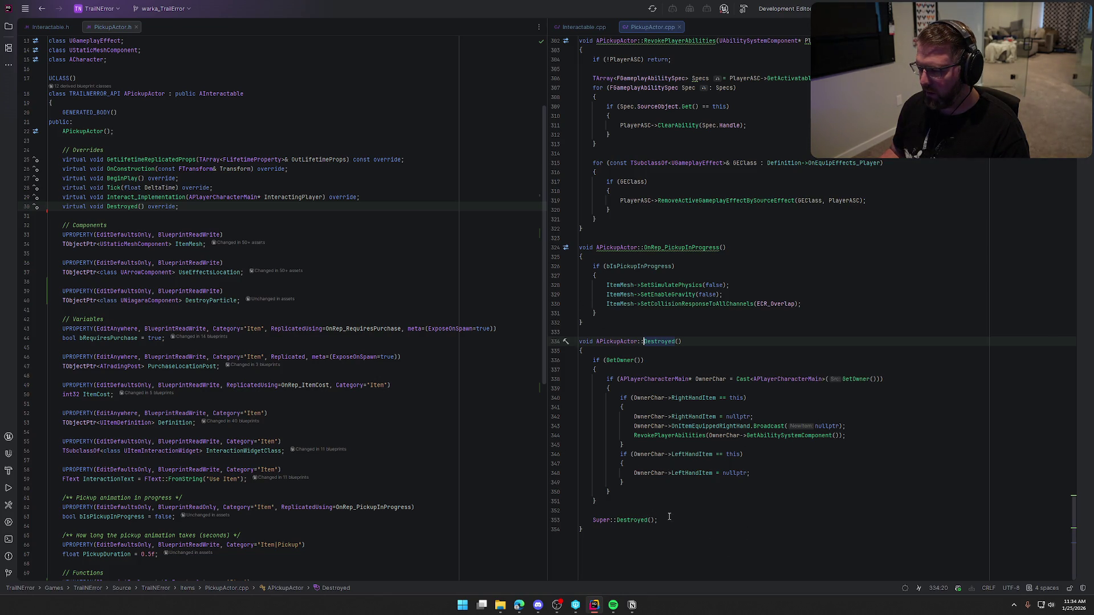
left_click(625, 517)
key("Return")
key("Return")
left_click(592, 520)
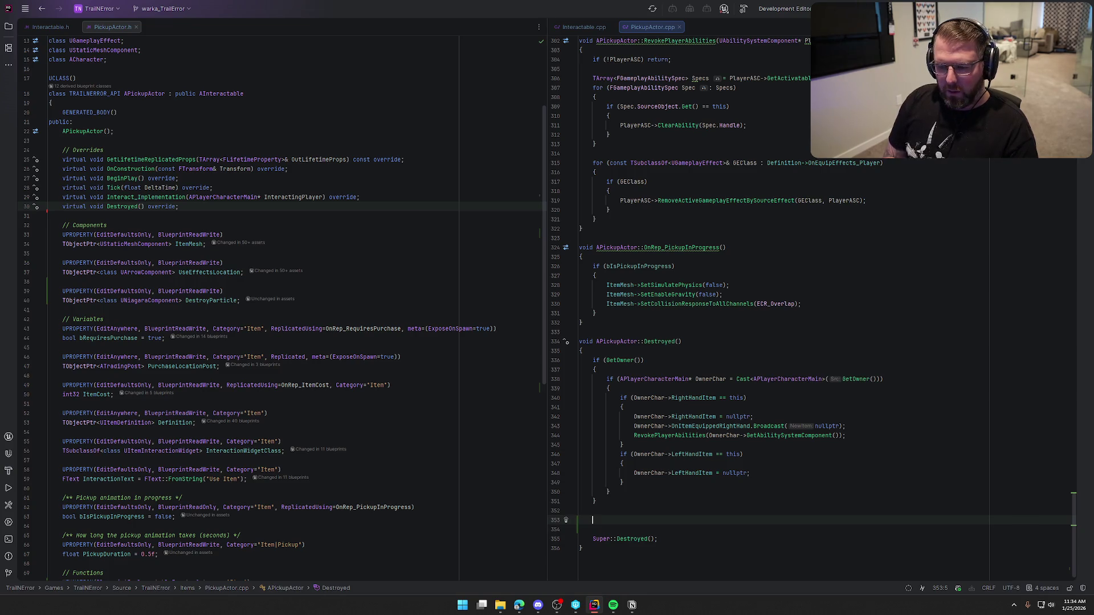
Write DestroyParticle->Activate(true); on the new line, discarding a trial if condition
type("if(")
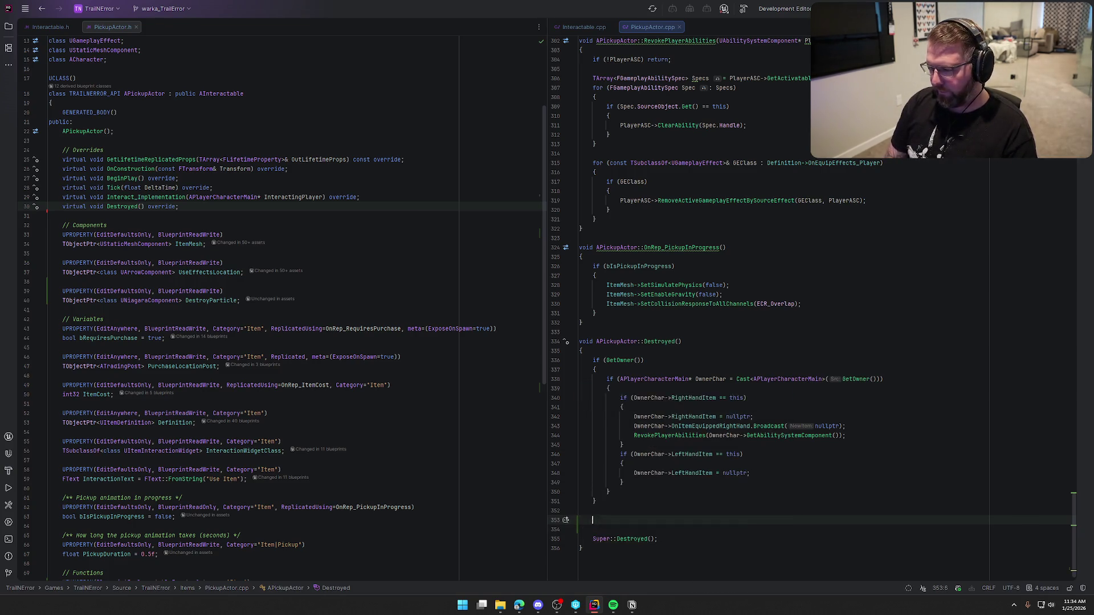
key("BackSpace")
type("(De")
key("Down")
key("Return")
type("->")
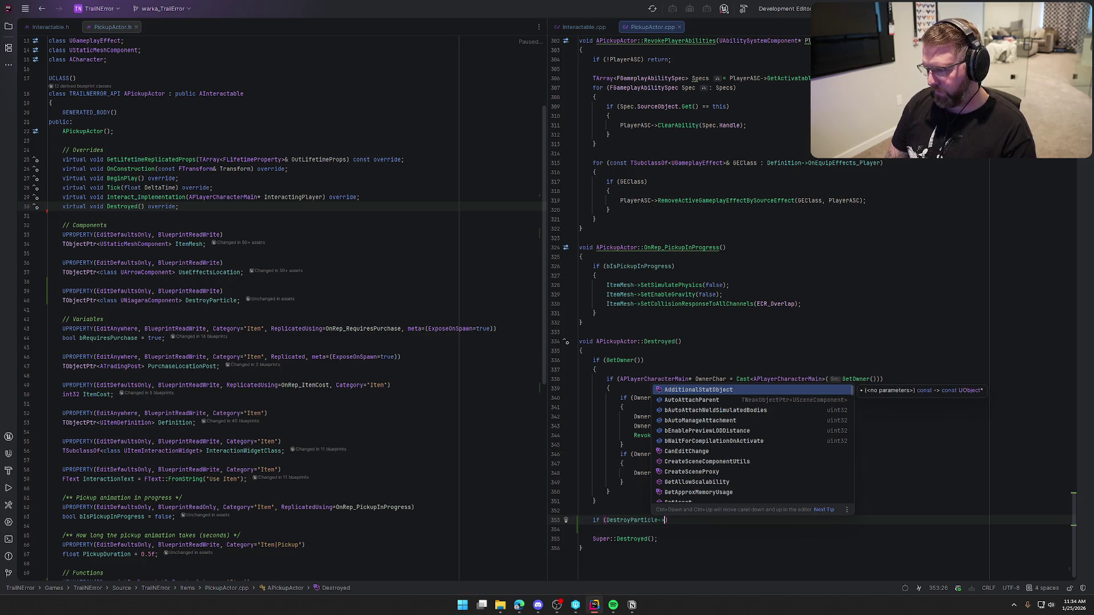
type("GetPar")
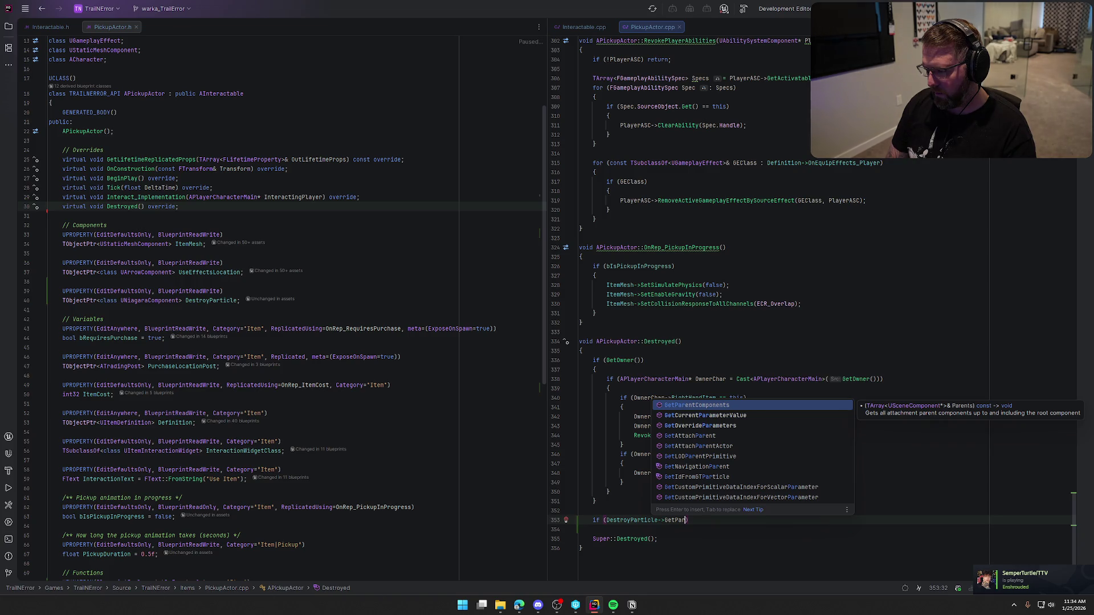
key("BackSpace")
key("BackSpace")
key("BackSpace")
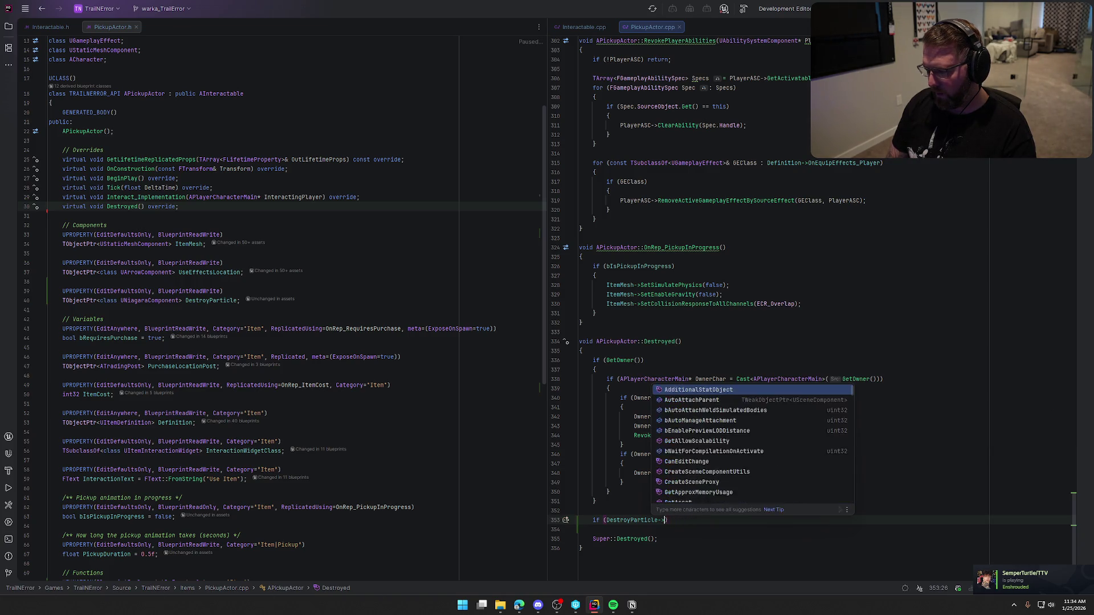
key("BackSpace")
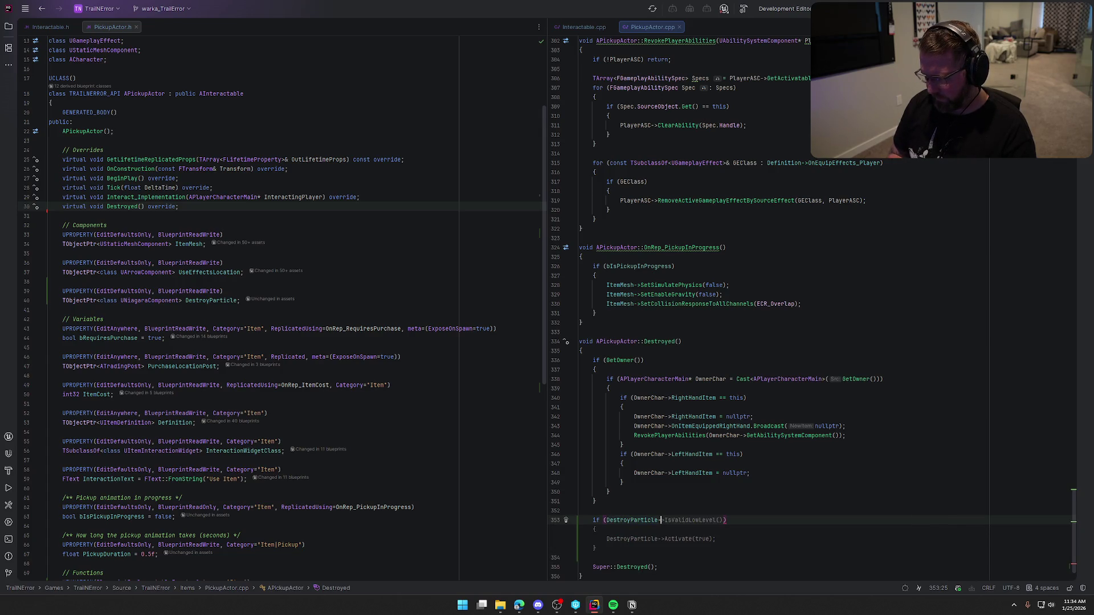
key("shift+Home")
key("BackSpace")
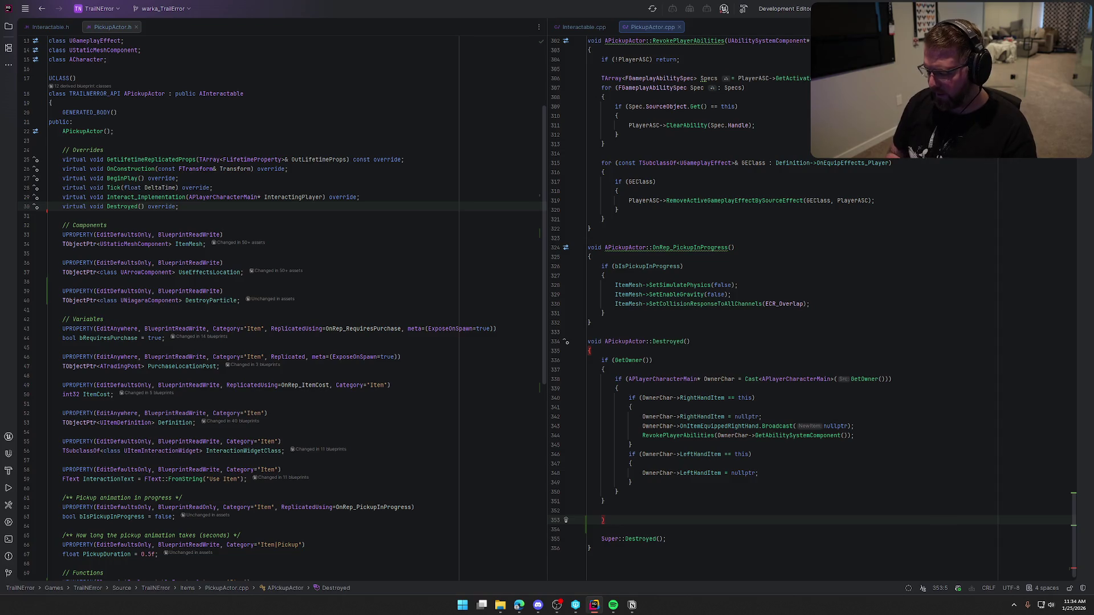
type("Des")
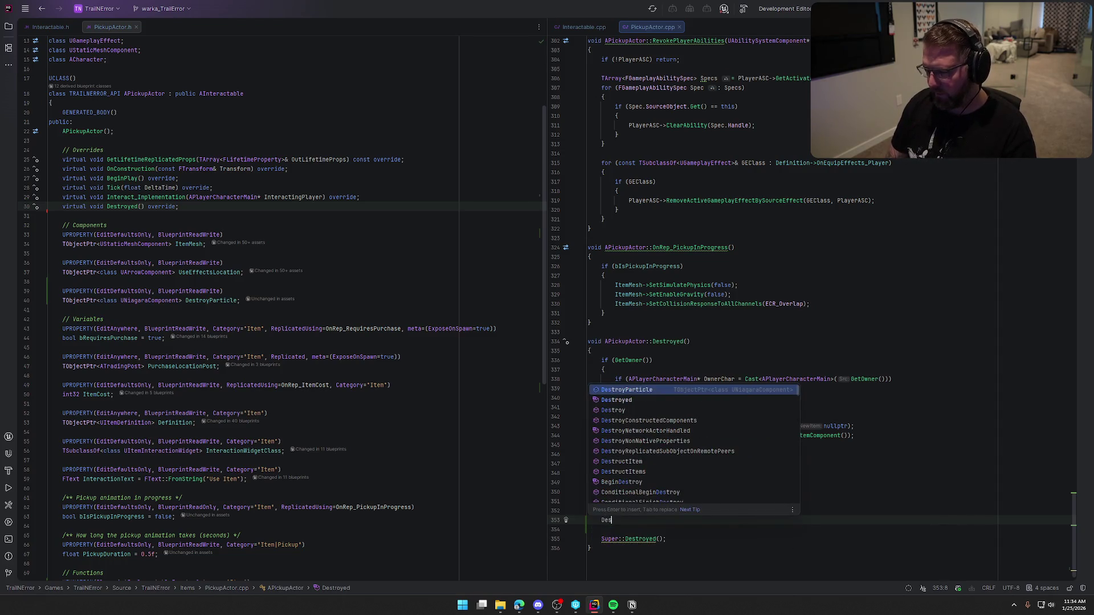
type("troyParticle->Activate(true);")
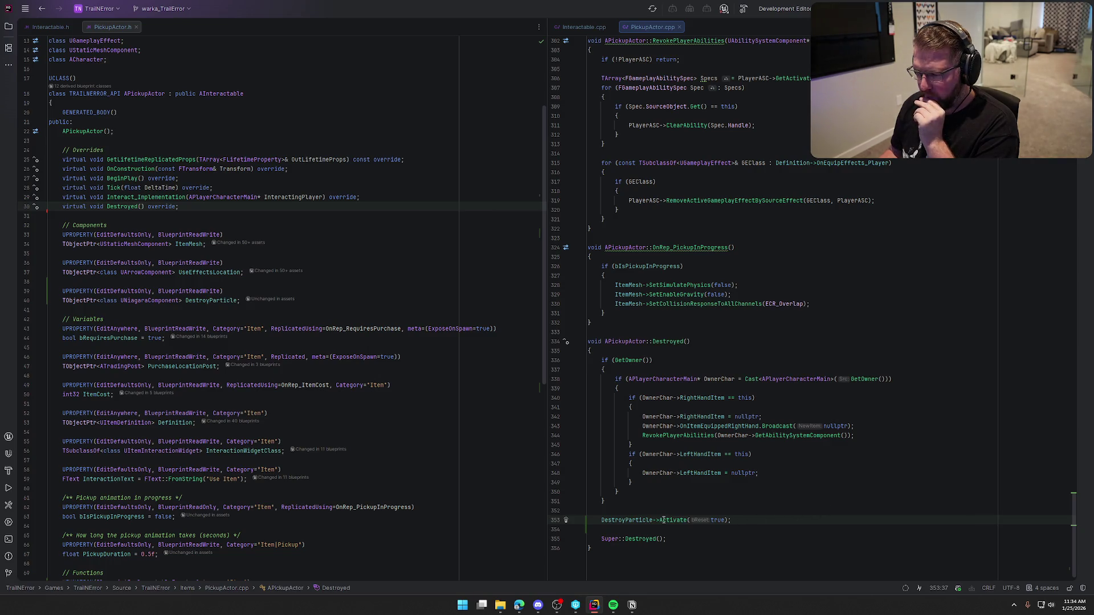
Build the project with Ctrl+F9 to compile the new Destroyed() code
mouse_move(636, 520)
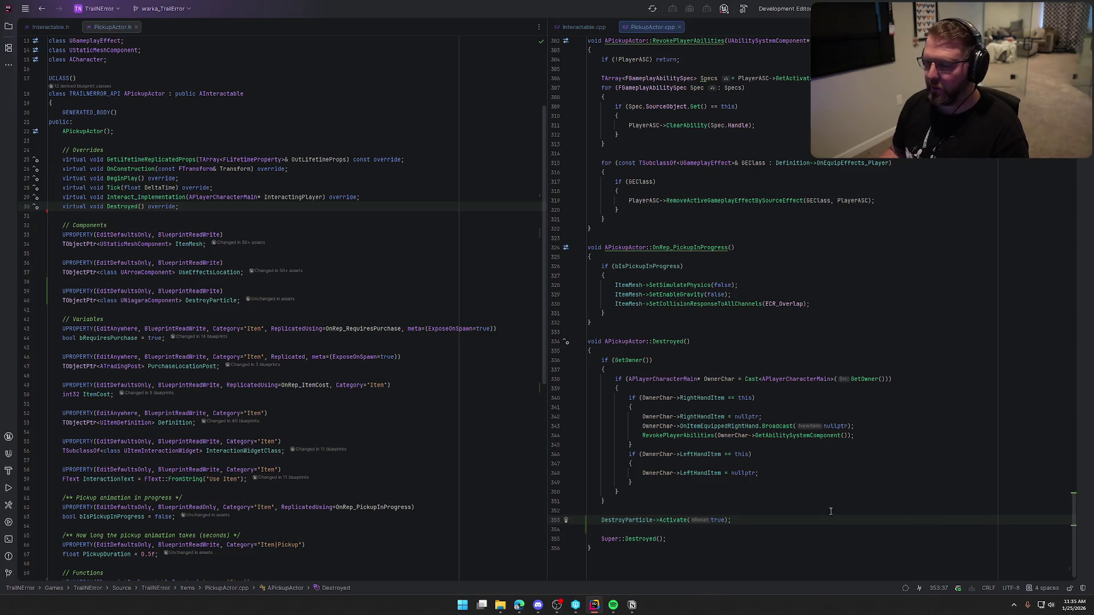
scroll(831, 510, "up", 15)
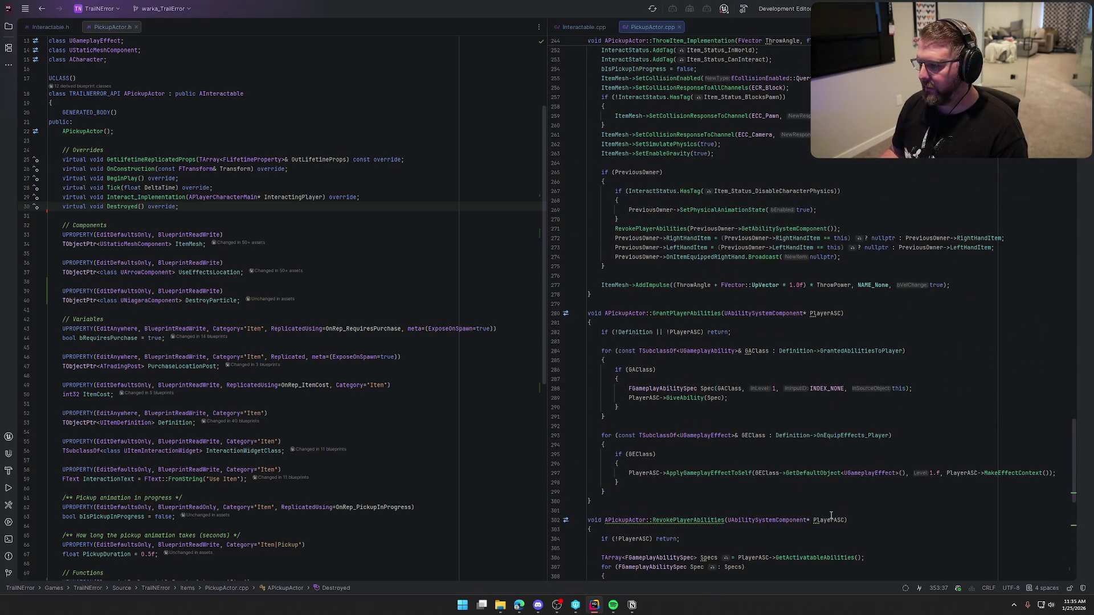
scroll(830, 516, "up", 20)
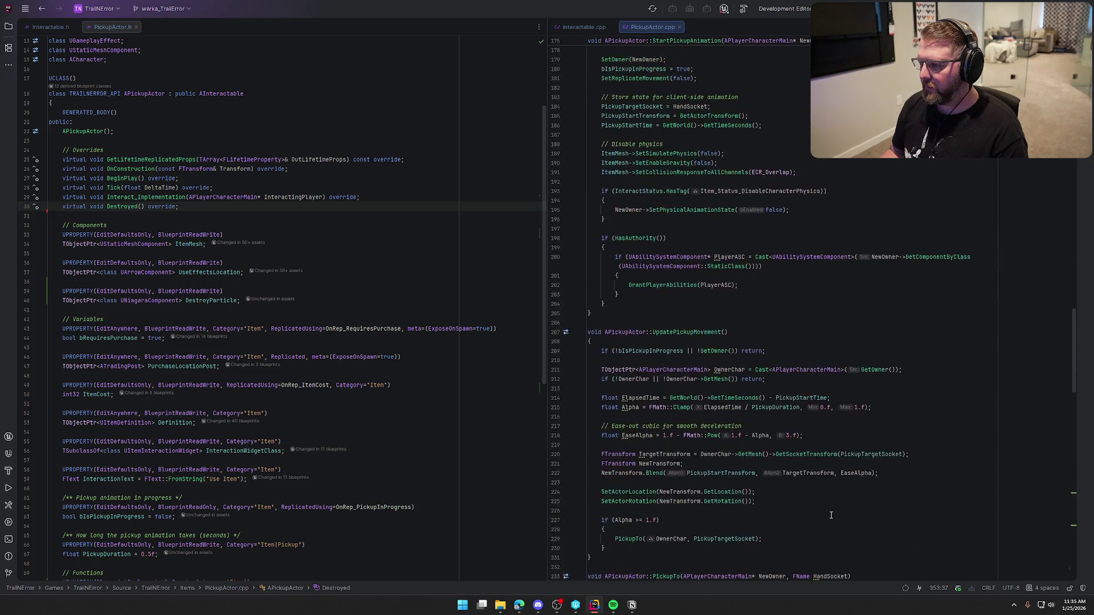
scroll(831, 515, "up", 6)
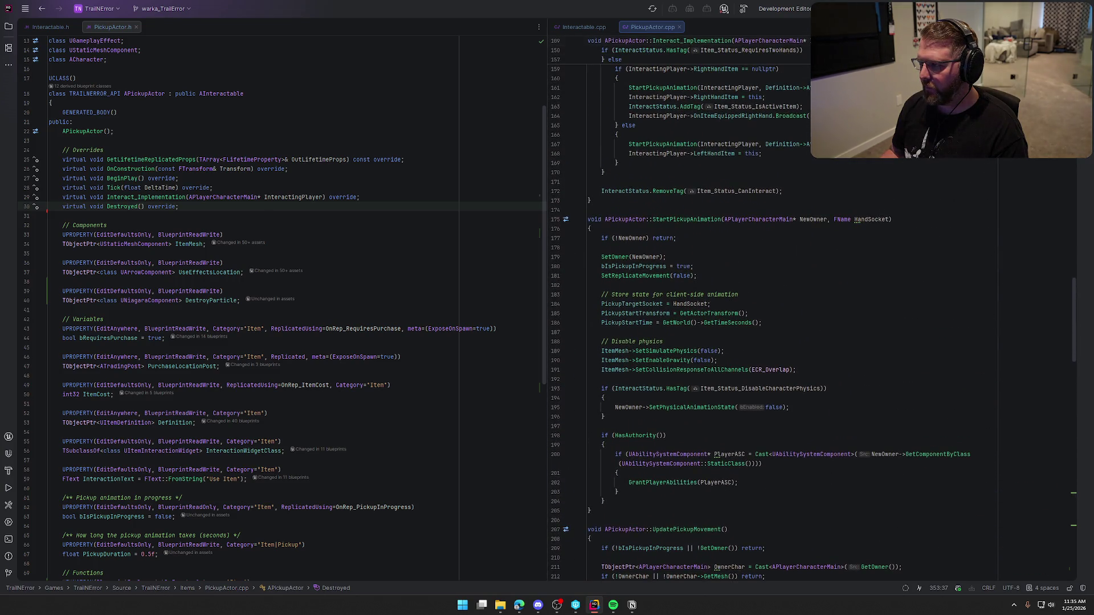
key("ctrl+F9")
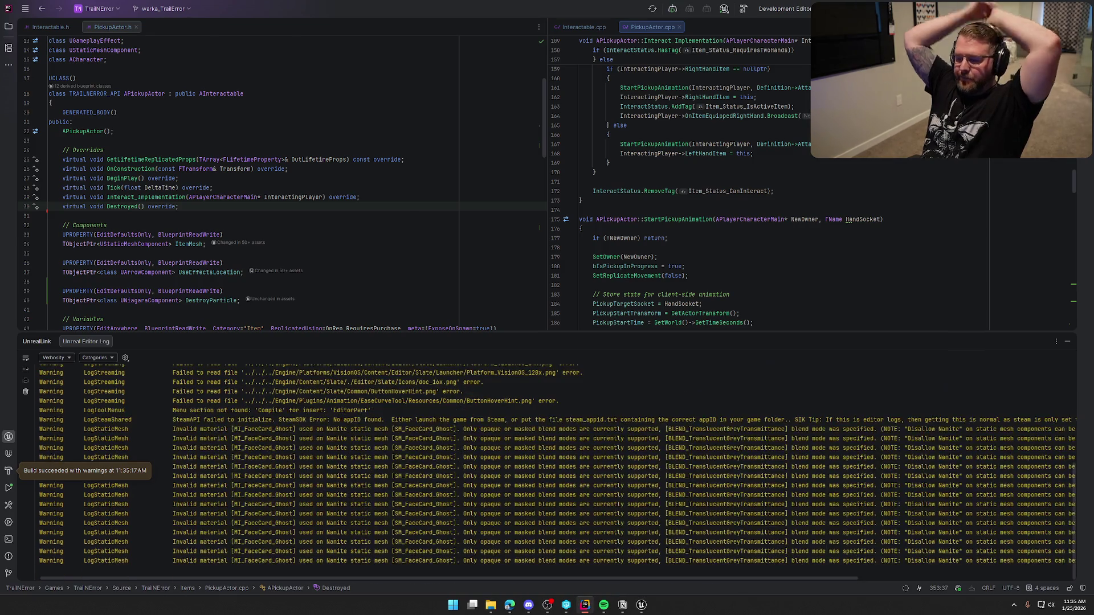
Collapse the Unreal Editor Log tool window after the build succeeds
left_click(1068, 341)
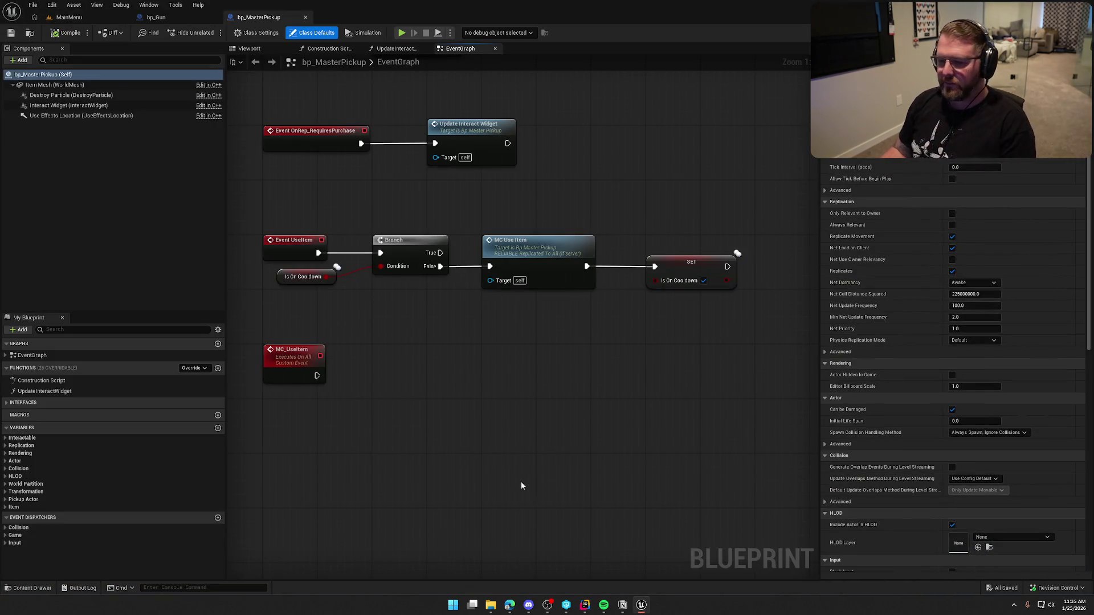
In bp_Gun's Viewport, set the Destroy Particle component's Niagara System Asset to NS_Poof
left_click(169, 17)
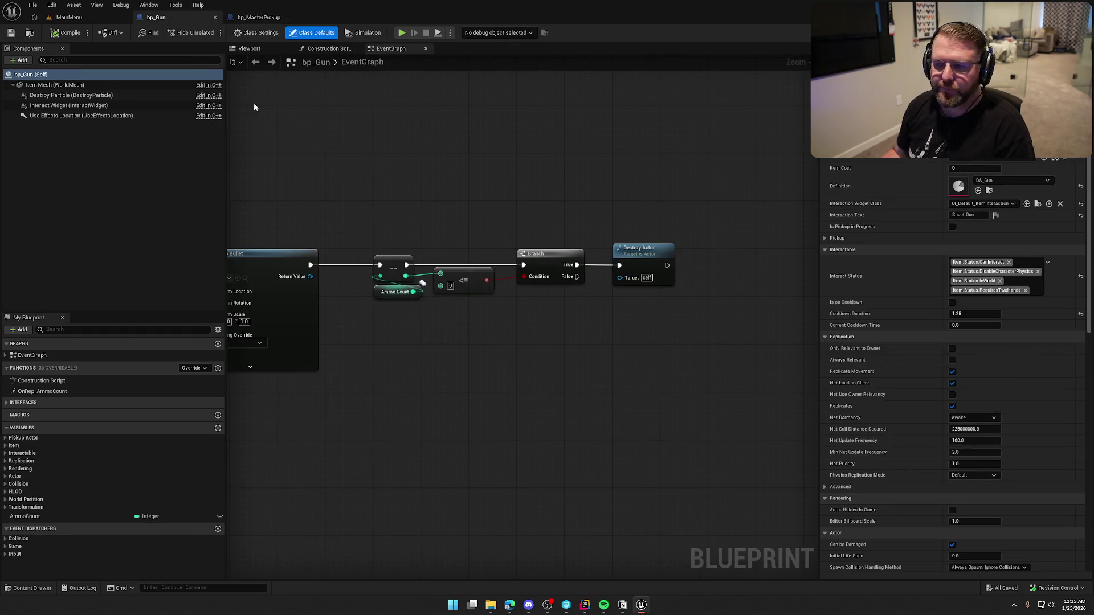
left_click(249, 49)
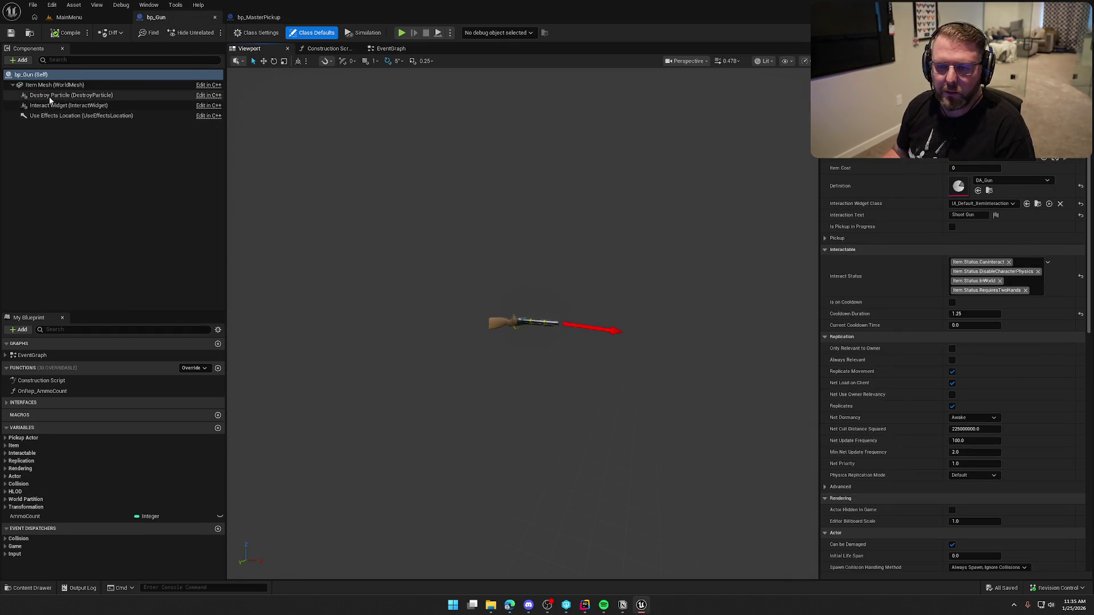
left_click(49, 96)
left_click(1009, 227)
type("poo")
left_click(1029, 337)
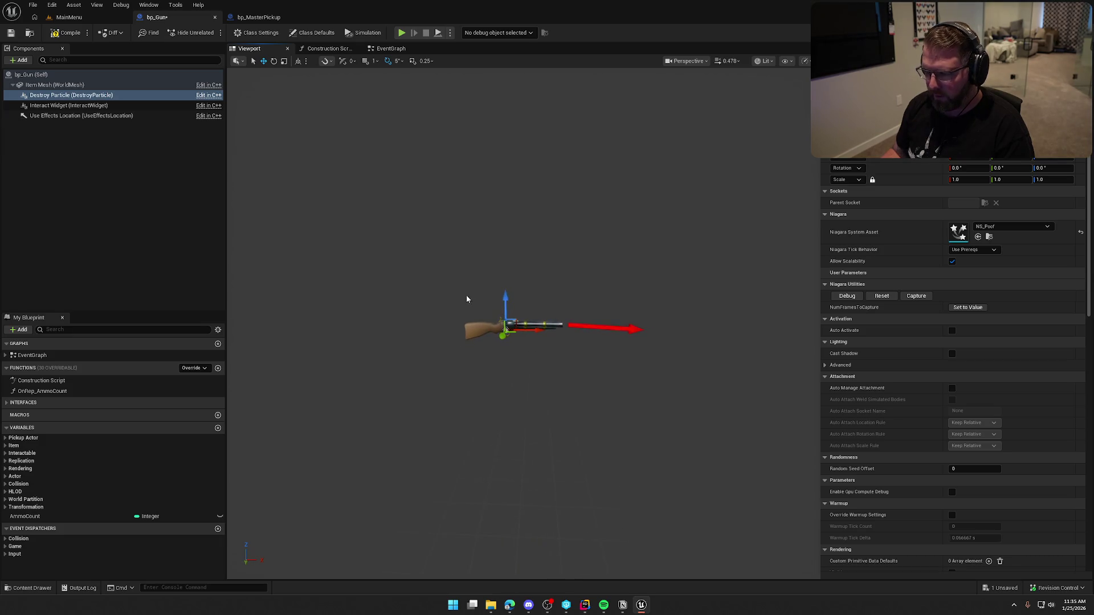
Reframe the gun preview, save bp_Gun, and switch to the MainMenu level
mouse_move(556, 306)
left_mouse_down()
mouse_move(556, 267)
mouse_move(569, 290)
left_mouse_up()
key("ctrl+s")
left_click(117, 190)
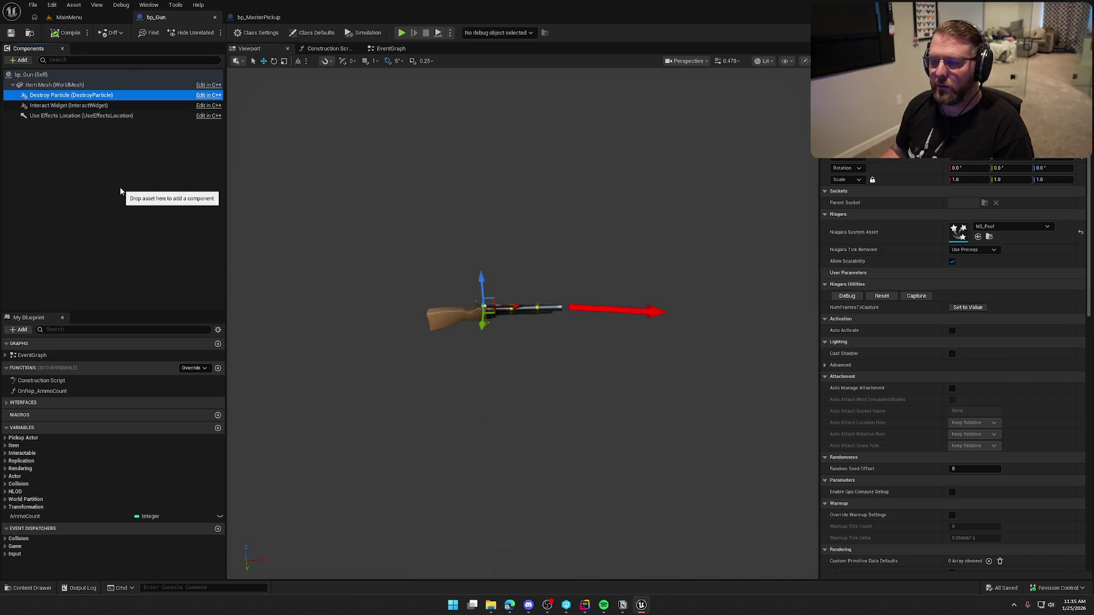
left_click(66, 18)
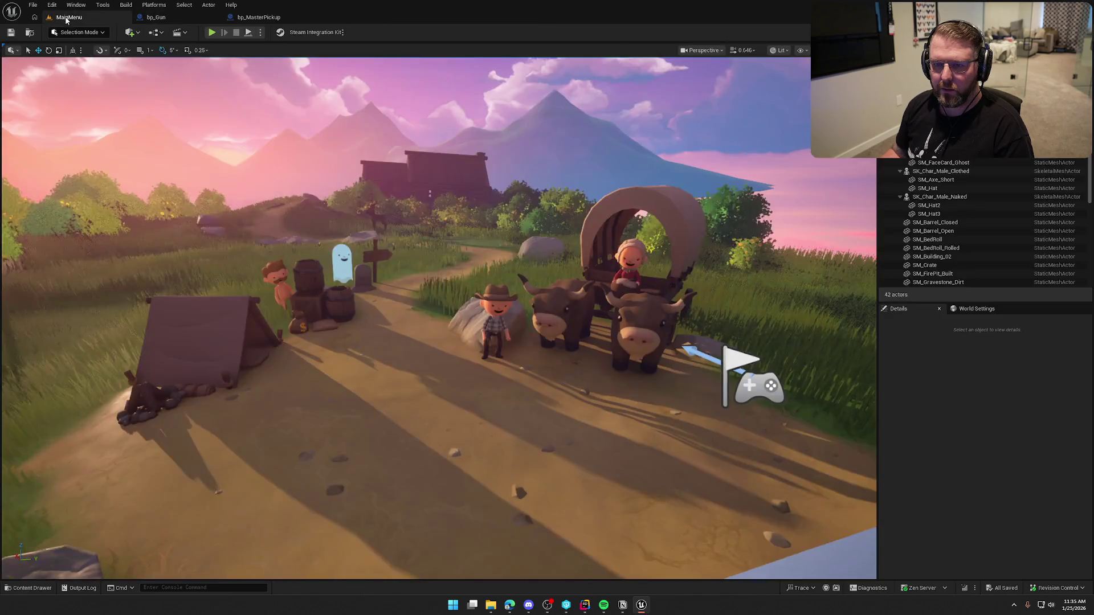
Open the GameWorld level from the Content Drawer and start Play in Editor
key("ctrl+space")
double_click(174, 439)
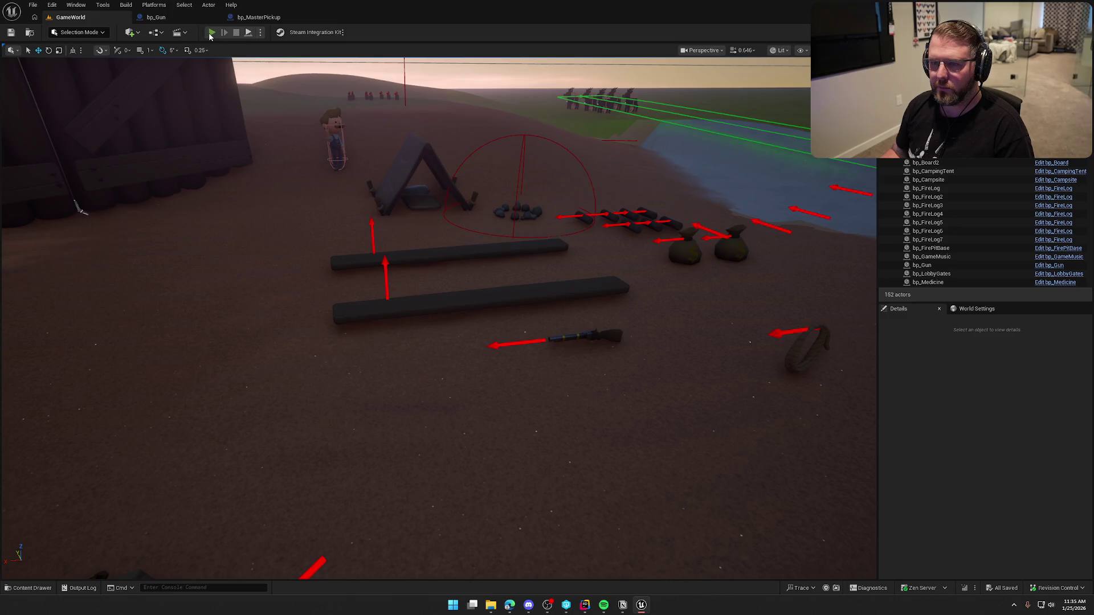
left_click(211, 32)
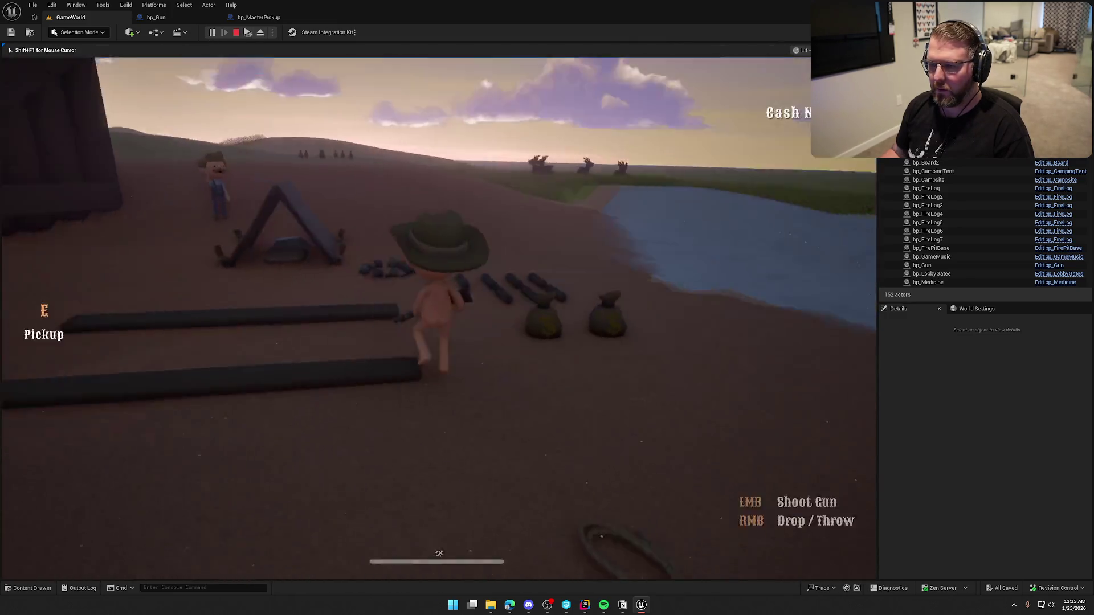
Run to the gun, fire it three times, drop it, then end play and return to bp_Gun
key("w")
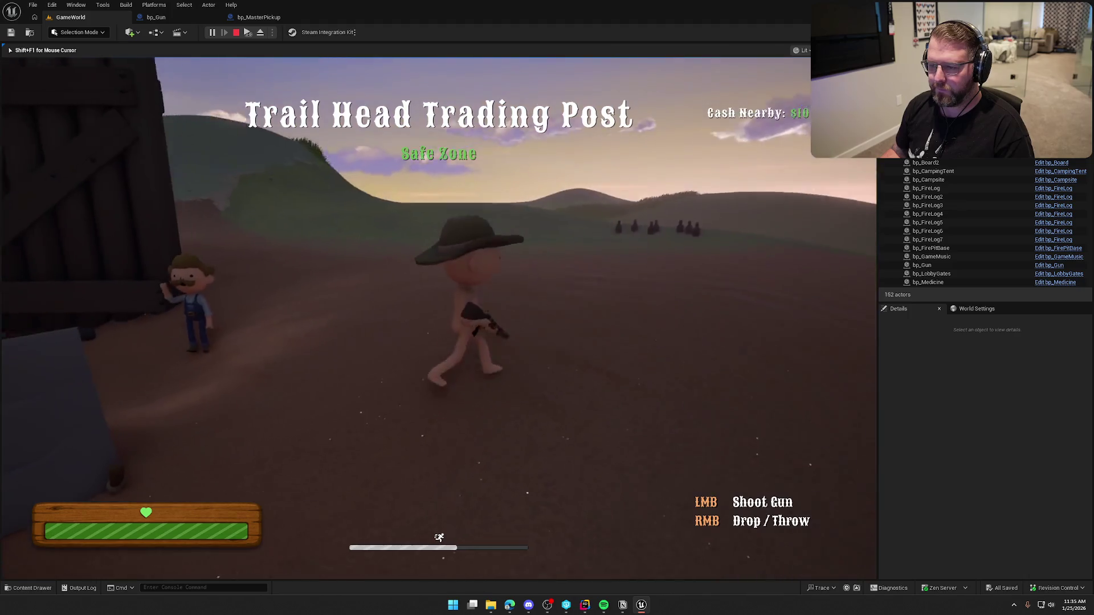
left_click(439, 317)
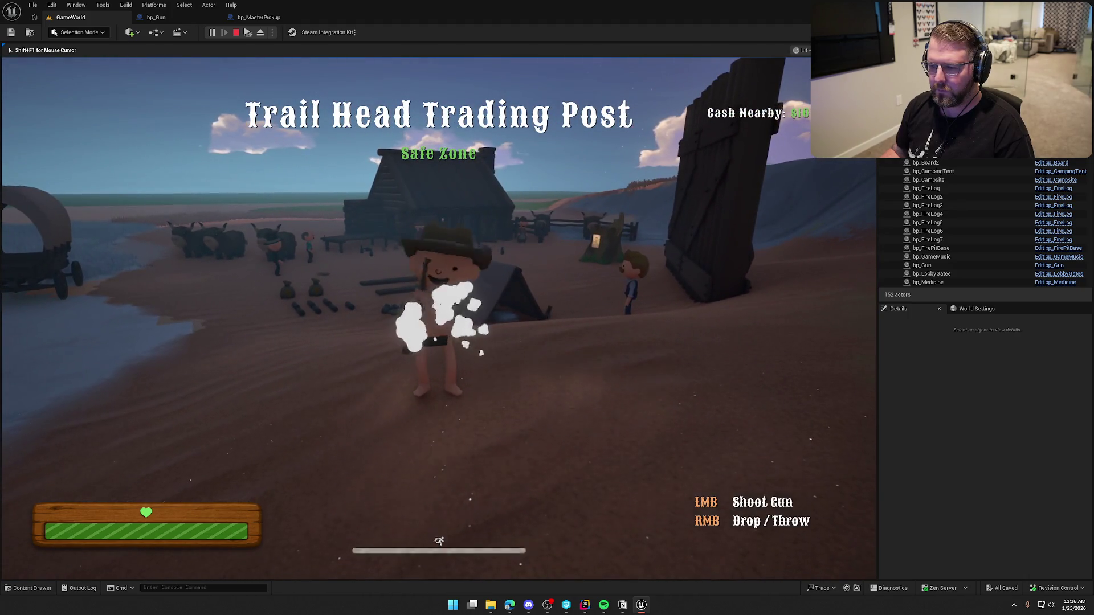
left_click(439, 318)
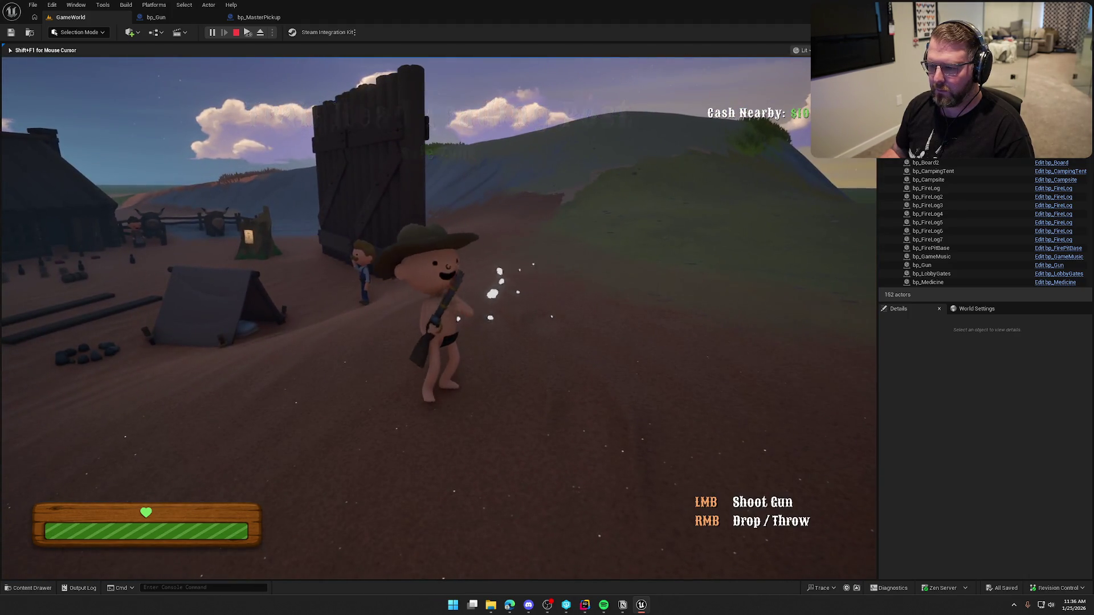
left_click(439, 318)
right_click(439, 318)
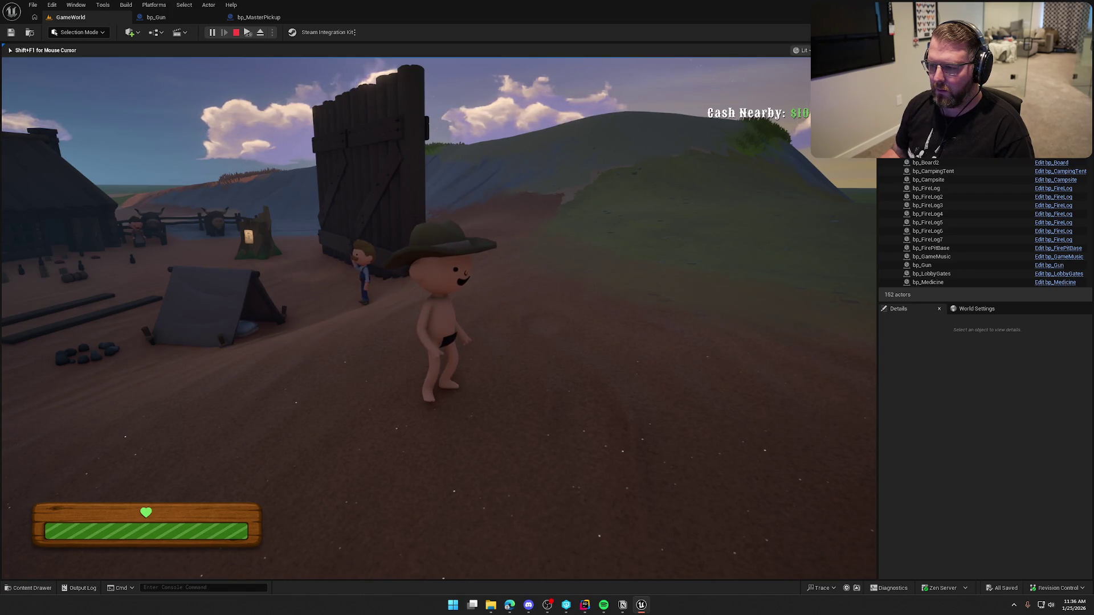
key("Escape")
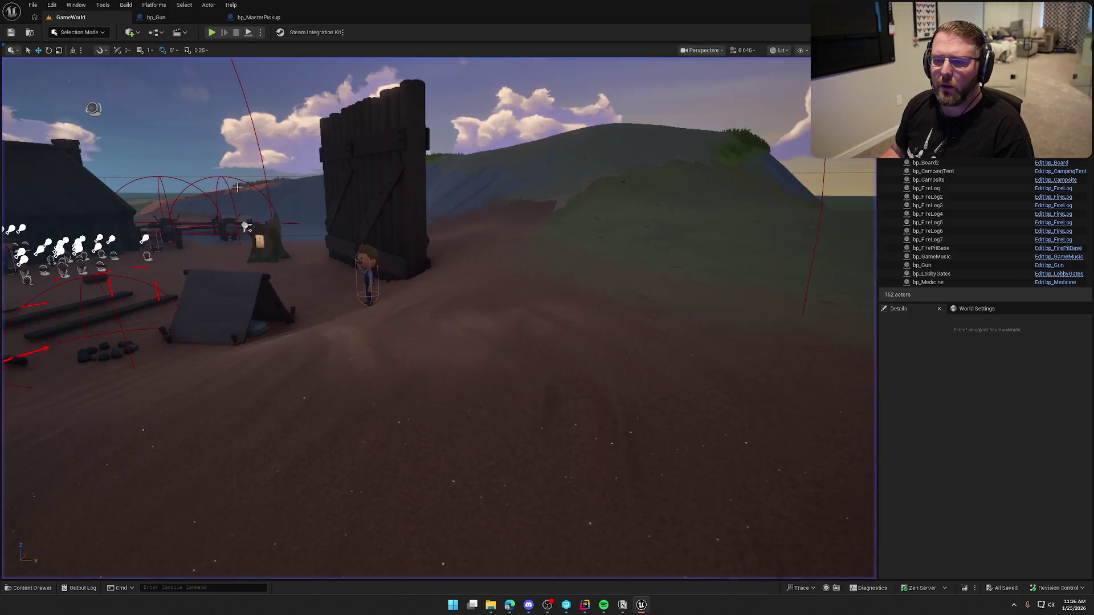
left_click(156, 17)
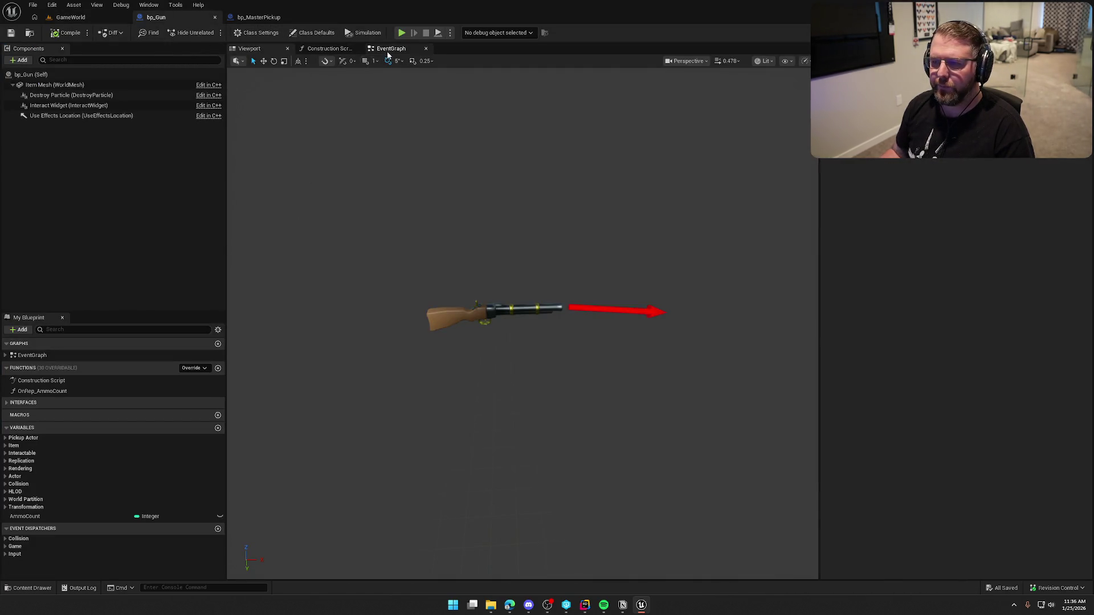
Move the ammo check and Destroy Actor nodes above Play Montage and drive them from On Completed
left_click(390, 49)
scroll(592, 408, "up", 2)
left_click_drag(438, 155, 773, 298)
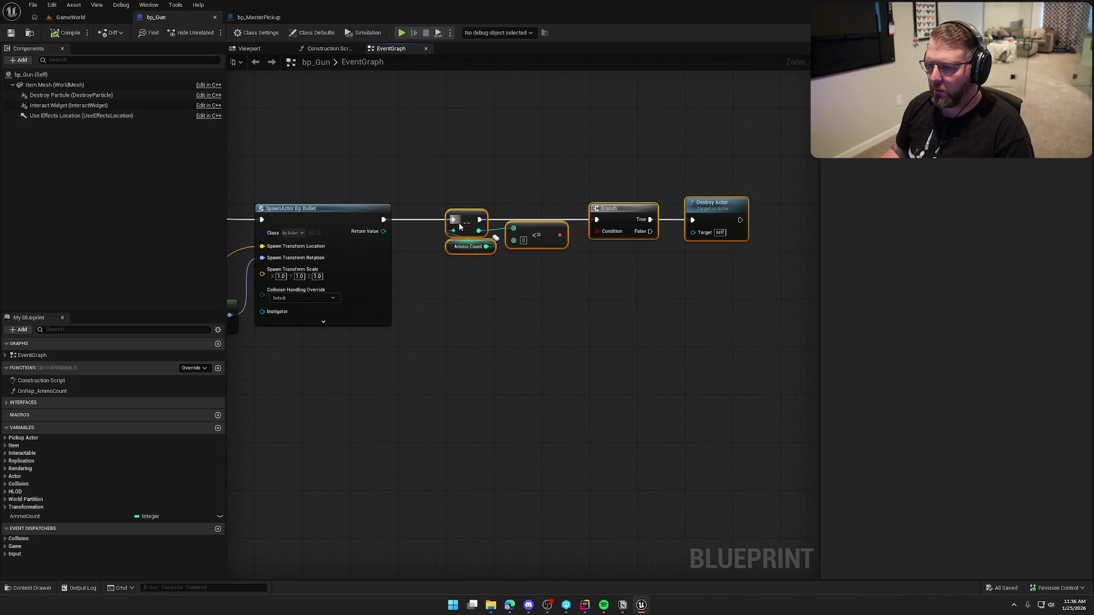
key("Home")
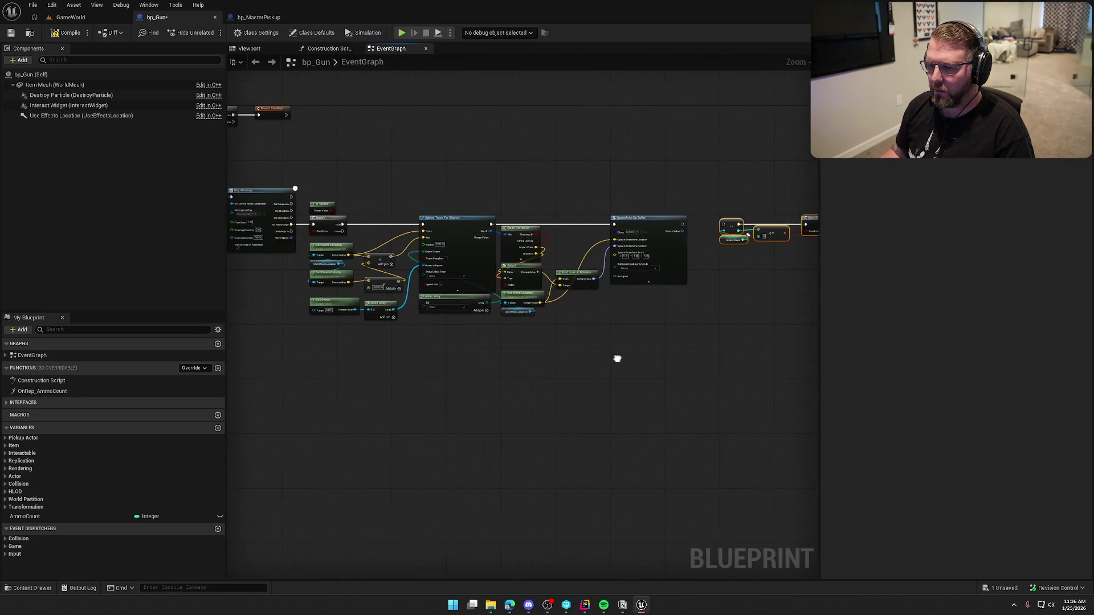
mouse_move(735, 221)
left_mouse_down()
mouse_move(436, 166)
mouse_move(399, 171)
left_mouse_up()
scroll(342, 196, "up", 3)
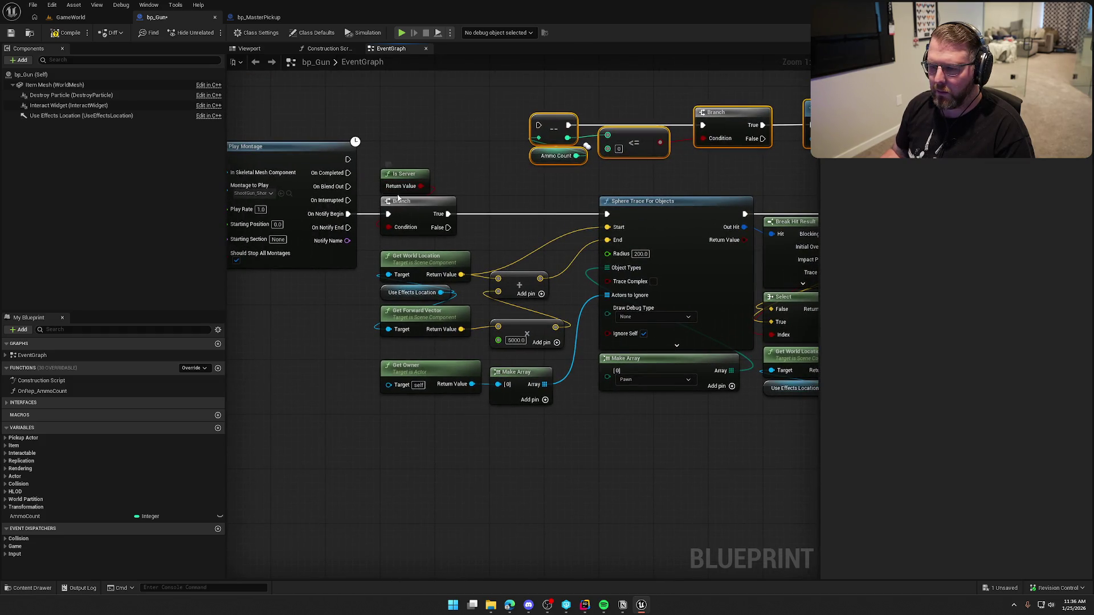
mouse_move(347, 172)
left_mouse_down()
mouse_move(520, 124)
mouse_move(571, 134)
left_mouse_up()
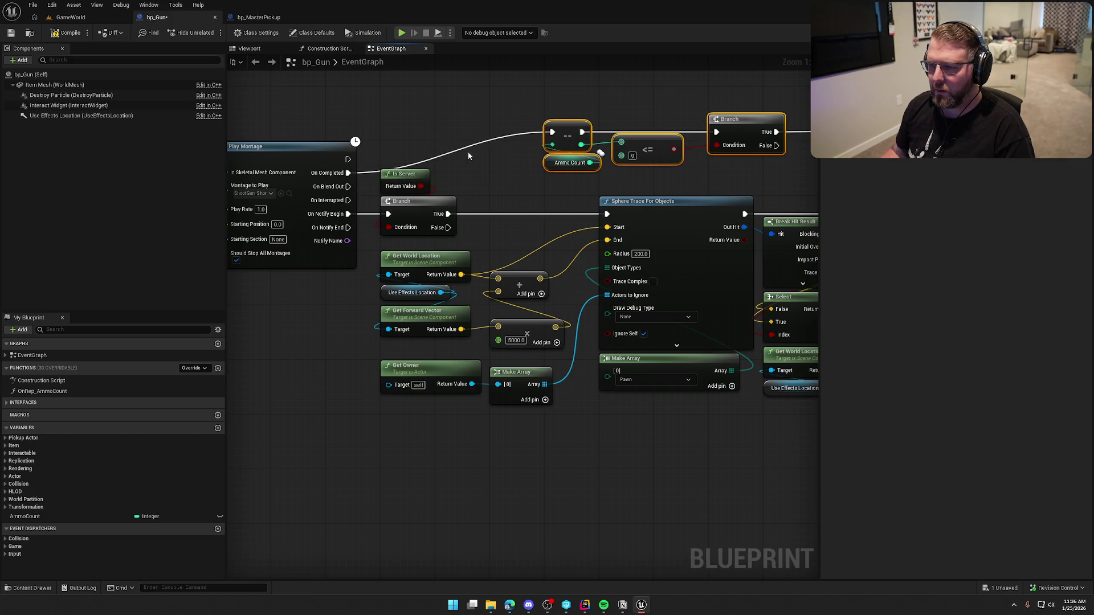
Duplicate Is Server and Branch, routing On Completed through the new Branch's True into the ammo decrement
left_click_drag(395, 155, 433, 230)
key("ctrl+c")
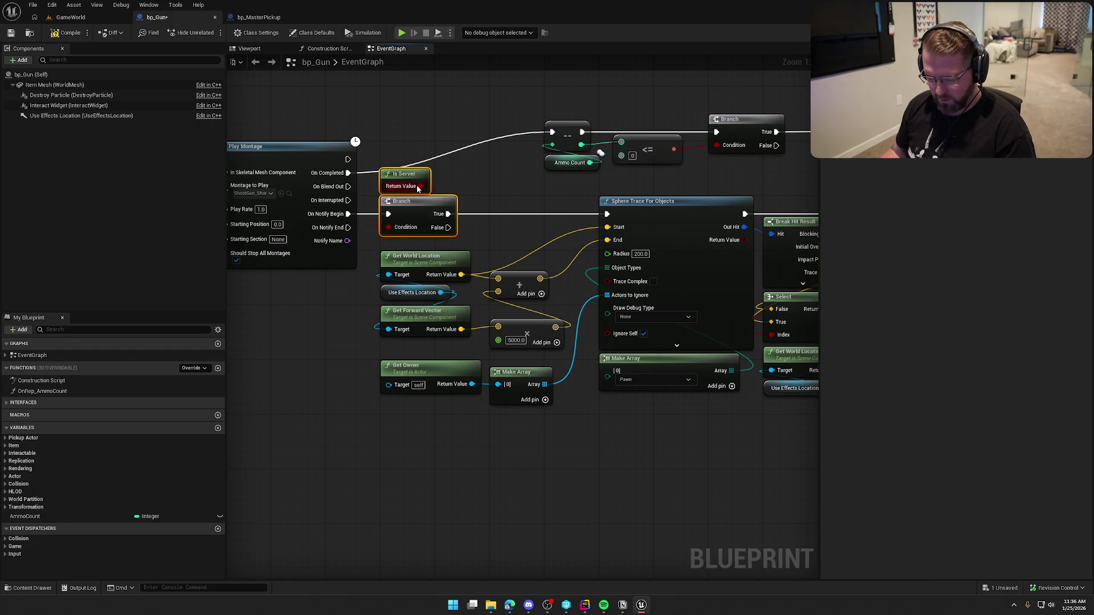
key("ctrl+v")
left_click_drag(413, 171, 352, 211)
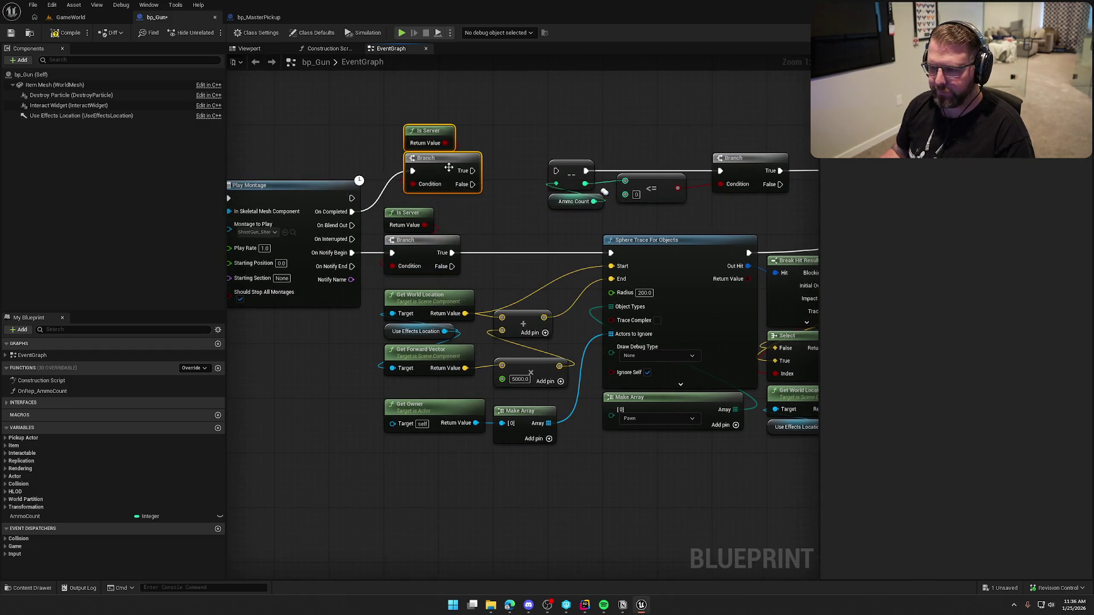
left_click_drag(472, 171, 556, 171)
left_click_drag(421, 135, 433, 165)
left_click_drag(445, 172, 424, 172)
Shift the decrement, Ammo Count, <= and Branch nodes left to tidy the graph, then open GameWorld
left_click_drag(537, 149, 707, 200)
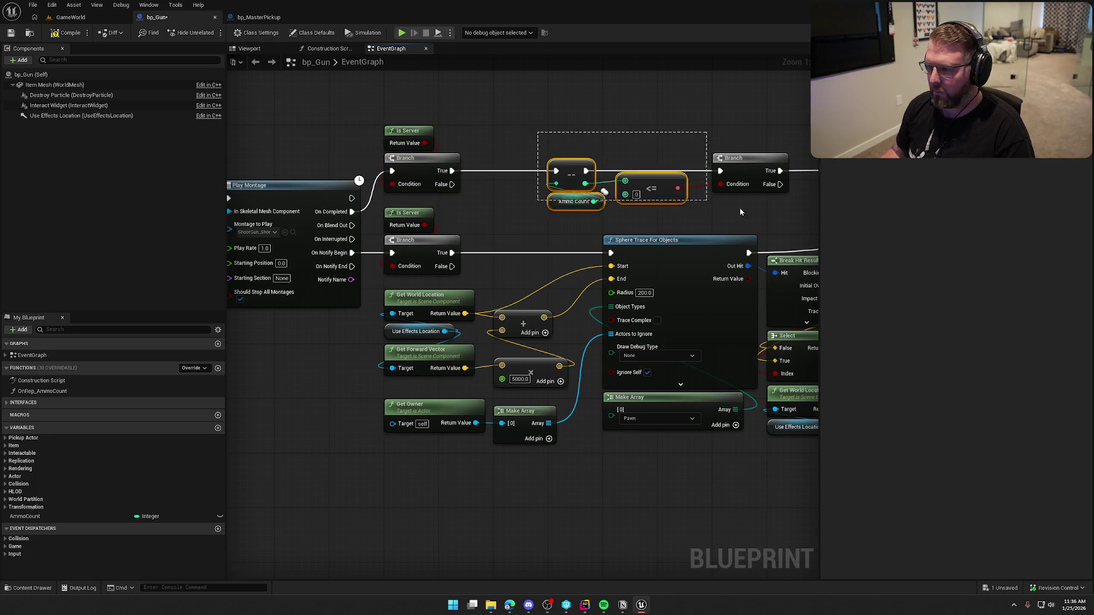
scroll(521, 195, "up", 2)
scroll(481, 205, "down", 2)
left_click_drag(564, 211, 511, 210)
left_click(522, 163)
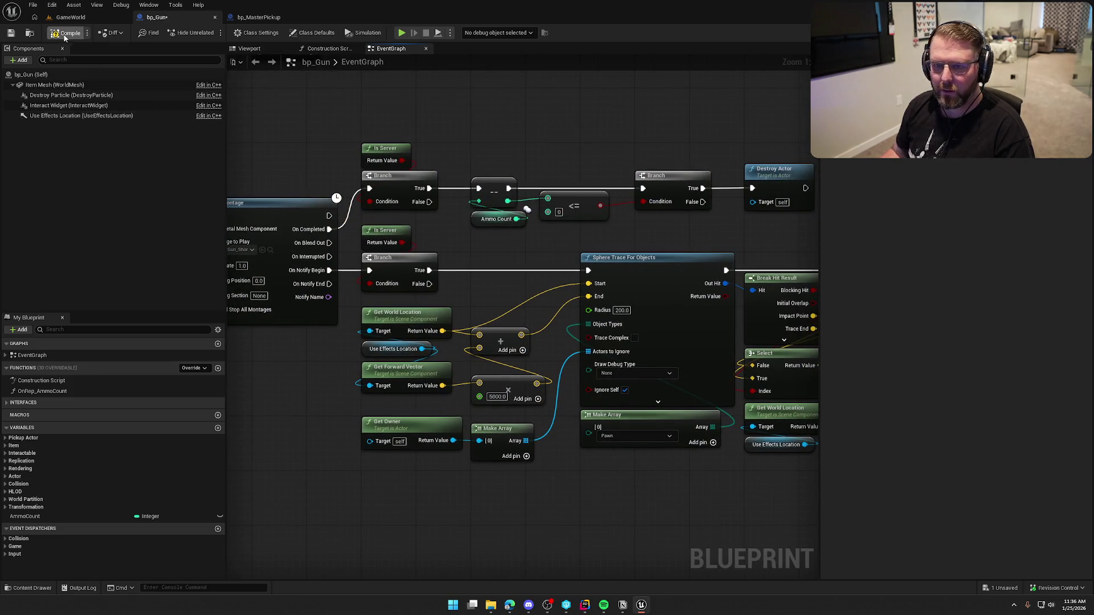
left_click_drag(289, 123, 414, 166)
left_click(71, 17)
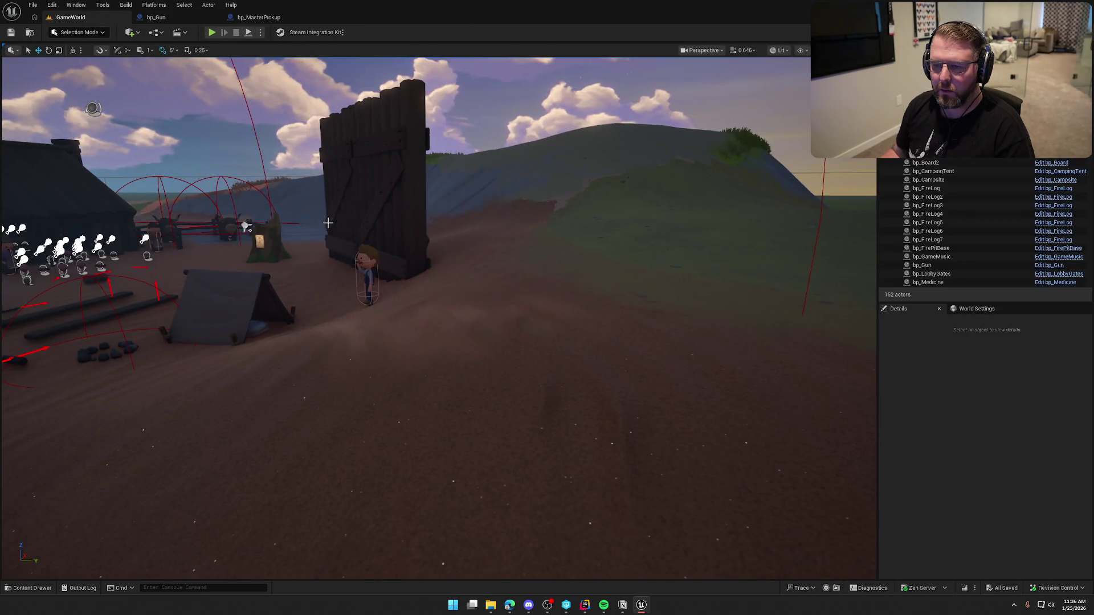
left_click(212, 32)
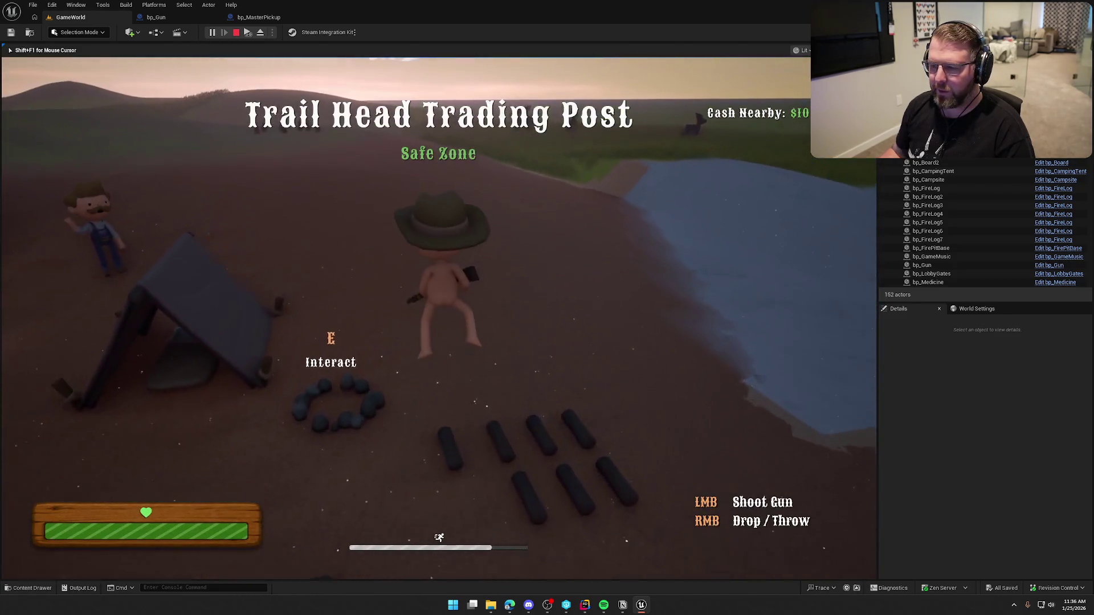
key("w")
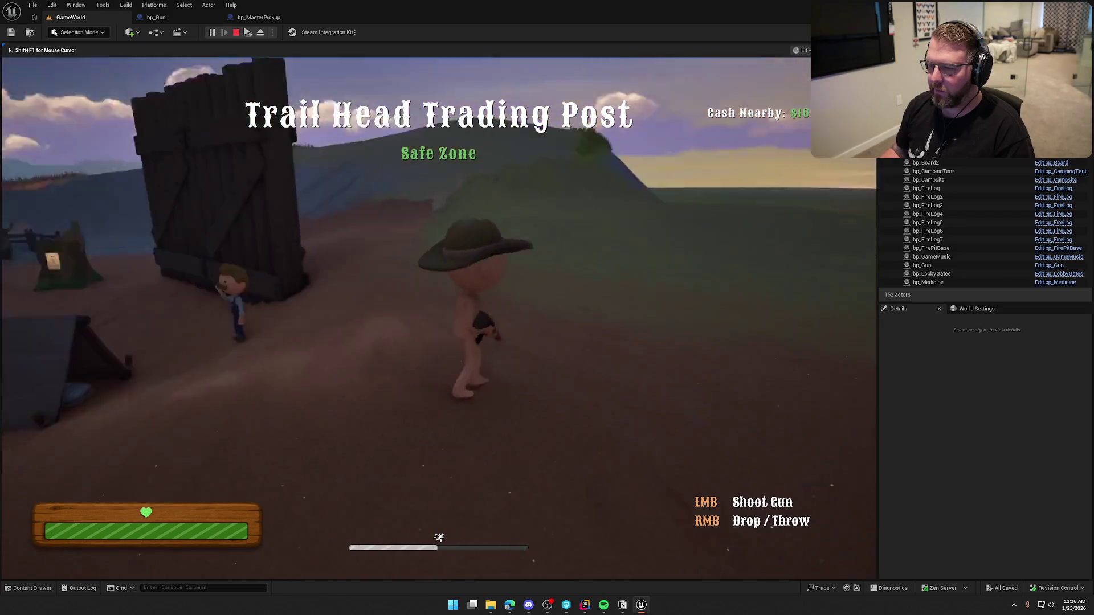
key("s")
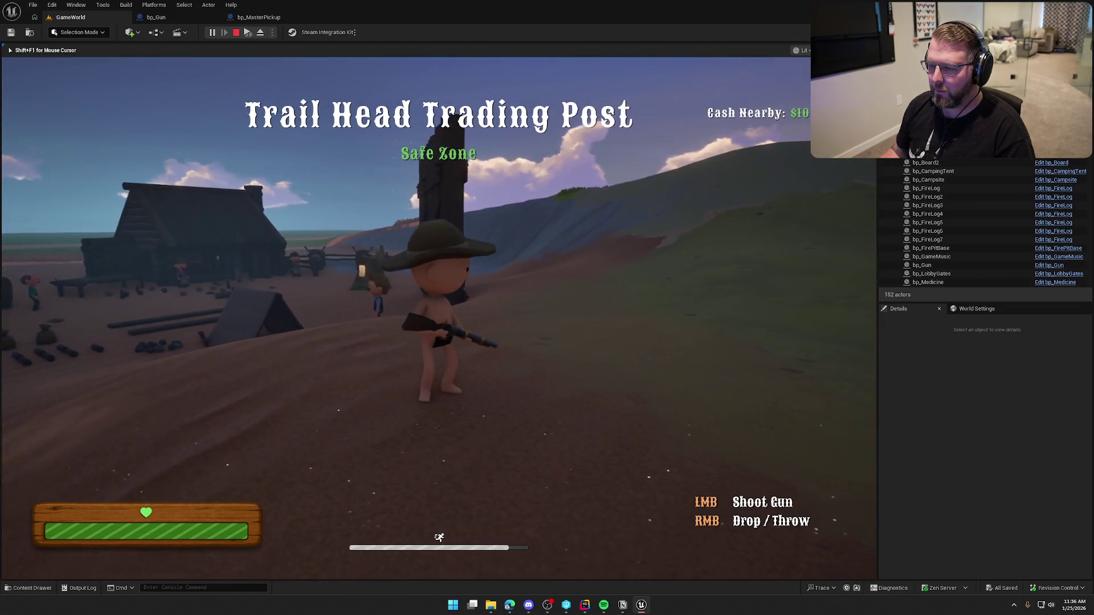
left_click(439, 318)
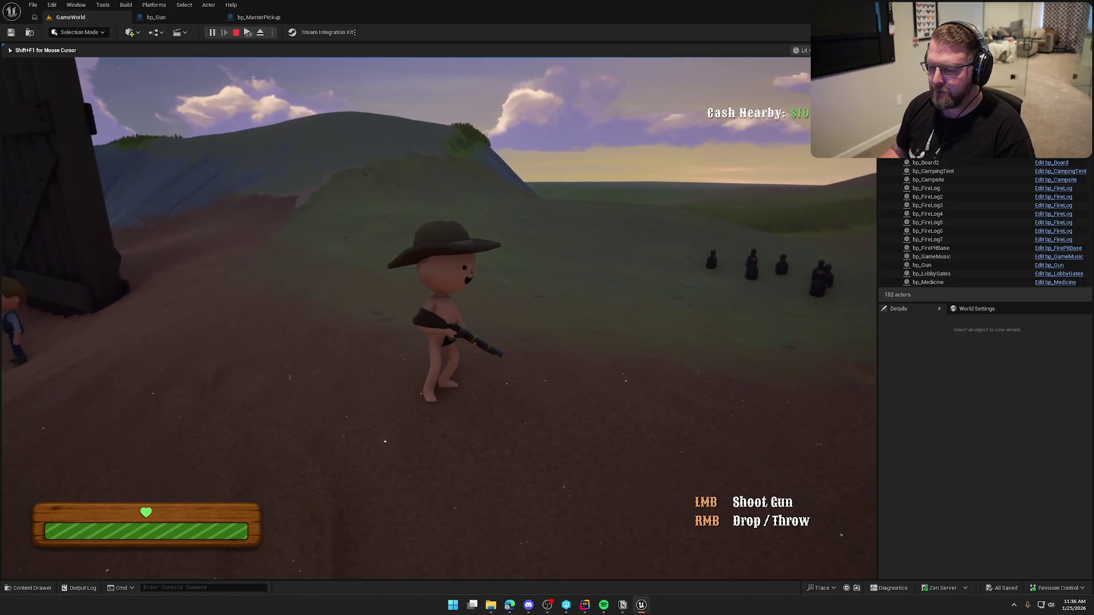
left_click(438, 318)
right_click(439, 318)
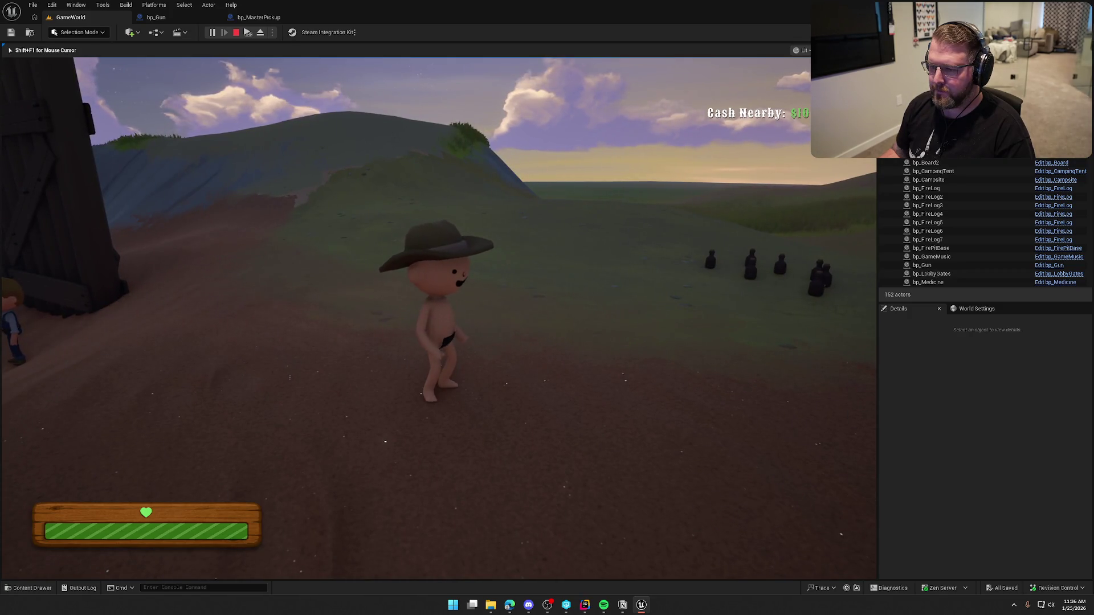
key("s")
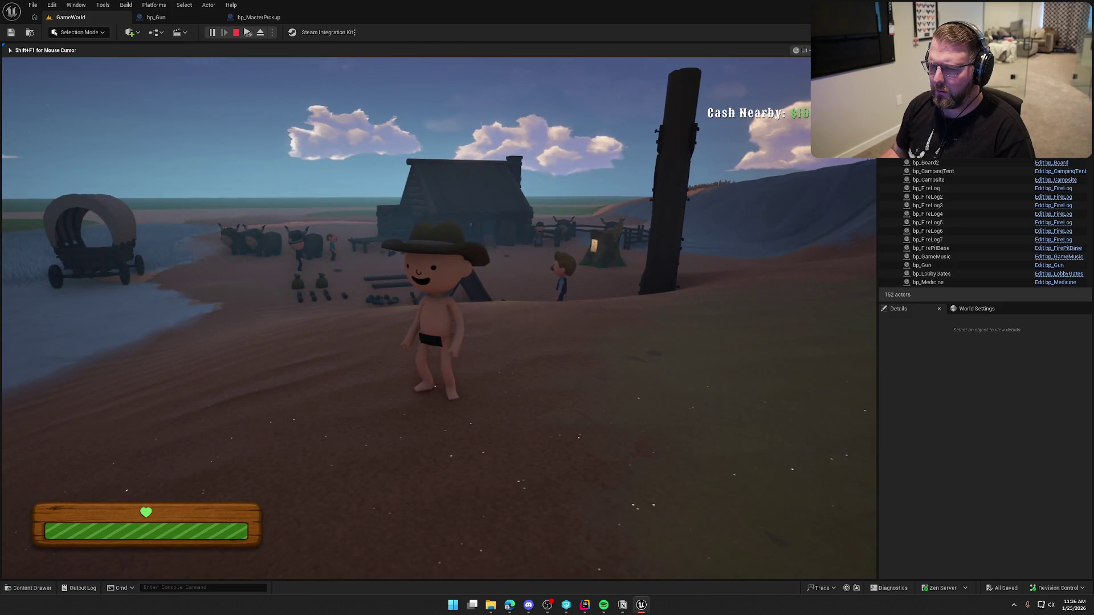
key("Escape")
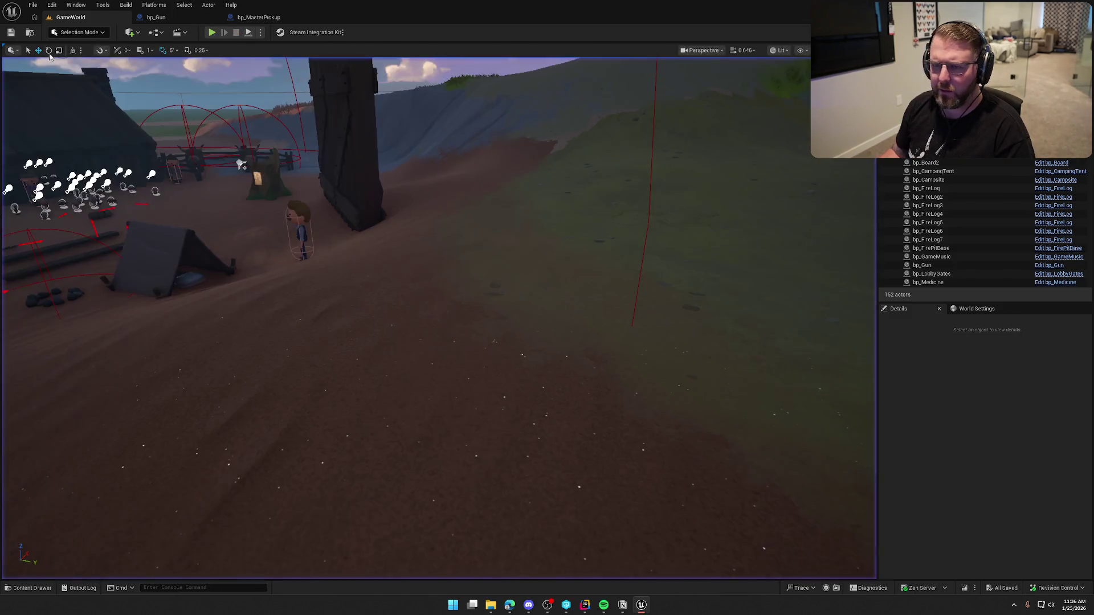
left_click(162, 17)
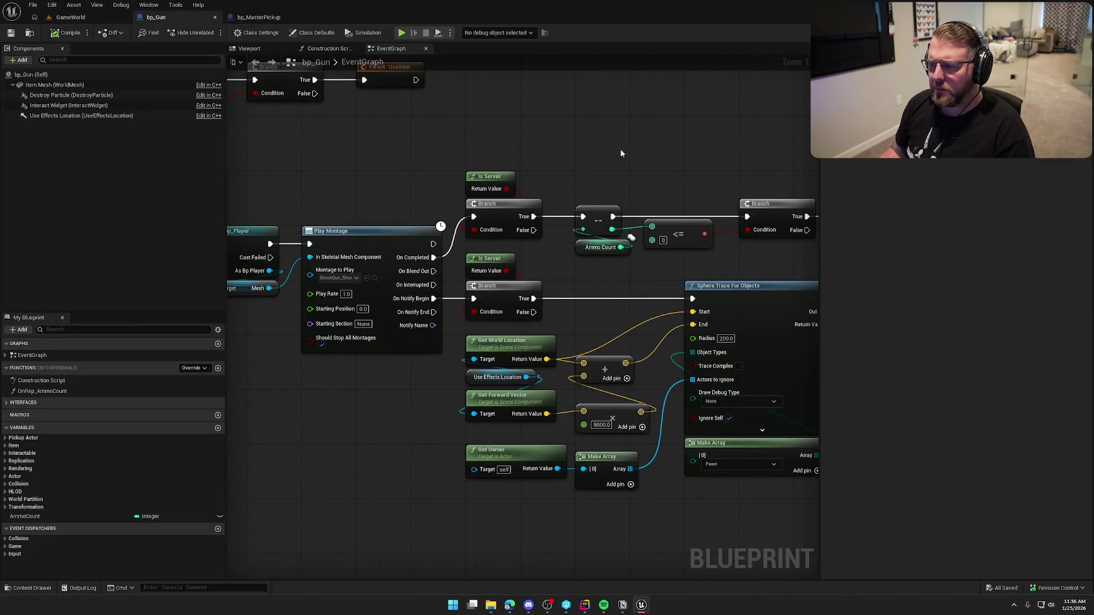
scroll(348, 143, "up", 1)
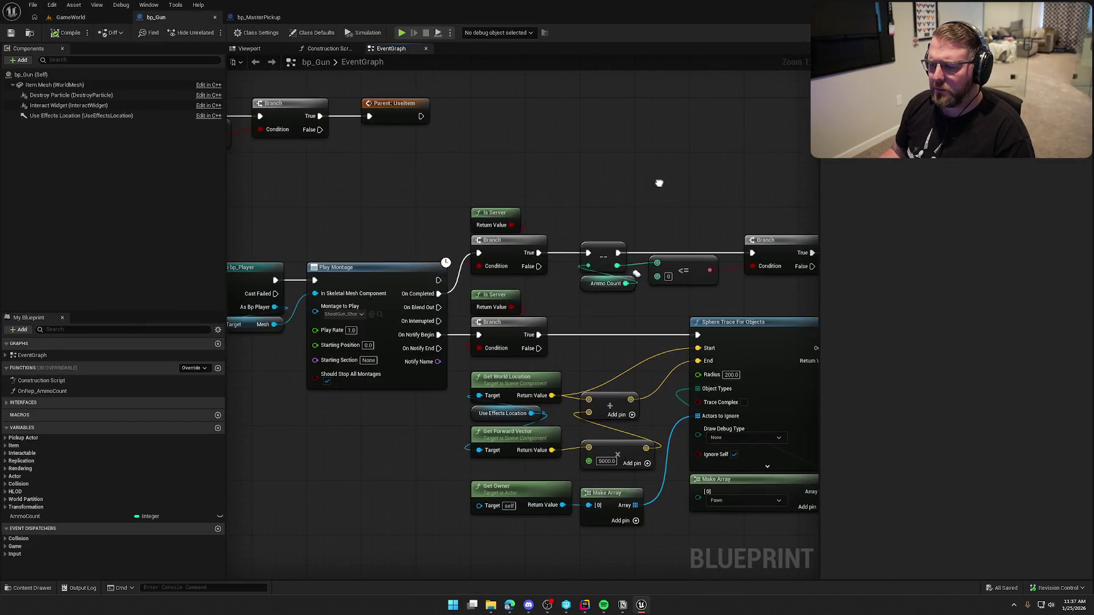
Replace the DestroyParticle->Activate(true) line in Destroyed() with a UGameplayStatics:: call
left_click(584, 604)
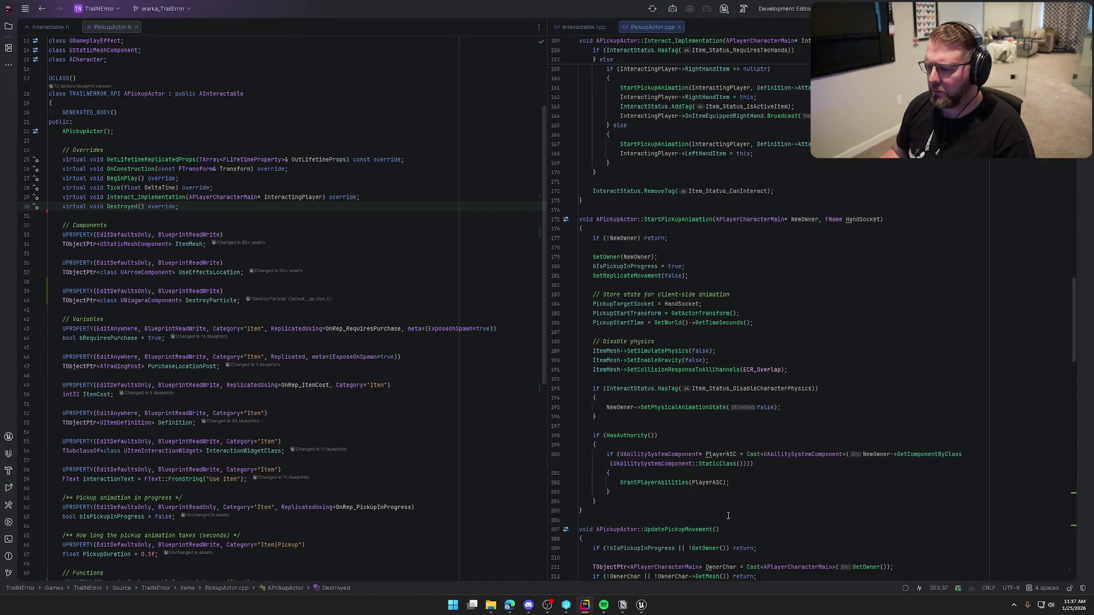
scroll(766, 454, "down", 15)
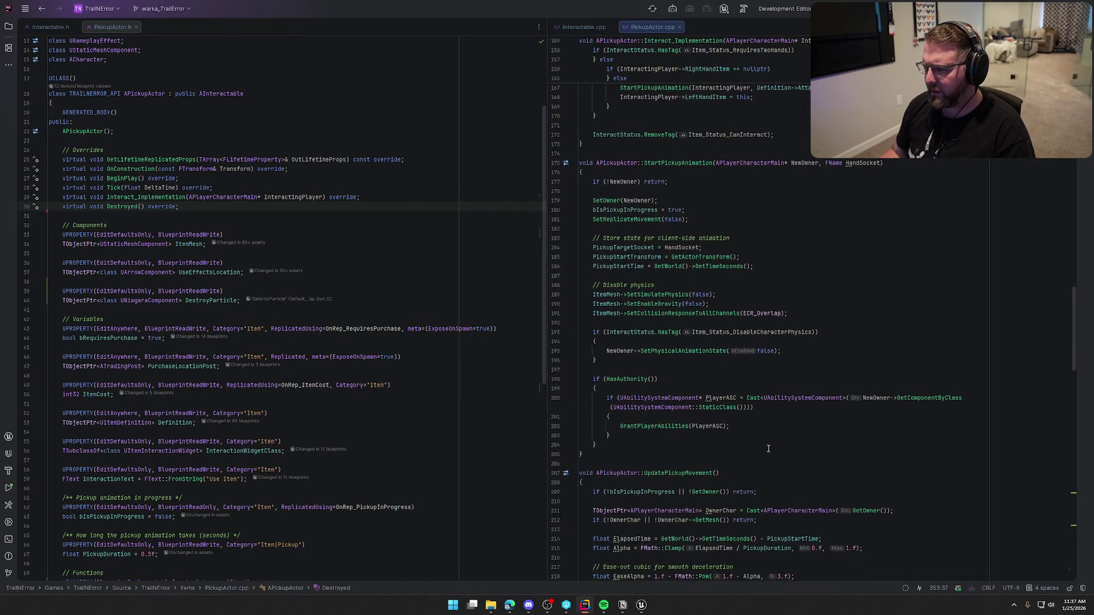
scroll(766, 444, "down", 15)
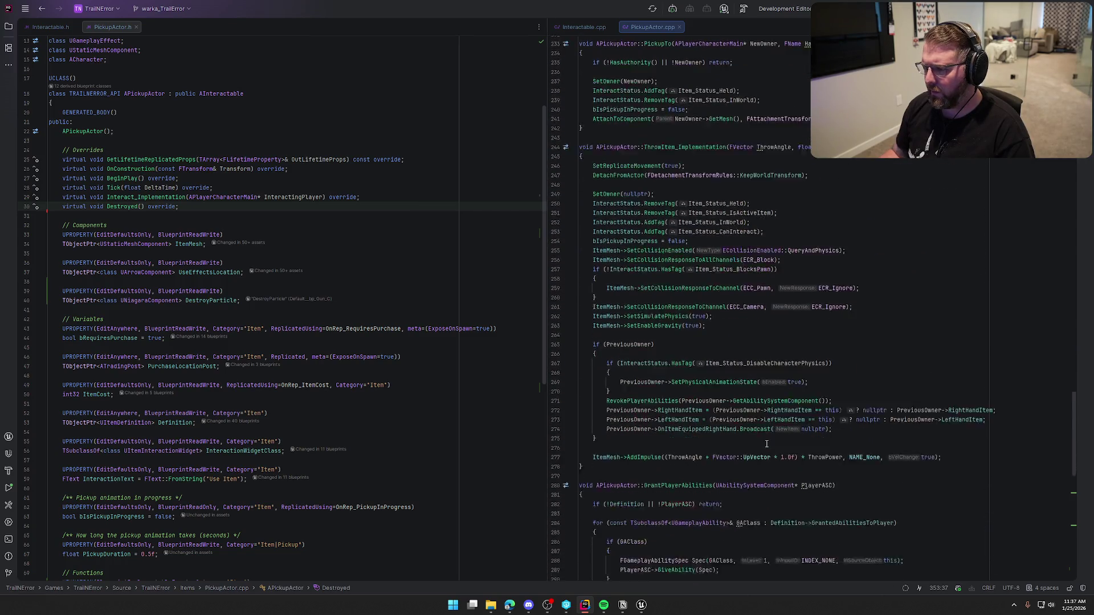
scroll(766, 443, "down", 8)
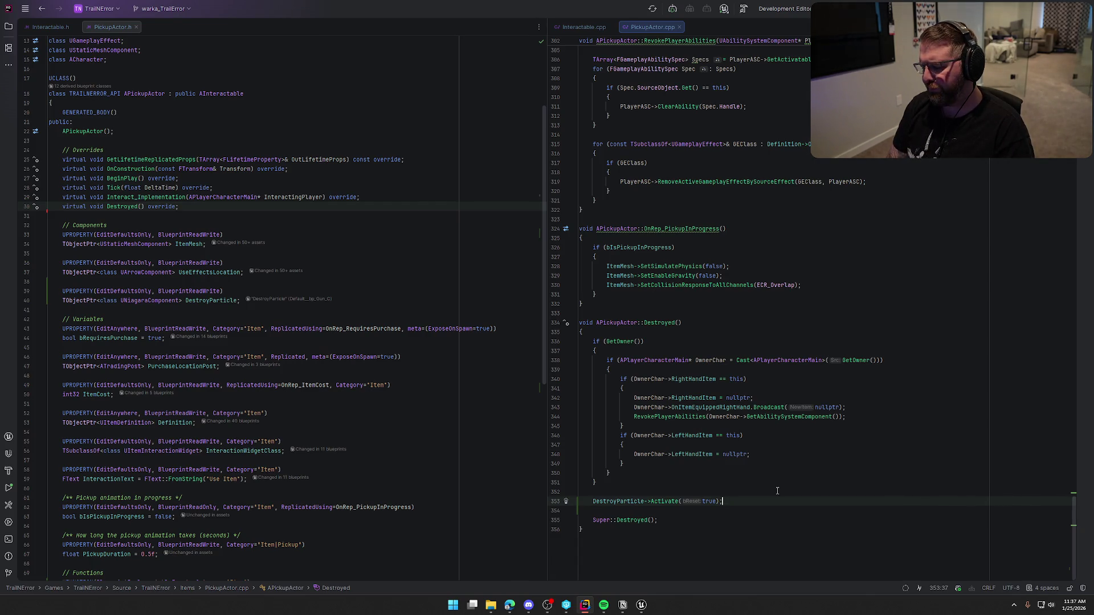
key("shift+Home")
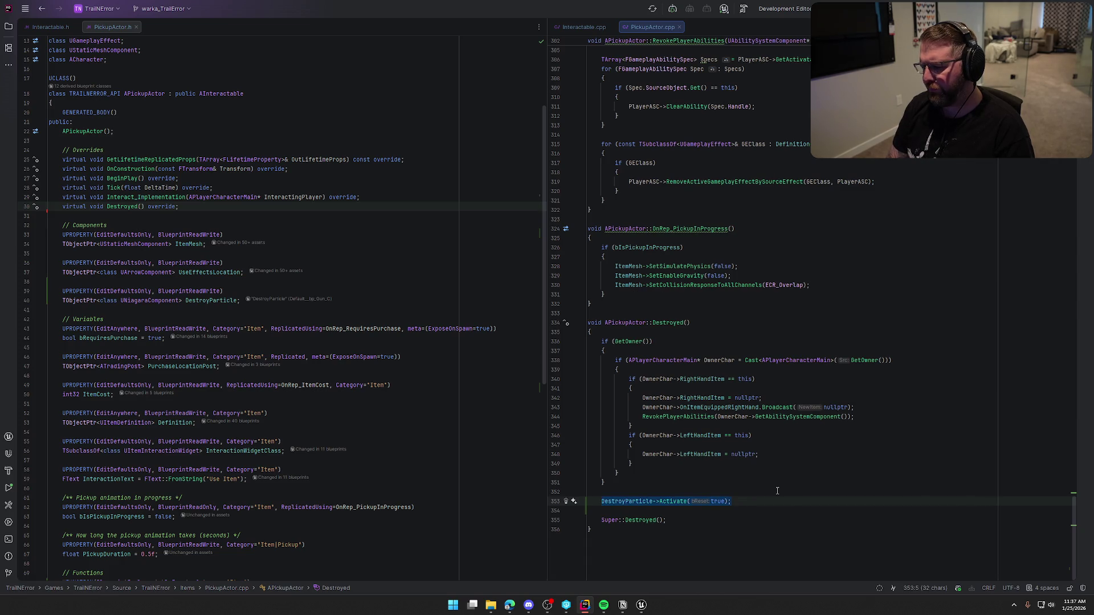
type("Spawn")
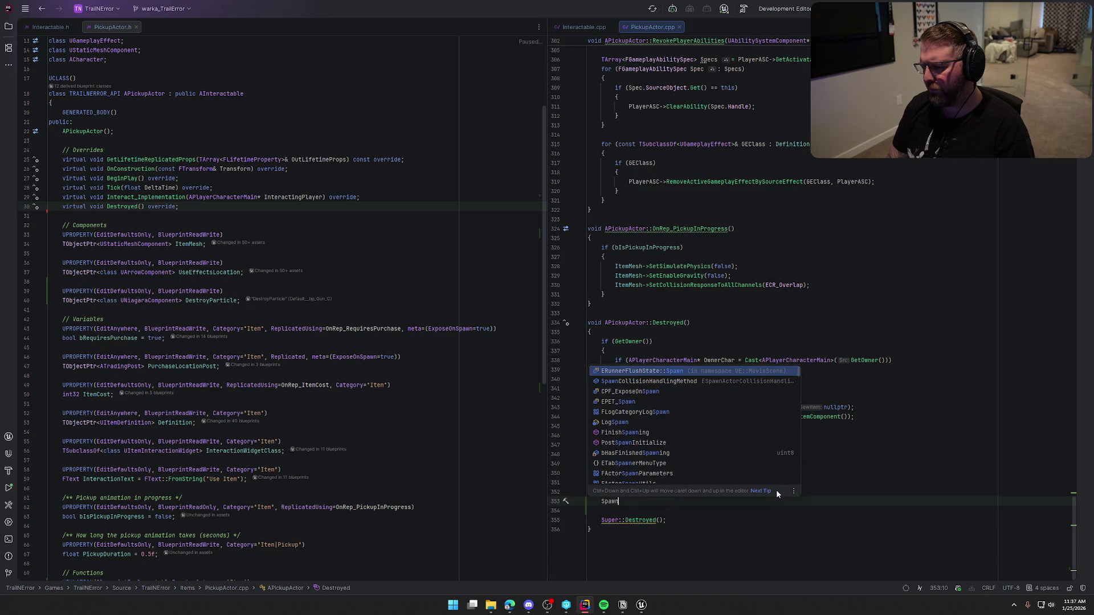
key("BackSpace")
key("BackSpace")
key("BackSpace")
key("BackSpace")
key("BackSpace")
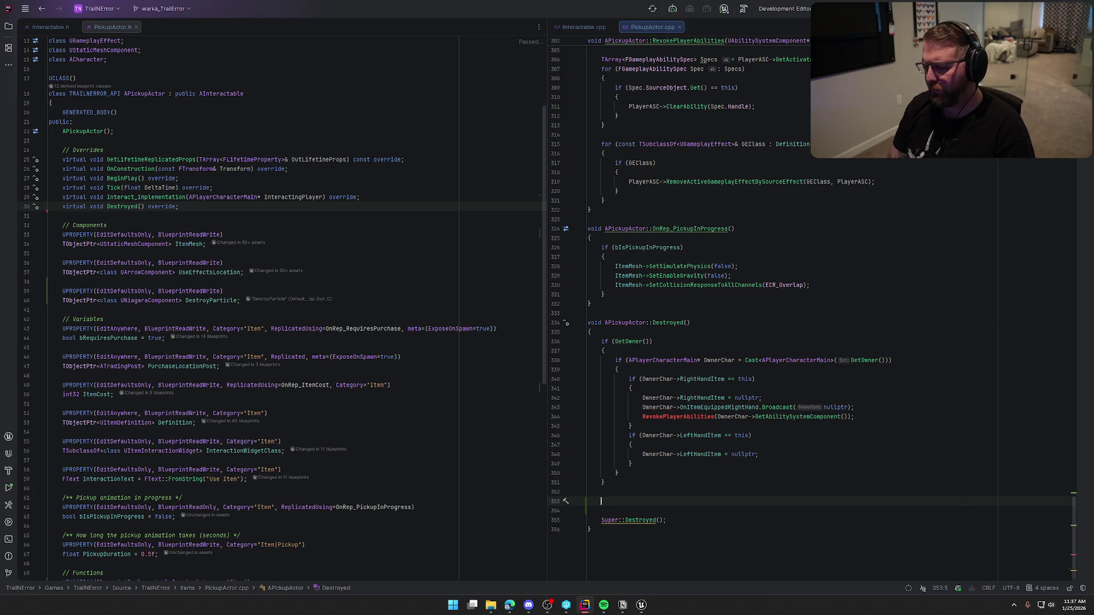
type("UGameplayStat")
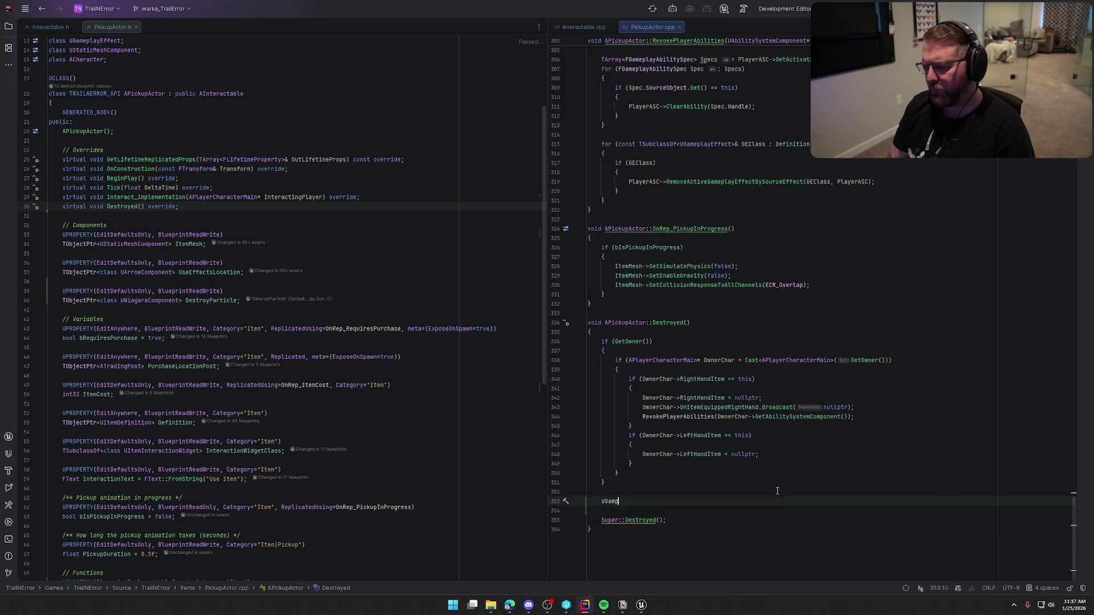
type("ics")
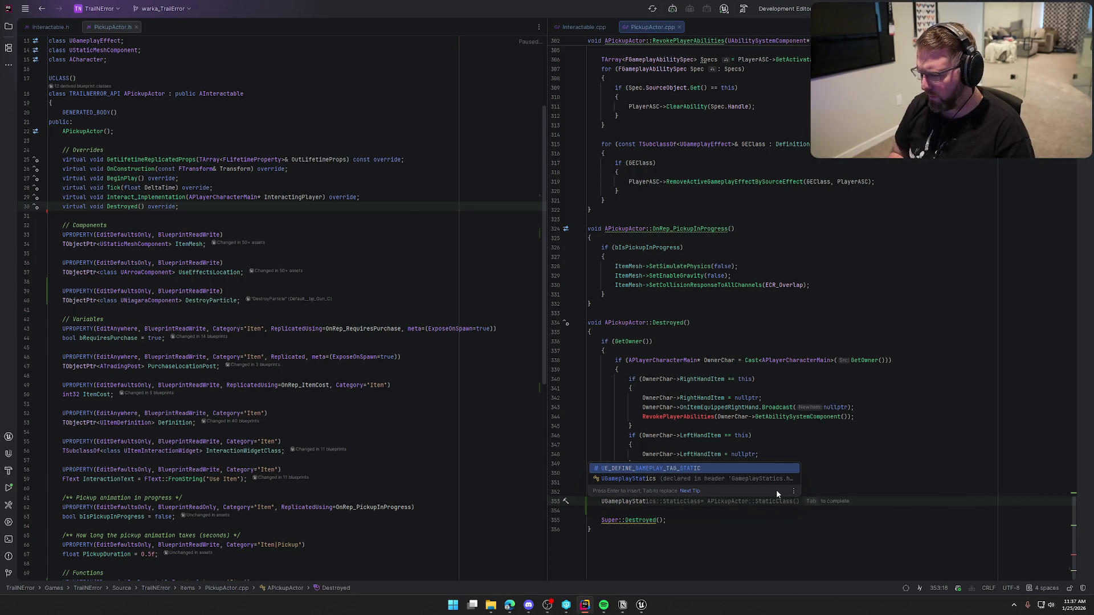
key("Down")
key("Return")
type("::Sp")
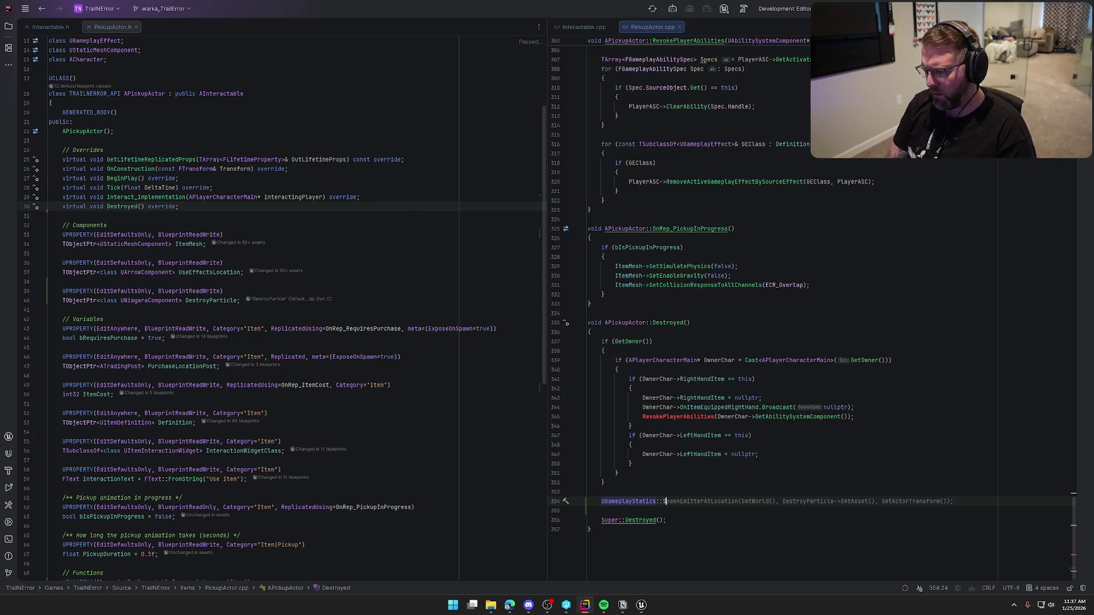
type("awnE")
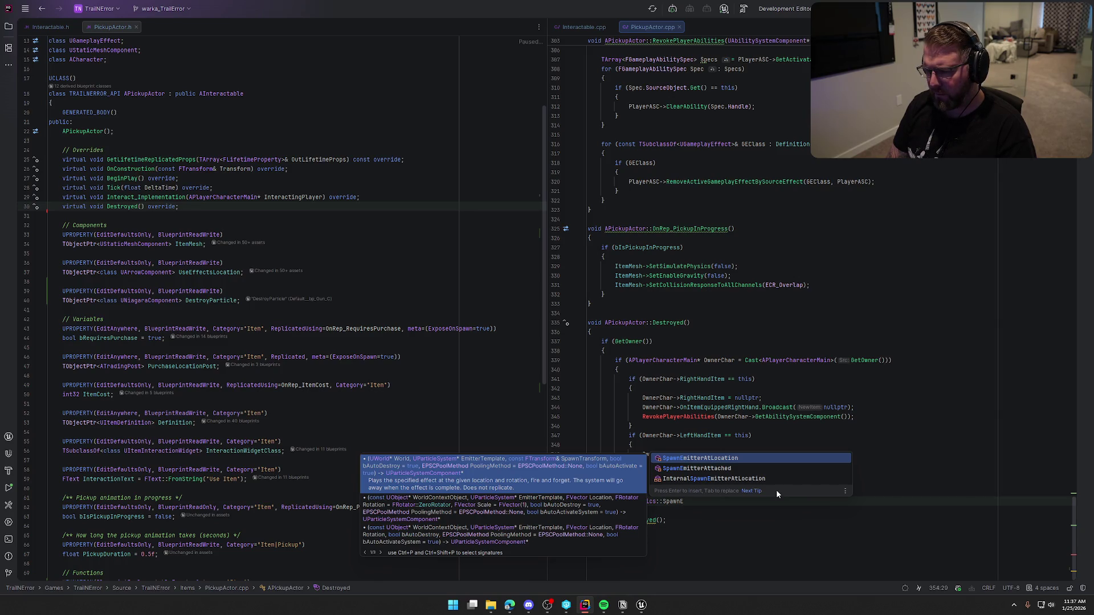
Complete it as SpawnEmitterAtLocation(this, DestroyParticle->GetAsset(), GetActorTransform())
key("BackSpace")
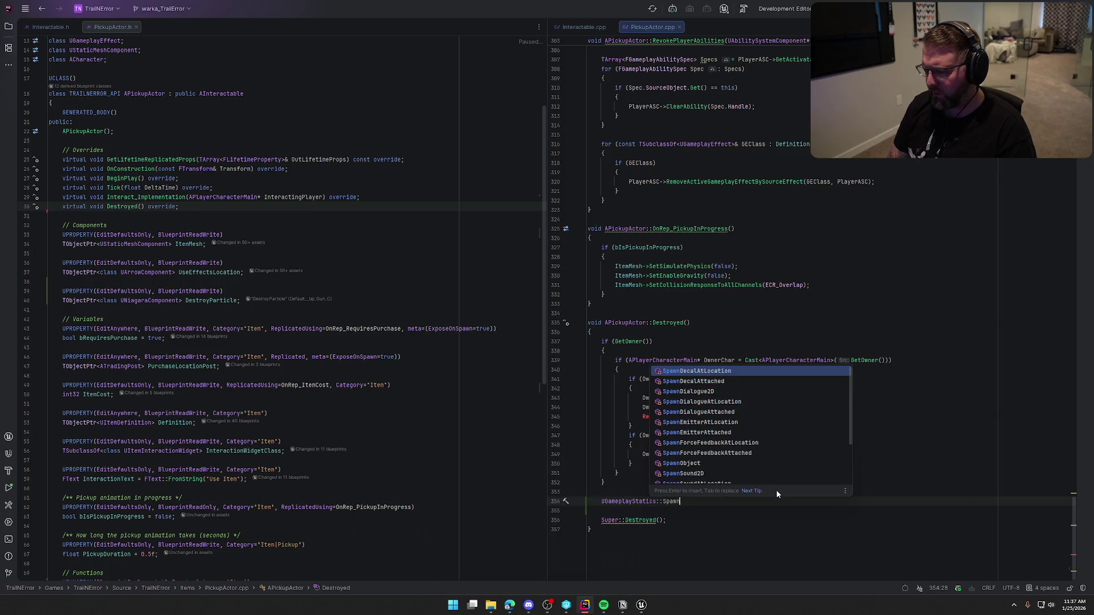
type("Ni")
key("BackSpace")
key("BackSpace")
key("BackSpace")
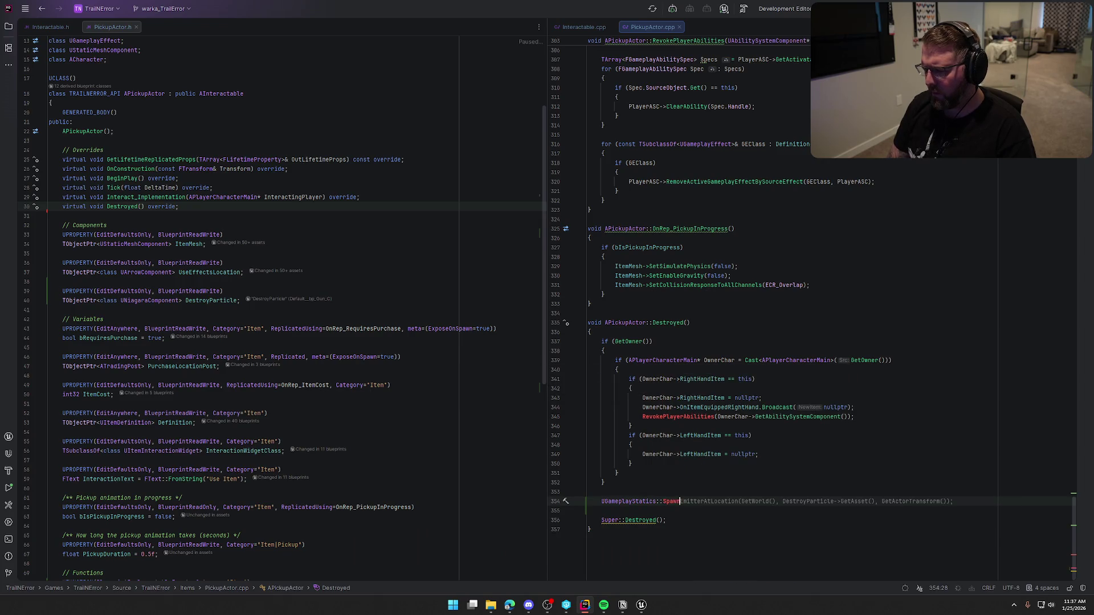
type("n")
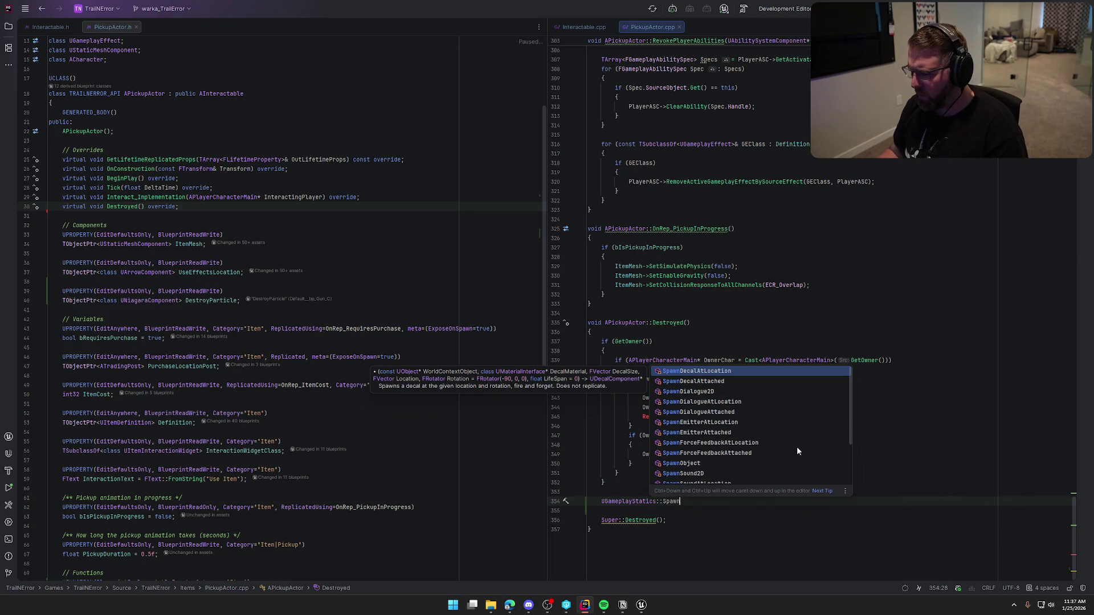
scroll(797, 446, "down", 1)
scroll(797, 449, "down", 1)
scroll(797, 448, "up", 2)
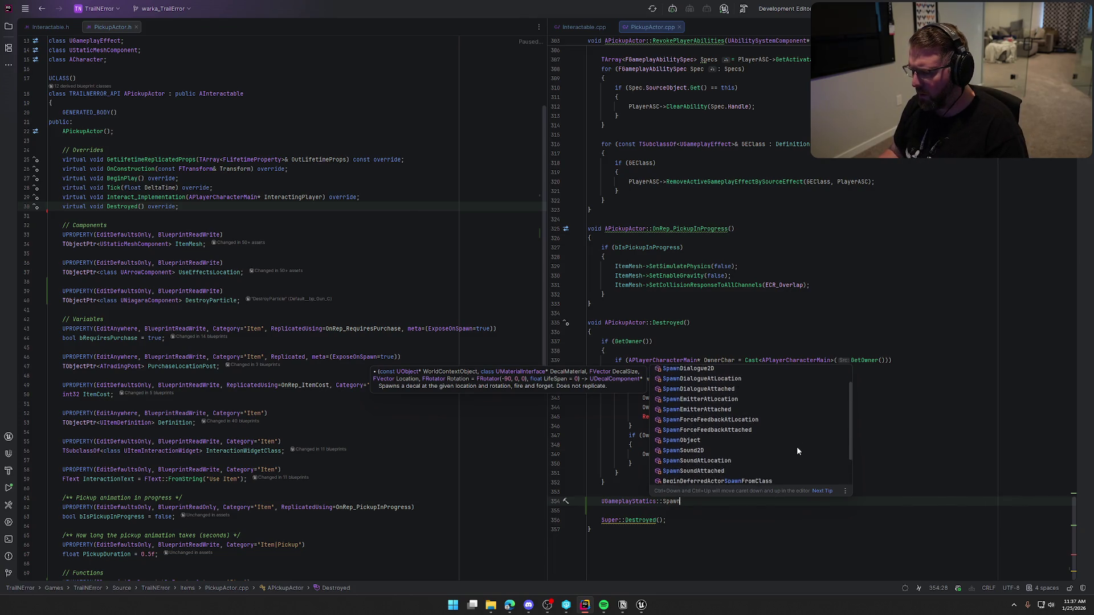
type("E")
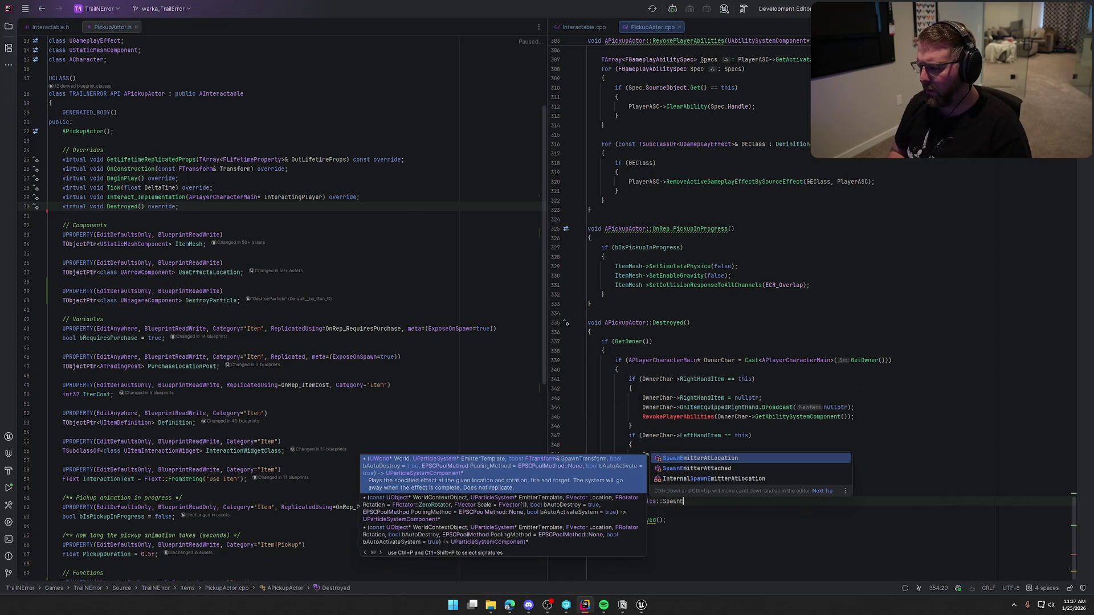
key("Return")
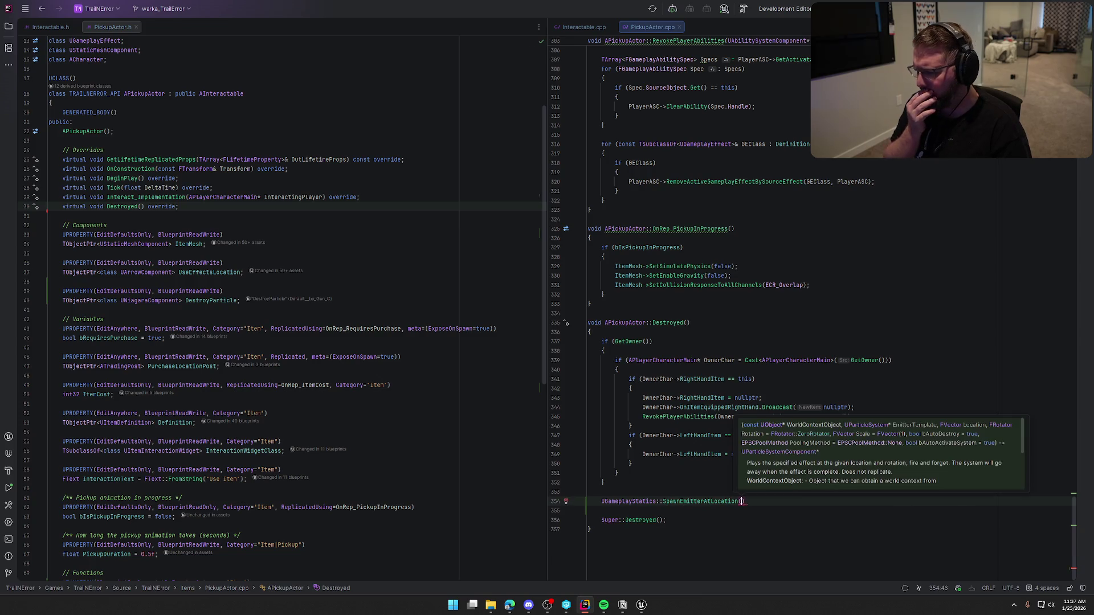
type("this,")
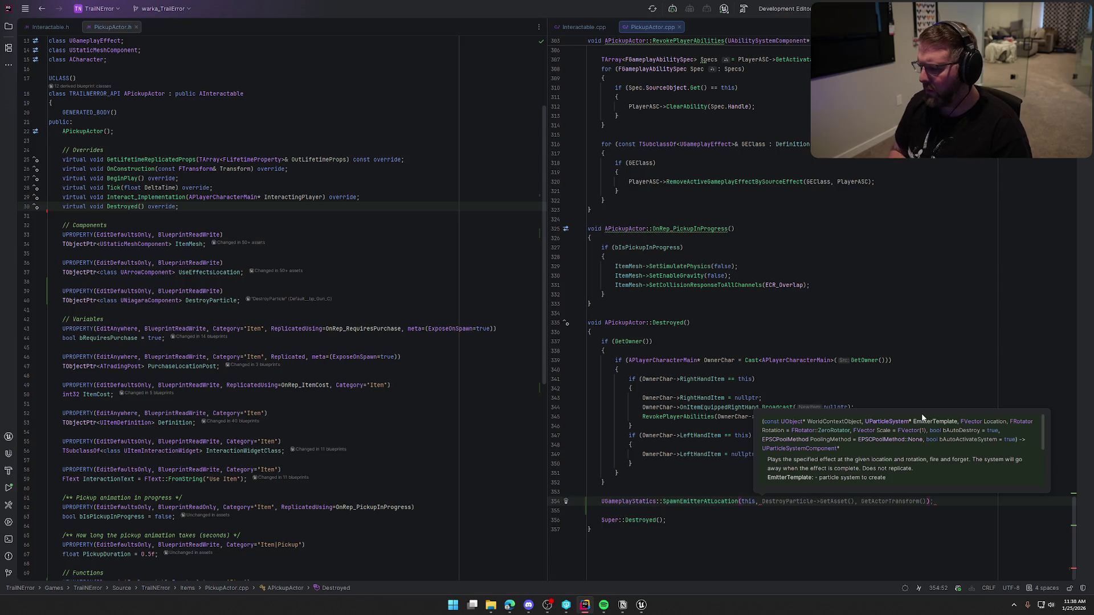
key("Tab")
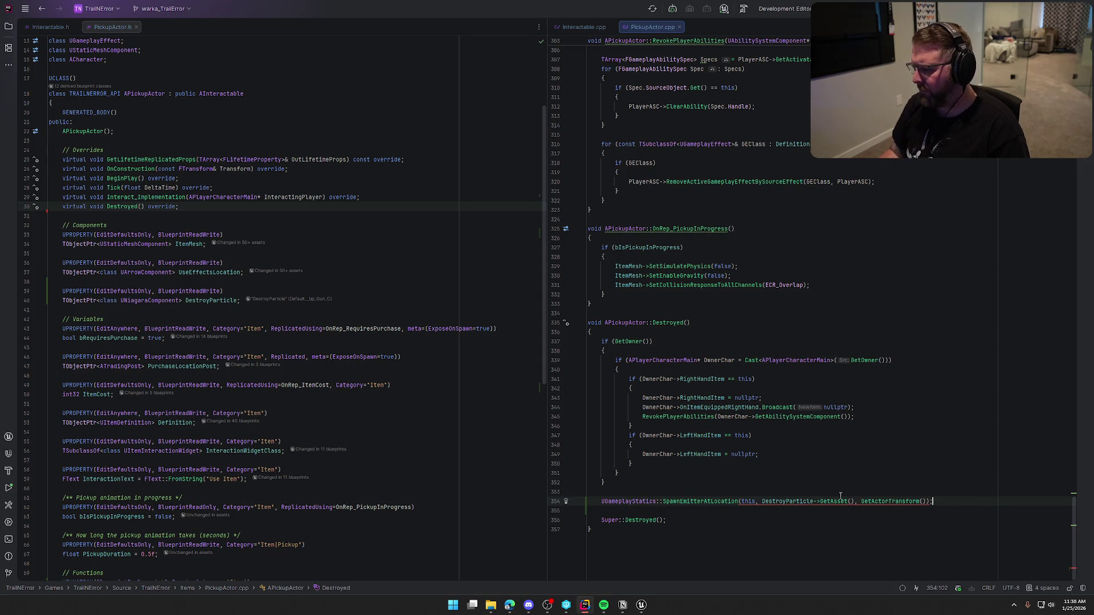
mouse_move(832, 503)
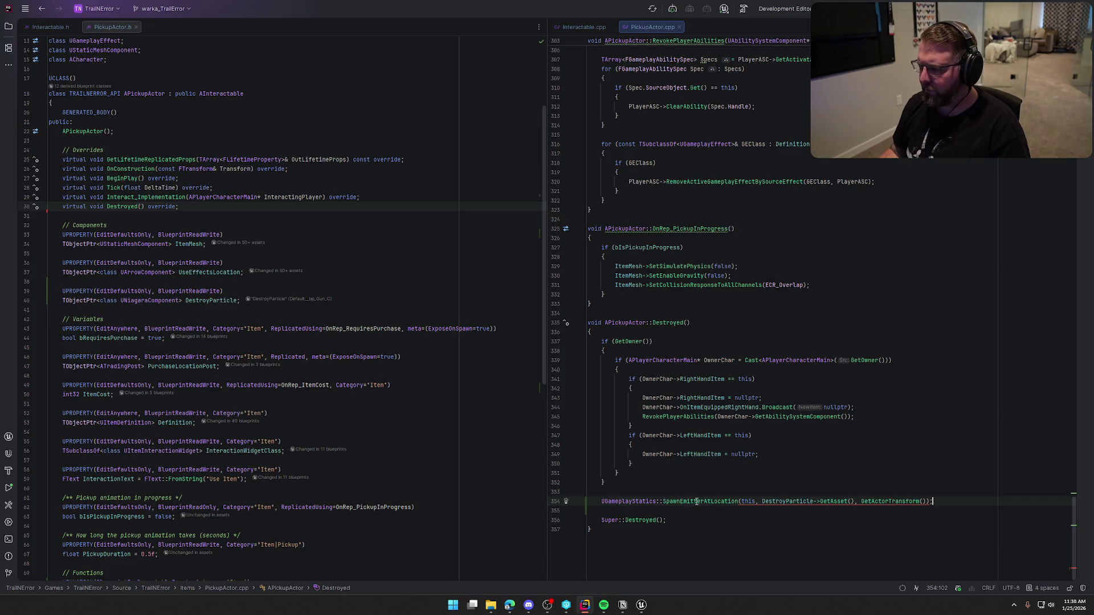
mouse_move(695, 501)
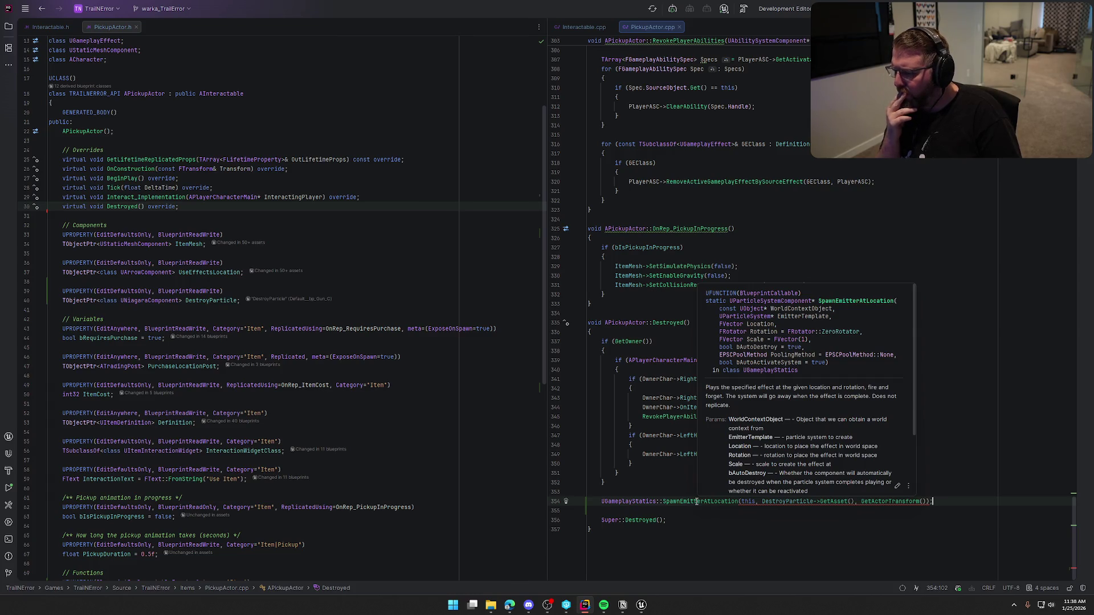
left_click(695, 501, "ctrl")
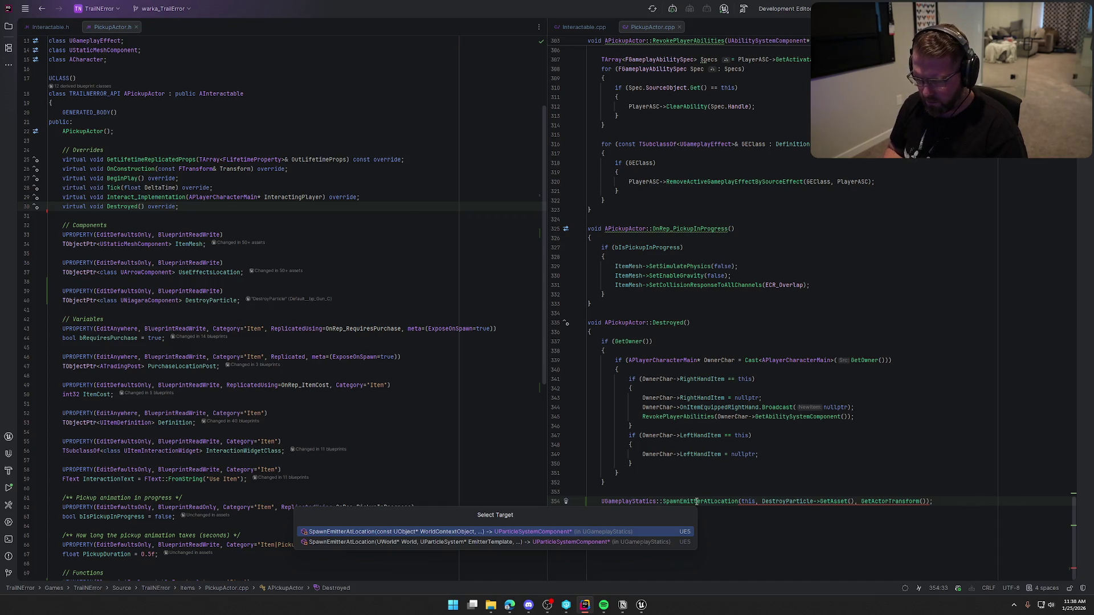
key("Return")
scroll(762, 274, "up", 1)
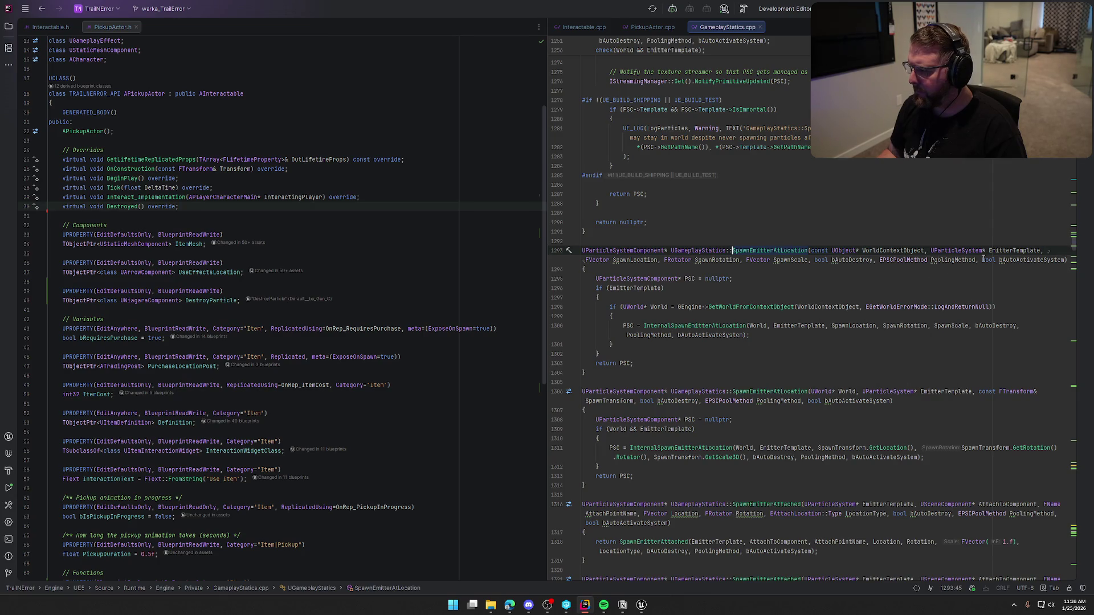
scroll(998, 313, "down", 7)
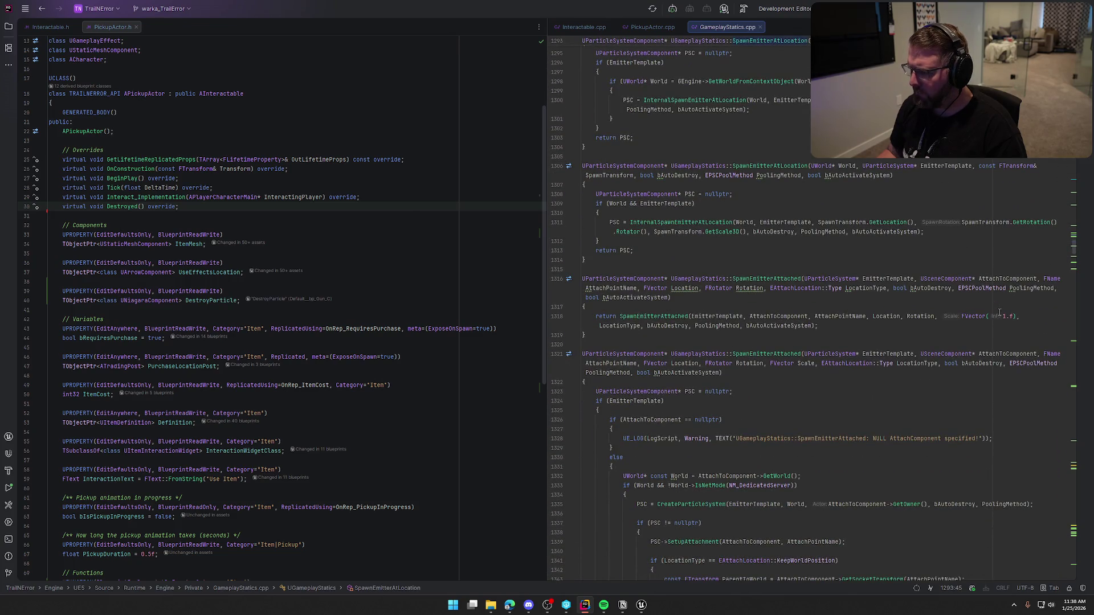
scroll(1000, 313, "down", 14)
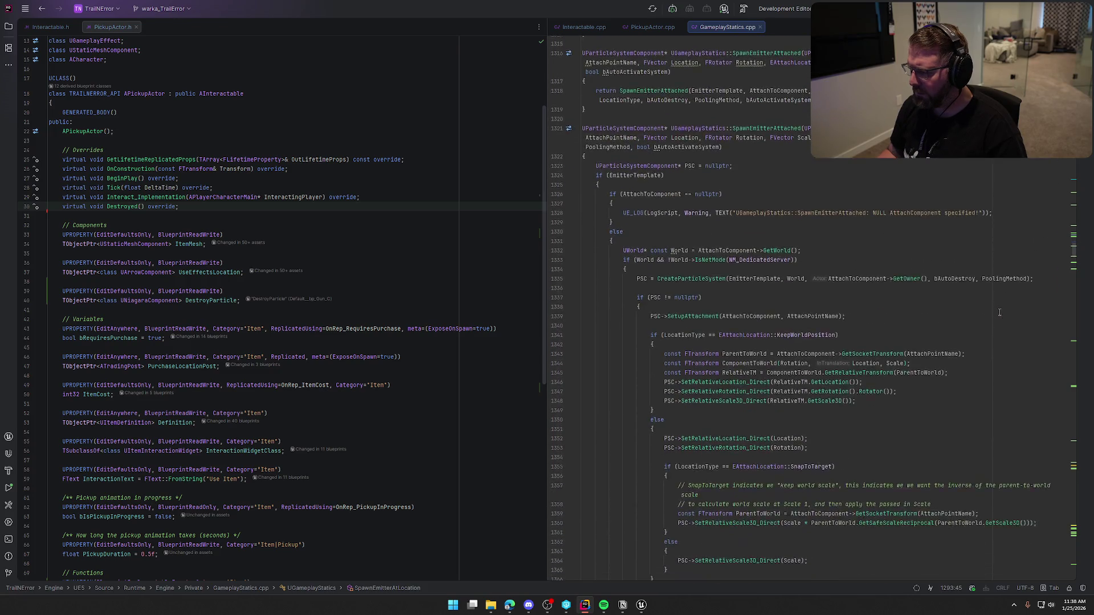
scroll(999, 312, "down", 5)
scroll(1000, 312, "up", 17)
key("ctrl+f")
type("n")
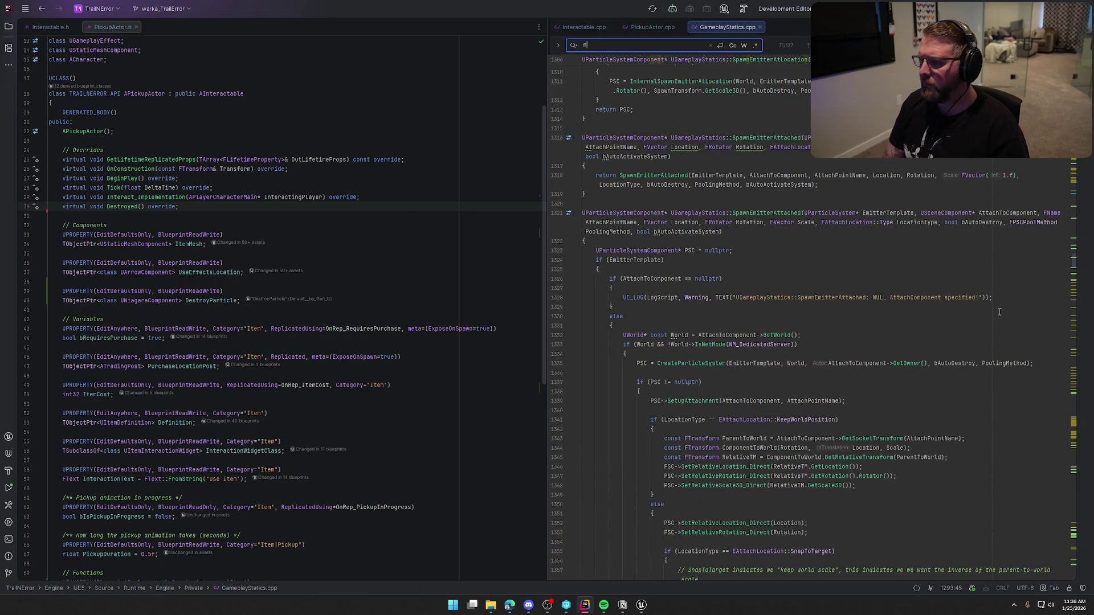
key("Return")
key("Escape")
scroll(764, 64, "up", 5)
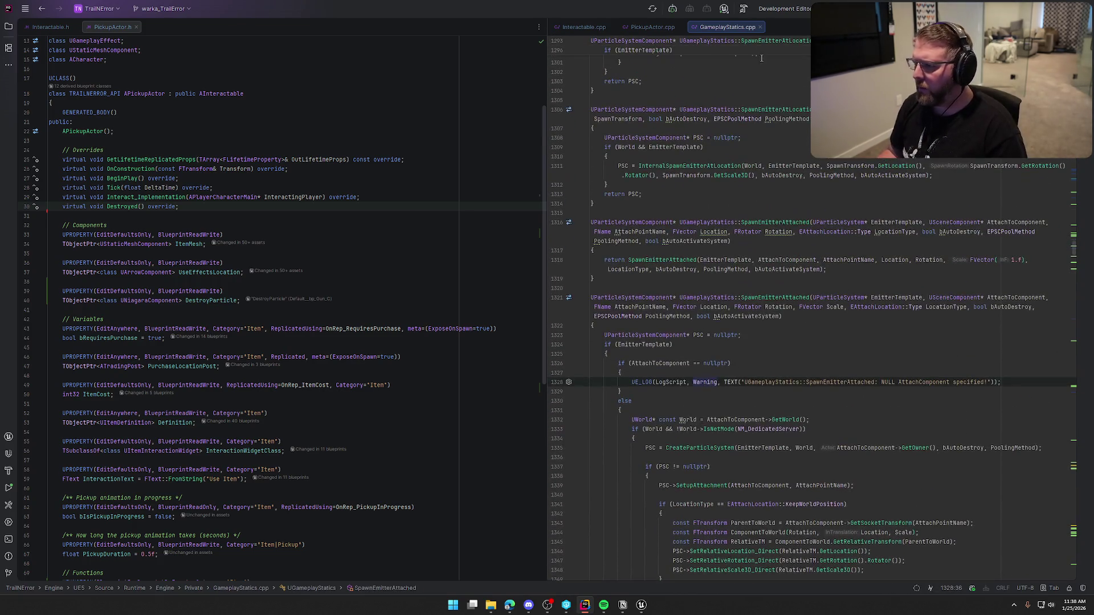
middle_click(739, 31)
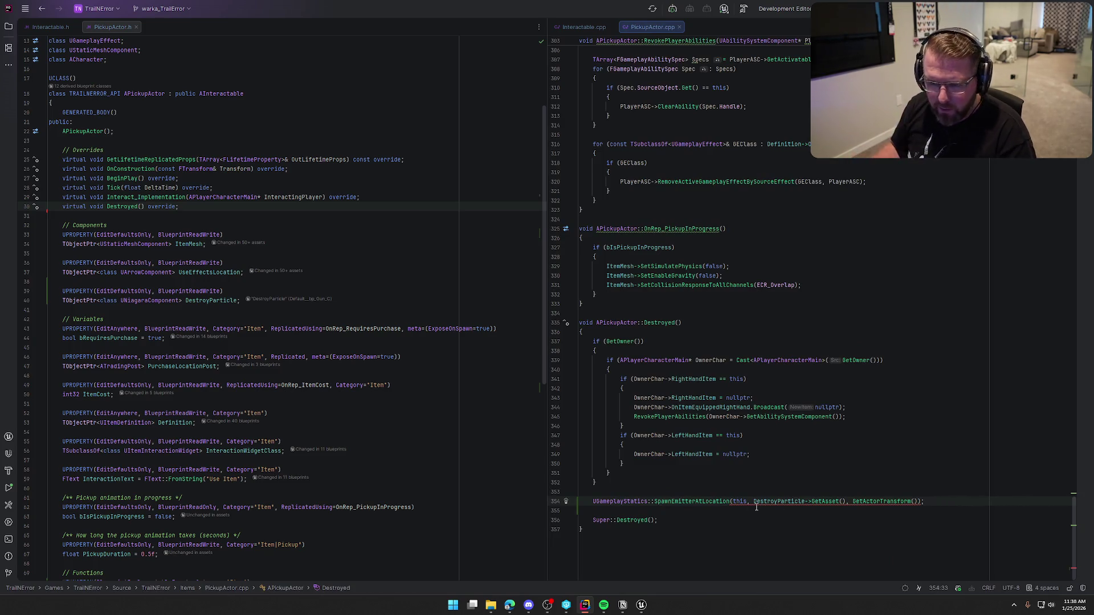
Delete the DestroyParticle property, its constructor creation lines, and the NiagaraComponent.h include from PickupActor
mouse_move(239, 304)
left_mouse_down()
mouse_move(51, 301)
mouse_move(58, 291)
left_mouse_up()
key("BackSpace")
key("BackSpace")
key("BackSpace")
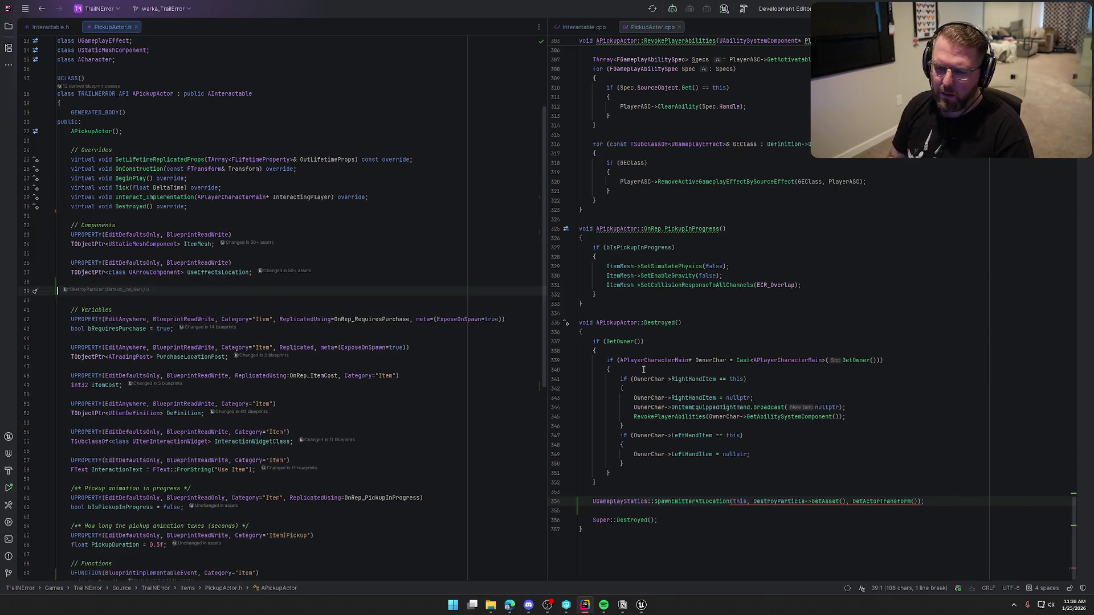
left_click(897, 351)
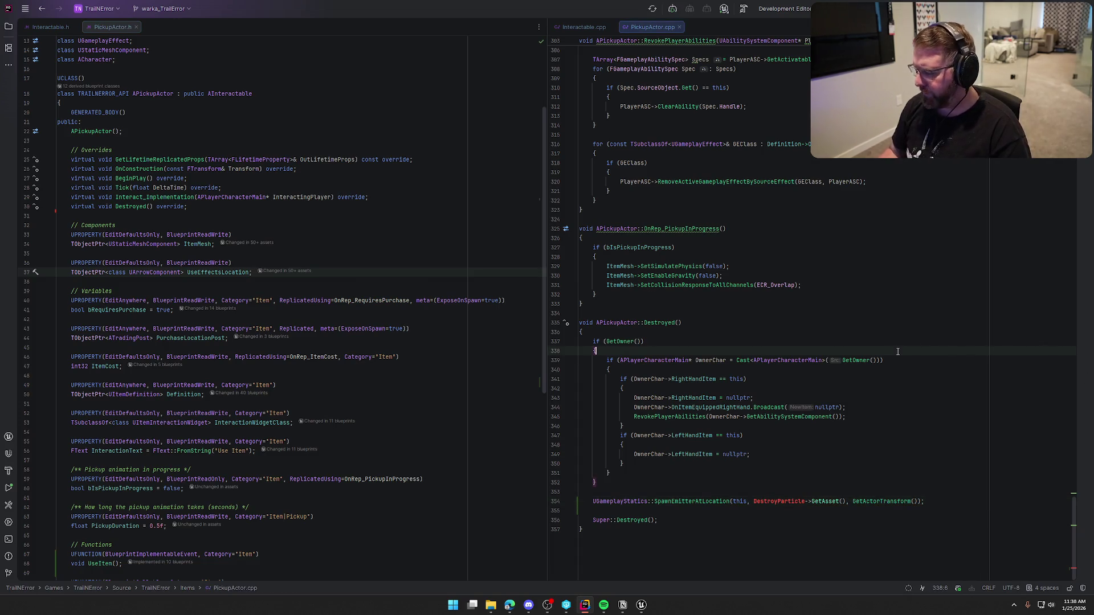
key("ctrl+Home")
left_click_drag(768, 389, 786, 352)
key("BackSpace")
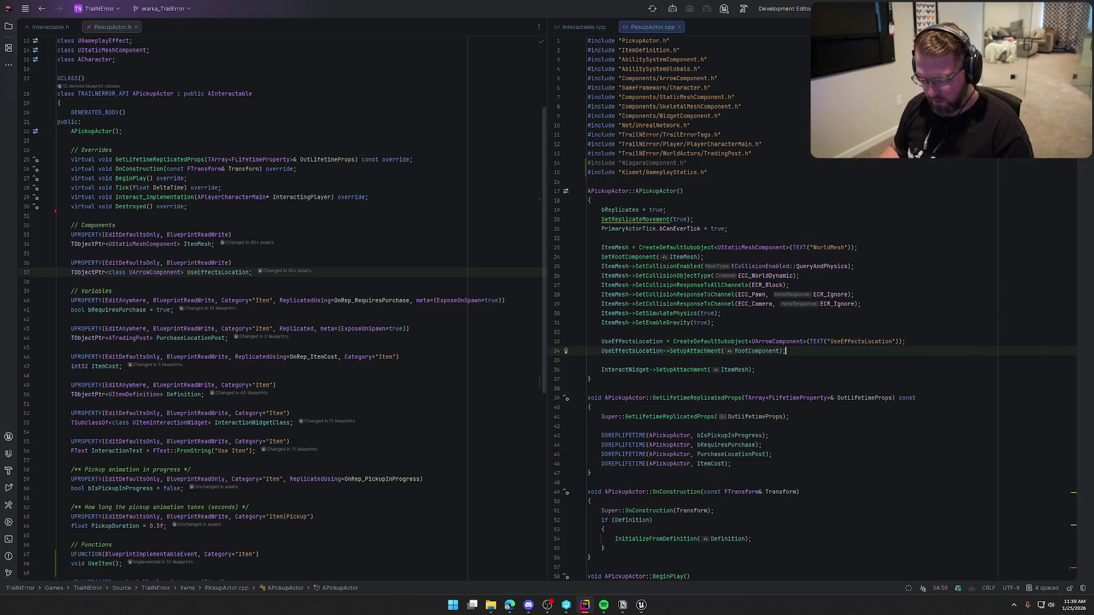
left_click(716, 164)
key("shift+Home")
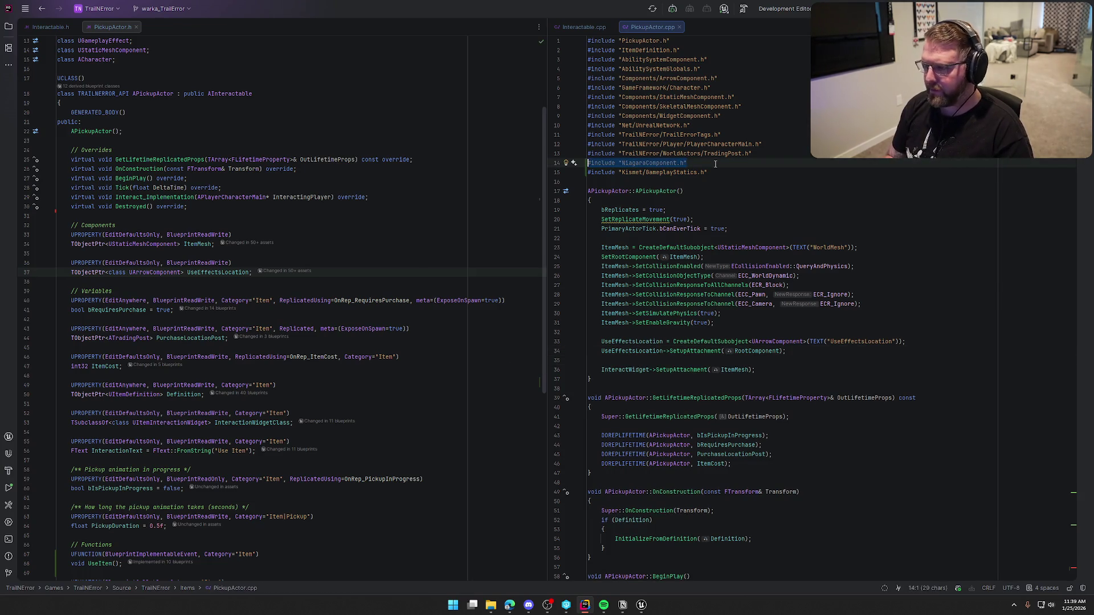
key("BackSpace")
key("BackSpace")
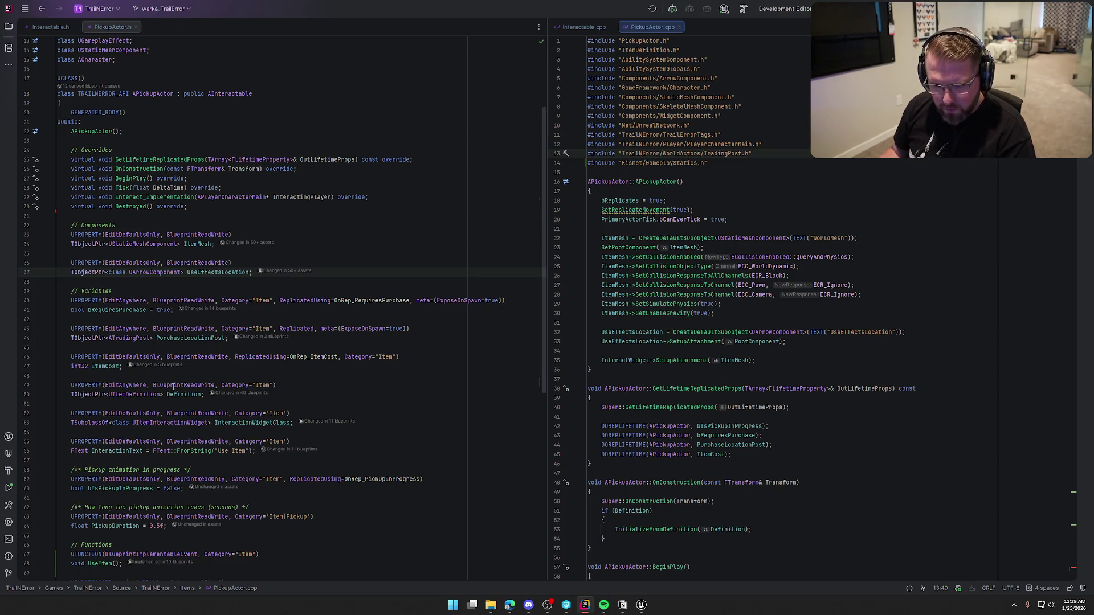
Go to the UItemDefinition declaration from the Definition property in PickupActor.h
left_click(186, 396)
scroll(322, 352, "down", 4)
left_click(132, 283)
key("F12")
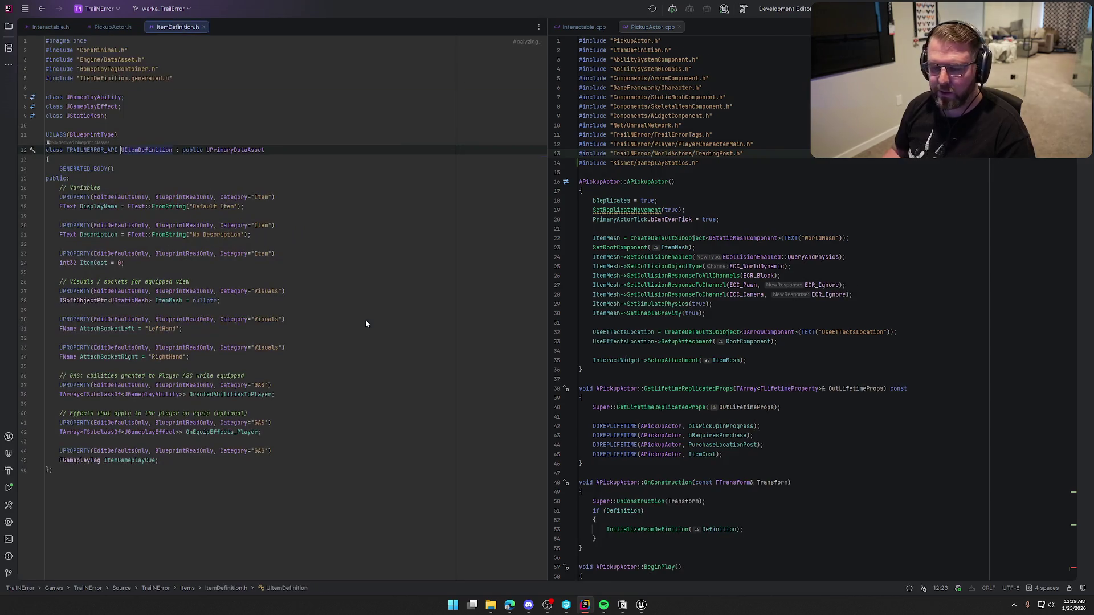
Start a new EditAnywhere UPROPERTY with category Visuals at the end of ItemDefinition.h
left_click(194, 457)
key("Return")
key("Return")
type("UPRO")
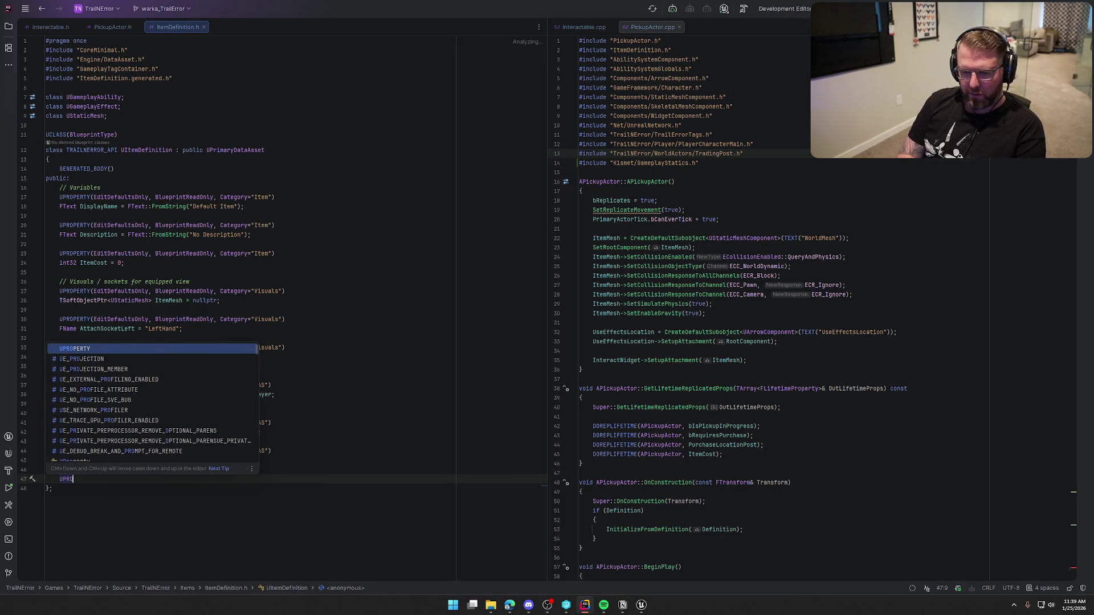
key("Return")
type("Edi")
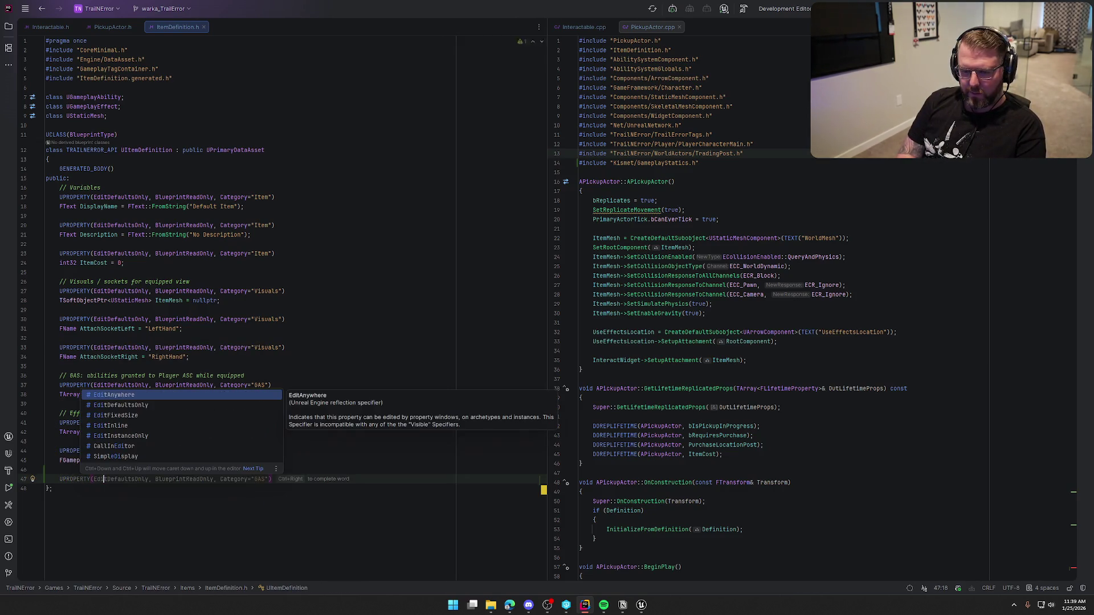
key("Escape")
key("Tab")
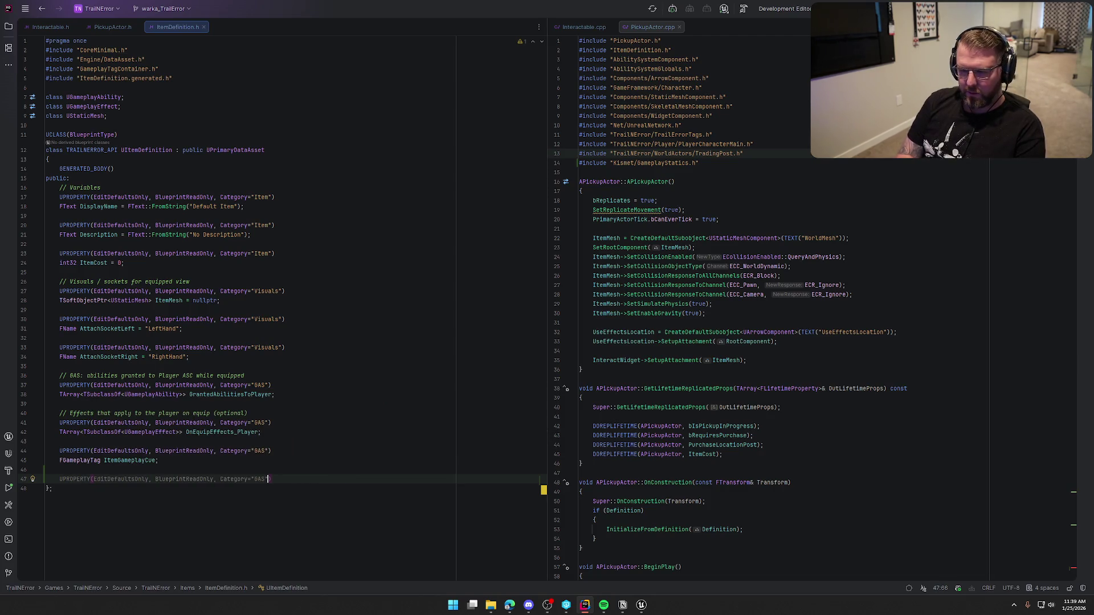
key("BackSpace")
key("BackSpace")
key("BackSpace")
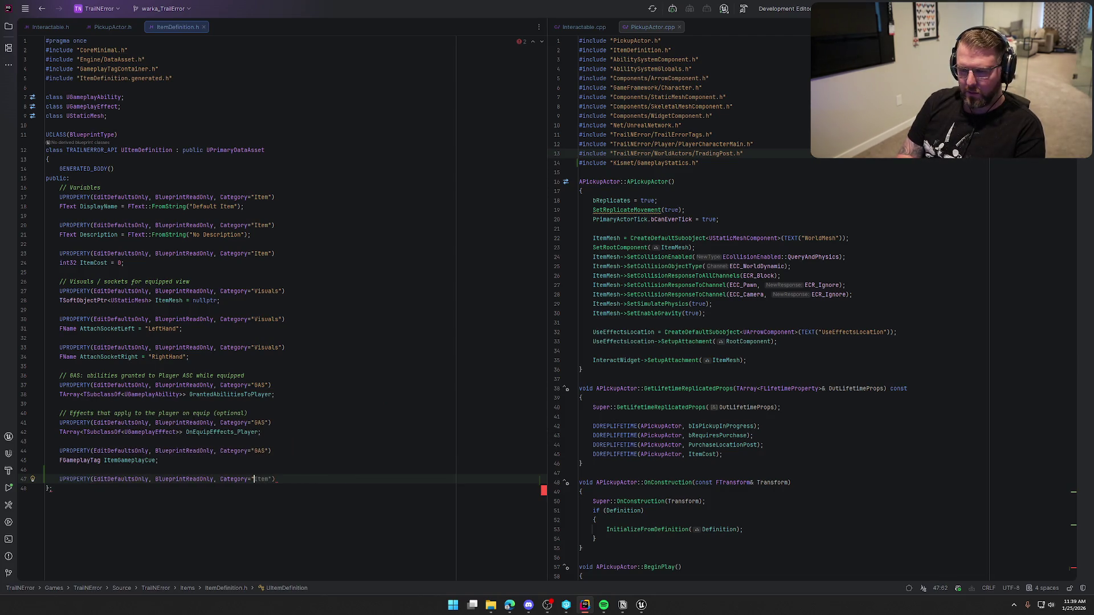
type("Visuals")
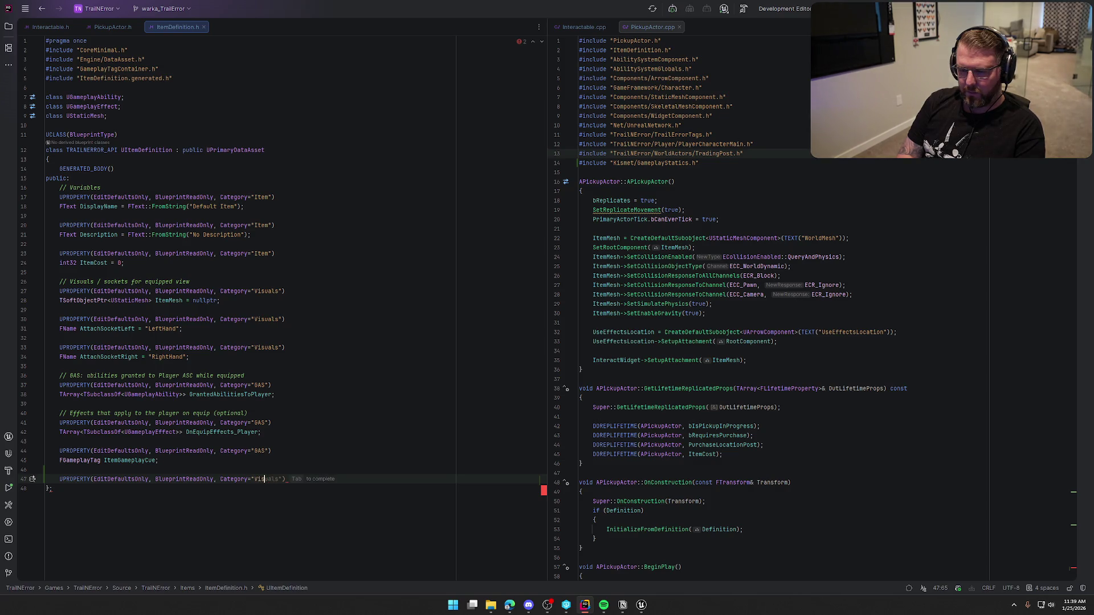
key("End")
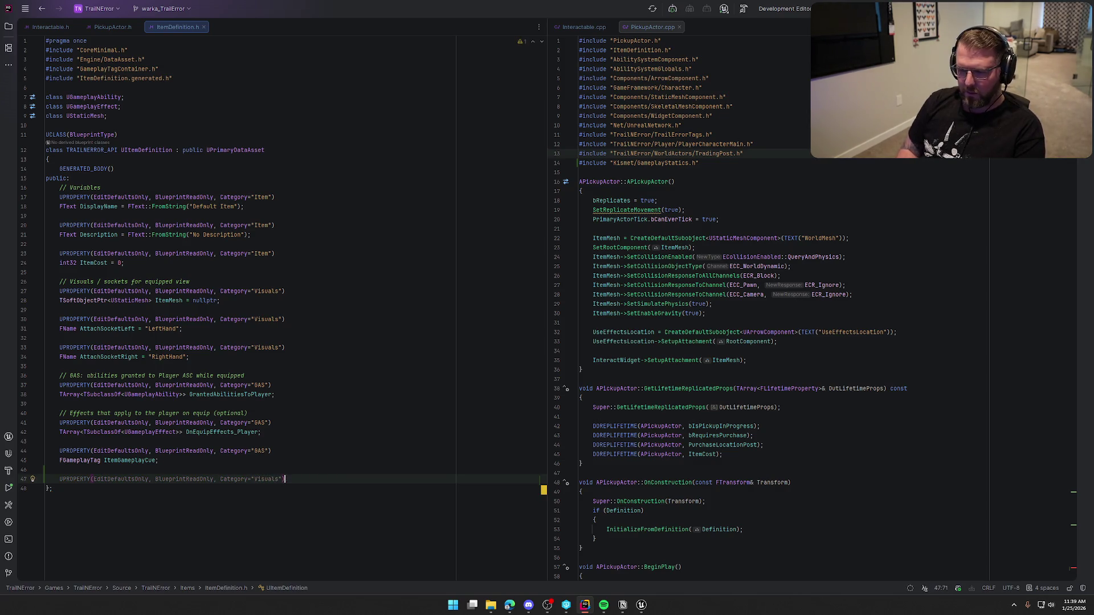
key("Return")
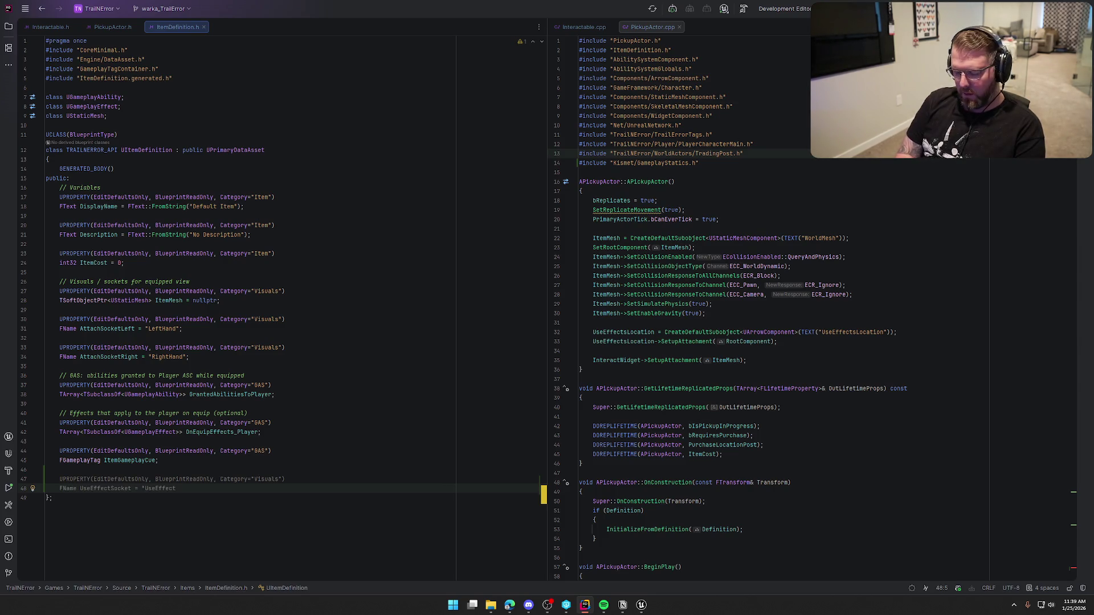
Glance at the emitter spawn call, then undo the unfinished Visuals property lines
scroll(712, 313, "down", 8)
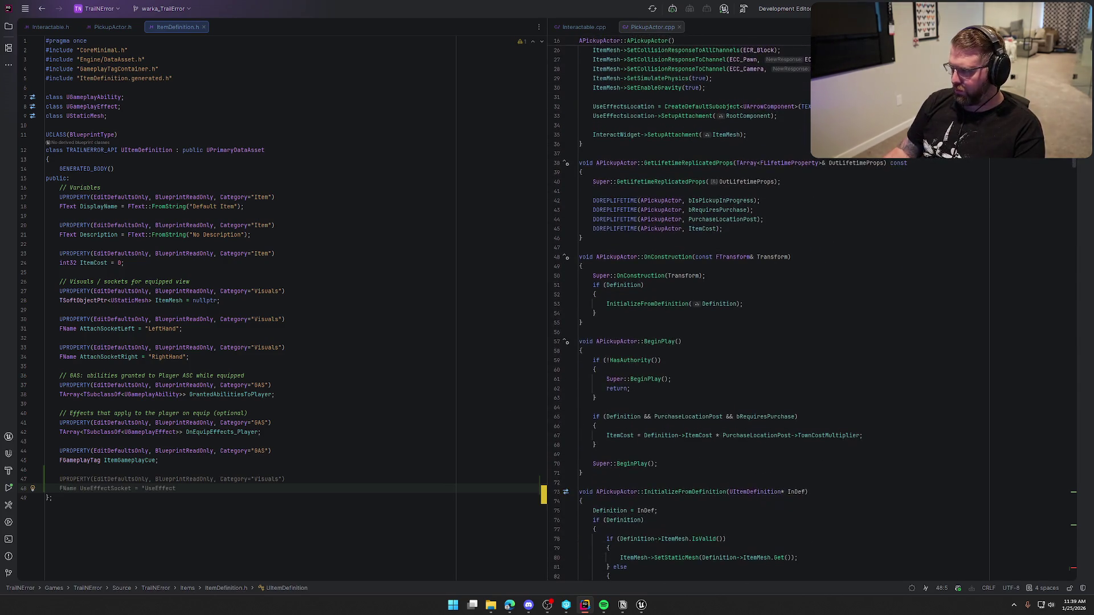
scroll(989, 573, "down", 20)
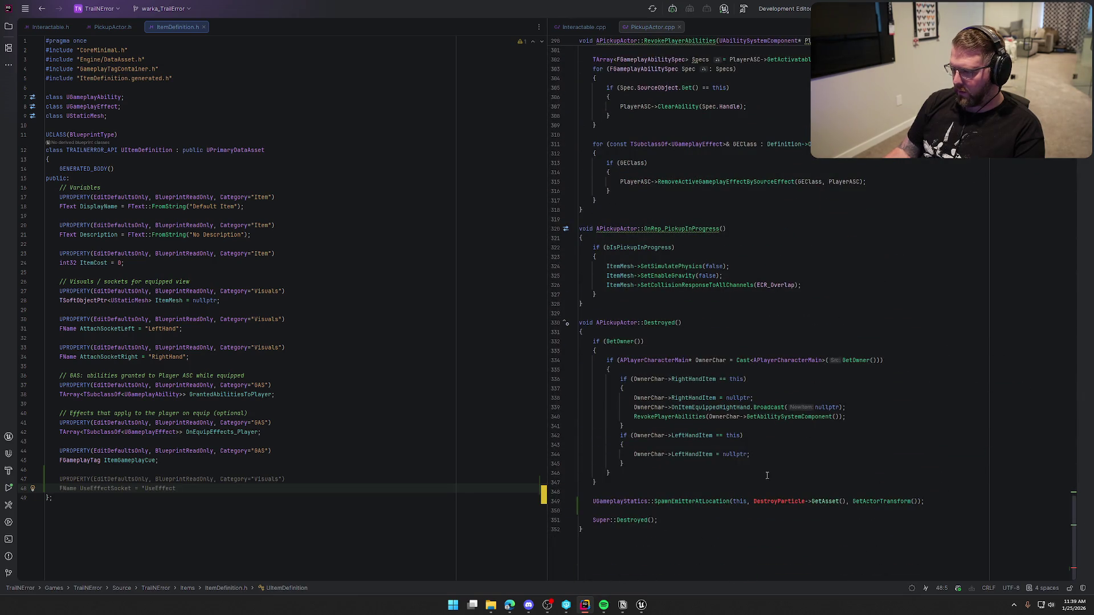
left_click(697, 502)
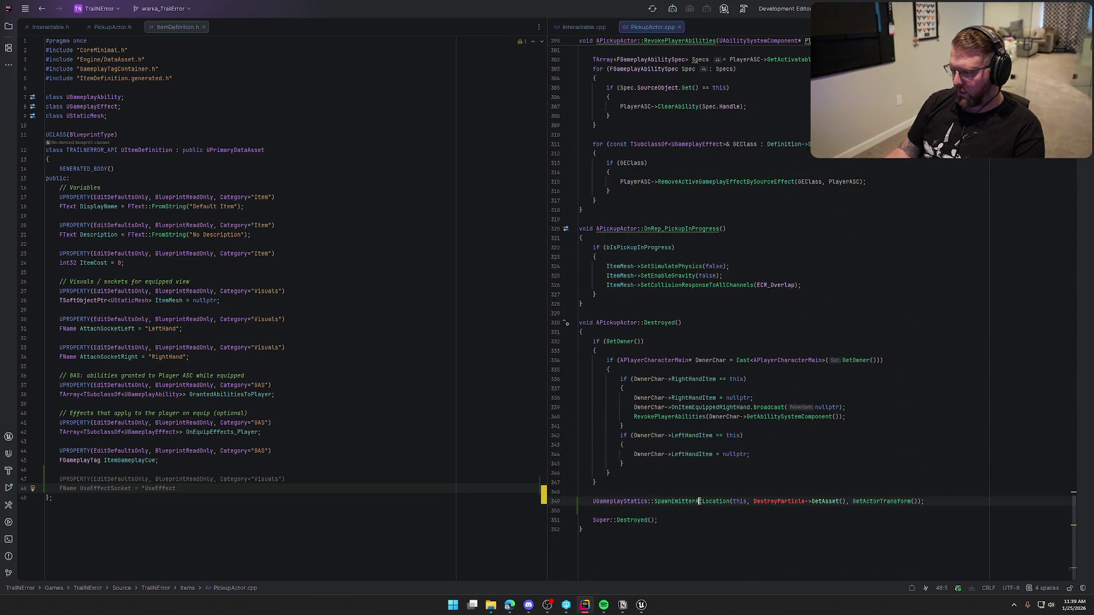
mouse_move(696, 505)
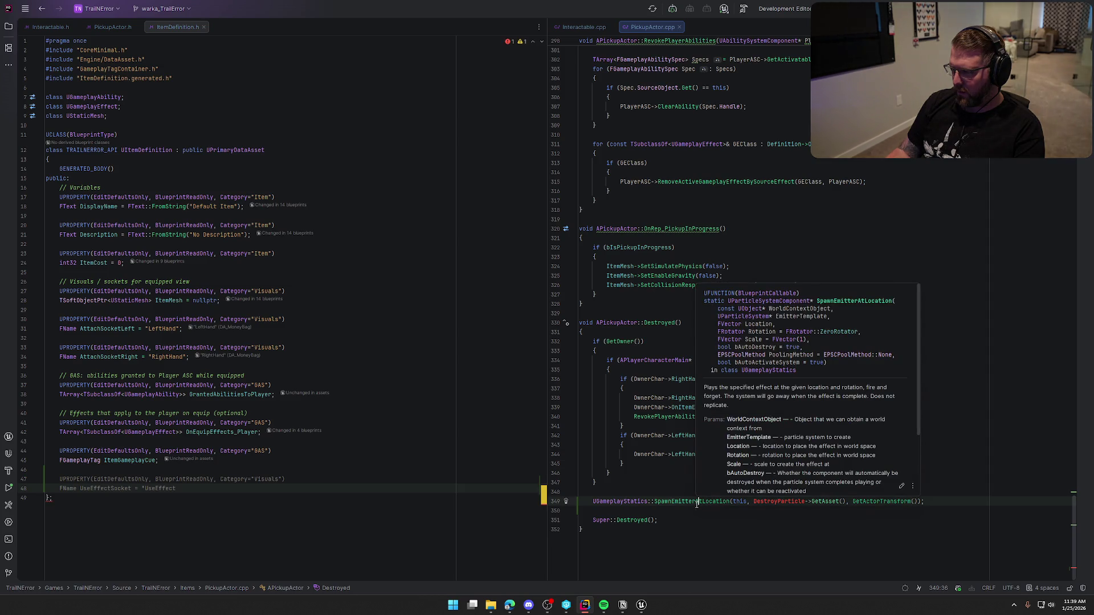
left_click(196, 489)
key("ctrl+z")
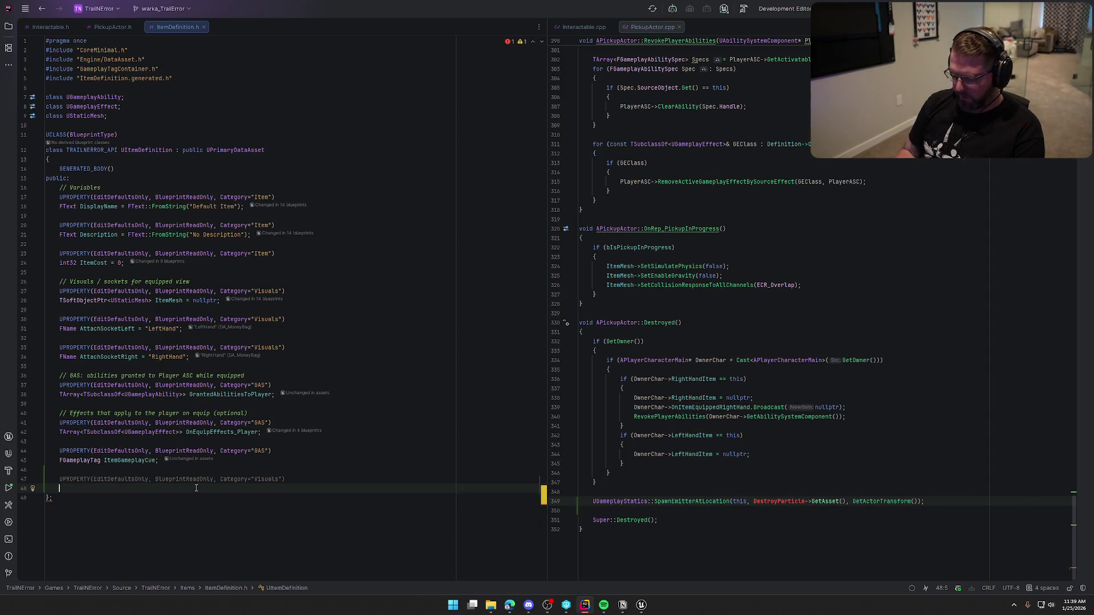
key("ctrl+z")
key("ctrl+z")
key("ctrl+z")
Open a blank line after AttachSocketRight, undoing an accidental paste
key("Up")
key("Up")
key("Up")
key("End")
key("Return")
key("Return")
key("ctrl+v")
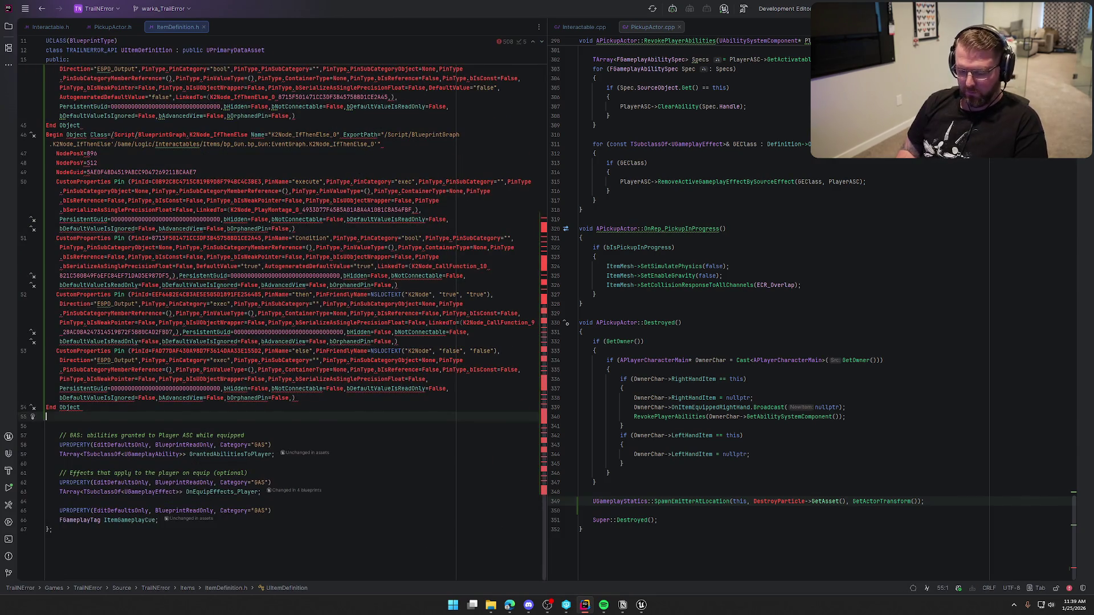
key("ctrl+z")
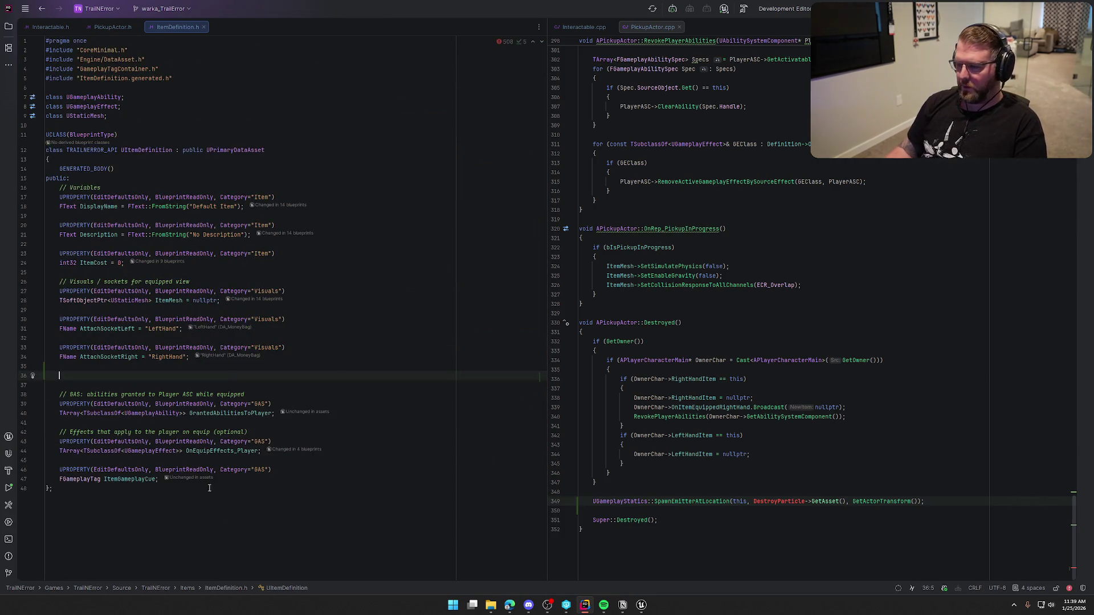
left_click(644, 611)
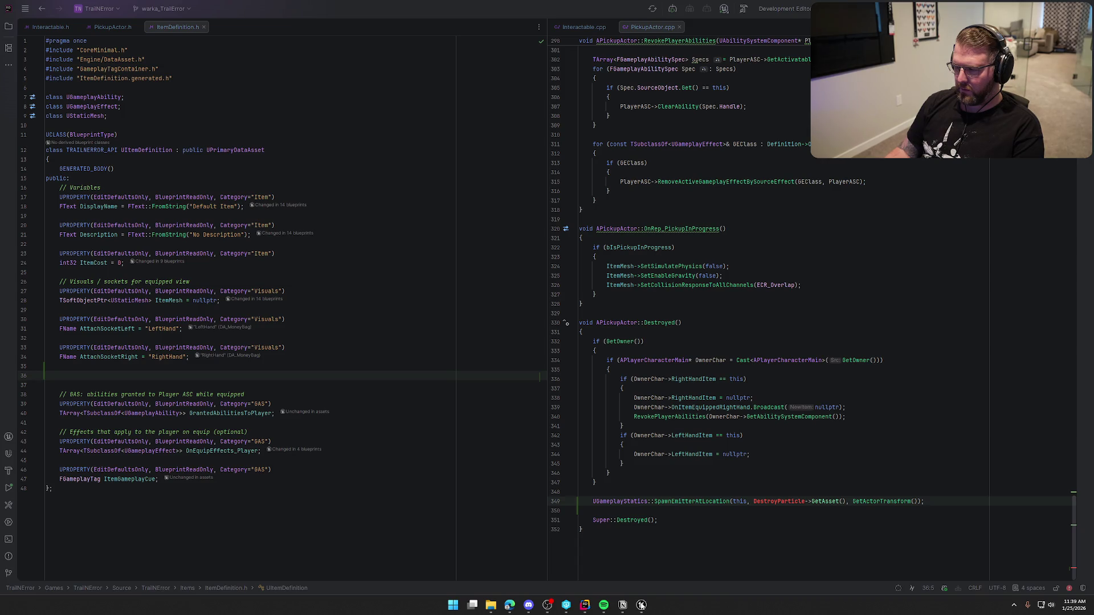
Below AttachSocketRight, add a UPROPERTY(EditDefaultsOnly, BlueprintReadOnly, Category="Visuals") specifier line
left_click(641, 605)
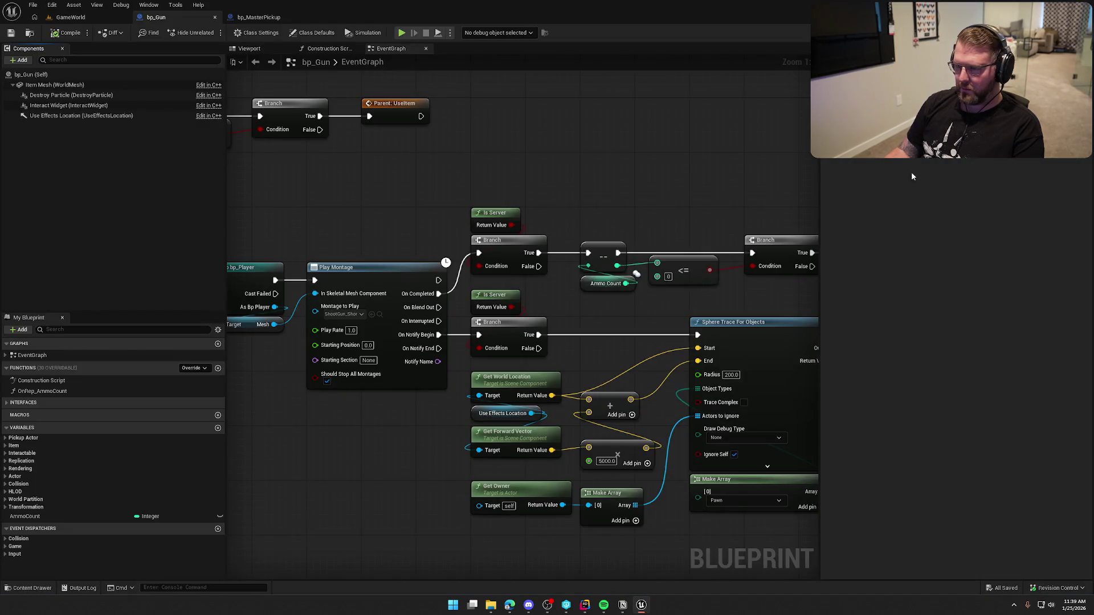
key("alt+Tab")
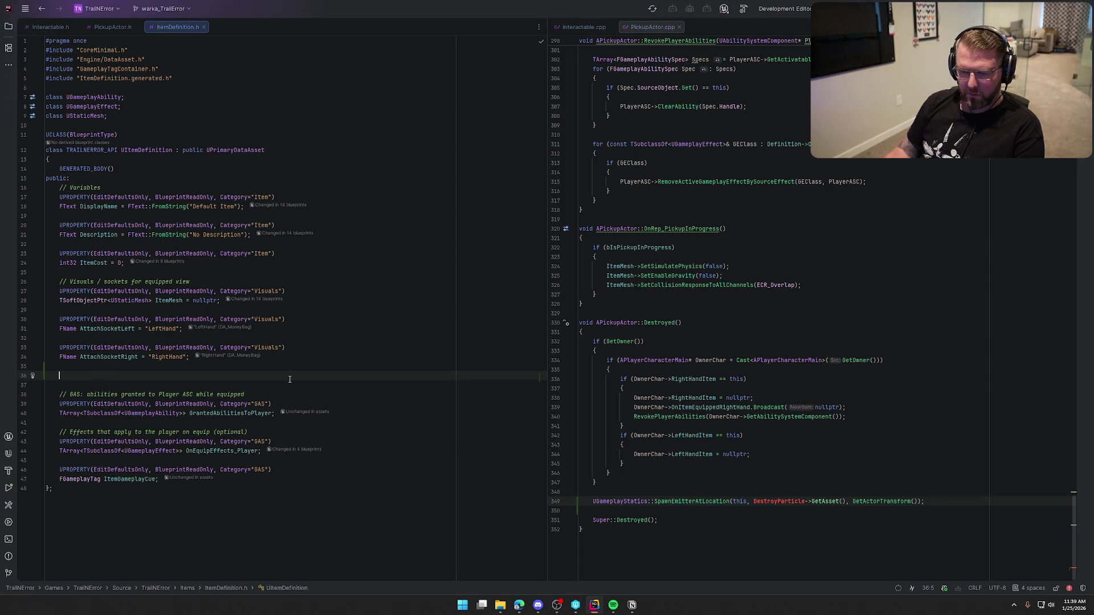
type("UP")
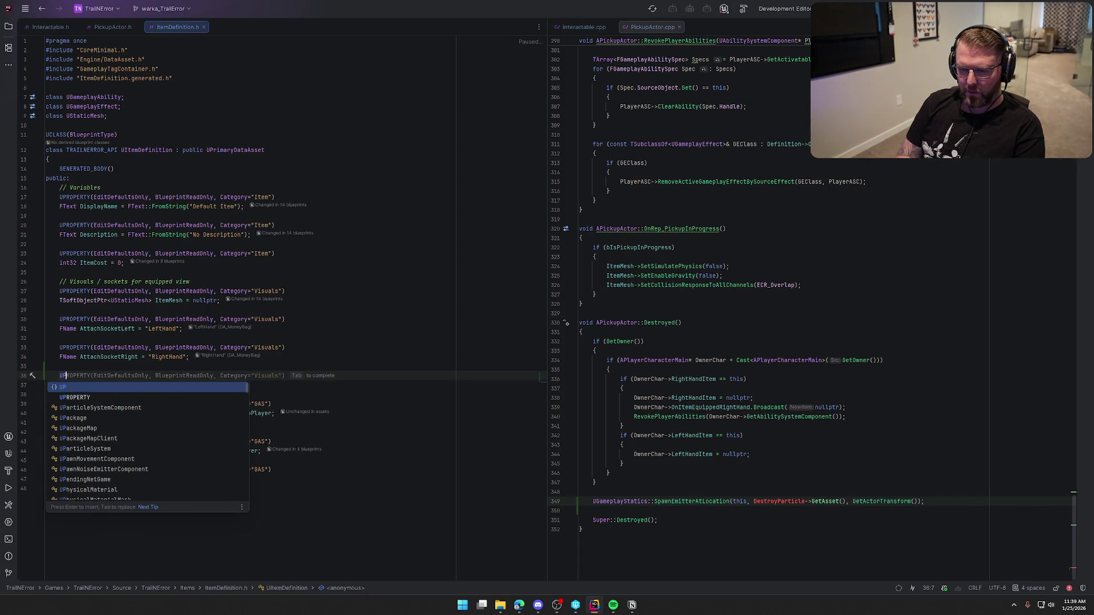
key("Escape")
key("Tab")
key("Return")
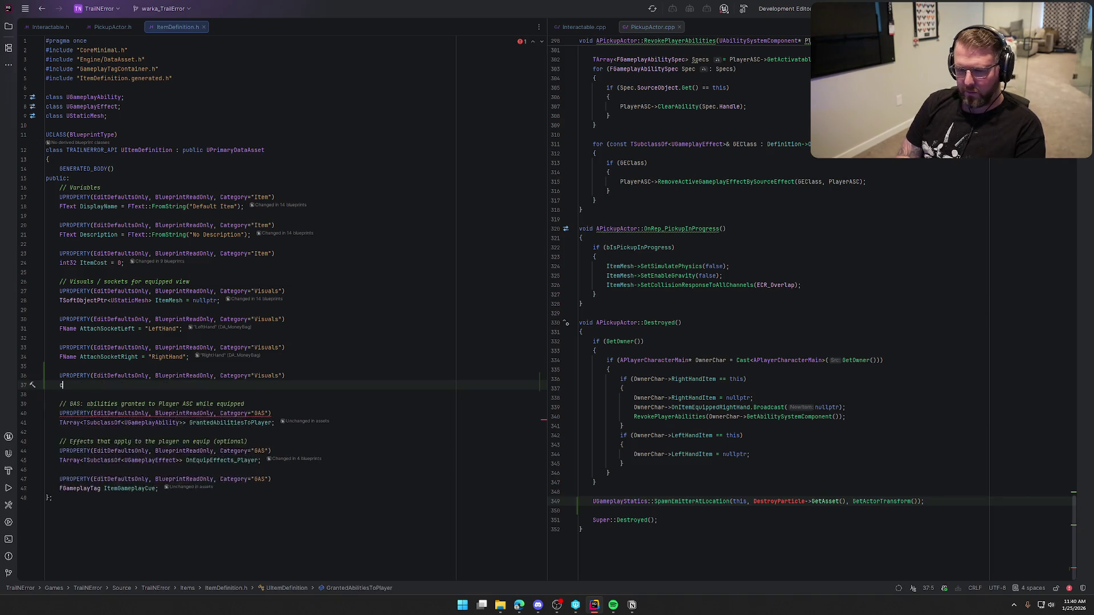
Declare TObjectPtr<UParticleSystem> DestroyParticle = nullptr; under that UPROPERTY
type("class U")
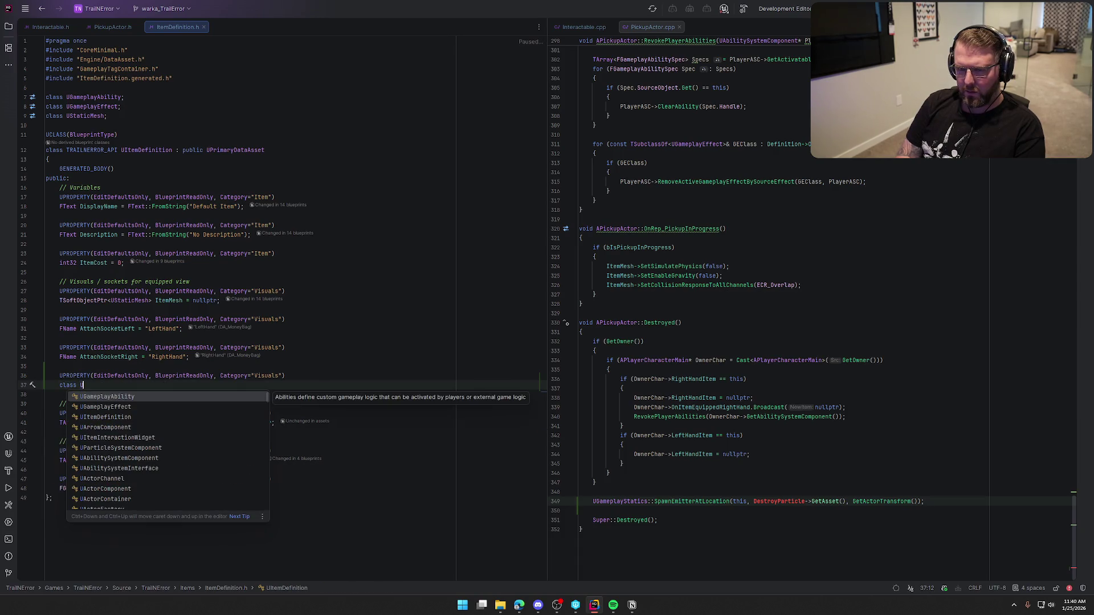
type("Par")
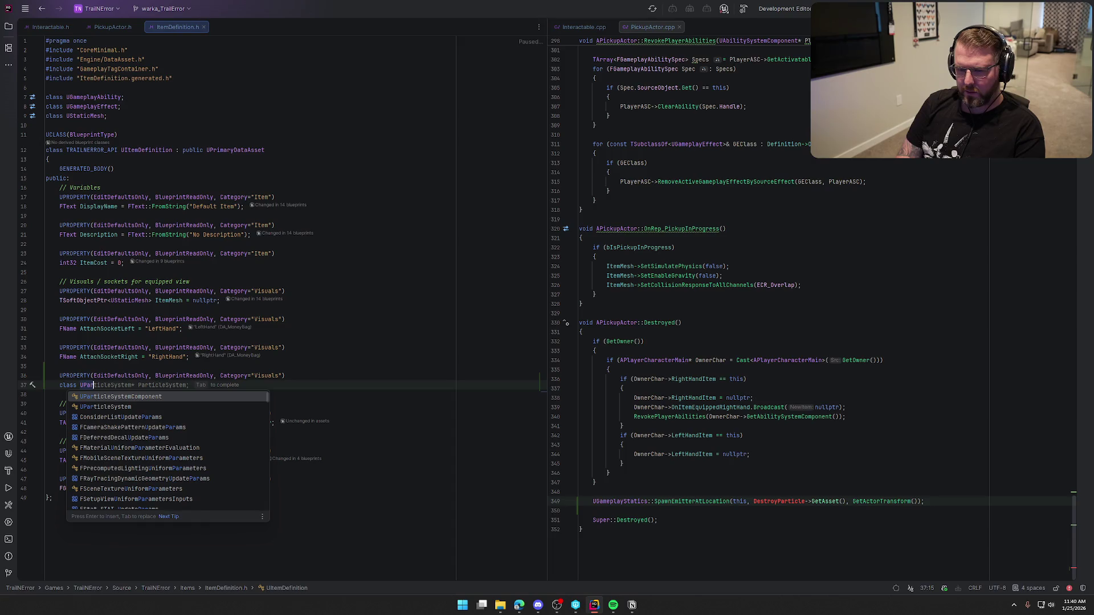
key("Down")
key("Return")
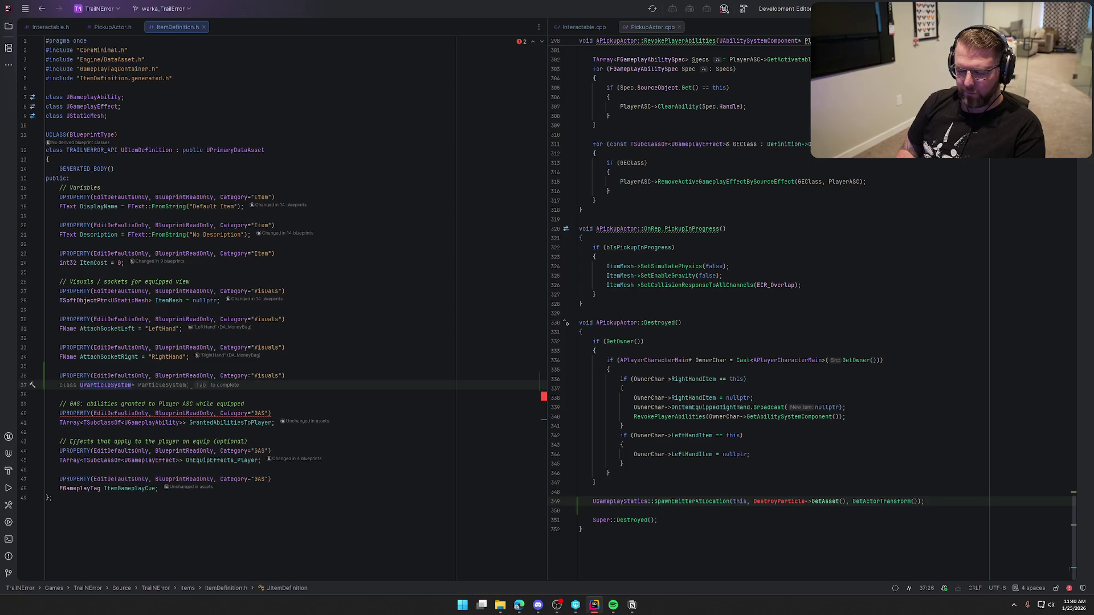
key("BackSpace")
key("BackSpace")
key("BackSpace")
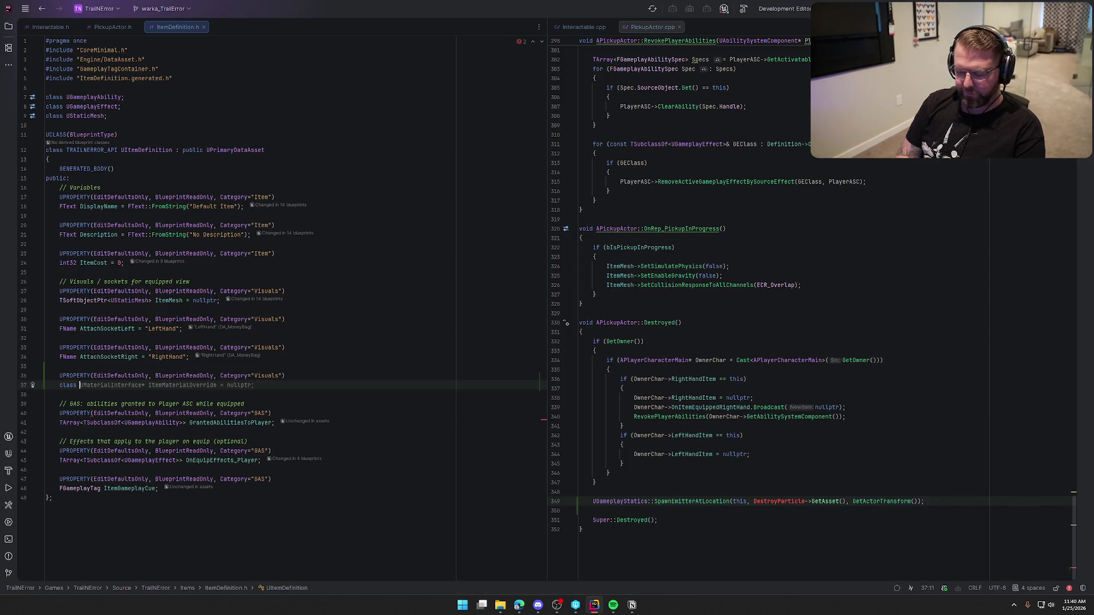
key("BackSpace")
key("BackSpace")
key("BackSpace")
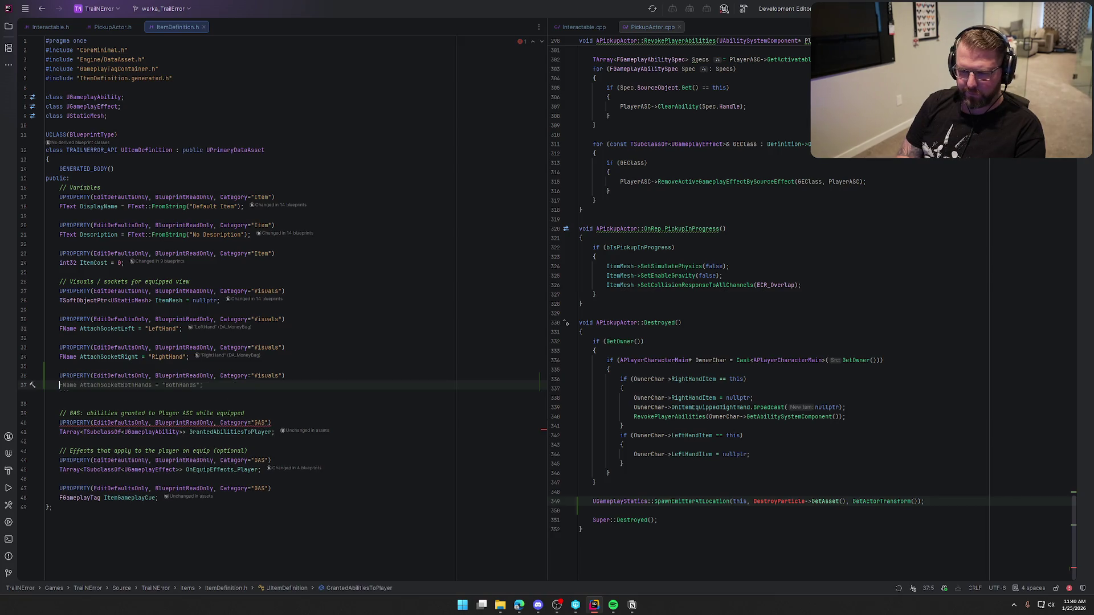
type("TObject")
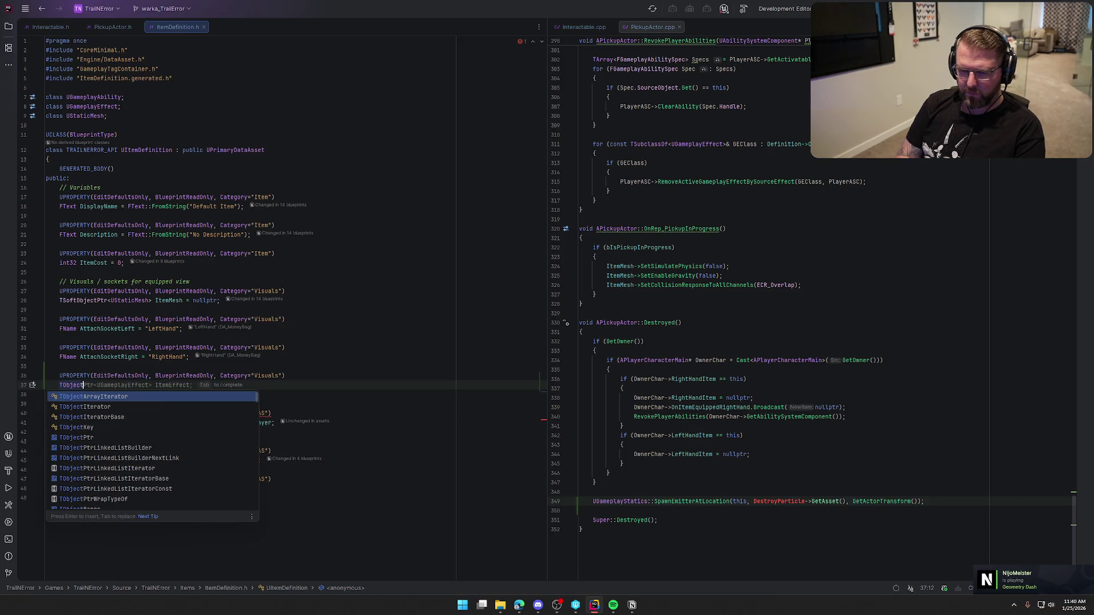
type("Ptr<")
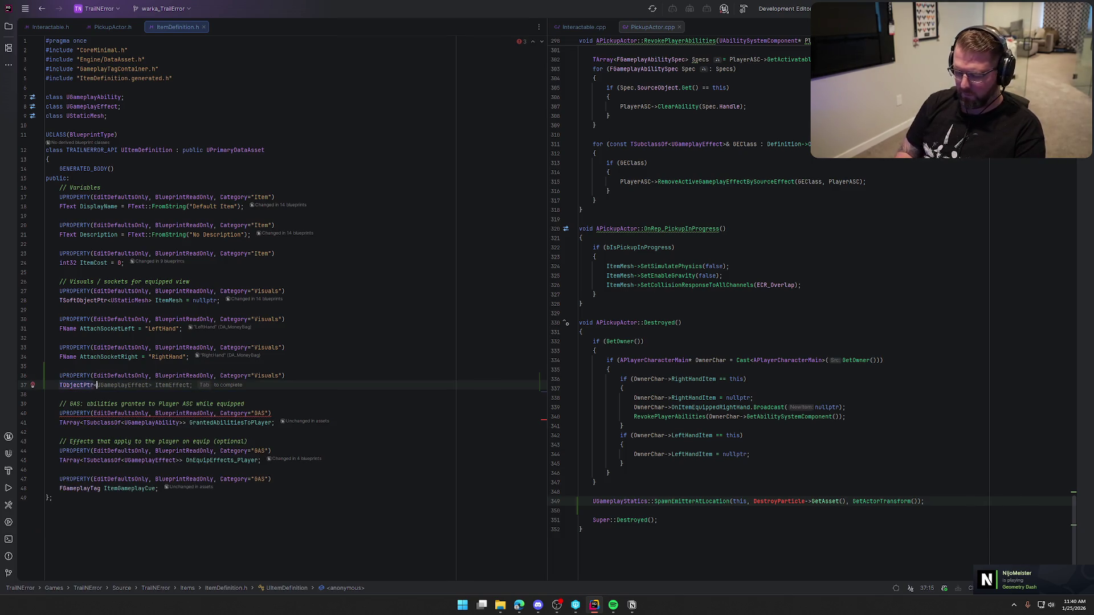
type("UPar")
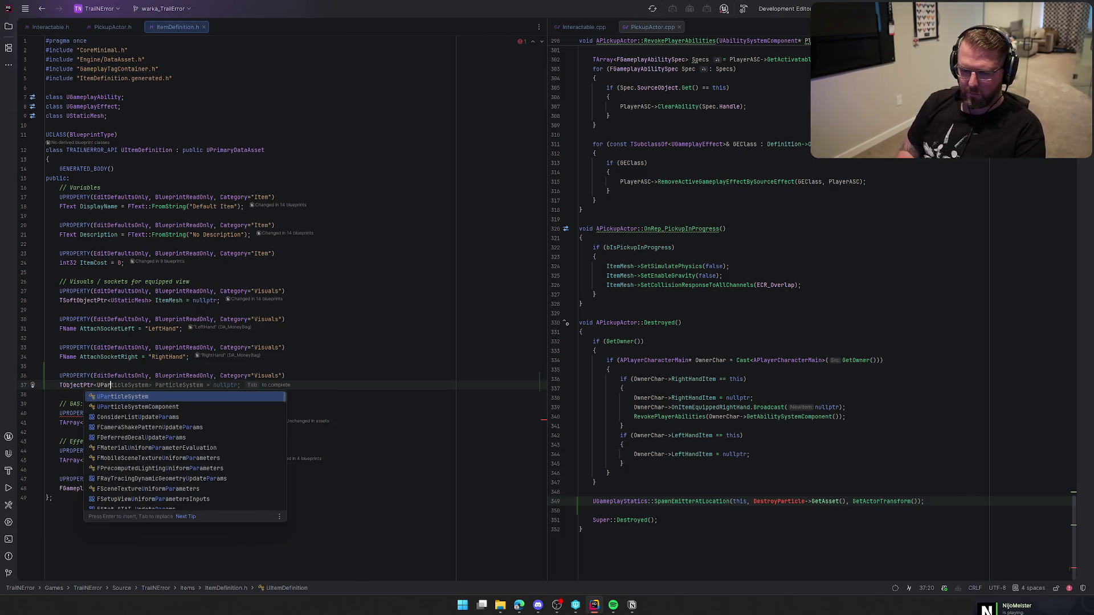
key("Tab")
key("BackSpace")
key("BackSpace")
key("BackSpace")
key("BackSpace")
key("BackSpace")
key("BackSpace")
type("Destroy")
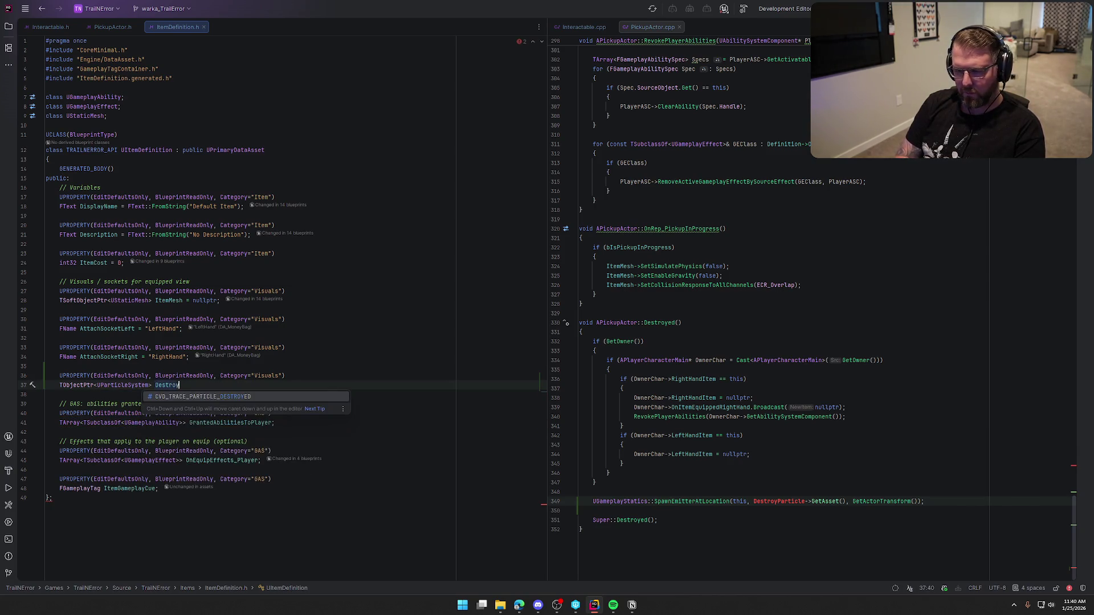
type("Particle")
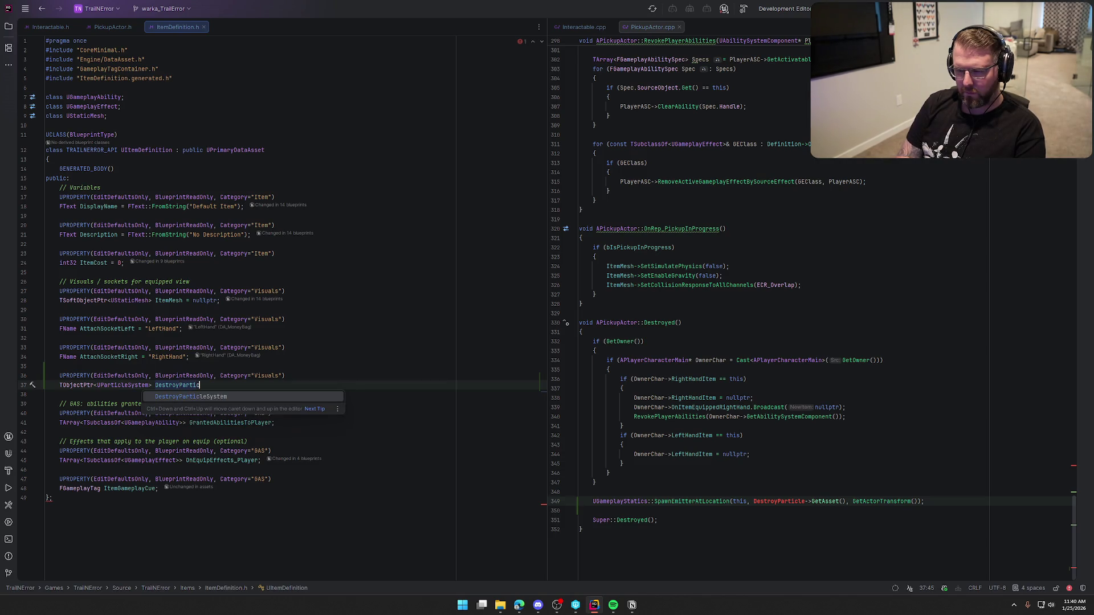
type(" = nullptr;")
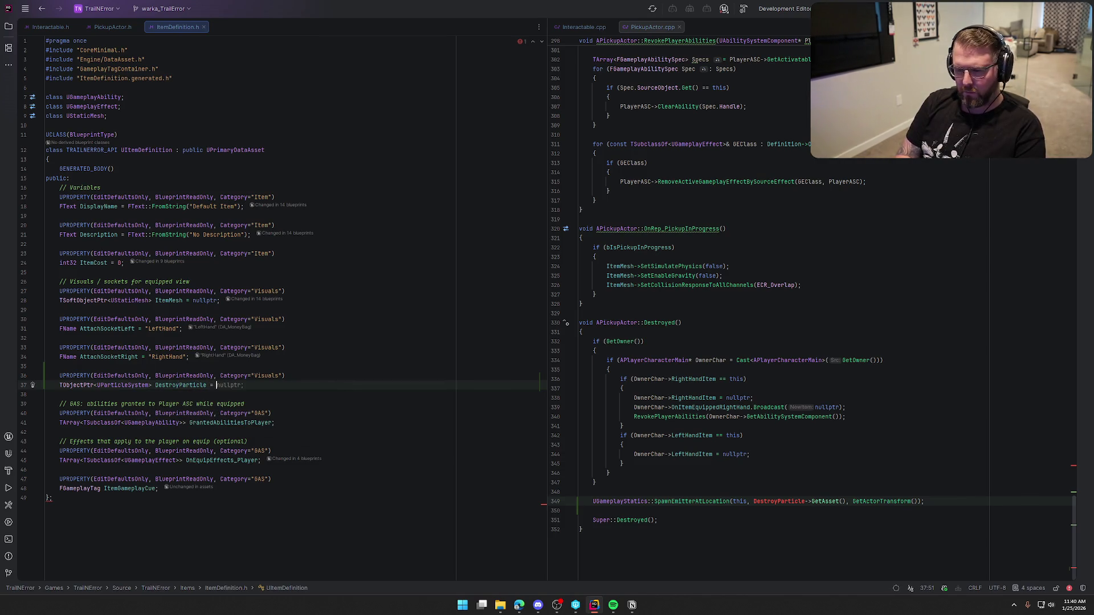
left_click(142, 116)
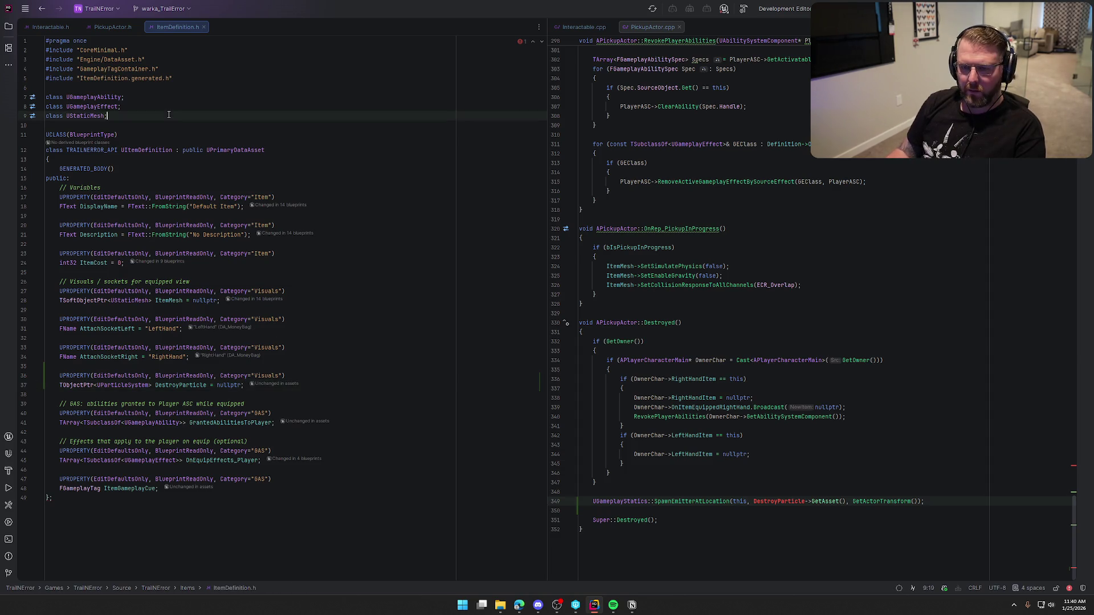
Replace DestroyParticle->GetAsset() in the SpawnEmitterAtLocation call with Definition->DestroyParticle
key("Return")
key("BackSpace")
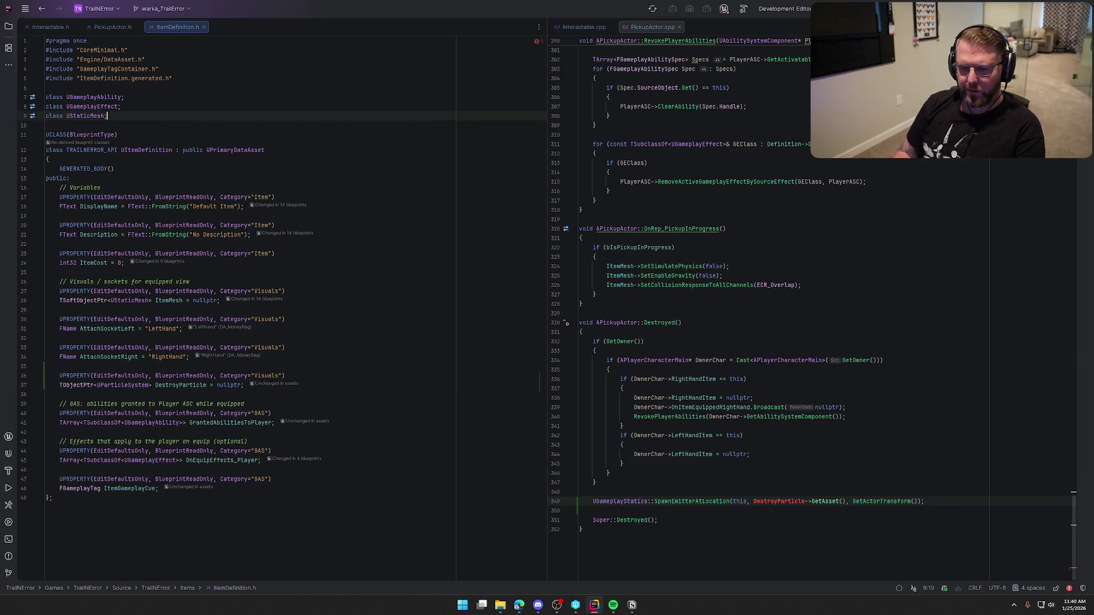
left_click_drag(753, 501, 846, 501)
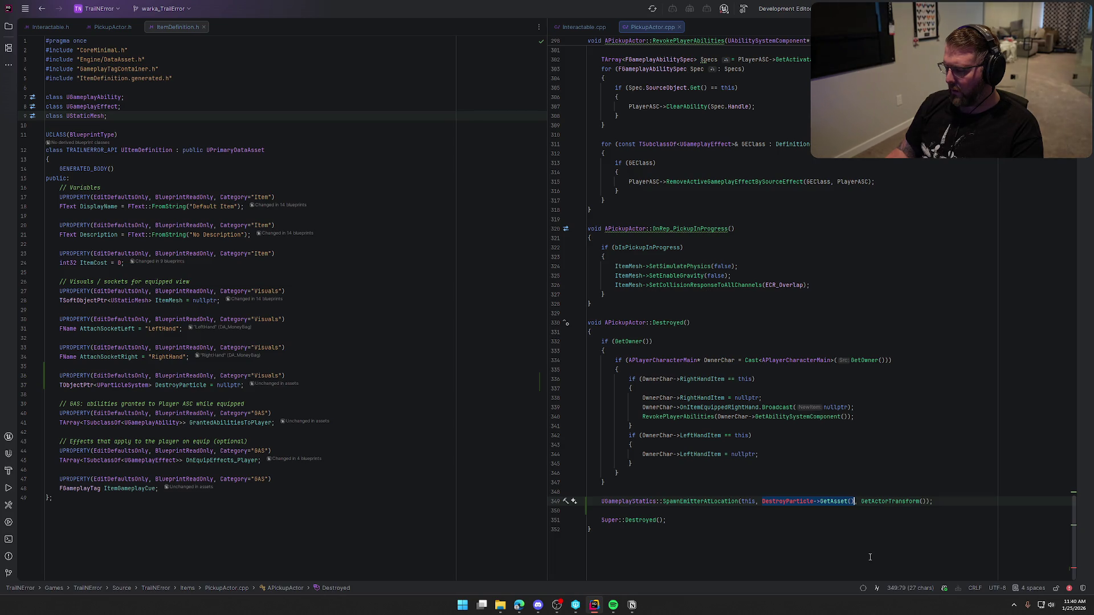
type("Definition-")
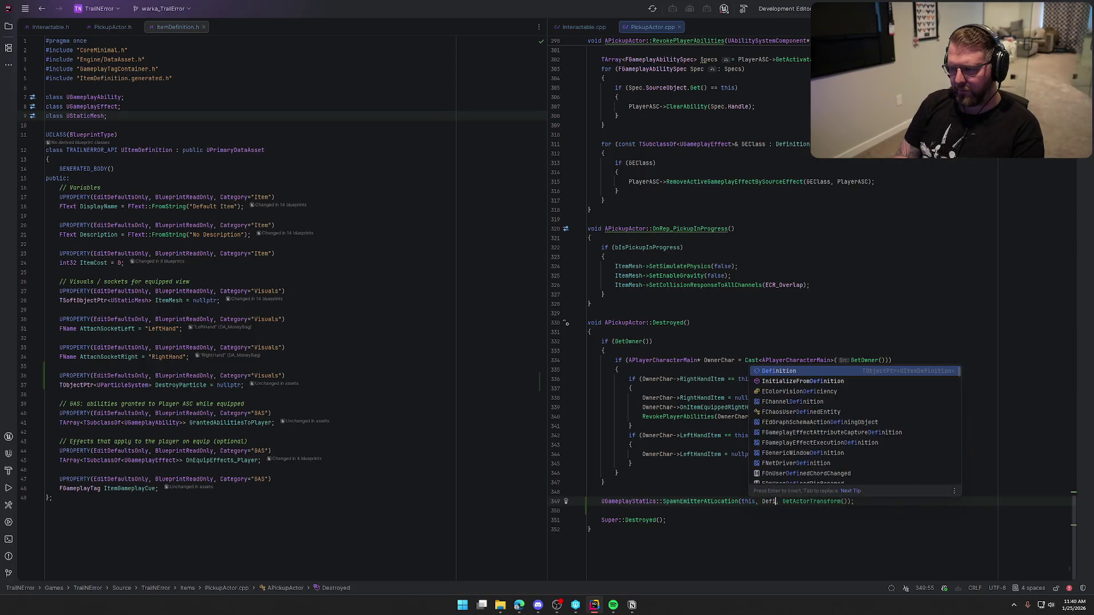
type(">")
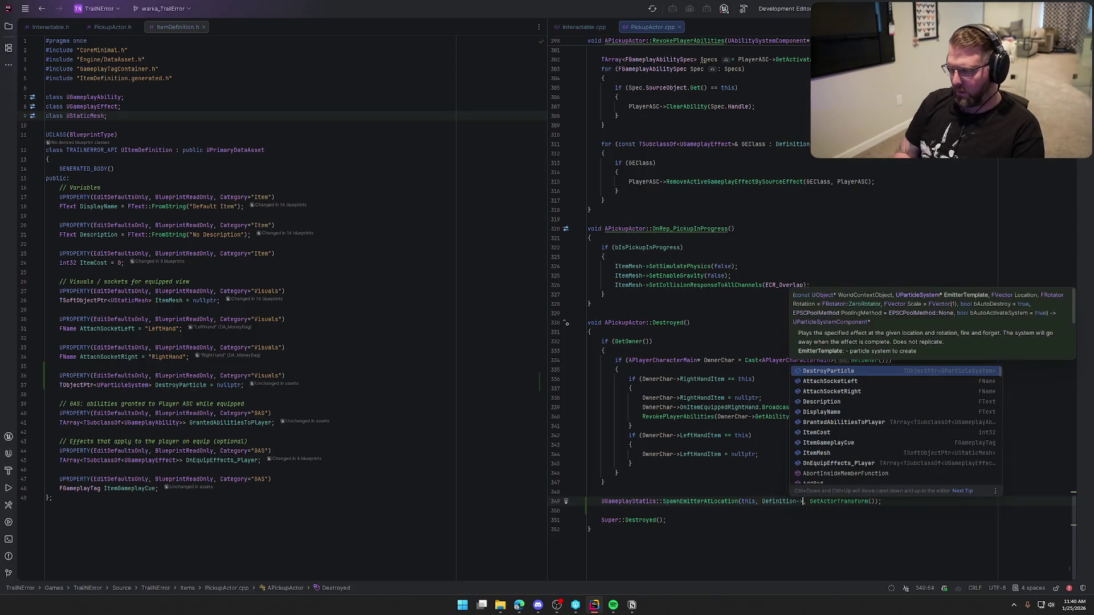
key("Return")
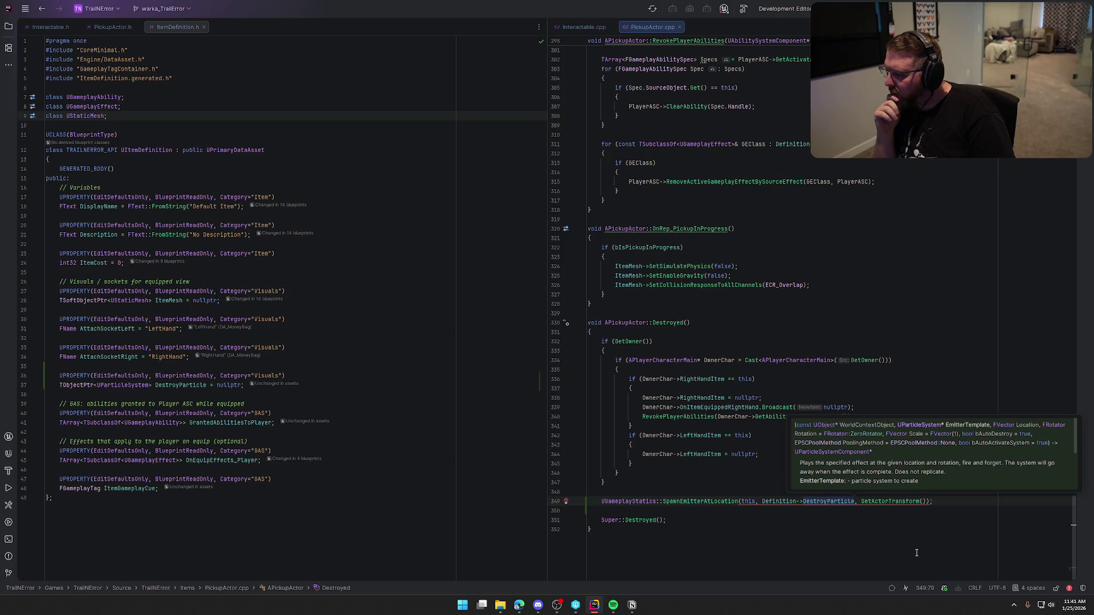
Swap the GetActorTransform() argument for GetActorLocation(), then rebuild the project
key("Right")
key("ctrl+w")
key("ctrl+w")
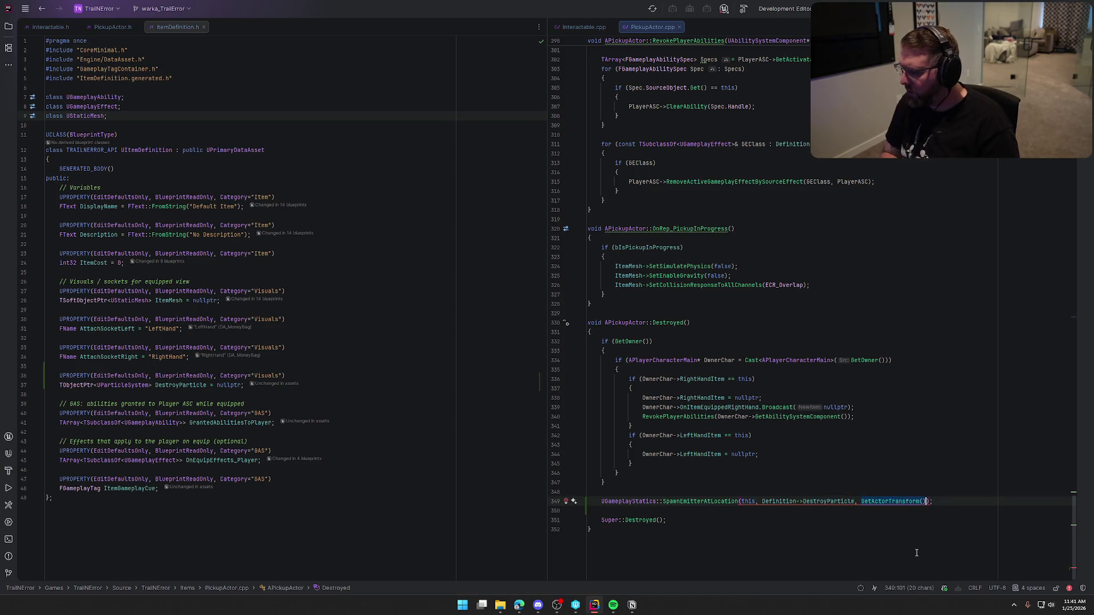
type("GetActorLoc")
key("Return")
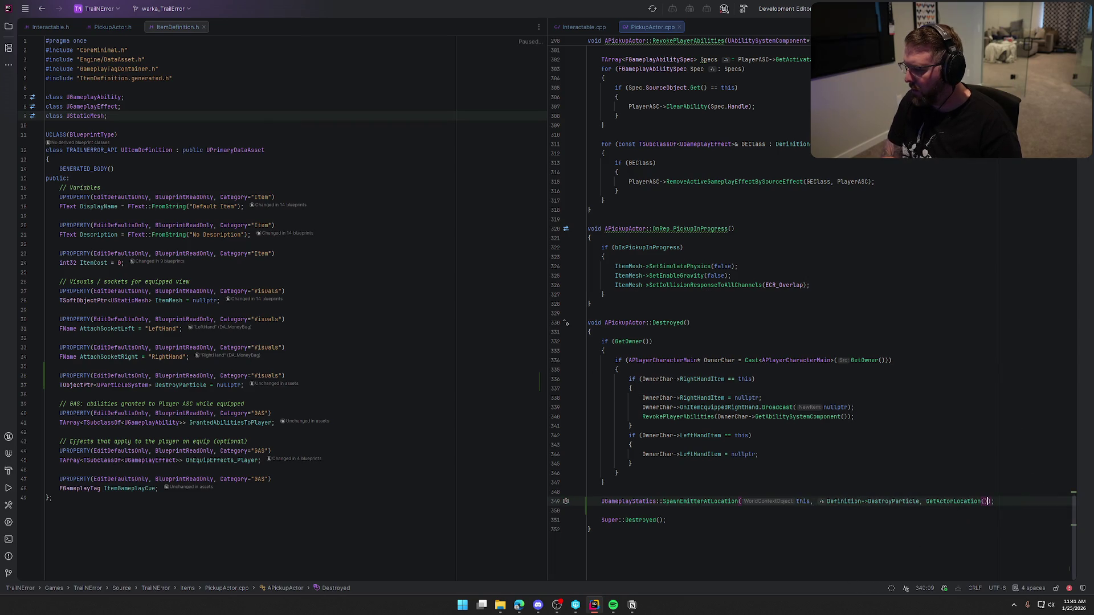
key("End")
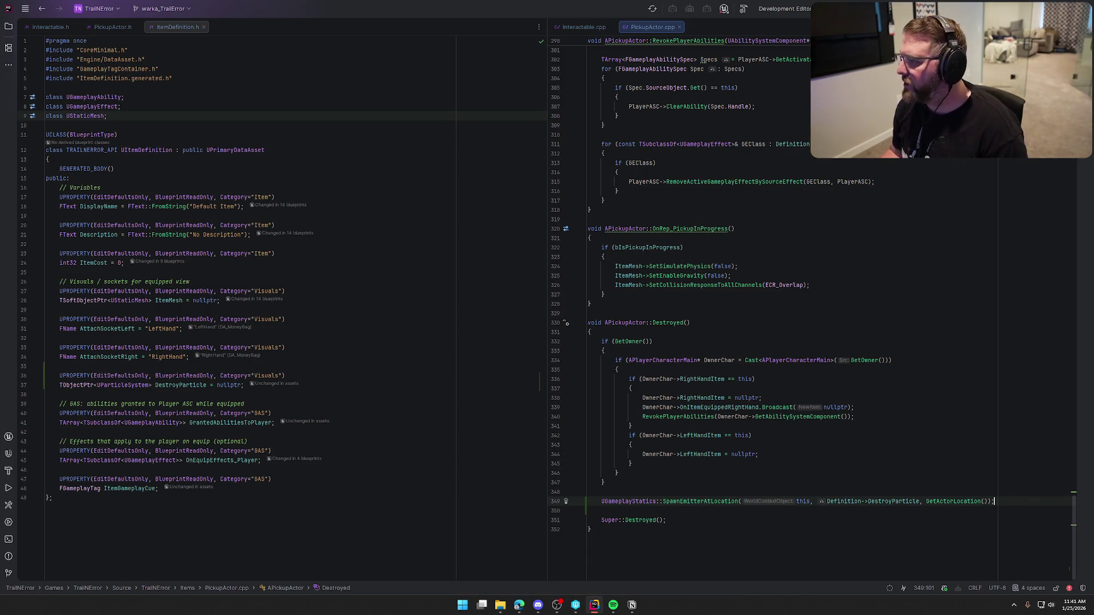
key("ctrl+shift+b")
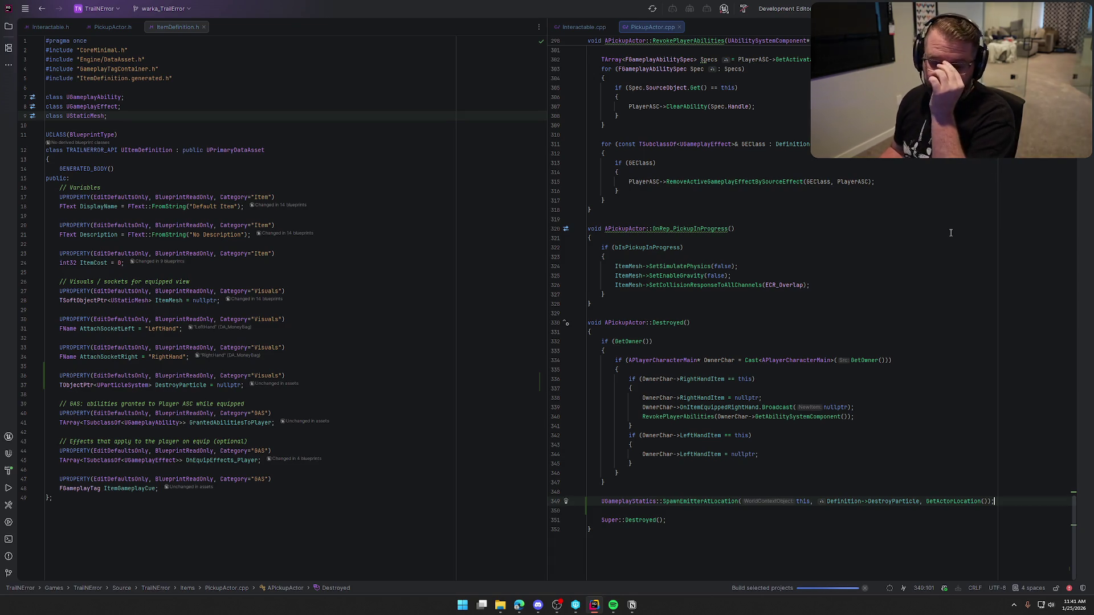
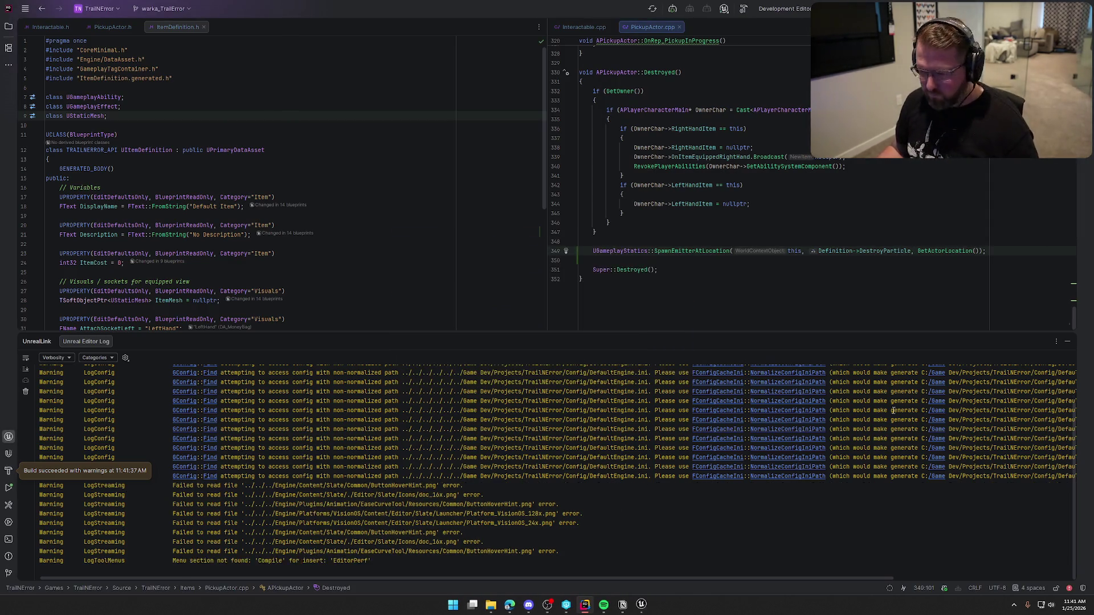
Hide Rider's Unreal log panel and switch to Unreal Editor showing bp_MasterPickup
left_click(1067, 341)
left_click(641, 605)
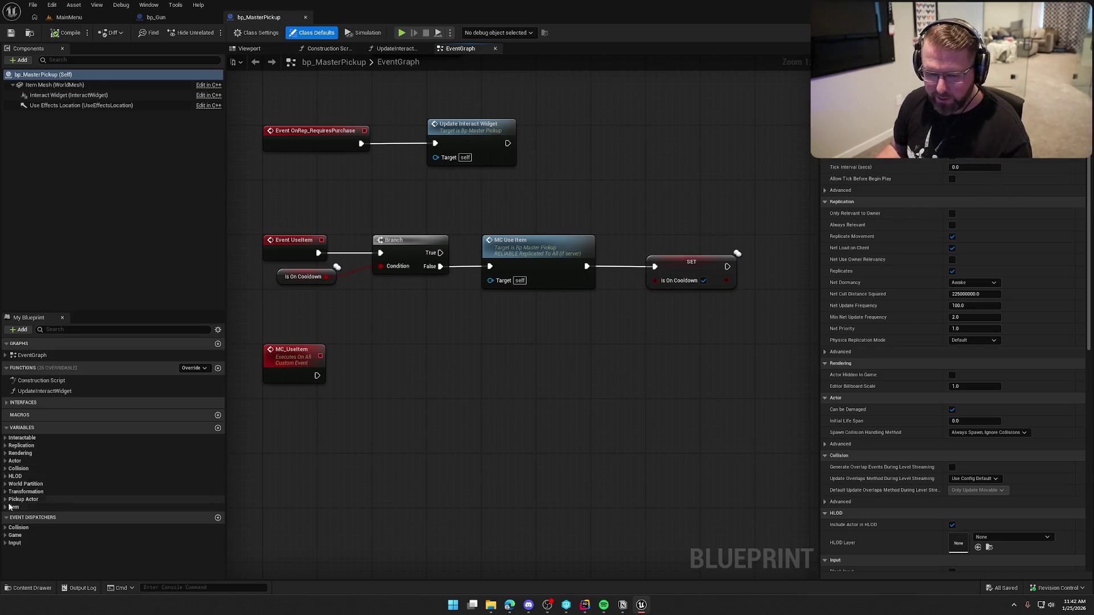
Expand bp_MasterPickup's Item variables and select the Definition variable
left_click(10, 506)
scroll(35, 512, "down", 1)
left_click(26, 514)
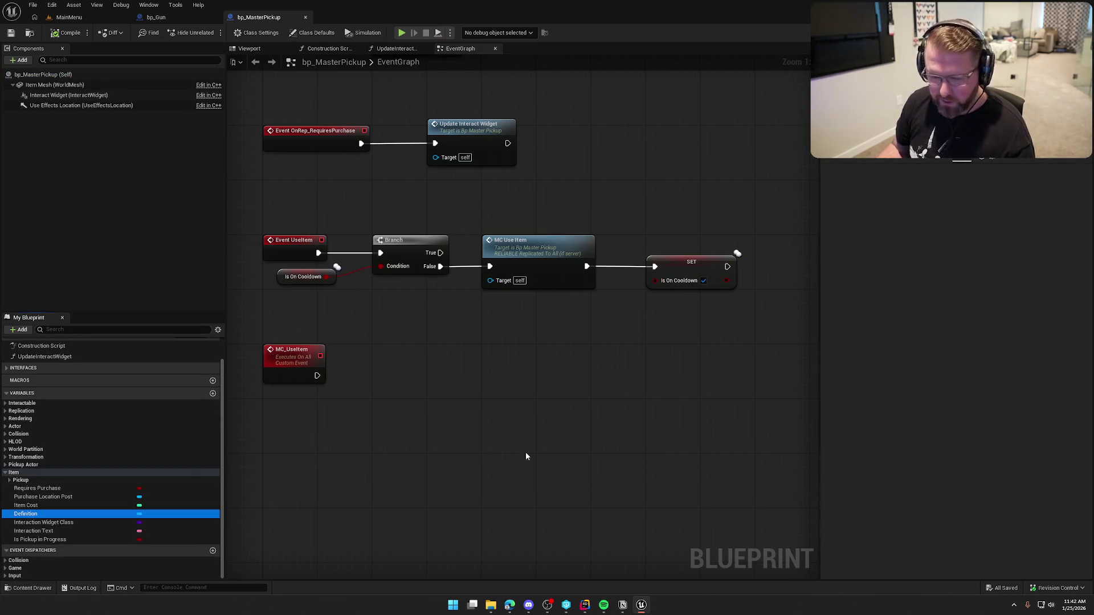
Open the DA_Gun data asset from bp_Gun's Item Definition variable
left_click(155, 17)
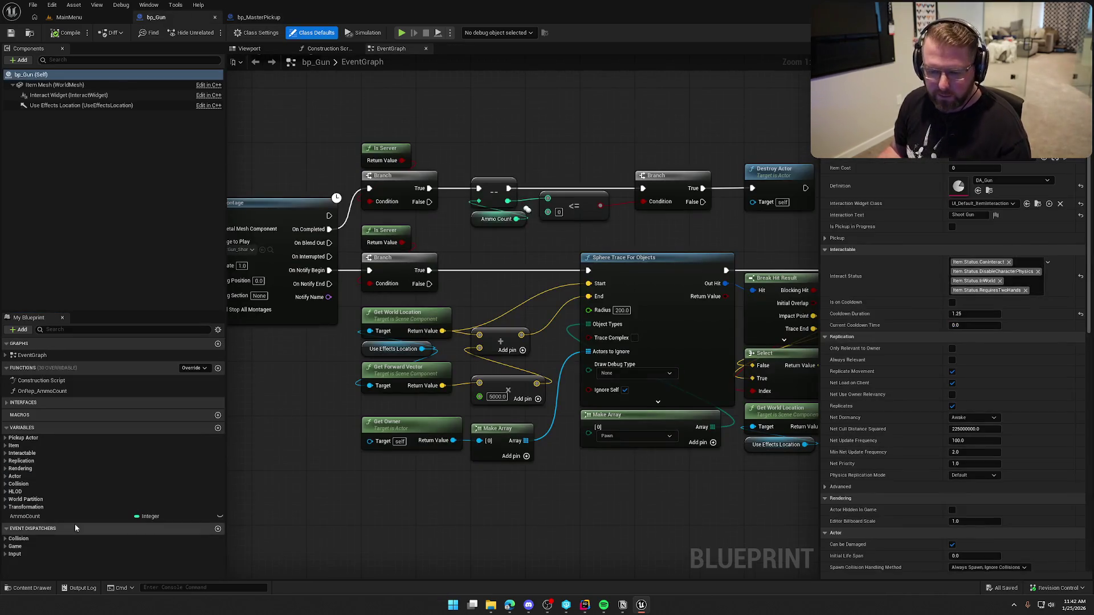
left_click(13, 446)
left_click(40, 488)
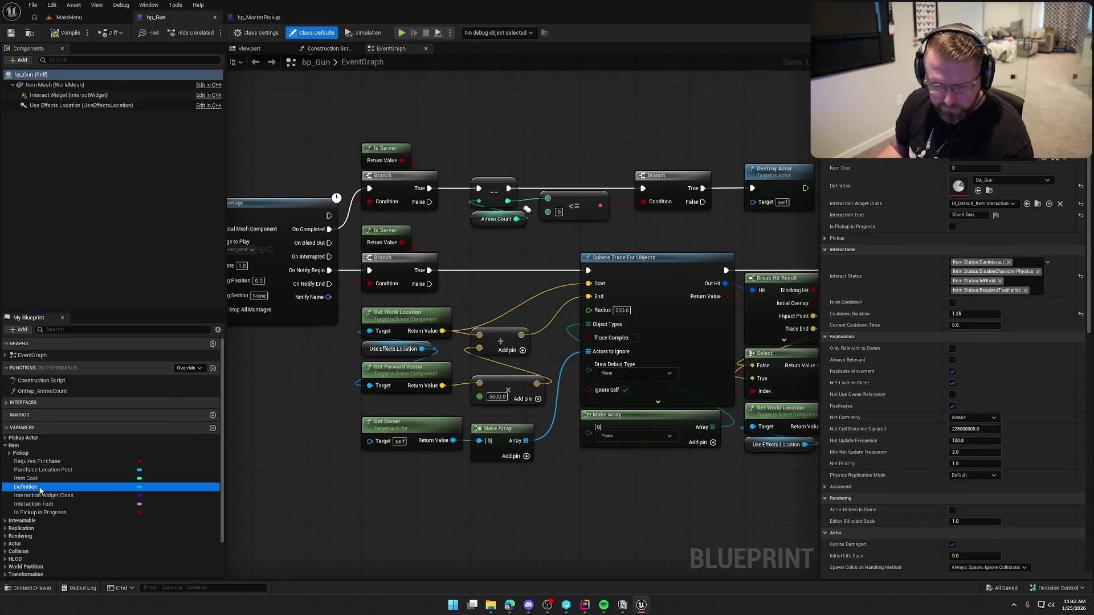
double_click(883, 196)
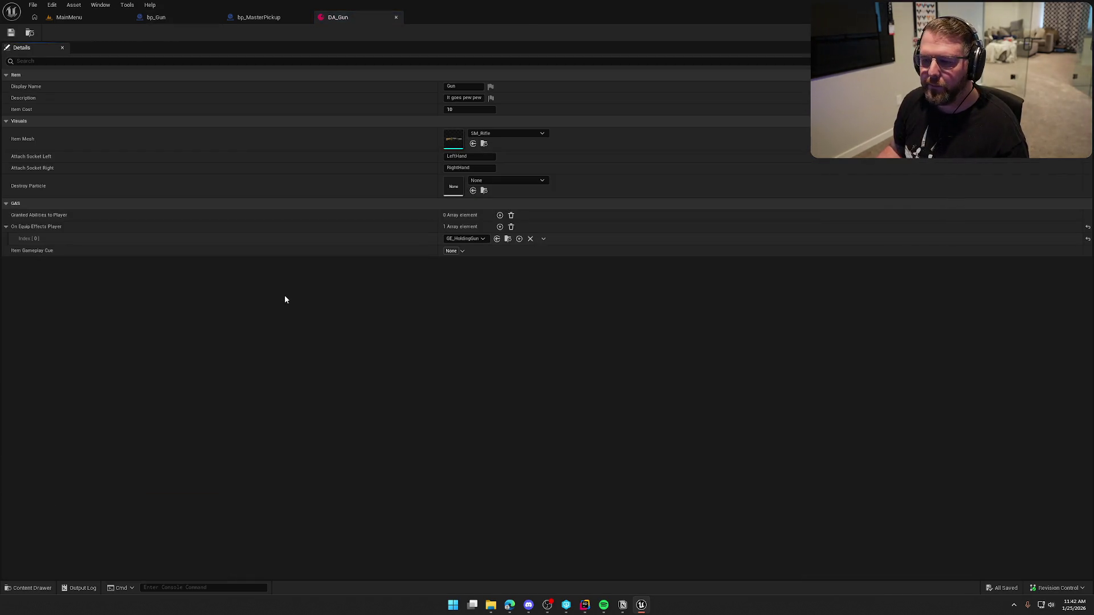
Search the Destroy Particle options for 'poof', then close the list leaving it None
left_click(518, 178)
type("poof")
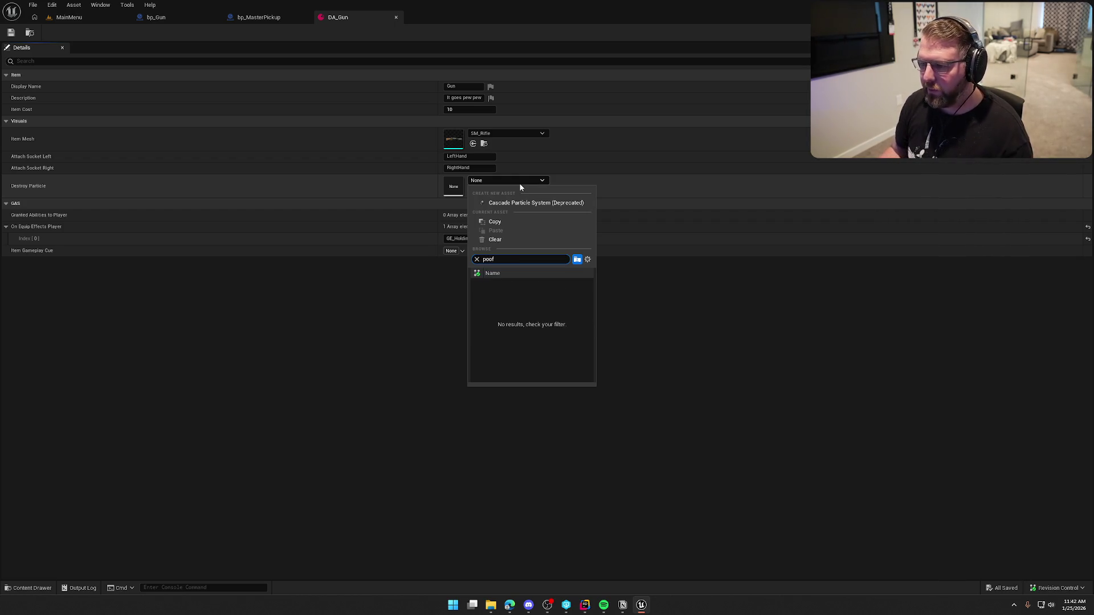
left_click(391, 364)
left_click(497, 180)
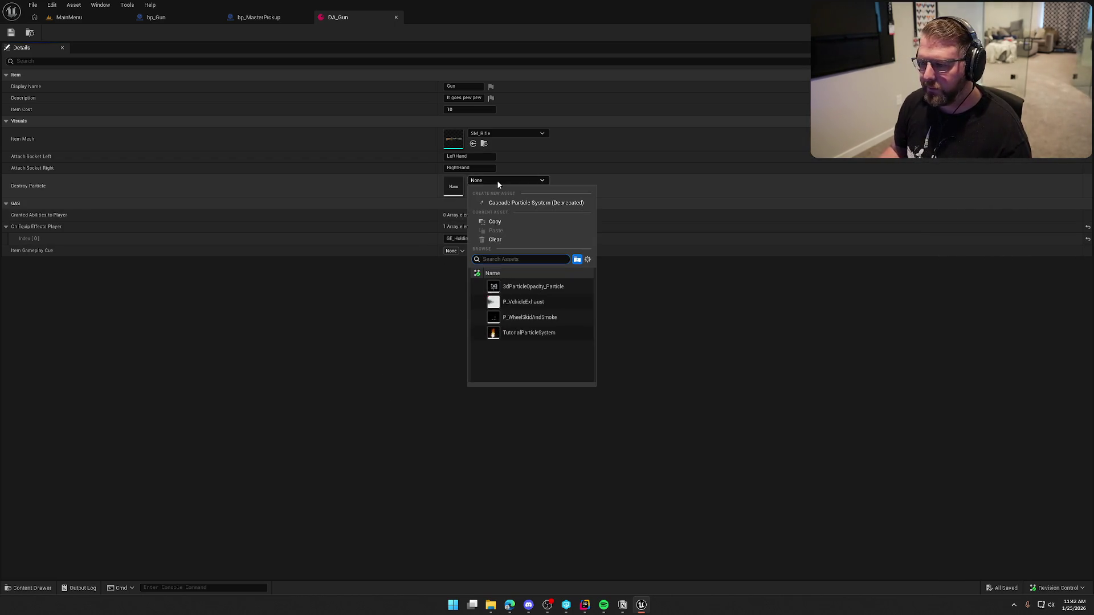
left_click(329, 307)
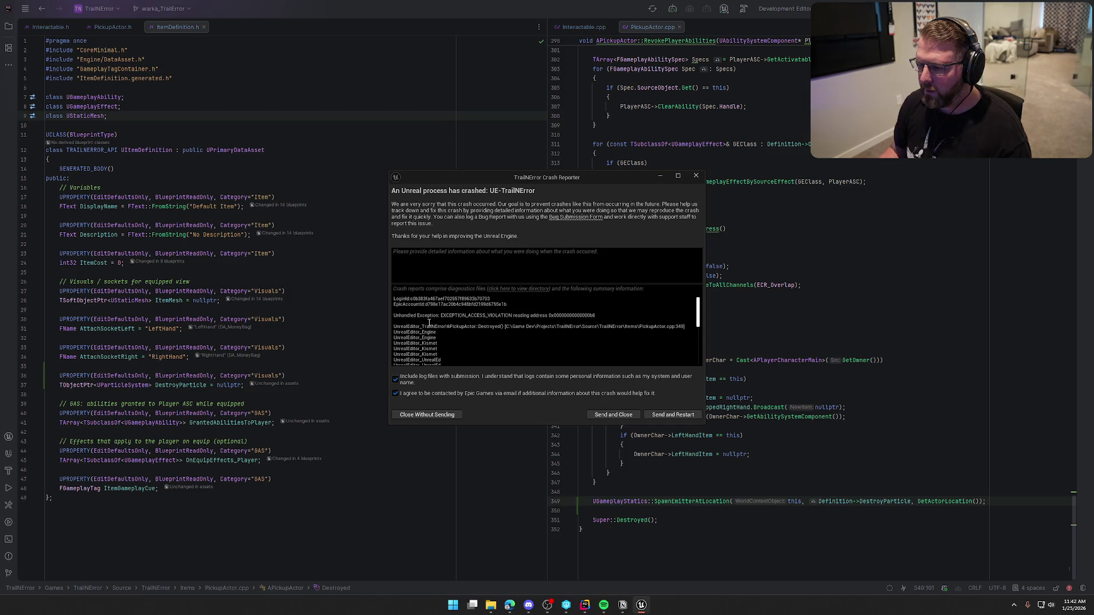
Dismiss the crash report and write 'if (Definition->DestroyParticle) {' on line 348
left_click(696, 176)
left_click(712, 492)
type("if (Dei")
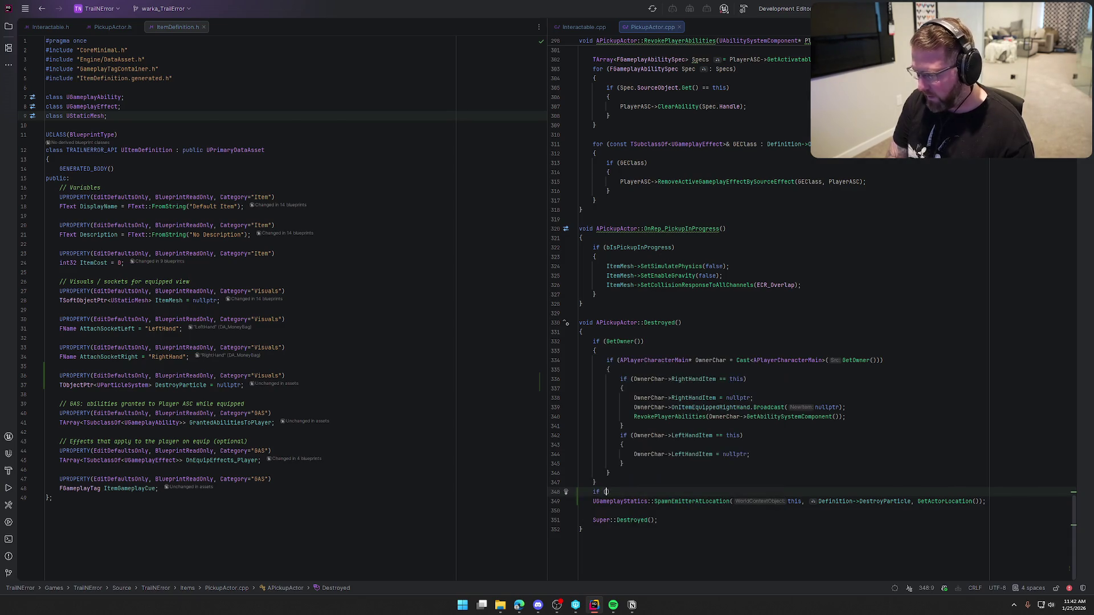
type("fin")
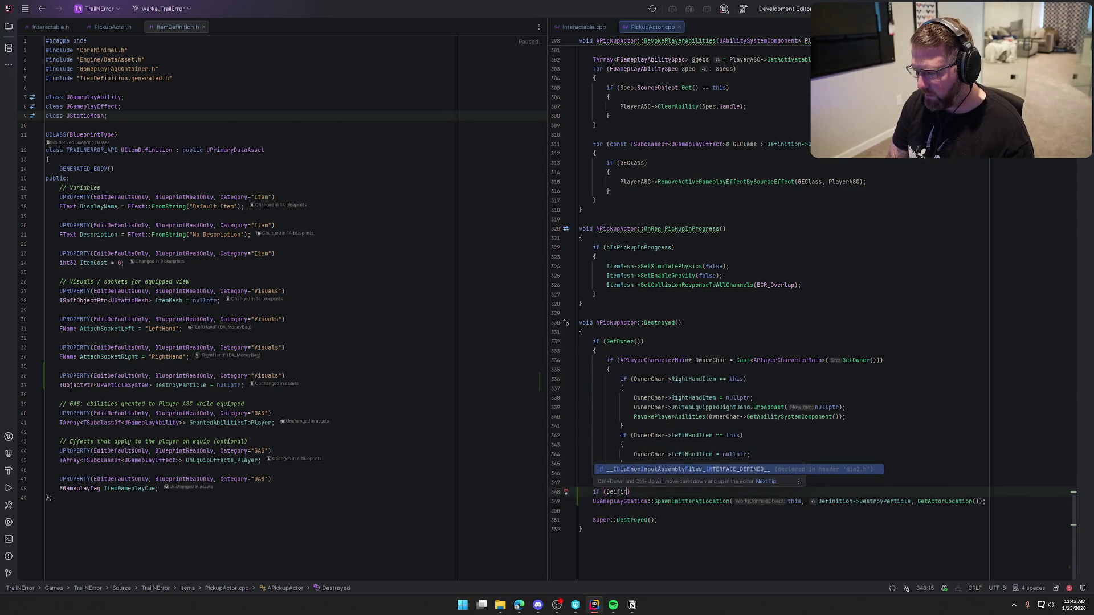
key("BackSpace")
key("BackSpace")
key("BackSpace")
type("f")
key("Return")
type("-")
key("Tab")
type("{")
key("Return")
Move the SpawnEmitterAtLocation call inside the new if-block
key("Down")
key("Down")
key("Home")
key("ctrl+shift+Up")
key("ctrl+shift+Up")
key("End")
scroll(763, 491, "down", 1)
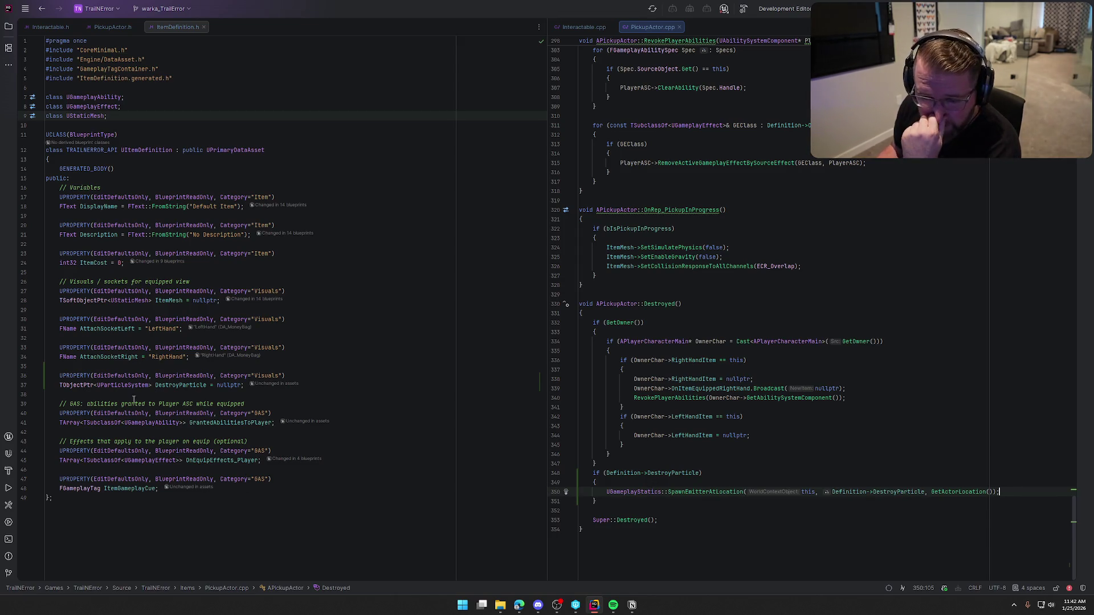
mouse_move(710, 494)
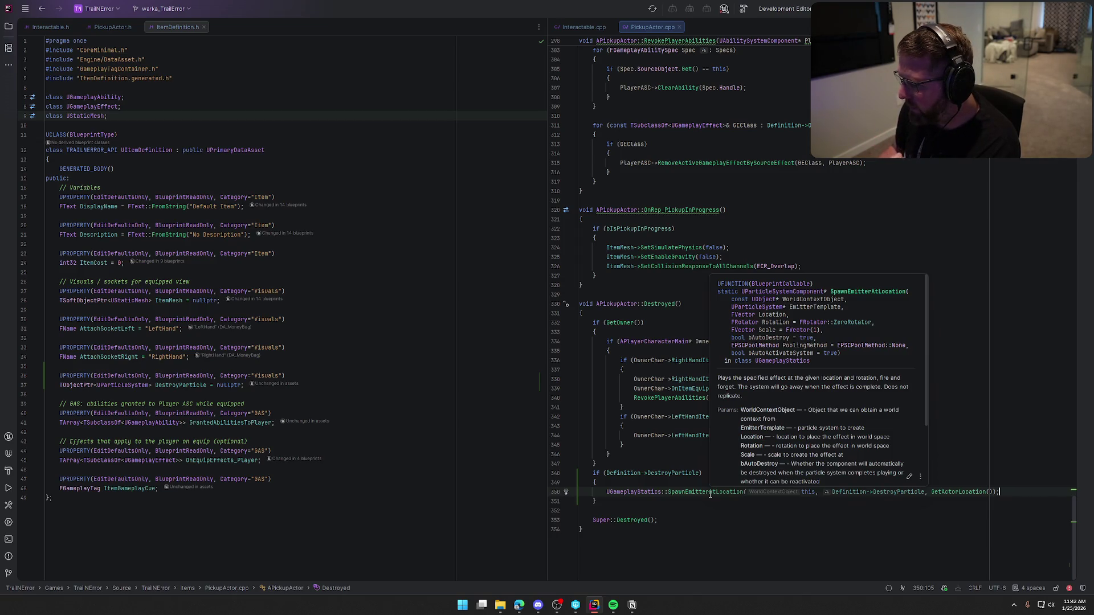
Try retyping line 37's DestroyParticle type as a UNiagara class
double_click(107, 386)
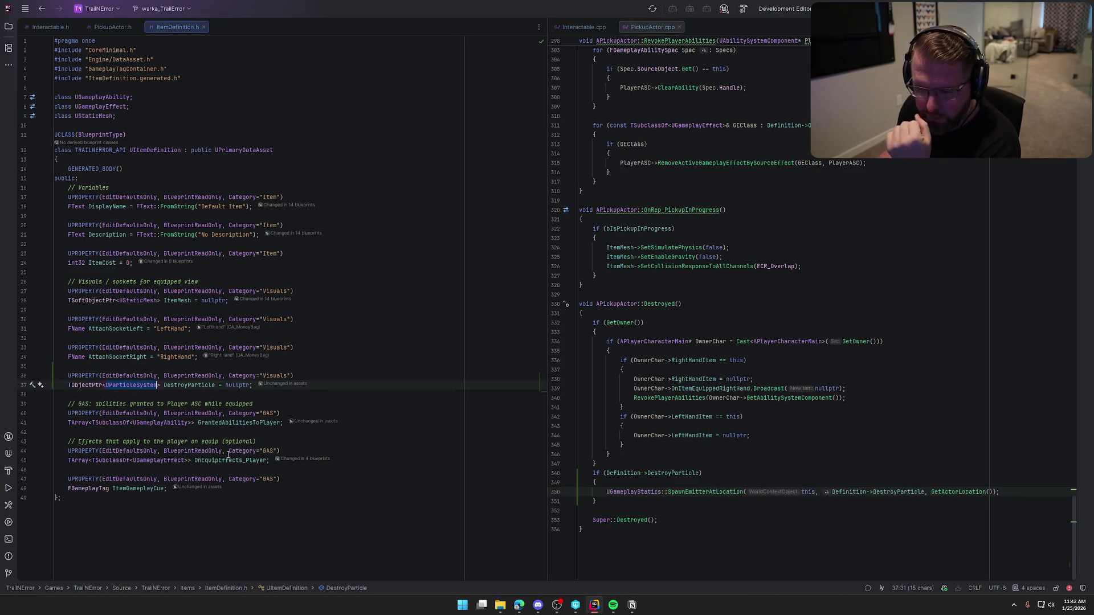
type("UNi")
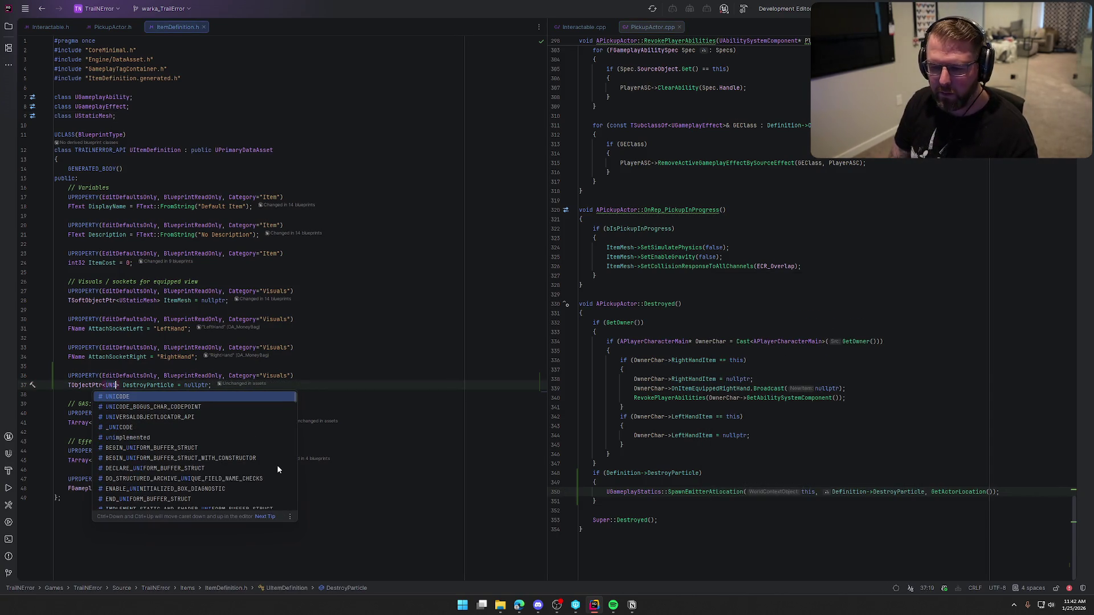
key("Escape")
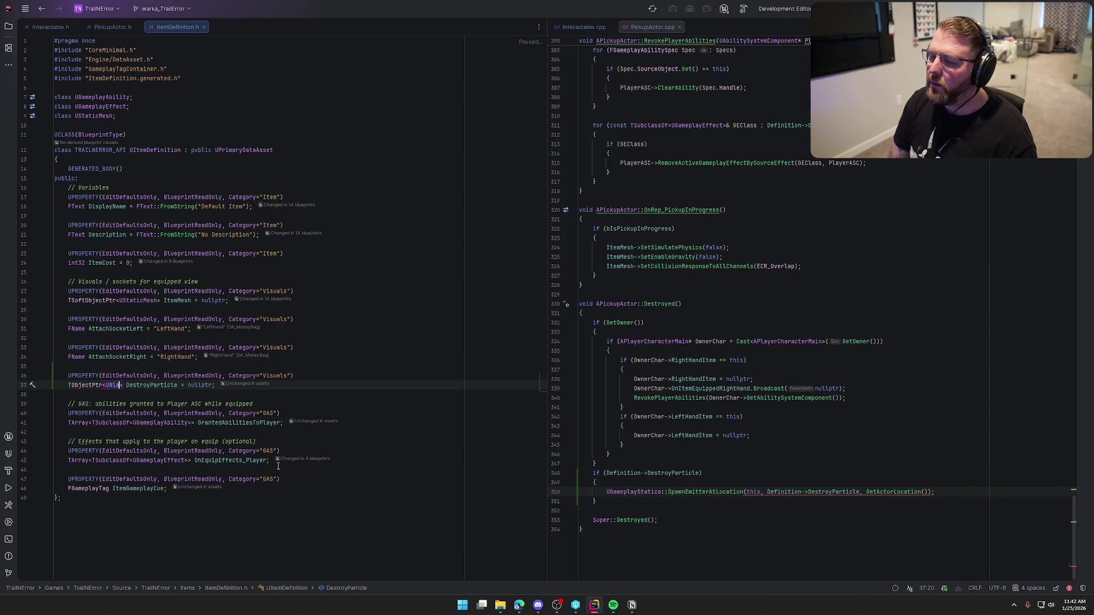
type("agaraSystem")
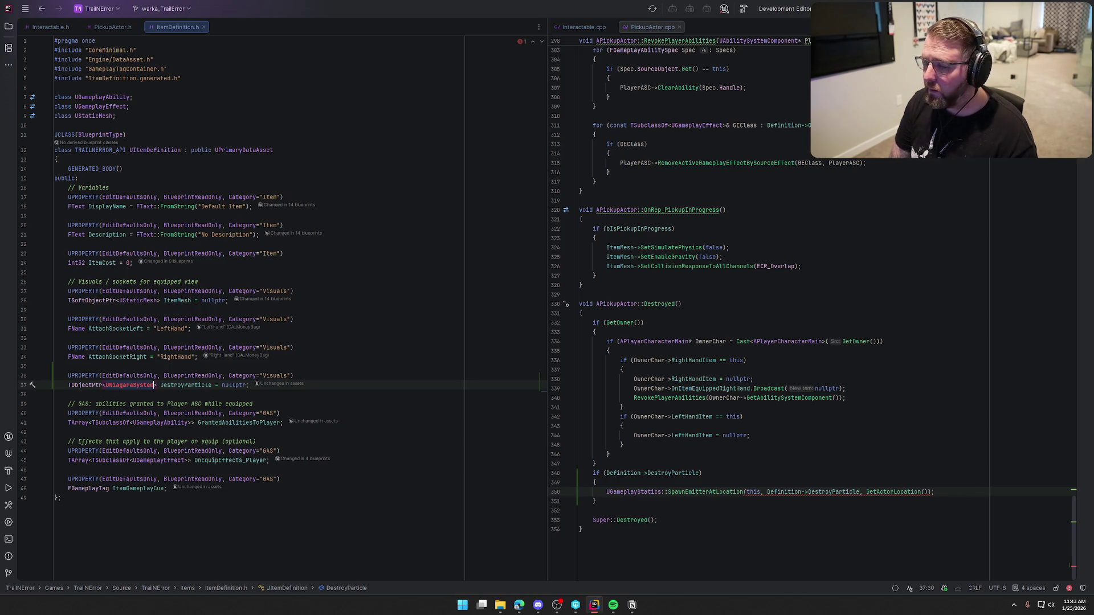
key("BackSpace")
key("BackSpace")
key("BackSpace")
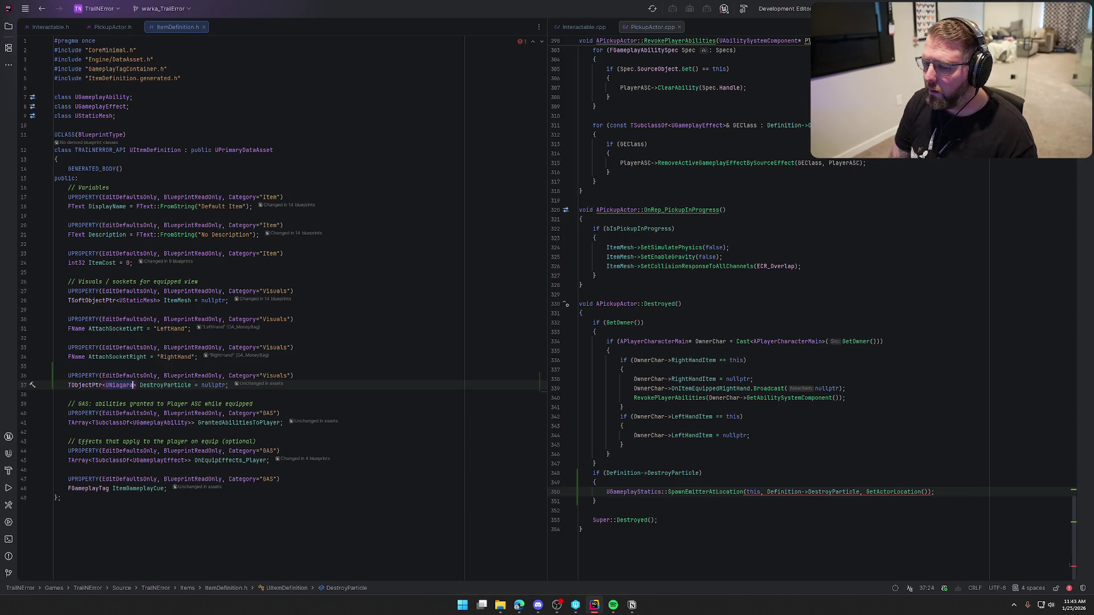
type("Particle")
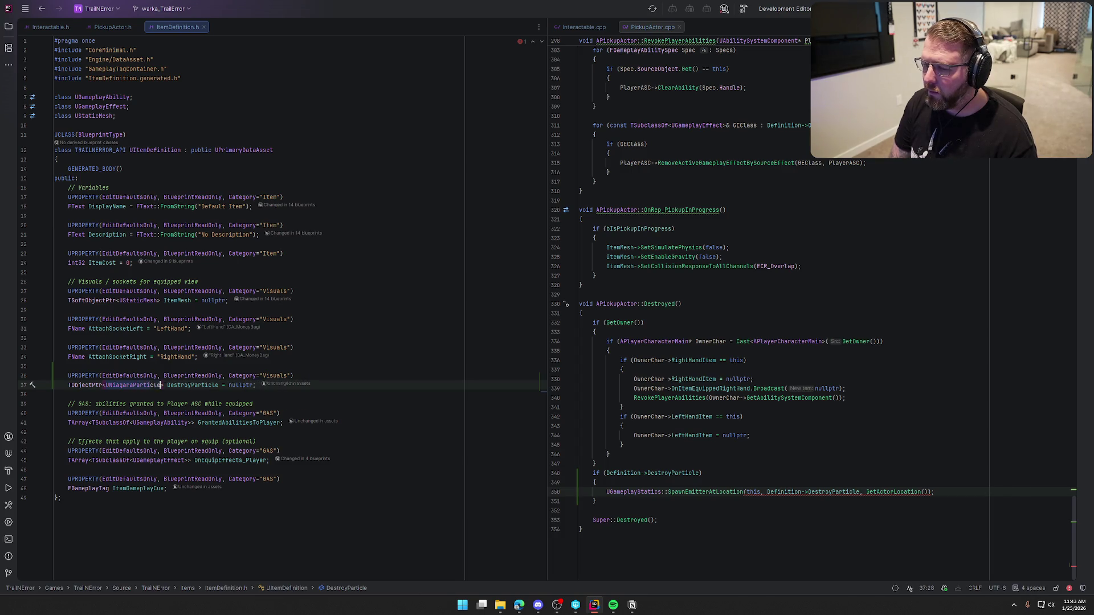
key("BackSpace")
key("BackSpace")
key("BackSpace")
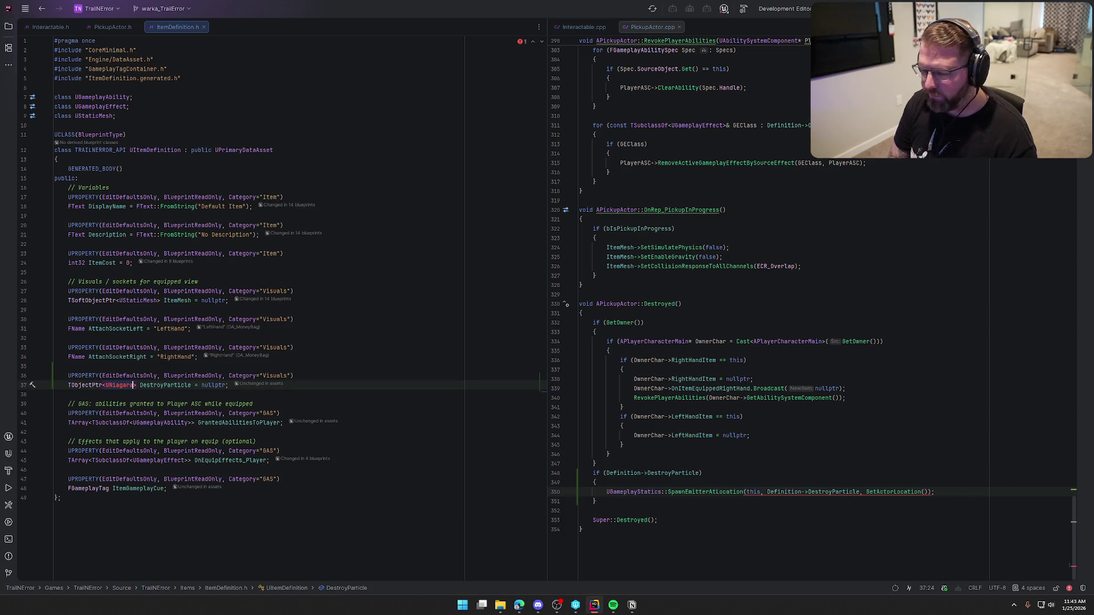
Revert line 37's type back to UParticleSystem after a brief project search
key("ctrl+t")
type("U")
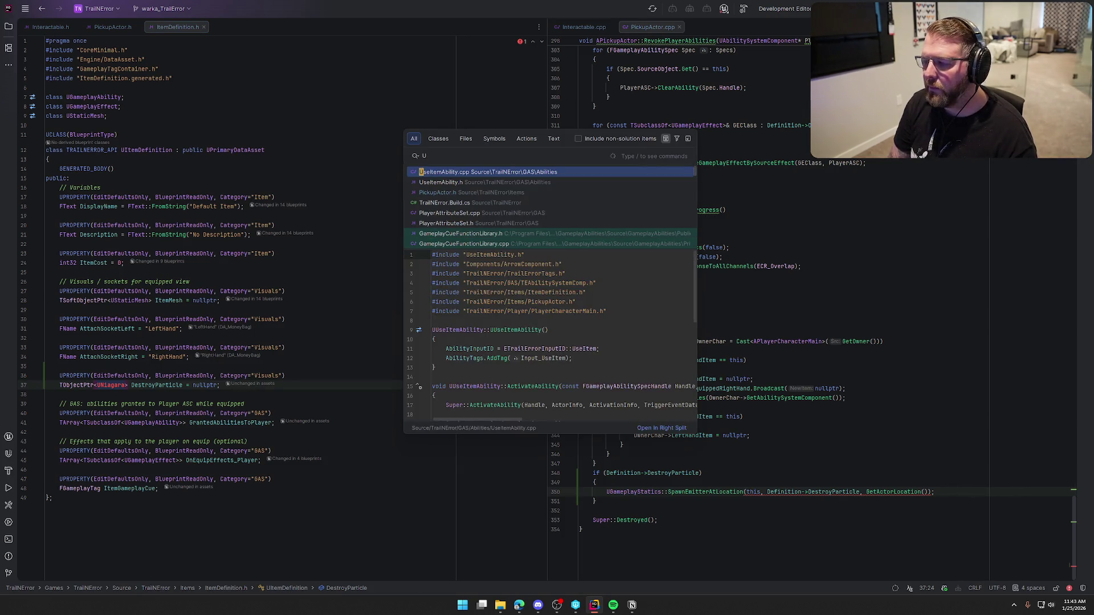
key("BackSpace")
key("Escape")
key("ctrl+shift+Left")
type("UParticleSystem")
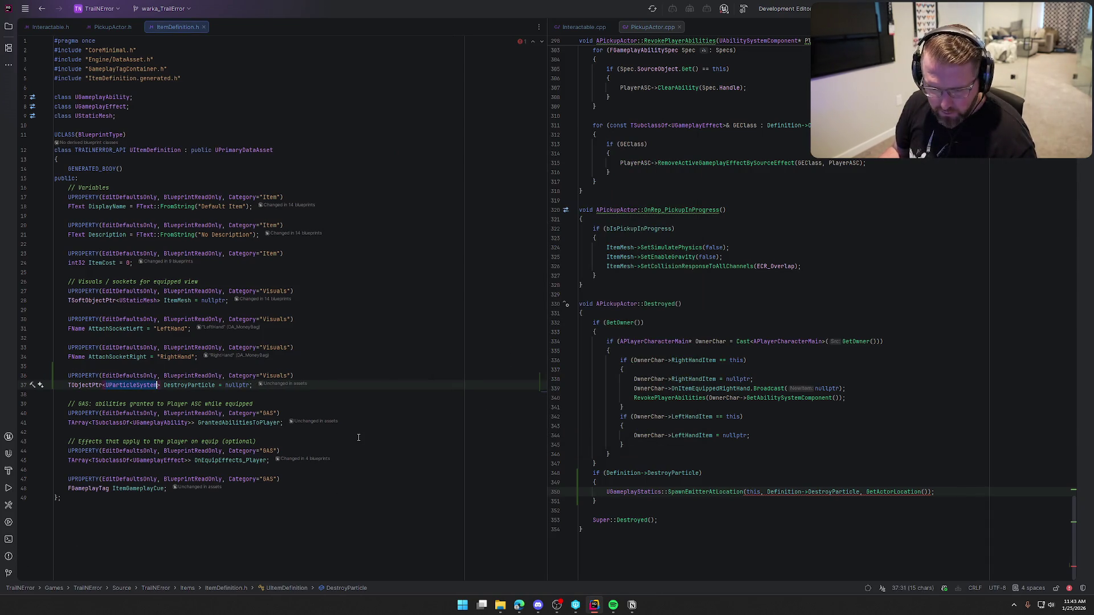
Search everywhere for 'NiagaraSy' classes, then bring up the AI assistant chat
key("shift")
key("shift")
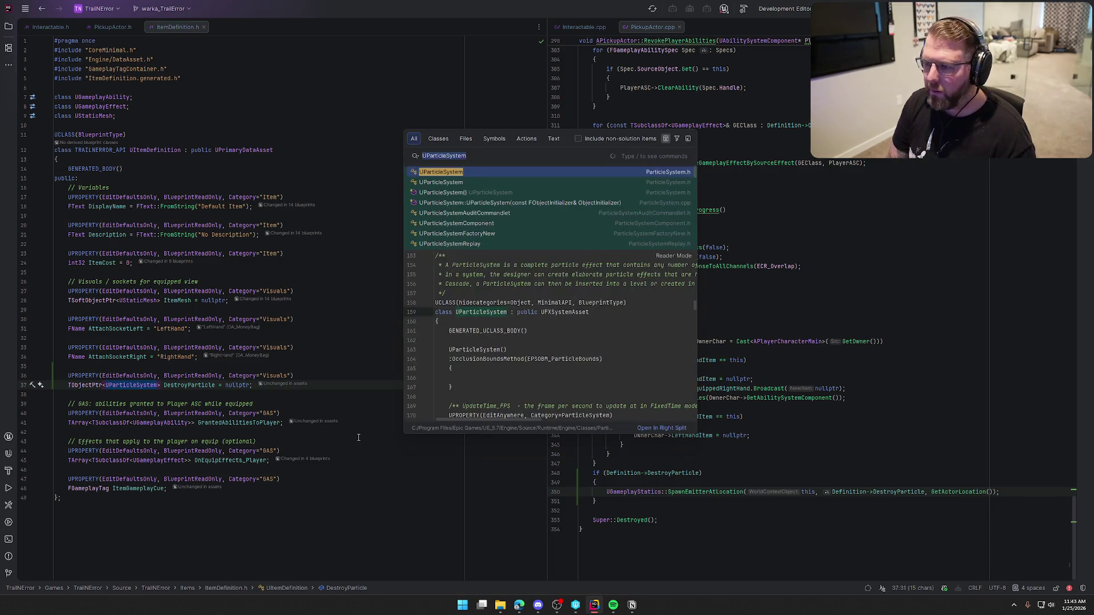
key("End")
key("BackSpace")
key("BackSpace")
key("BackSpace")
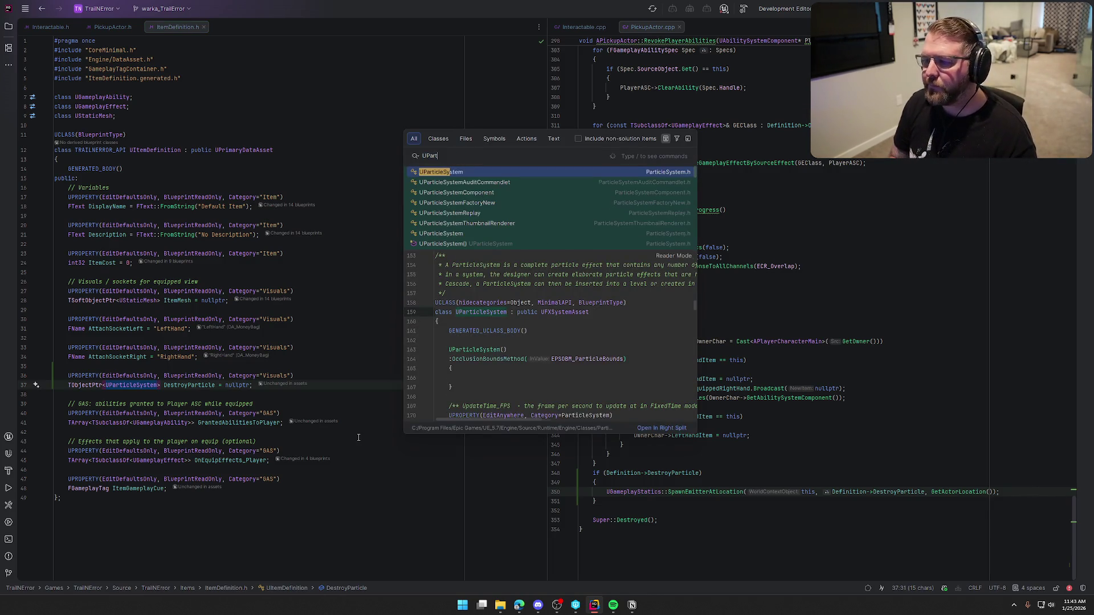
key("BackSpace")
type("Nia")
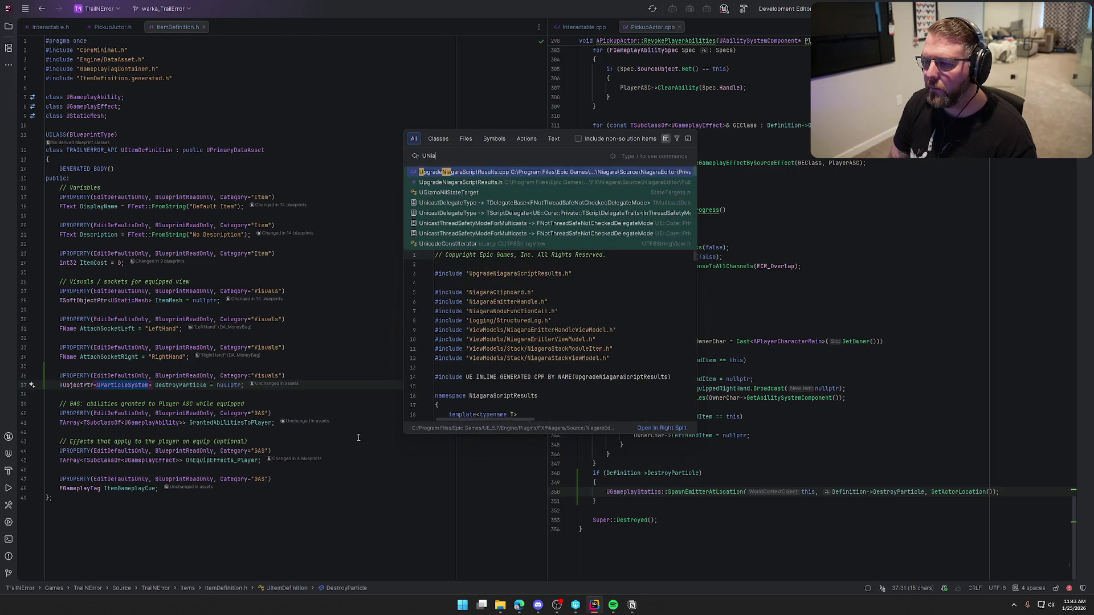
type("garaS")
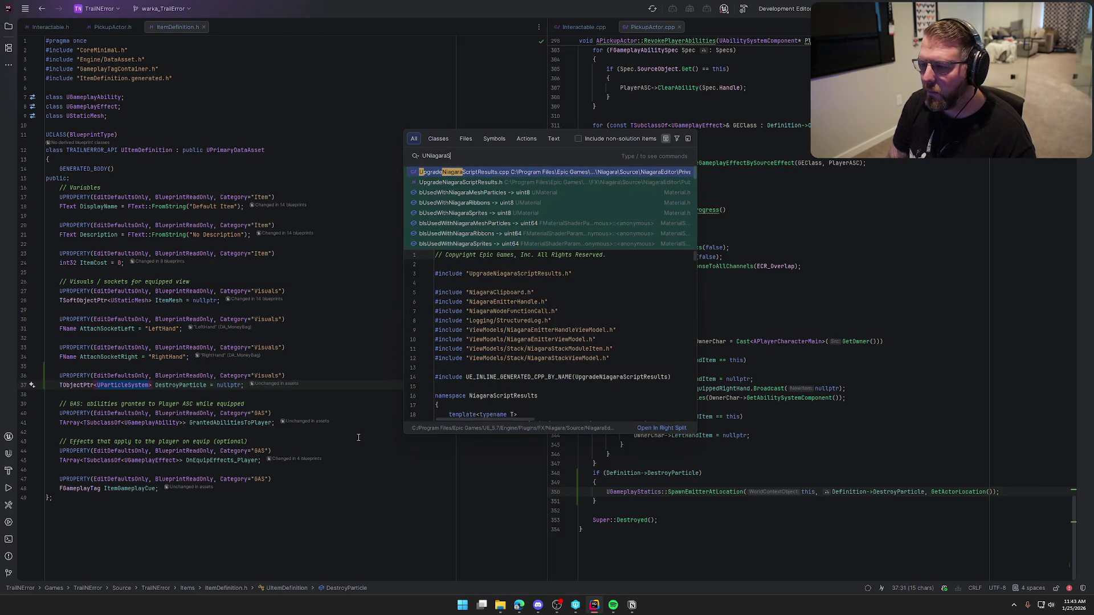
type("y")
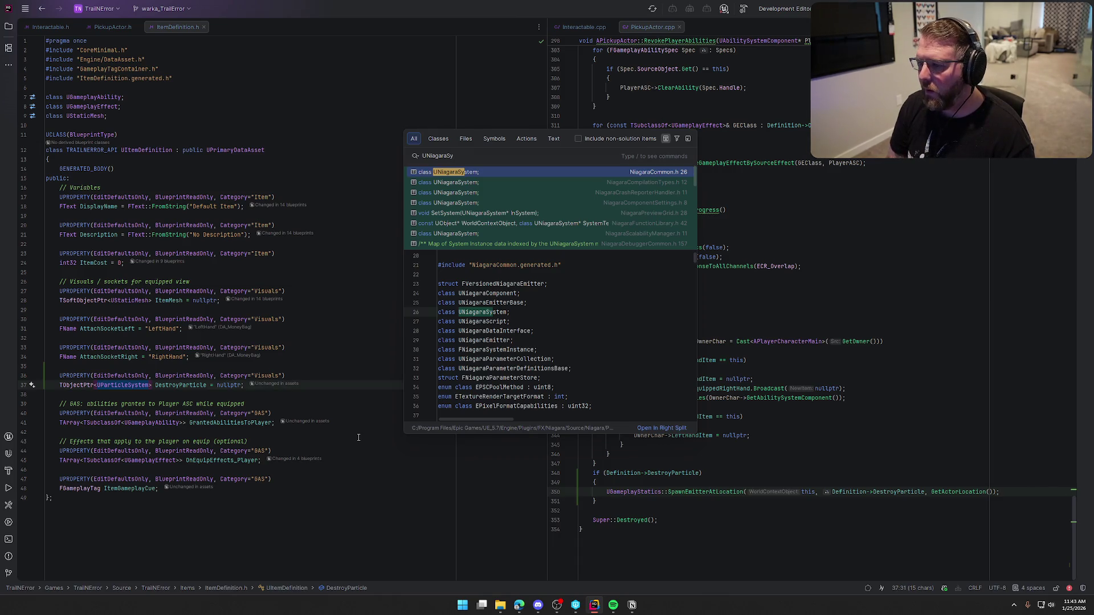
key("Escape")
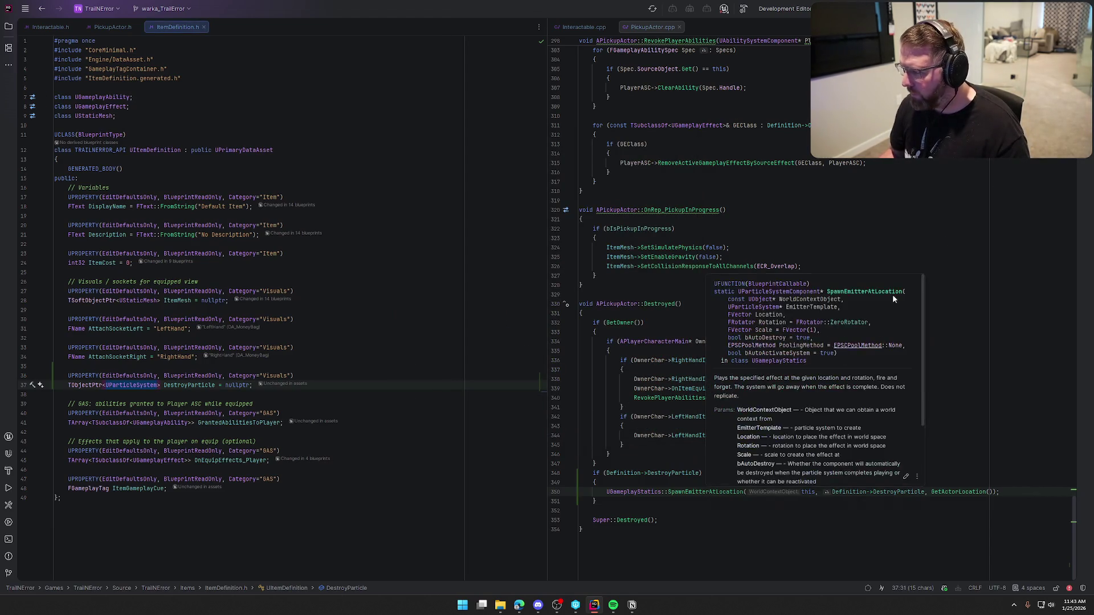
key("ctrl+shift+F12")
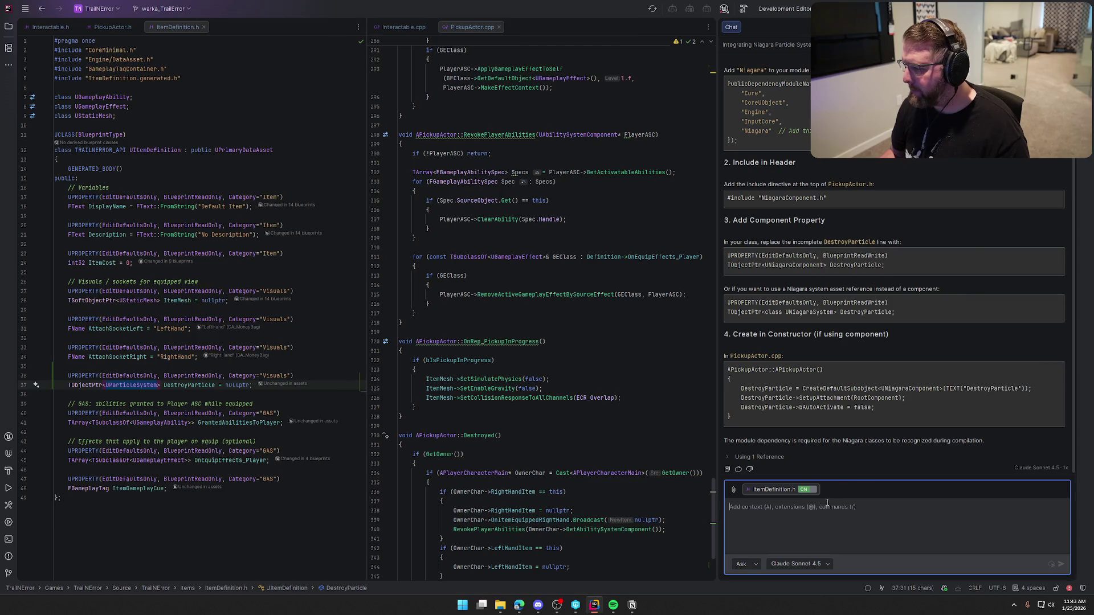
Ask the AI chat how to spawn a Niagara particle system at the actor's location without a component
type("ok what if")
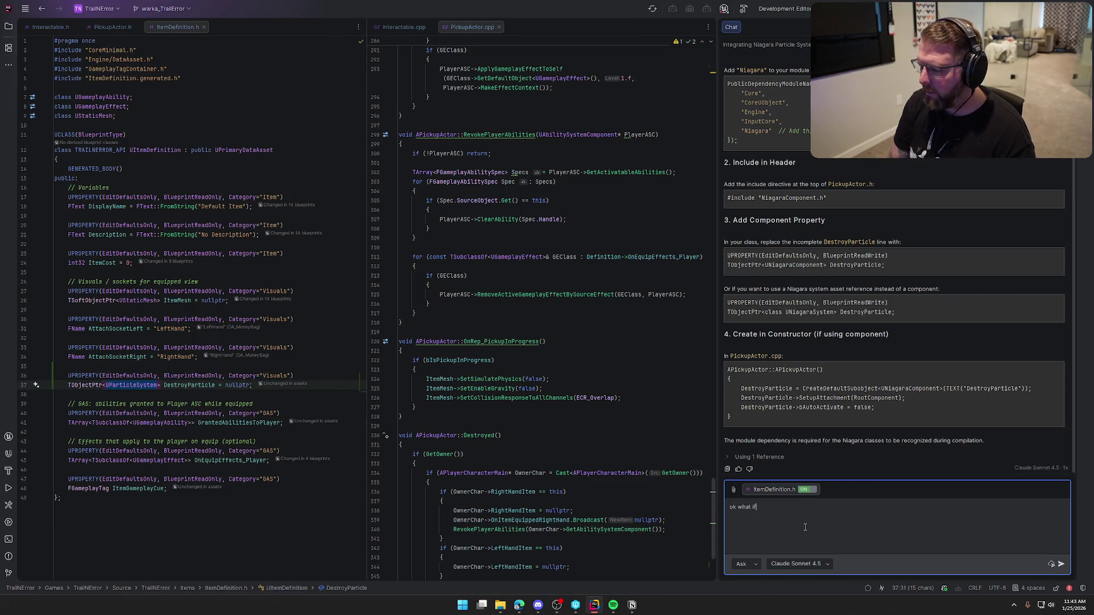
type(" i just wanna spaw")
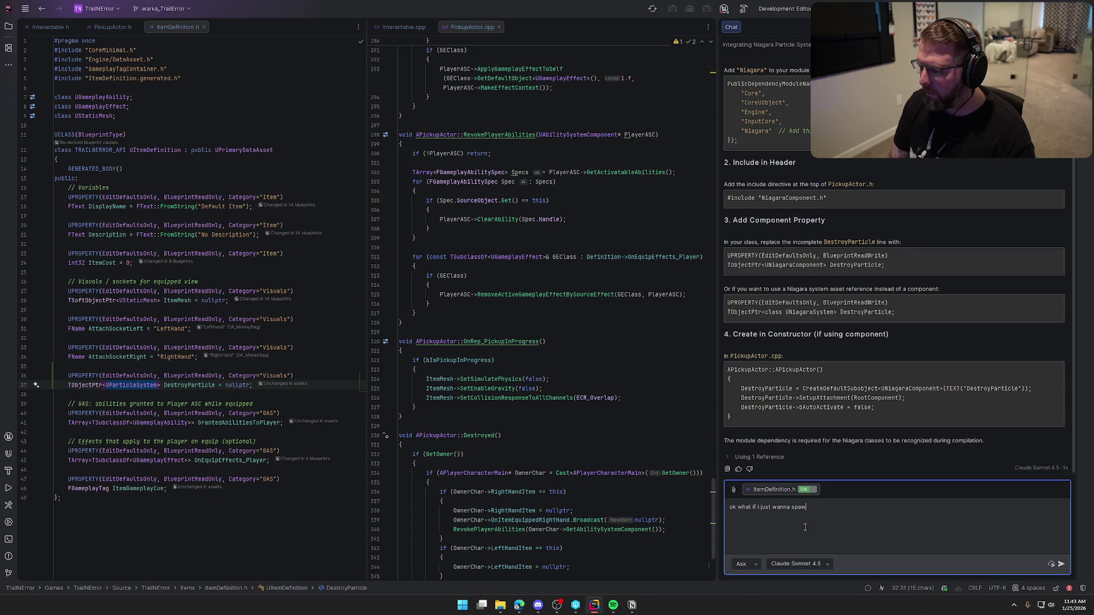
type("n a niagara ")
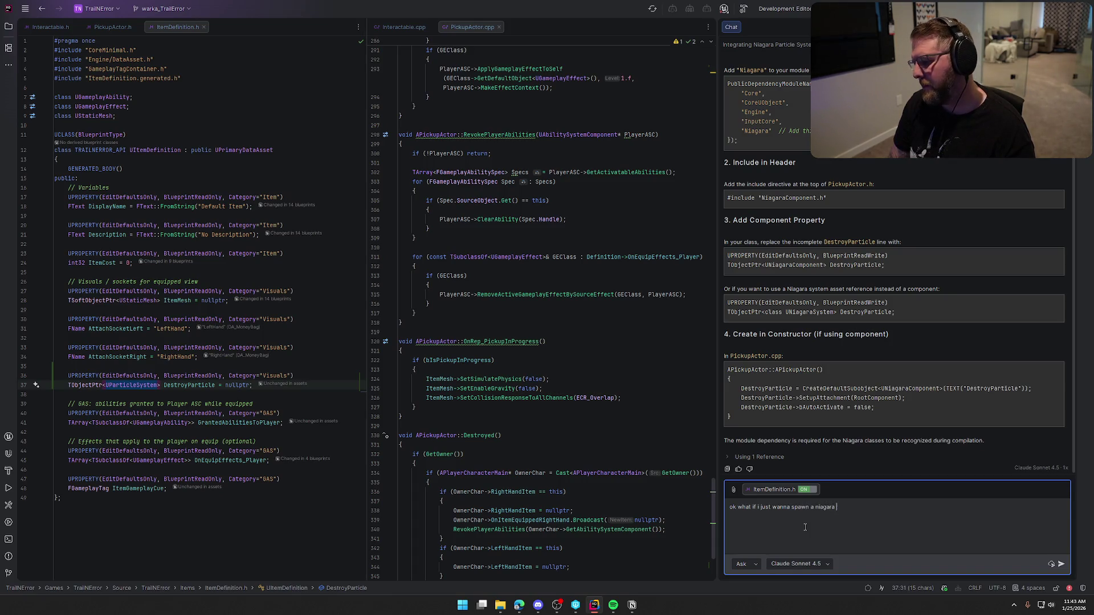
type("particle system")
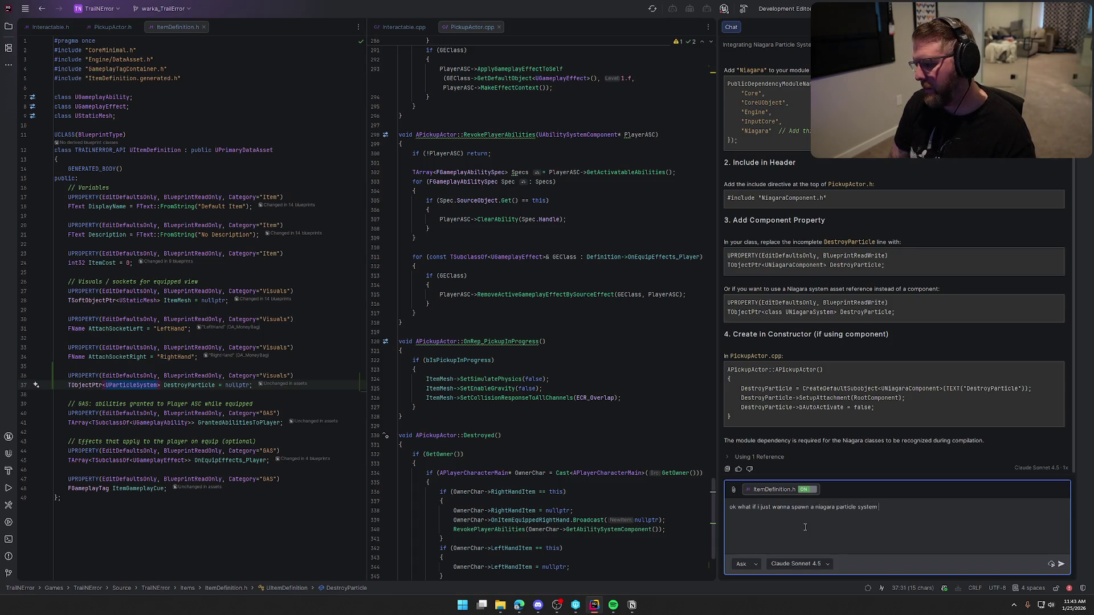
scroll(576, 445, "down", 5)
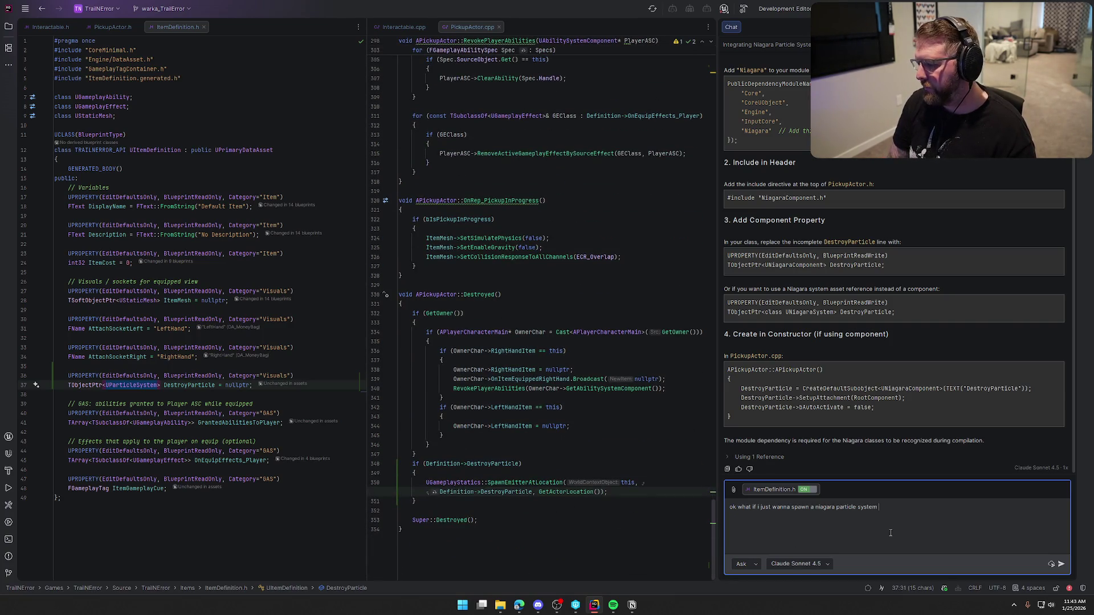
type("the location of the ")
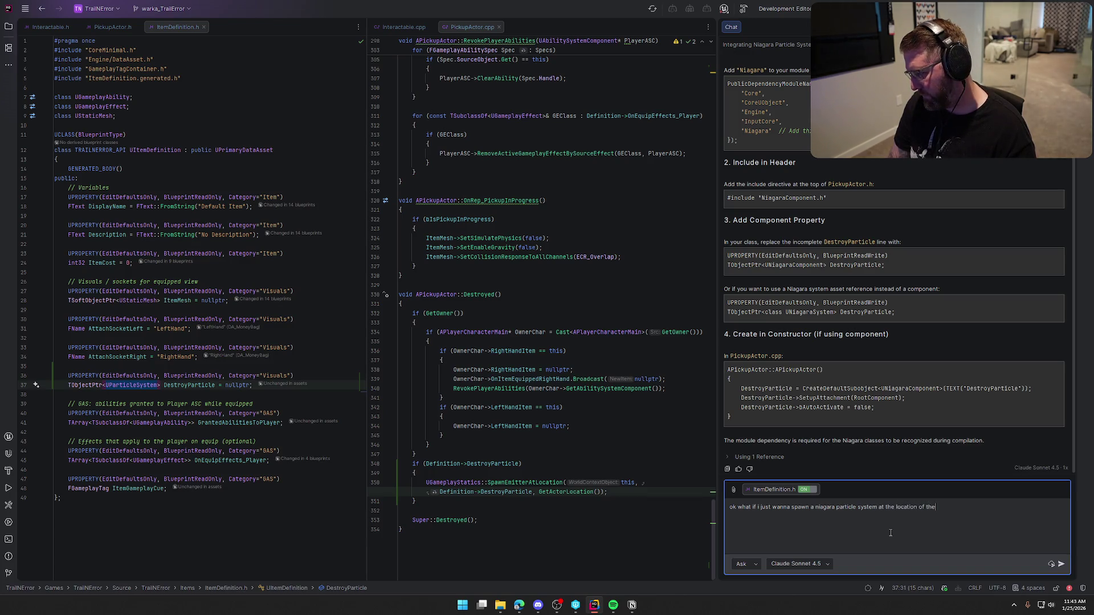
type("actor and not hav")
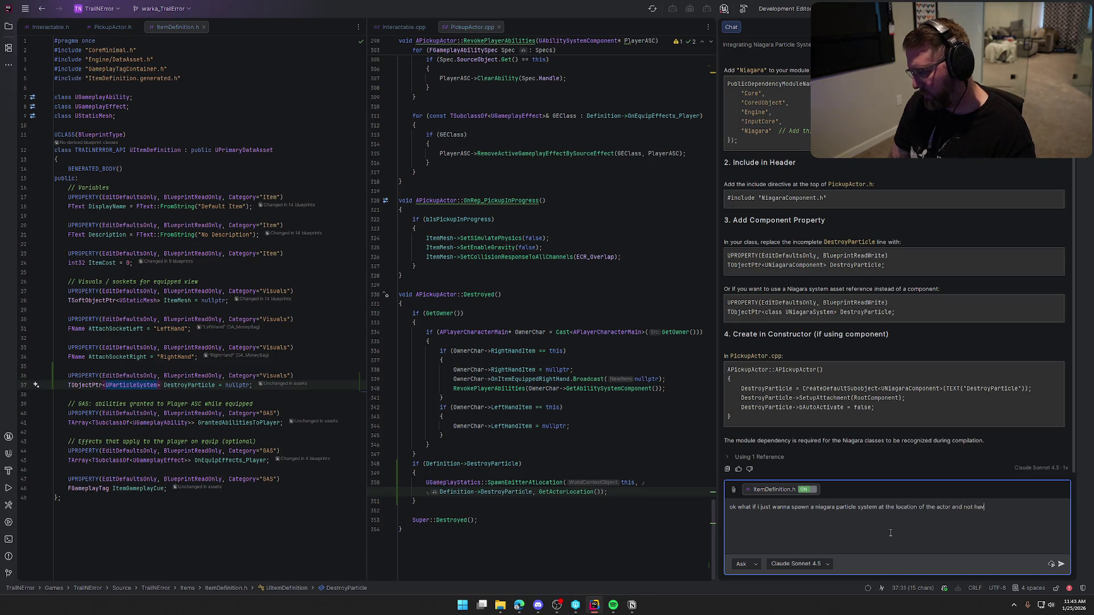
type(" com")
type("nent")
key("Return")
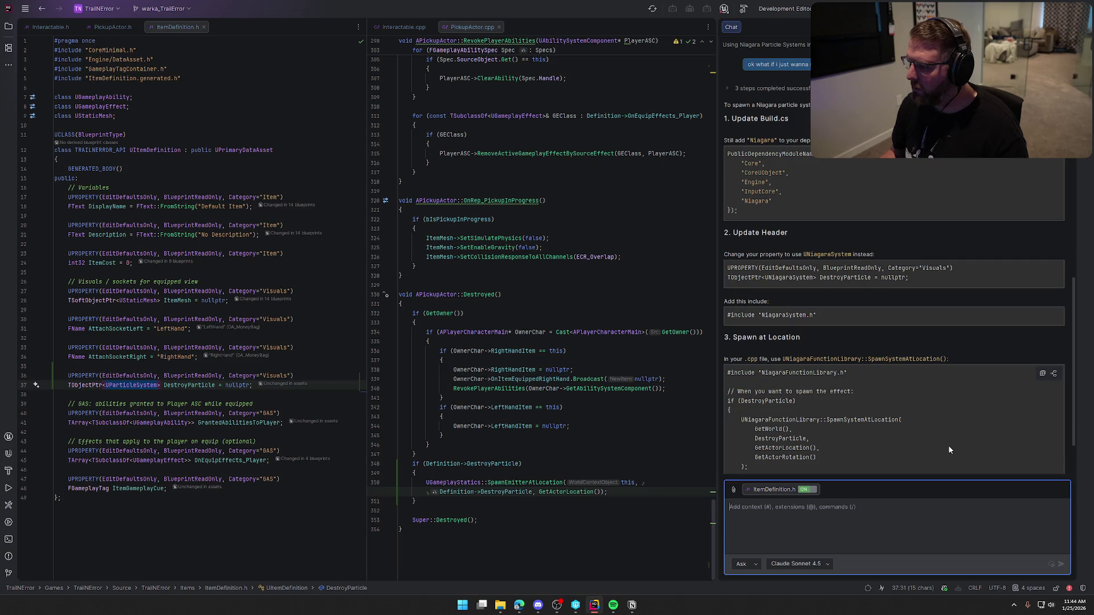
Change DestroyParticle's type on line 37 from UParticleSystem to UNiagaraSystem
double_click(131, 385)
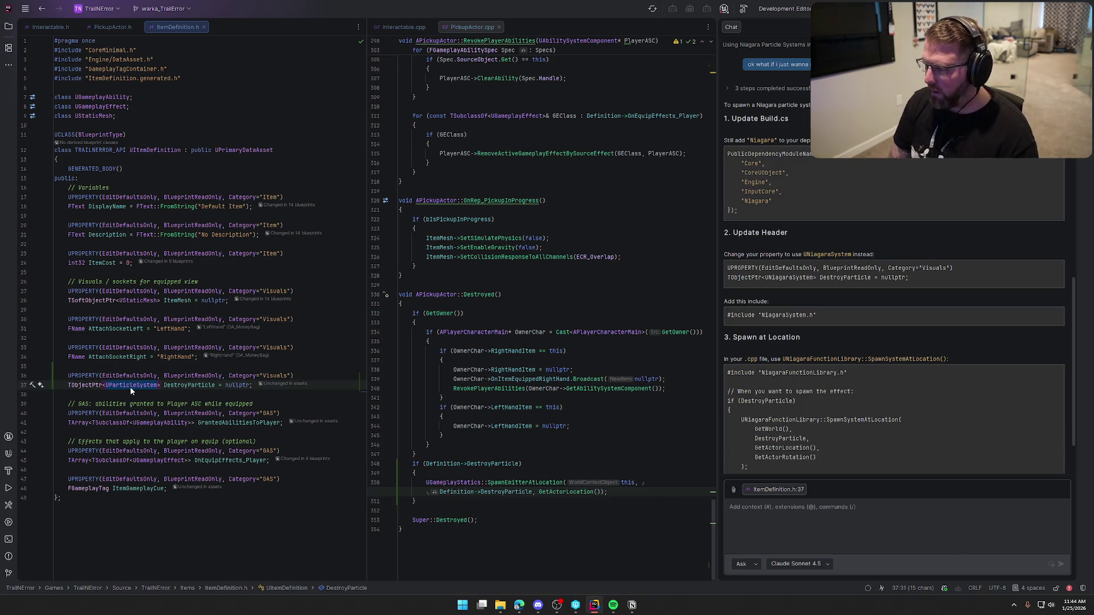
type("UNiagara")
key("Escape")
type("System")
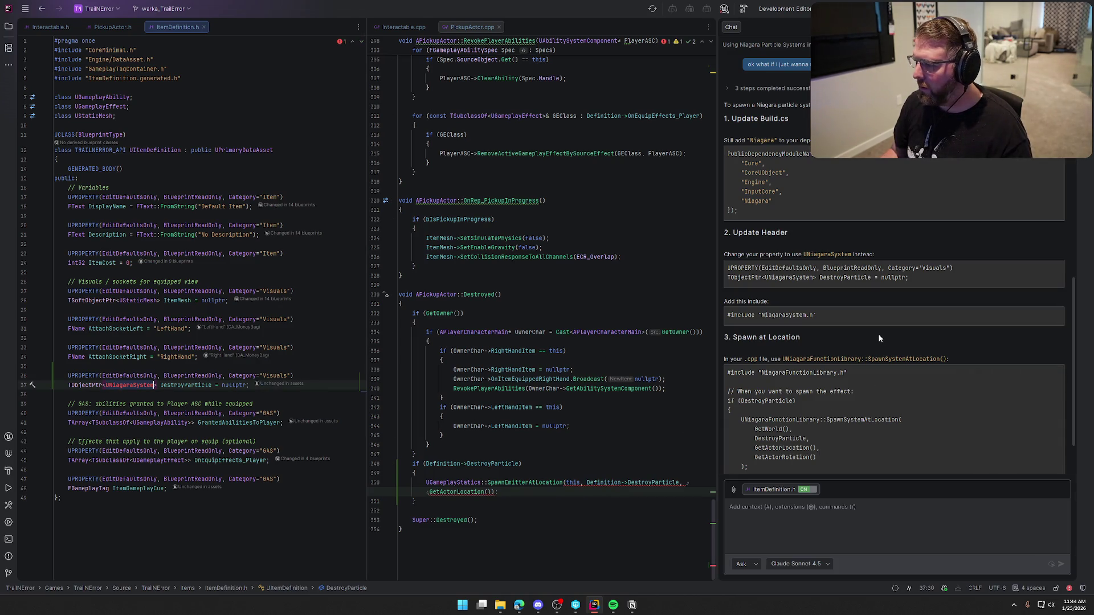
Paste the chat's '#include "NiagaraSystem.h"' as line 5 of ItemDefinition.h and select its spawn code
mouse_move(804, 314)
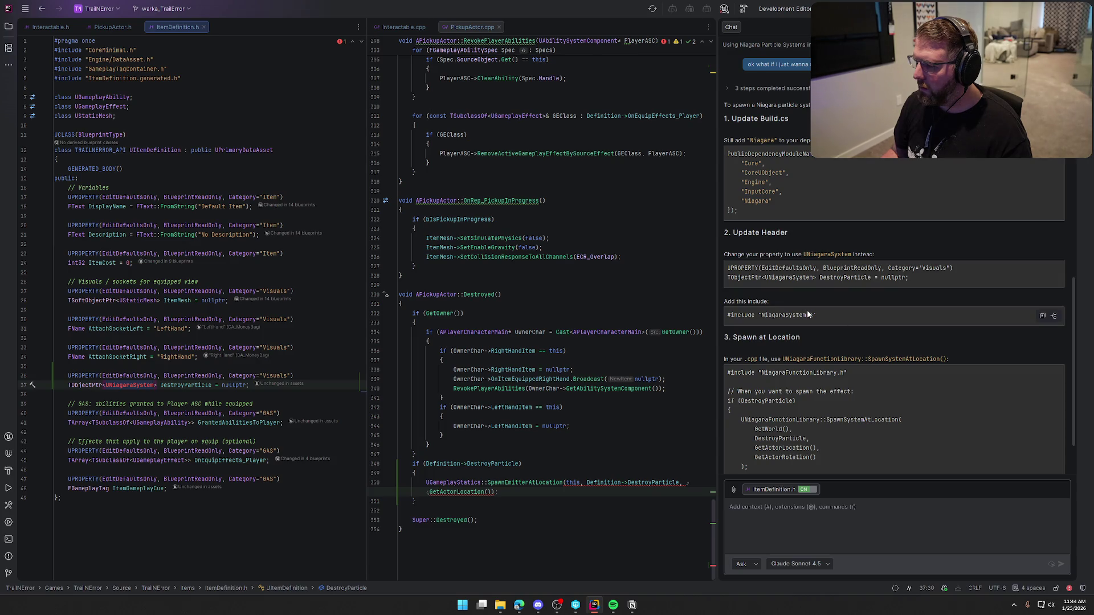
left_click(208, 70)
key("Return")
type("#include \"NiagaraSystem.h\"")
key("Return")
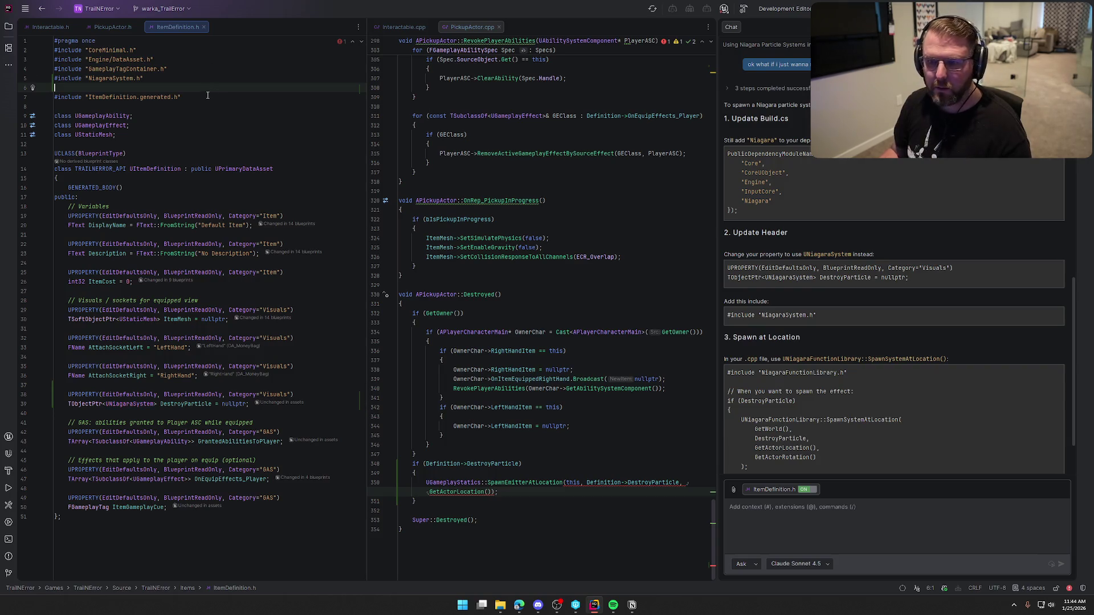
key("BackSpace")
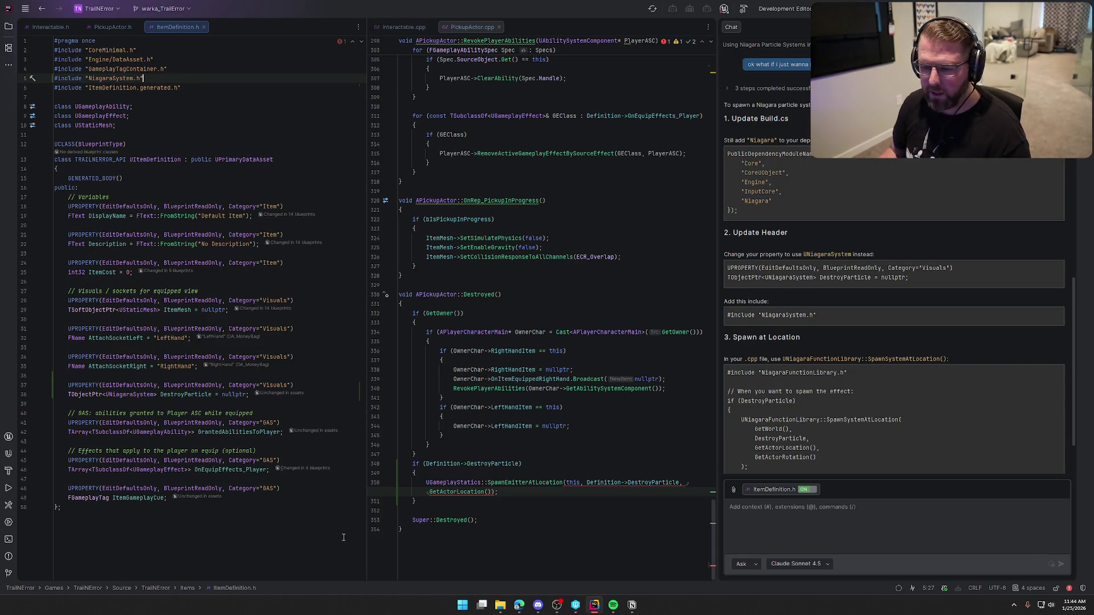
scroll(906, 347, "down", 2)
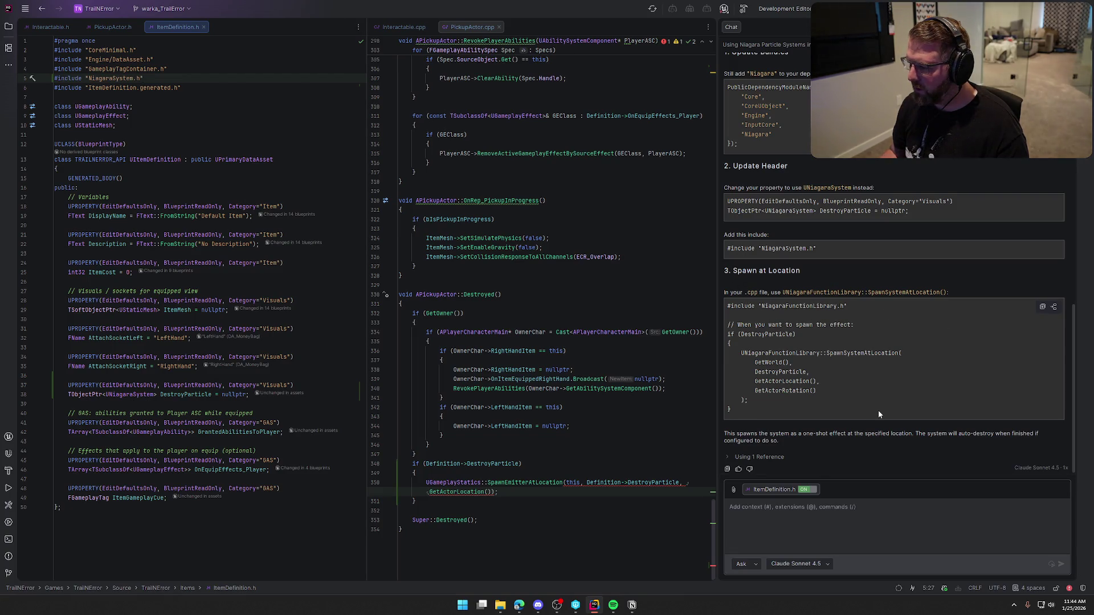
left_click_drag(729, 336, 734, 411)
key("ctrl+c")
Replace the old if-block with the chat's spawn code, conditioned on Definition->DestroyParticle
left_click(424, 499)
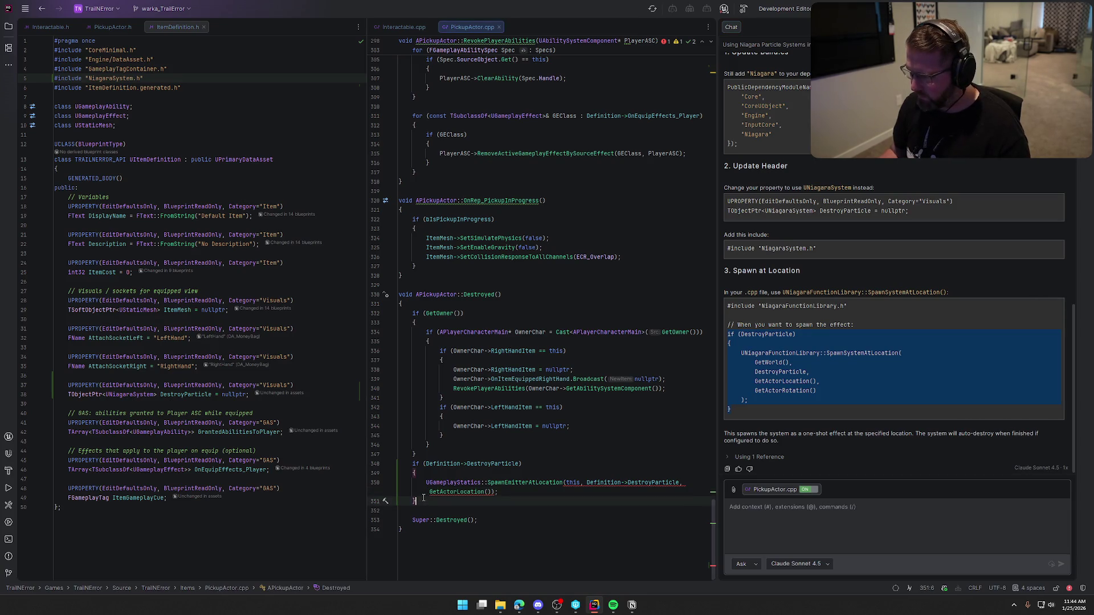
left_click(414, 463, "shift")
key("ctrl+v")
double_click(449, 426)
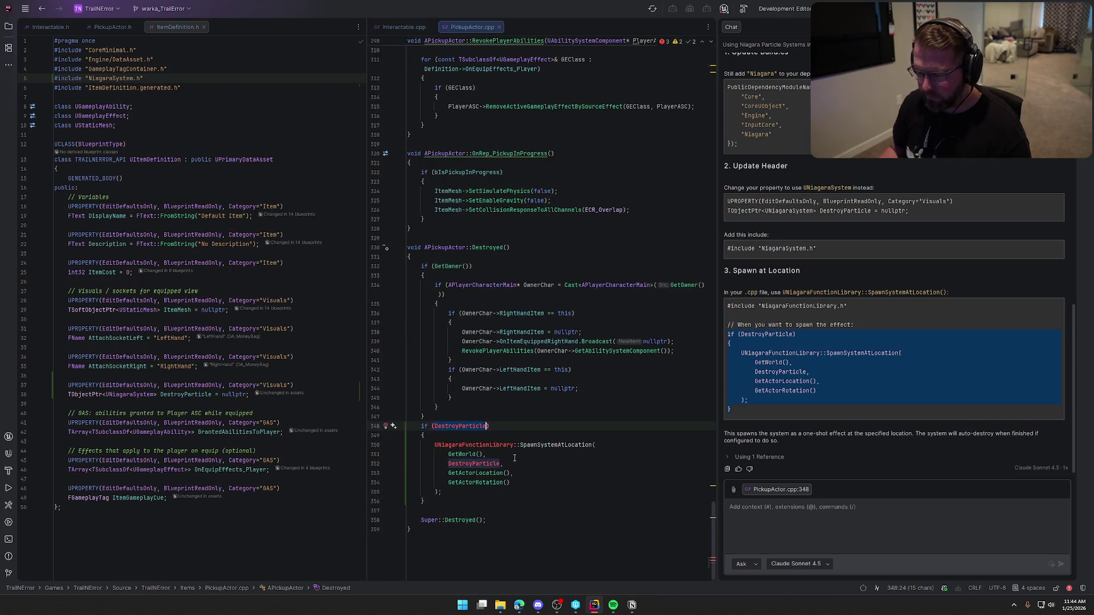
type("Definition->DestroyParticle)")
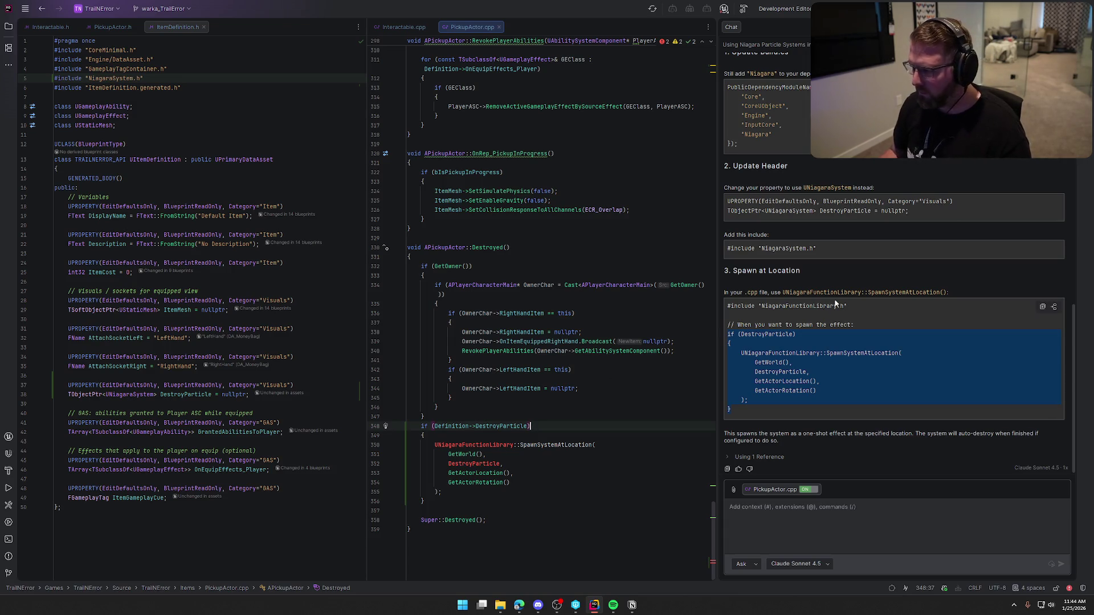
Replace the GameplayStatics.h include with NiagaraFunctionLibrary.h at the top of PickupActor.cpp
left_click_drag(848, 306, 722, 306)
key("ctrl+c")
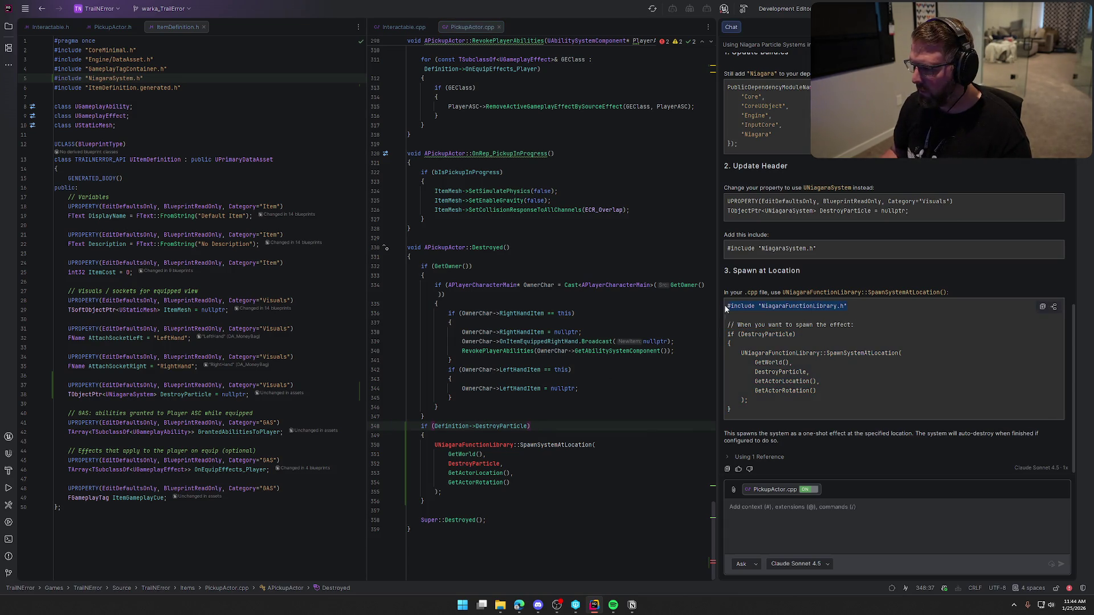
left_click(600, 295)
key("ctrl+Home")
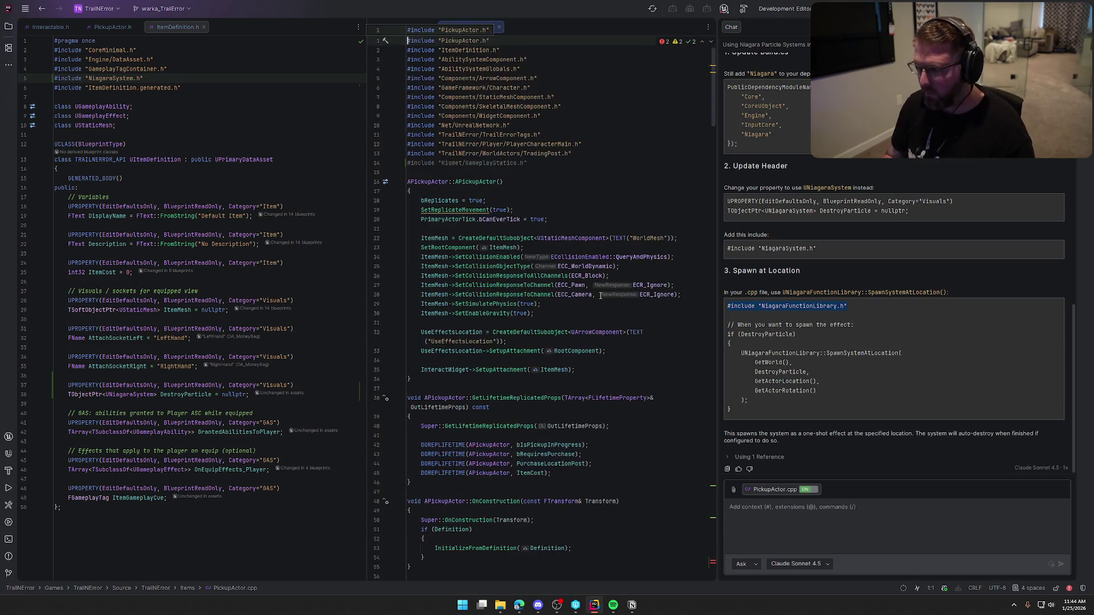
left_click(555, 163)
key("shift+Home")
key("ctrl+v")
Pass Definition->DestroyParticle as SpawnSystemAtLocation's particle argument and close the AI chat
key("ctrl+End")
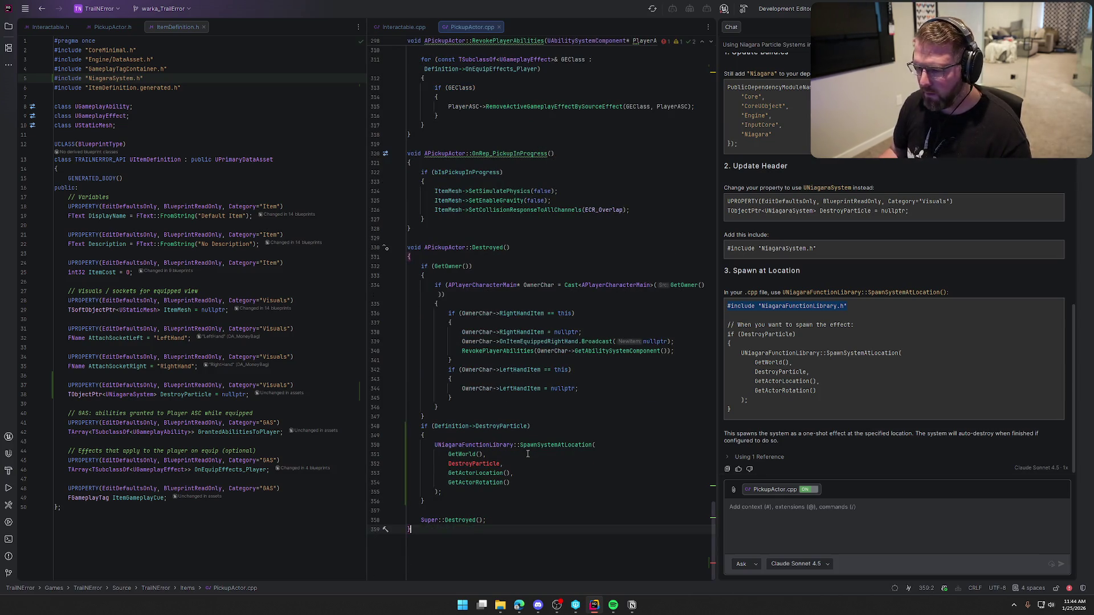
left_click(434, 426)
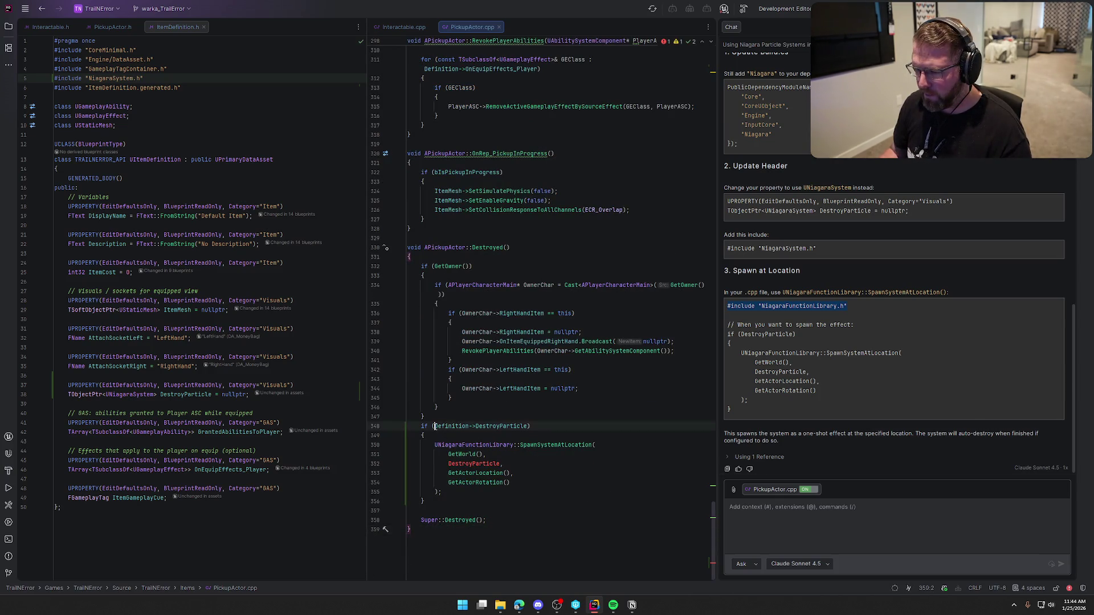
left_click(528, 427, "shift")
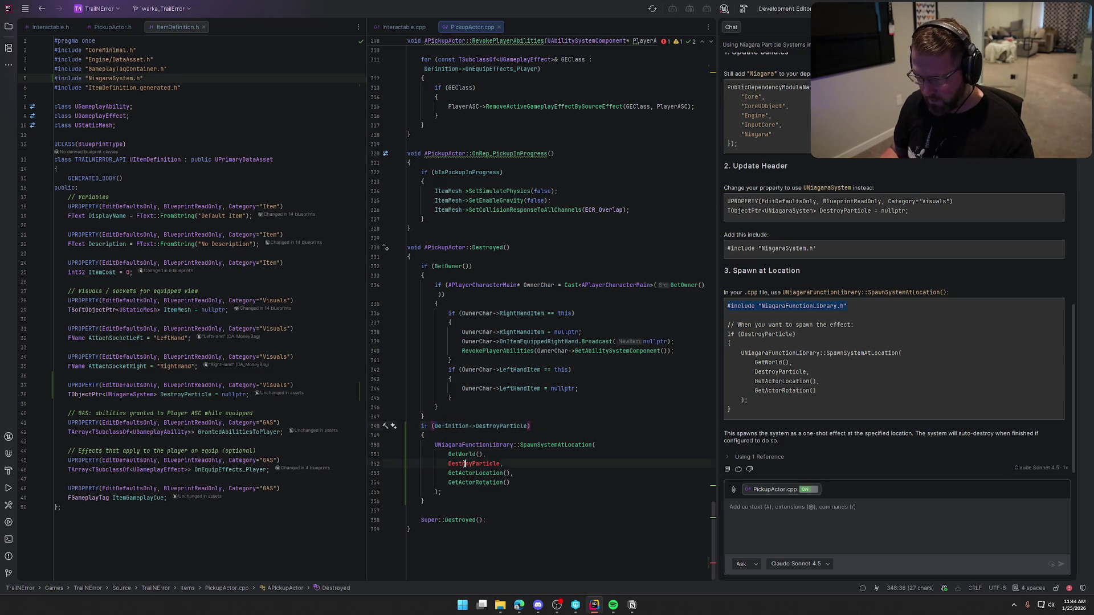
key("ctrl+c")
double_click(464, 464)
key("ctrl+v")
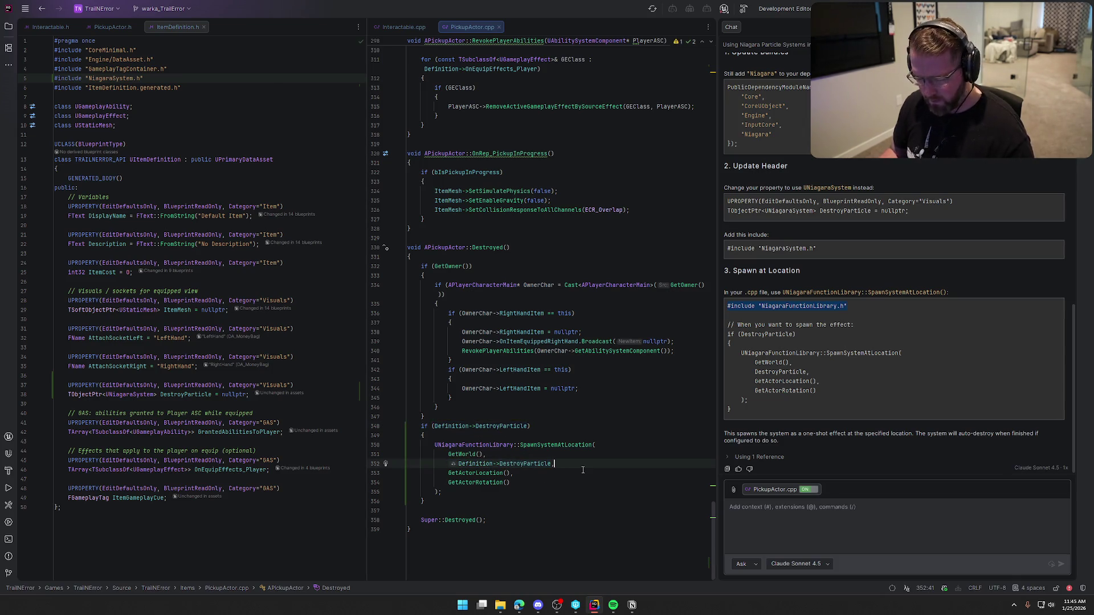
key("shift+Escape")
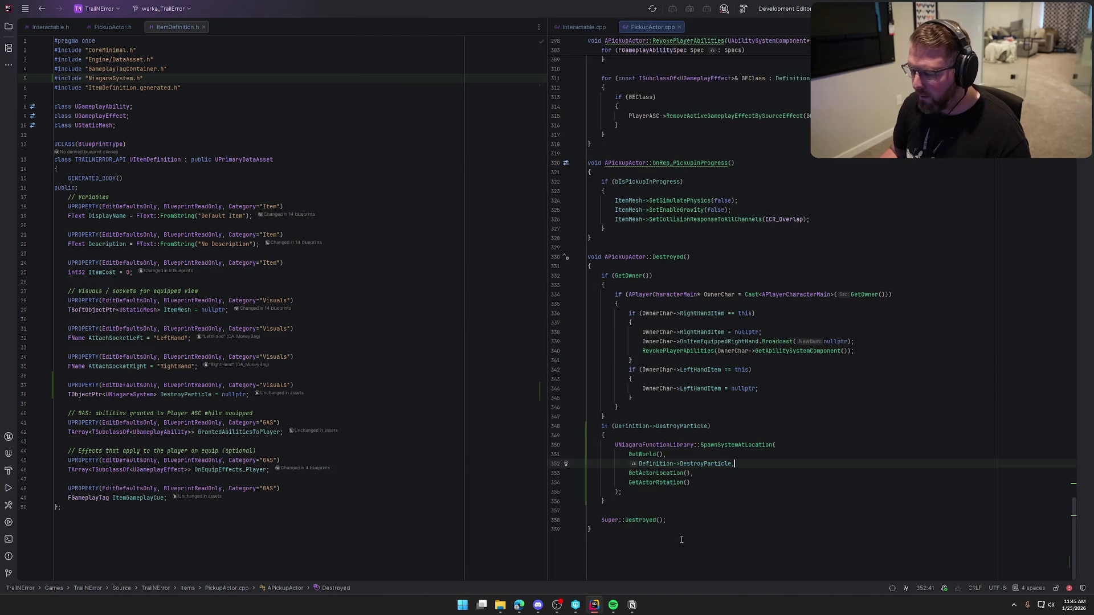
Join the SpawnSystemAtLocation arguments and closing parenthesis onto line 350, then rebuild the project
left_click(627, 484)
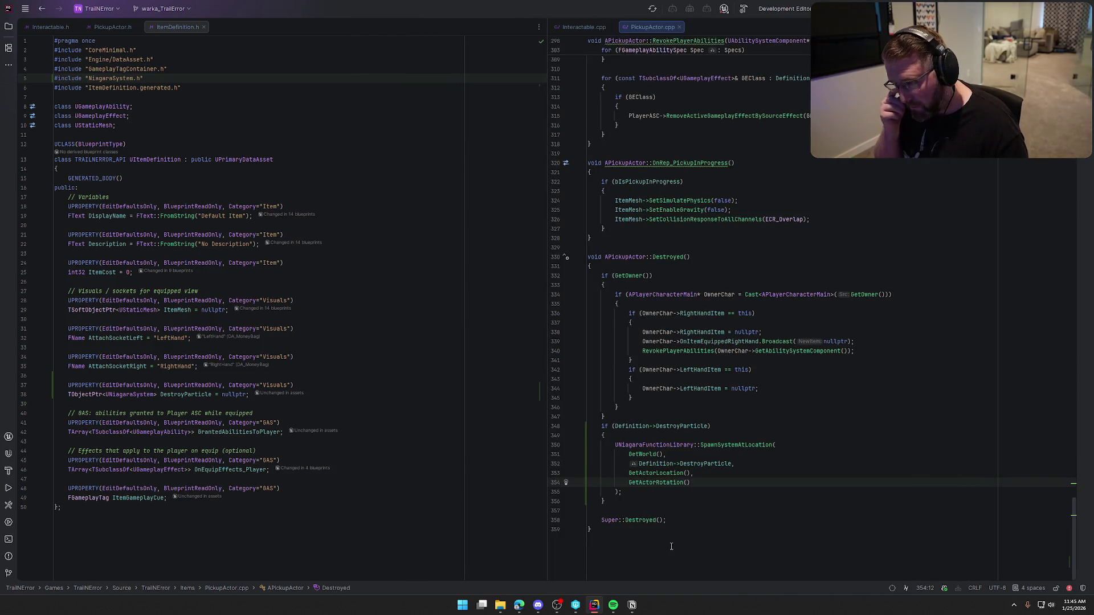
key("Right")
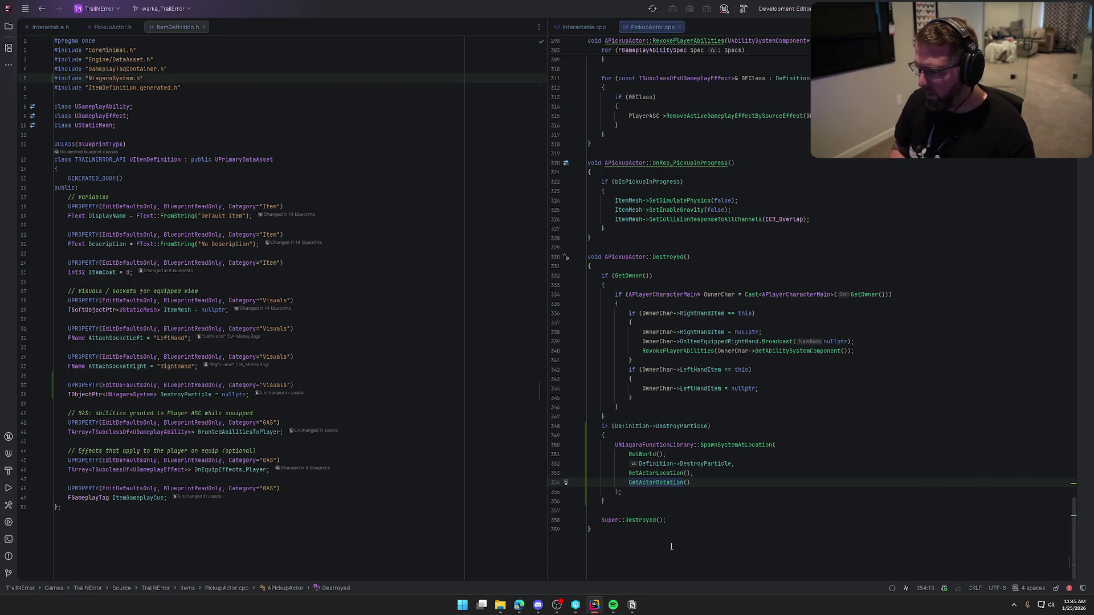
key("BackSpace")
key("BackSpace")
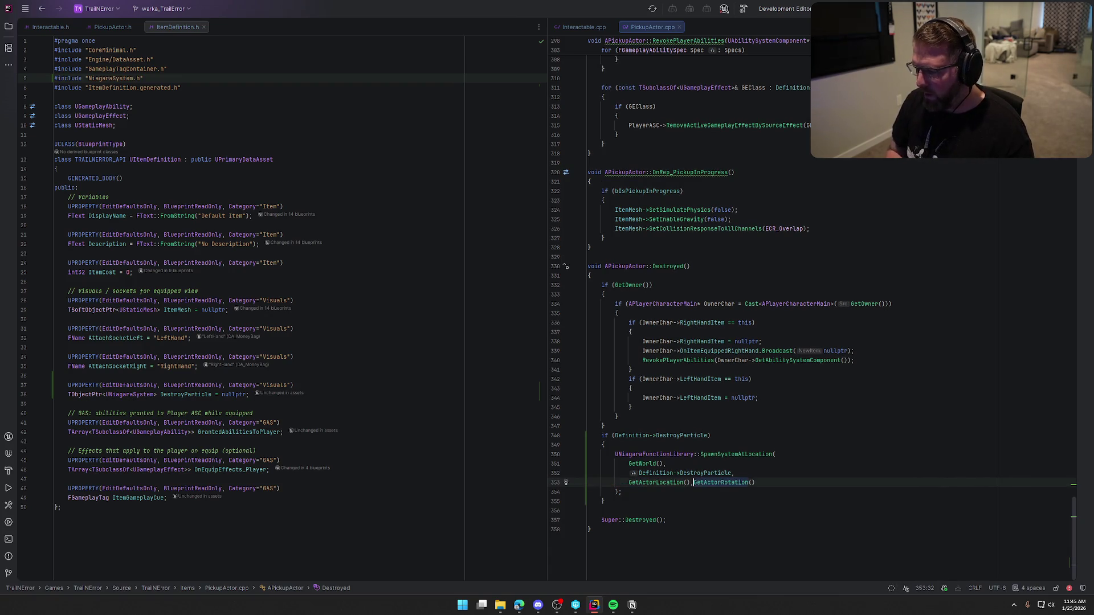
key("BackSpace")
key("BackSpace")
key("Home")
key("BackSpace")
key("BackSpace")
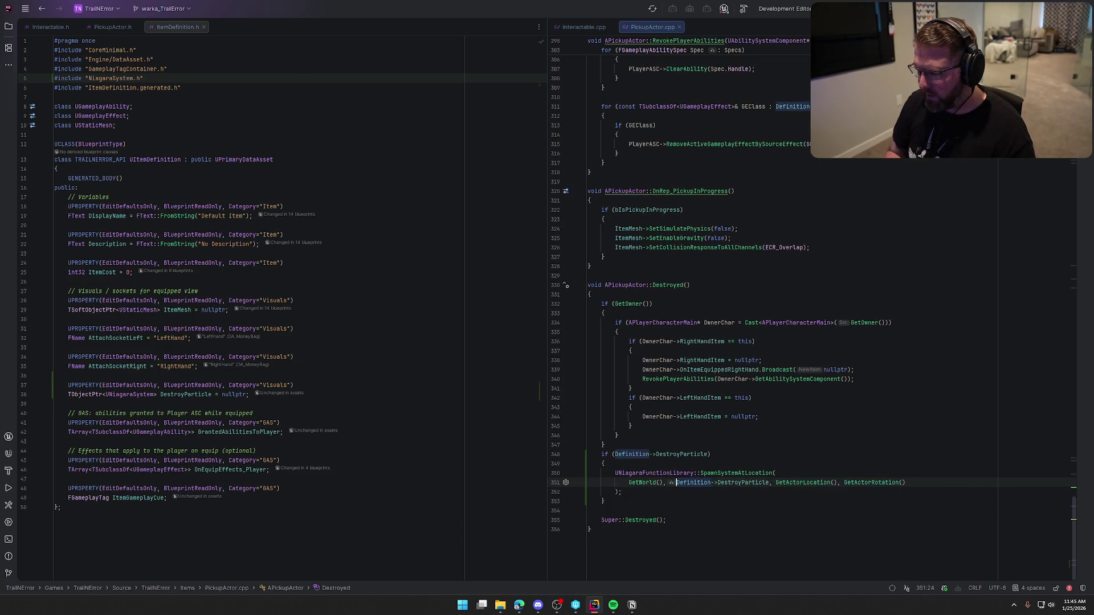
key("Home")
key("BackSpace")
key("BackSpace")
key("Down")
key("Home")
key("BackSpace")
key("BackSpace")
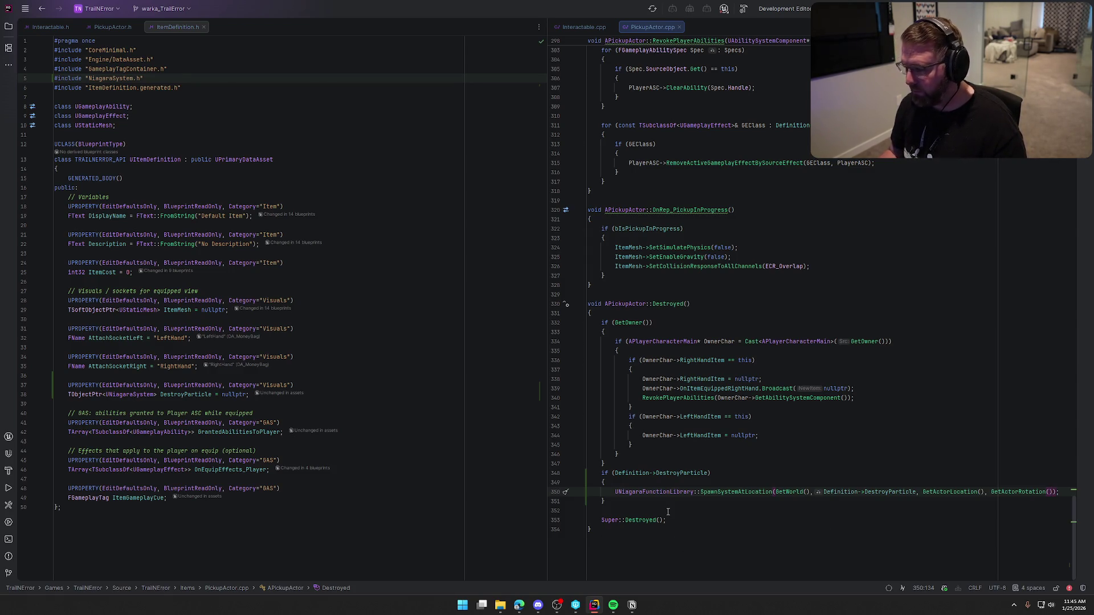
key("ctrl+shift+b")
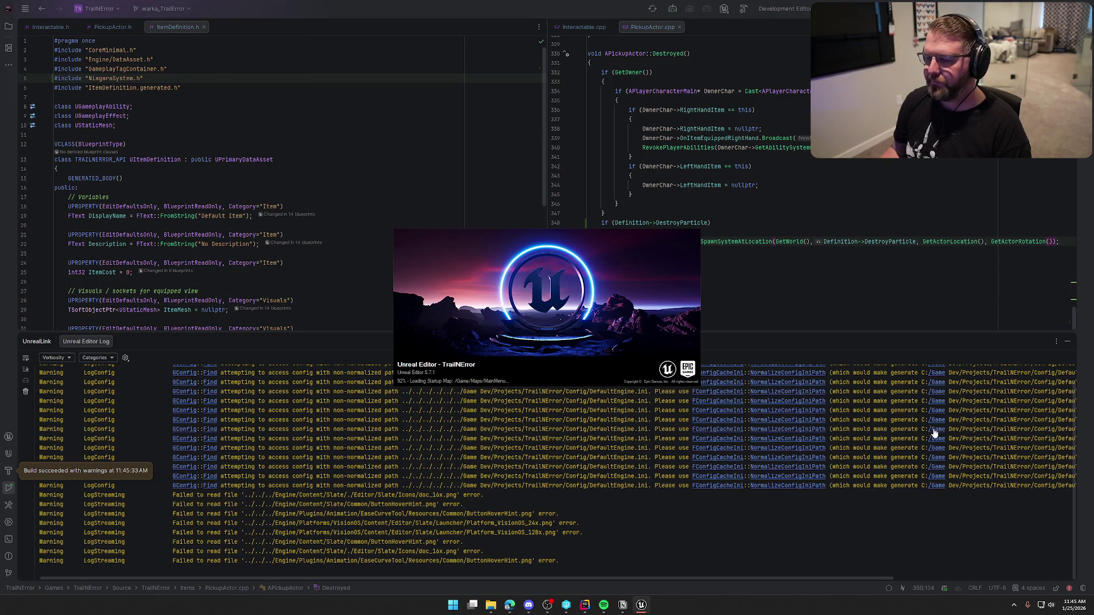
Close the build log panel while Unreal Editor relaunches with DA_Gun open
left_click(1067, 341)
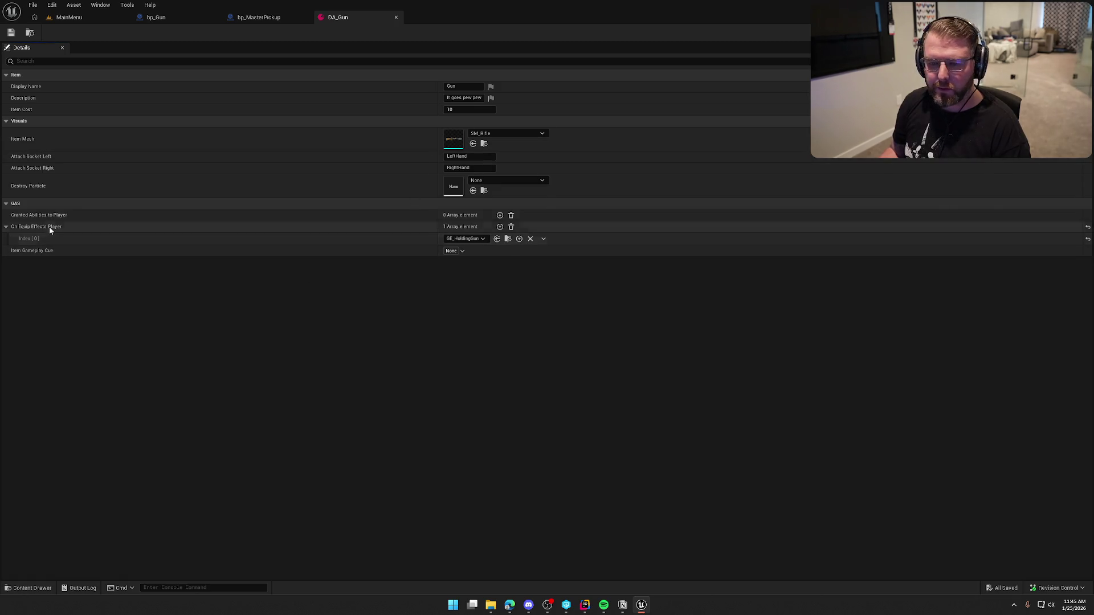
Set DA_Gun's Destroy Particle to NS_Poof and save the asset, checking it out
left_click(517, 182)
type("poof")
left_click(524, 287)
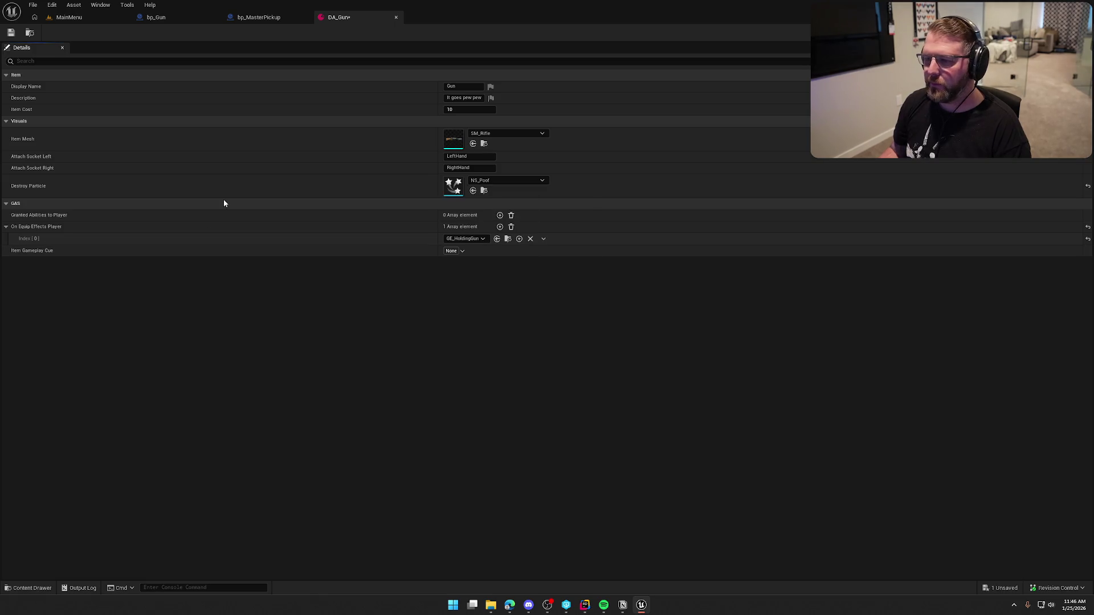
left_click(10, 32)
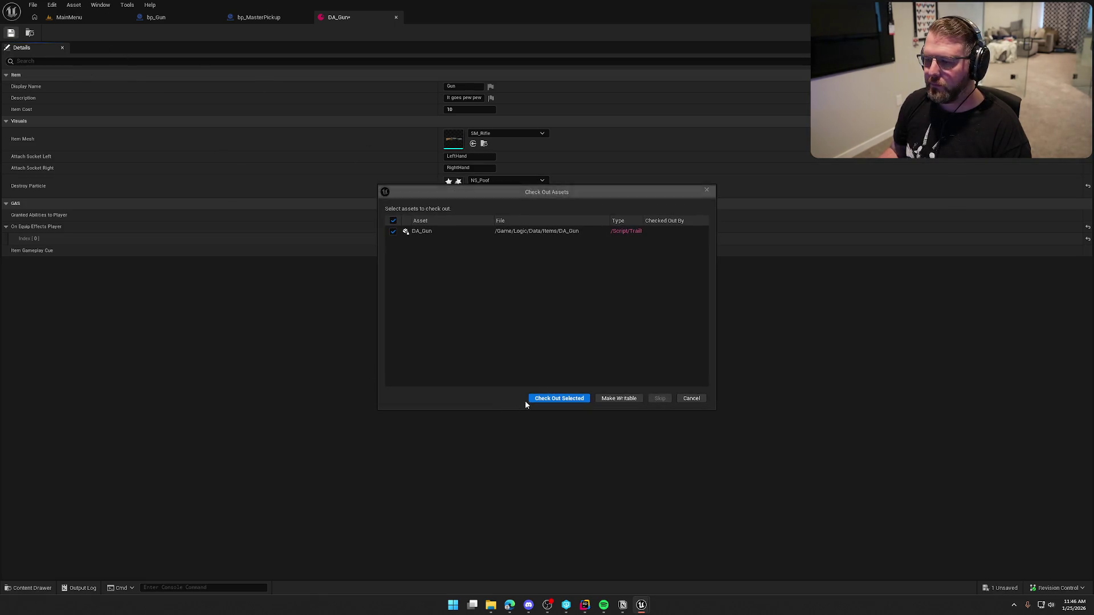
left_click(533, 398)
Reorder the blueprint tabs, glance at bp_Gun's event graph, and return to the MainMenu level
left_click(260, 18)
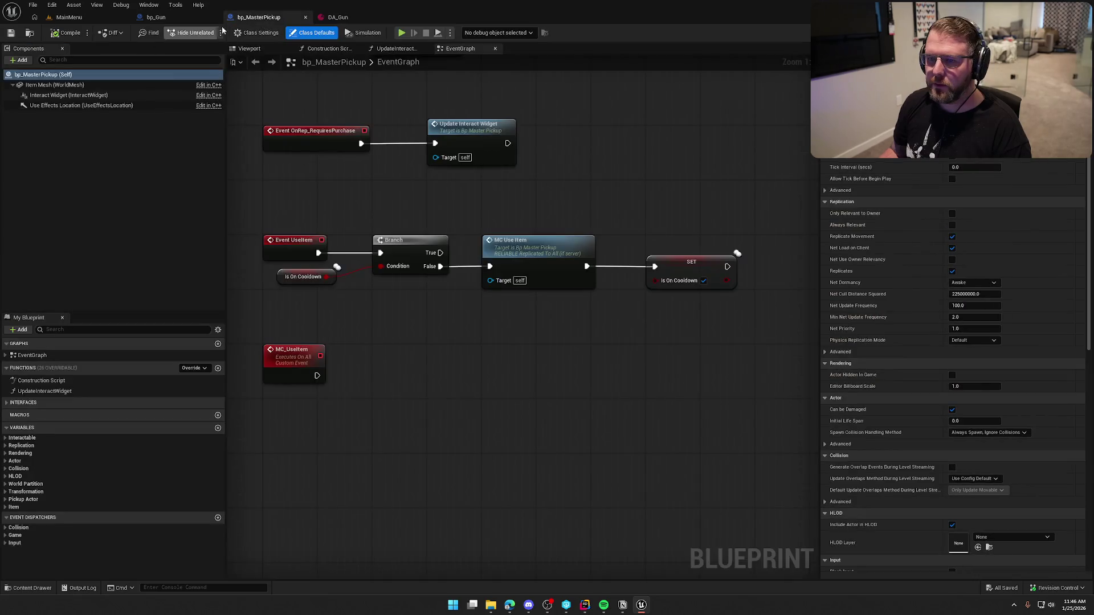
left_click_drag(257, 19, 171, 17)
left_click(266, 16)
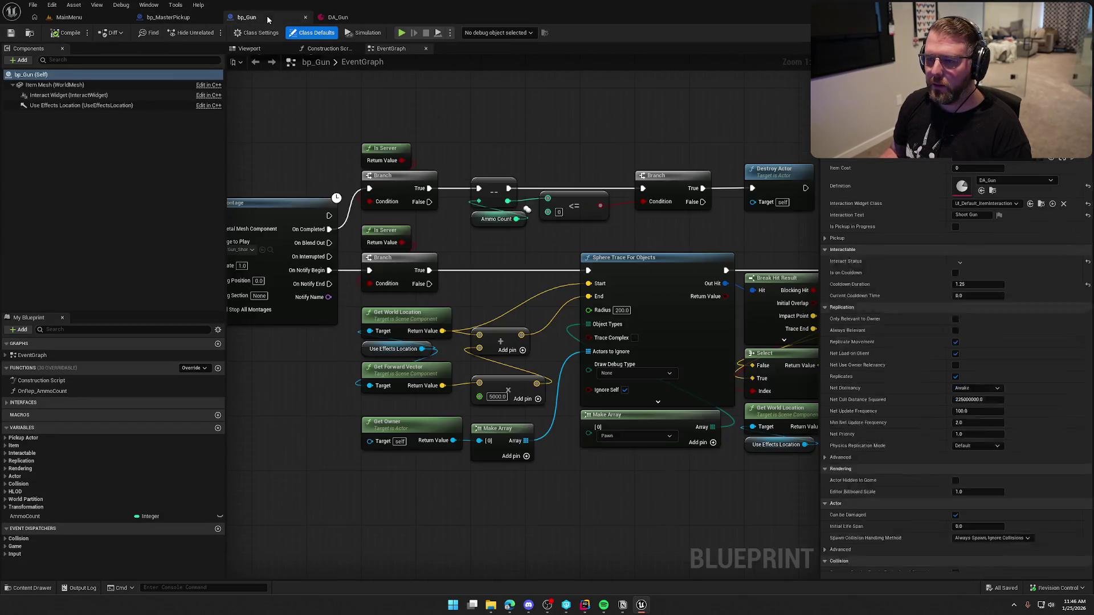
left_click_drag(691, 481, 702, 493)
left_click(69, 17)
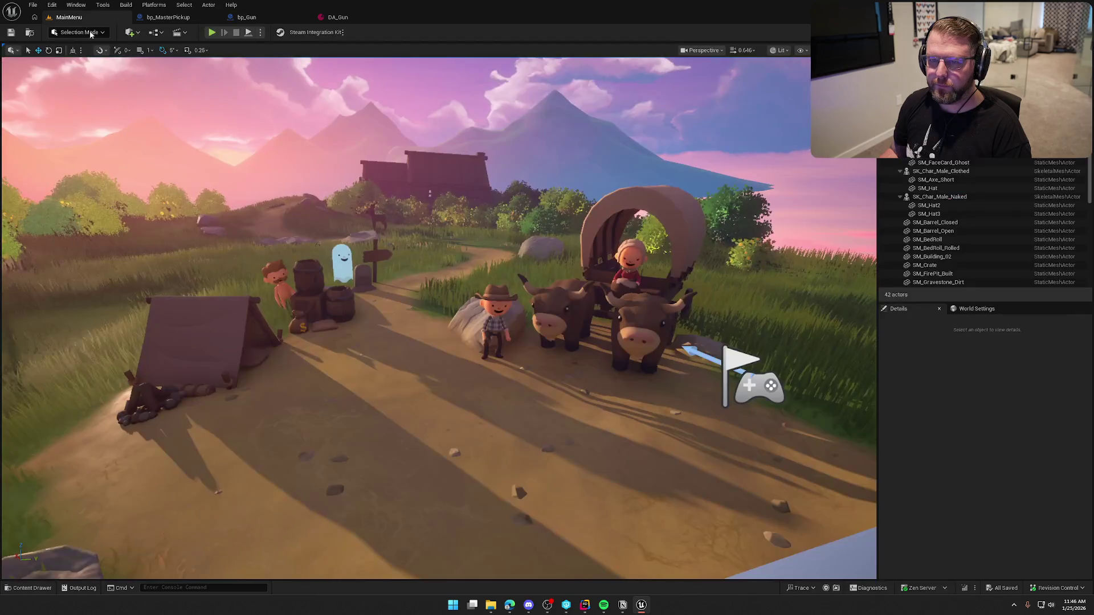
Open the GameWorld level from the Content Drawer and start a play session
key("ctrl+space")
double_click(176, 448)
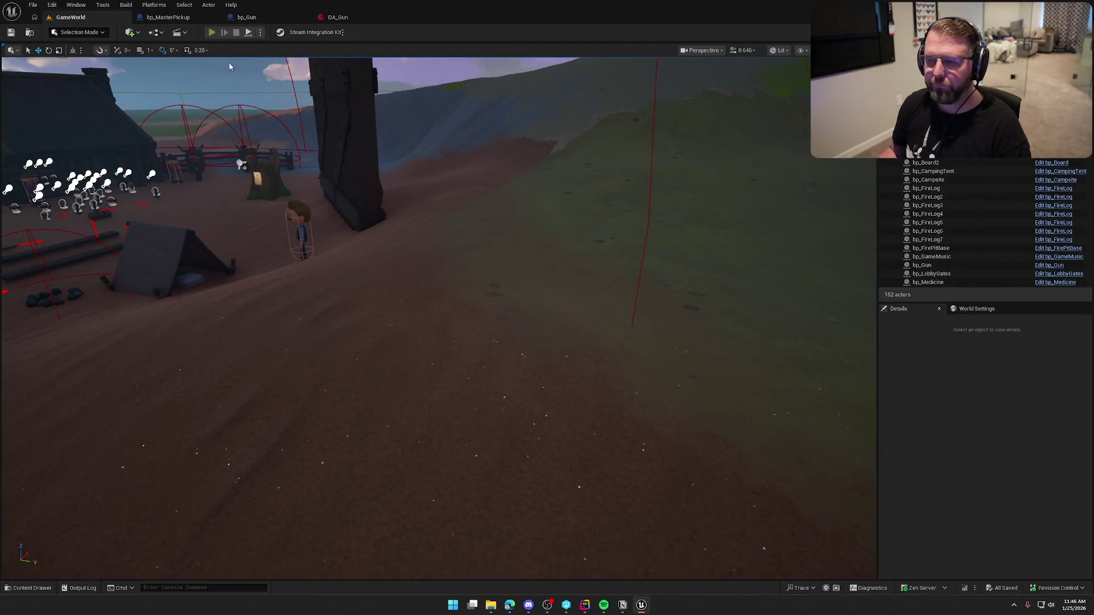
left_click(211, 32)
Run around, fire the gun twice, drop it to see its destroy effect, then stop playing
key("w")
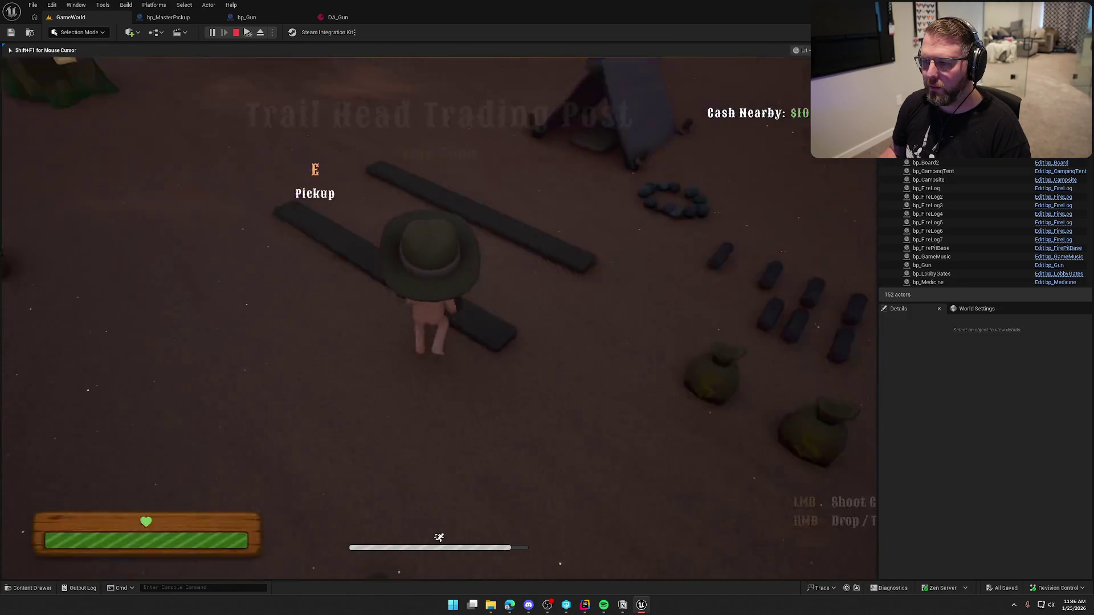
key("w")
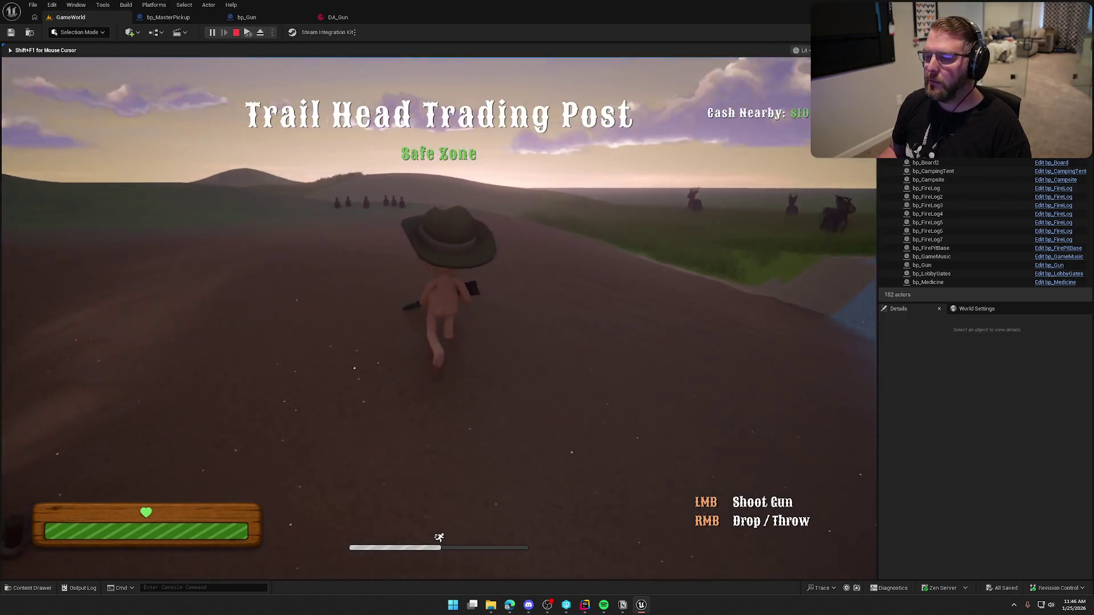
key("w")
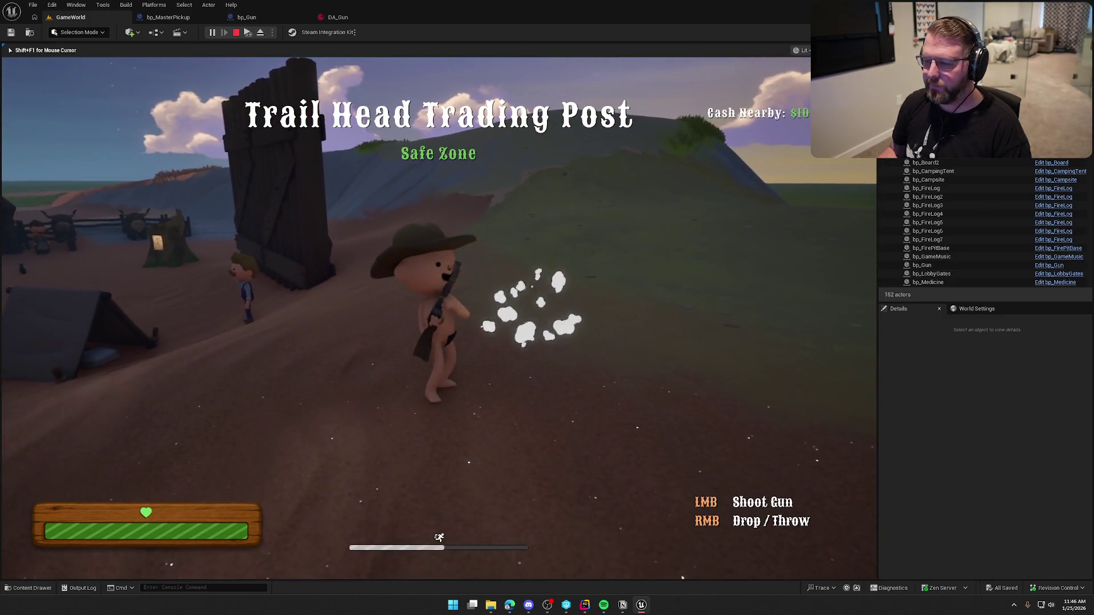
left_click(438, 318)
left_click(438, 317)
right_click(438, 317)
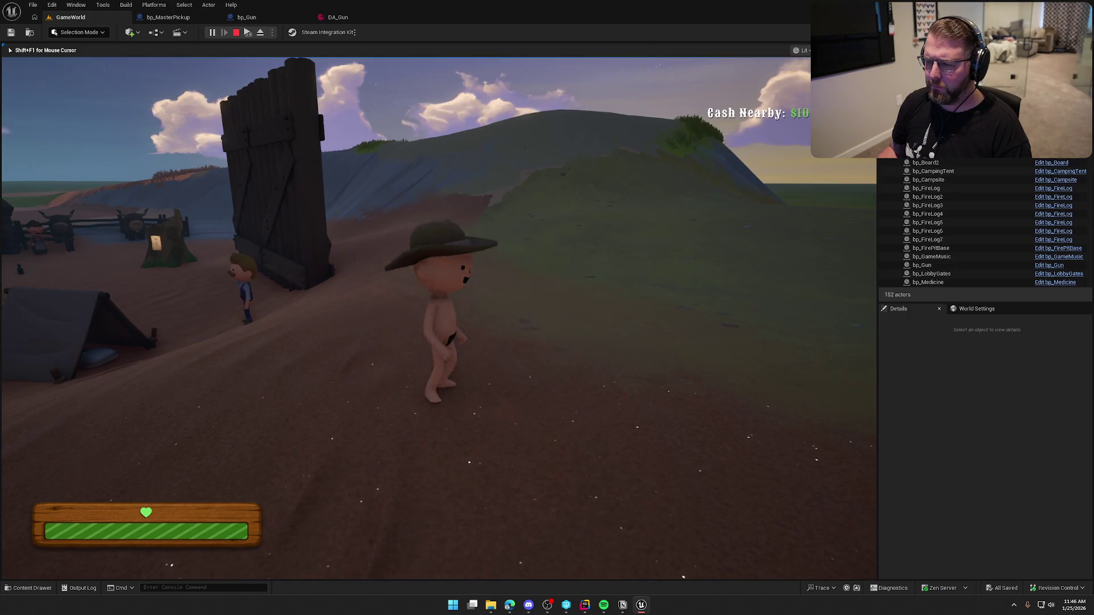
key("w")
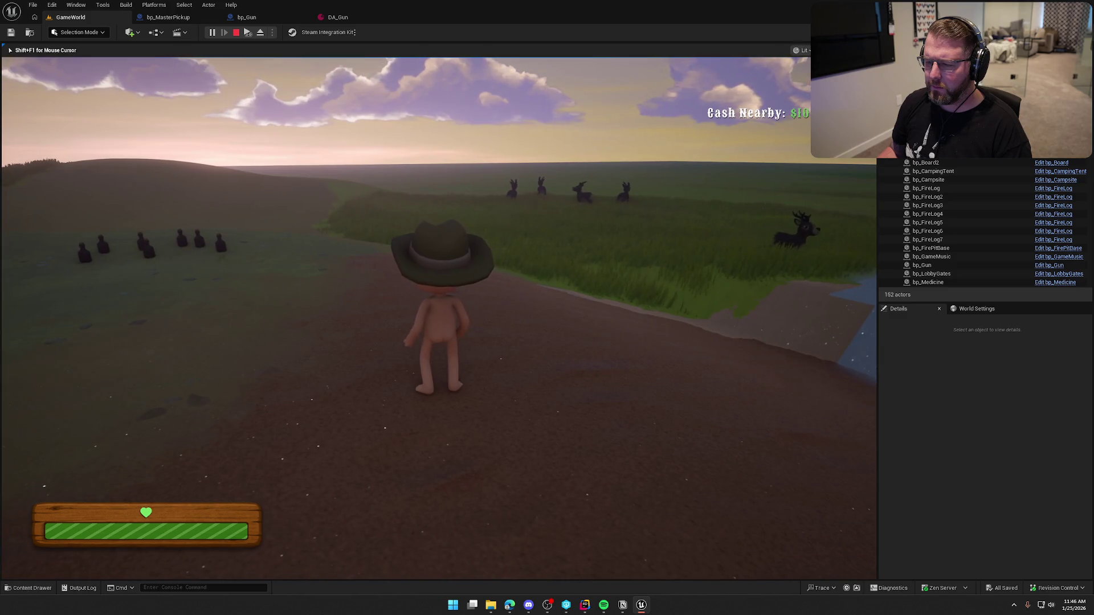
key("Escape")
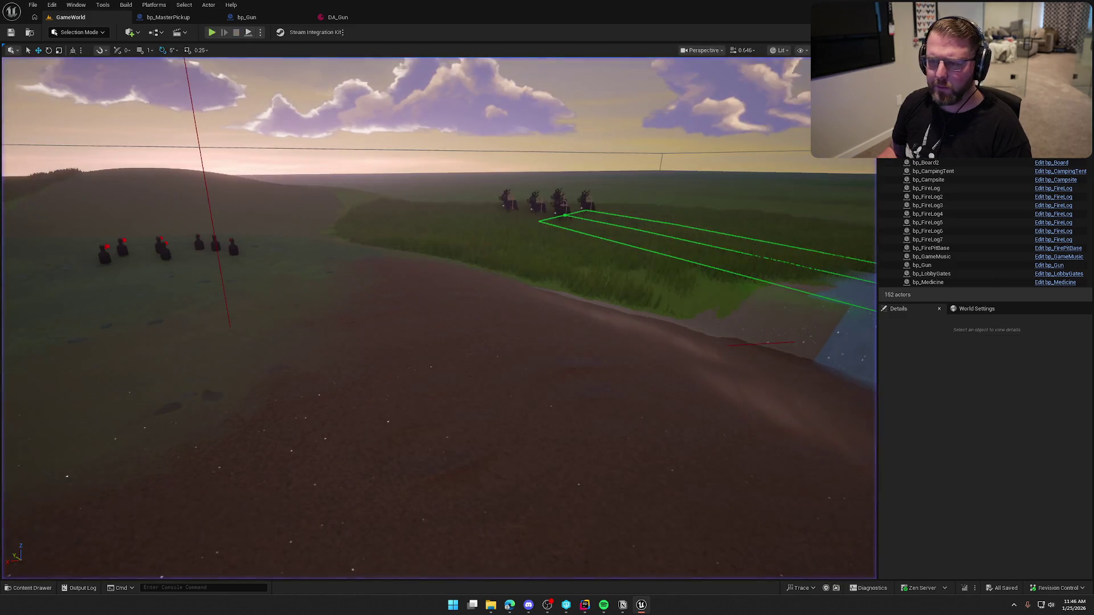
left_click(352, 16)
Set DA_Gun's Destroy Particle to NS_GunShot and save the asset
left_click(489, 183)
type("gunsho")
left_click(516, 295)
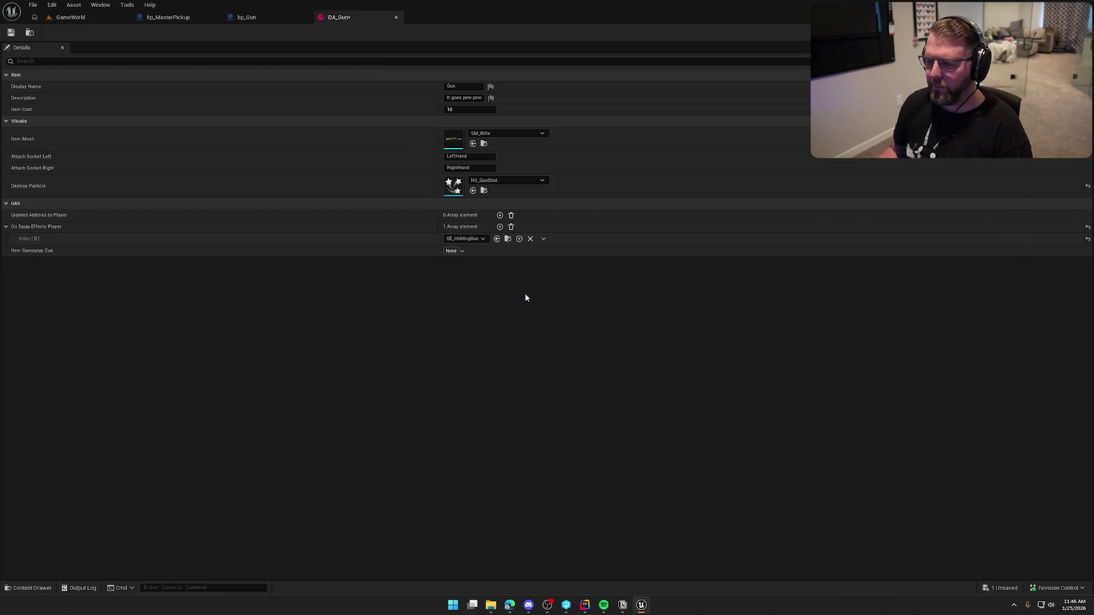
key("ctrl+s")
Playtest in GameWorld: fire twice, drop the gun to trigger the new effect, then stop
left_click(90, 19)
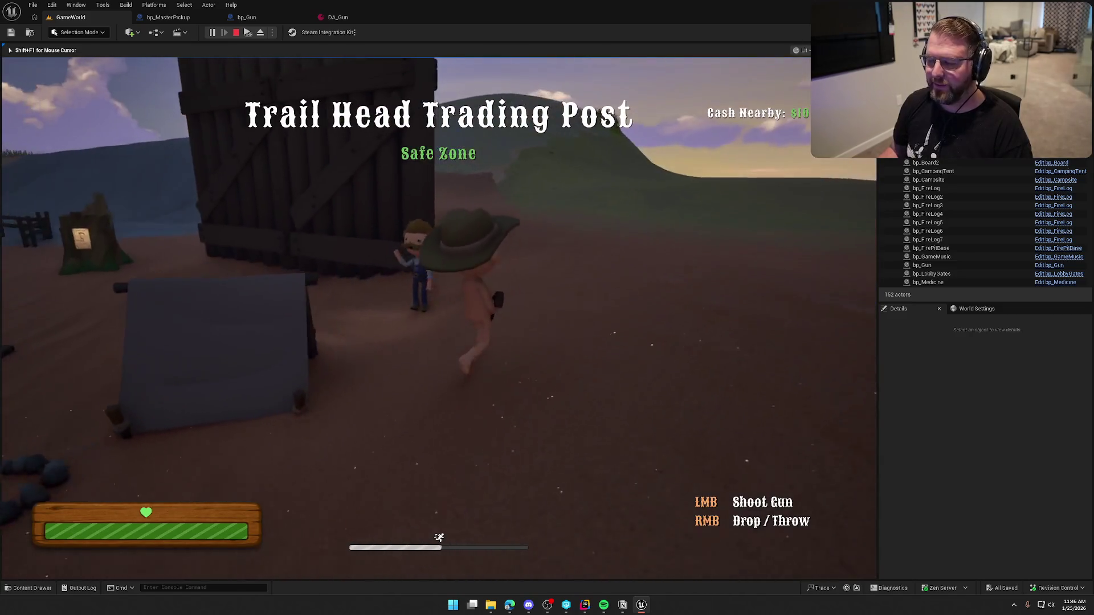
left_click(439, 318)
key("w")
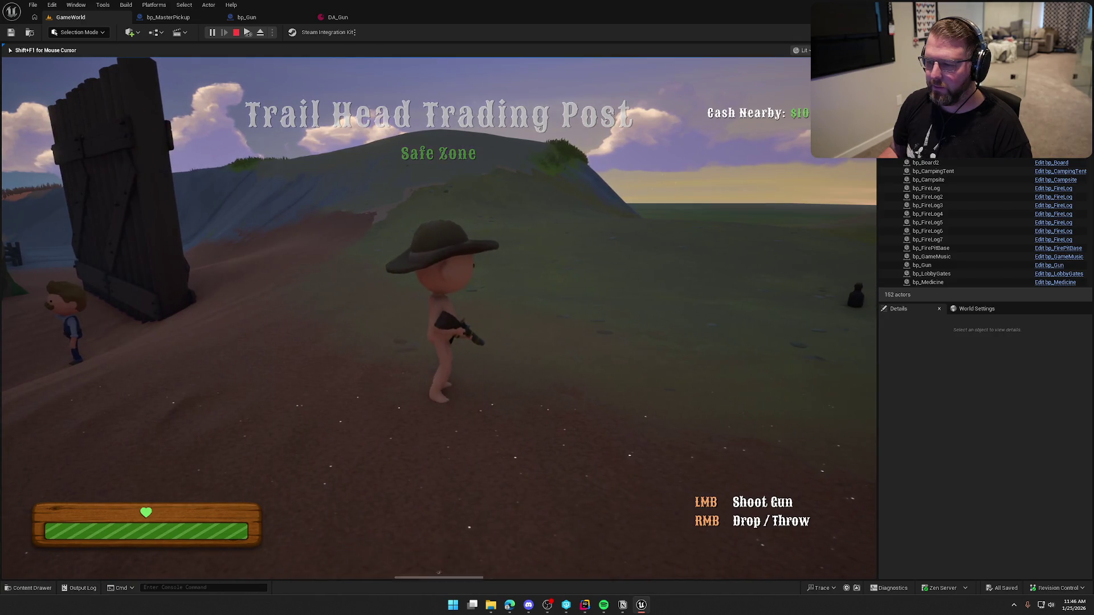
left_click(438, 318)
right_click(438, 318)
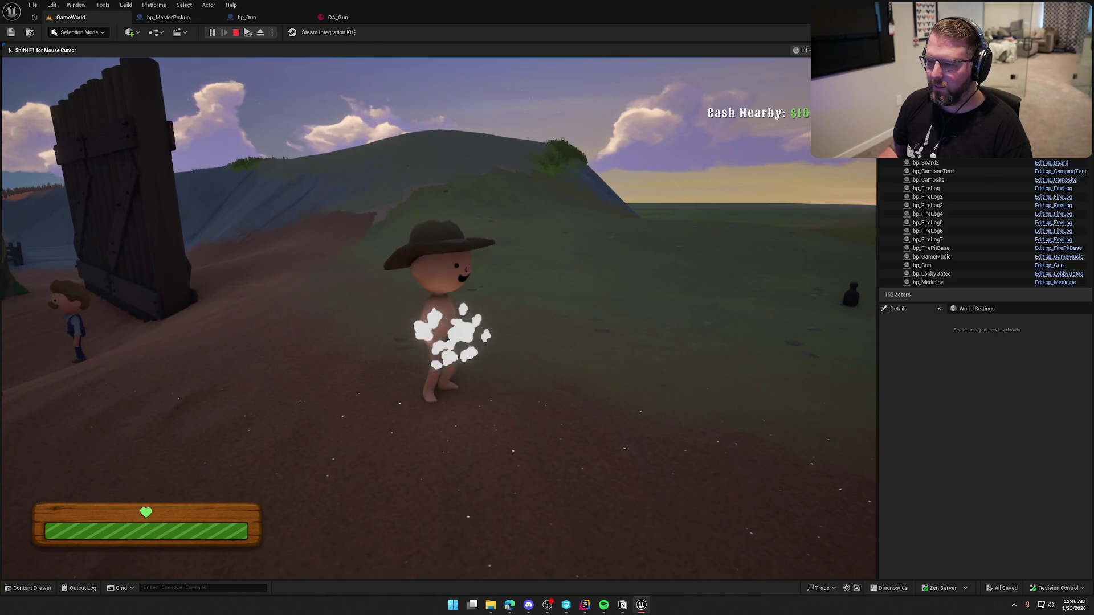
key("shift+w")
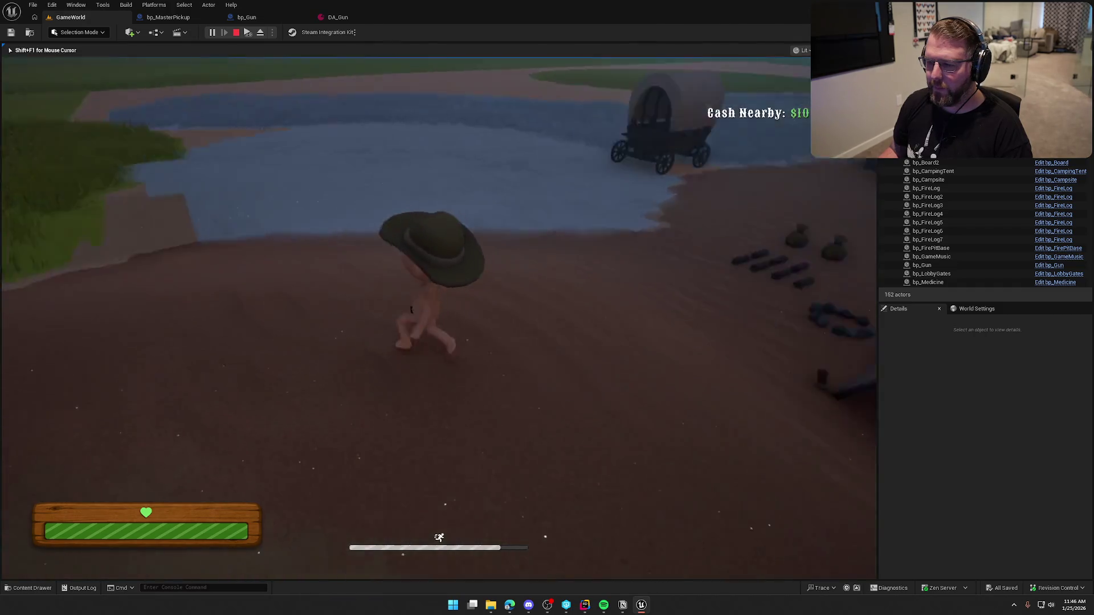
key("Escape")
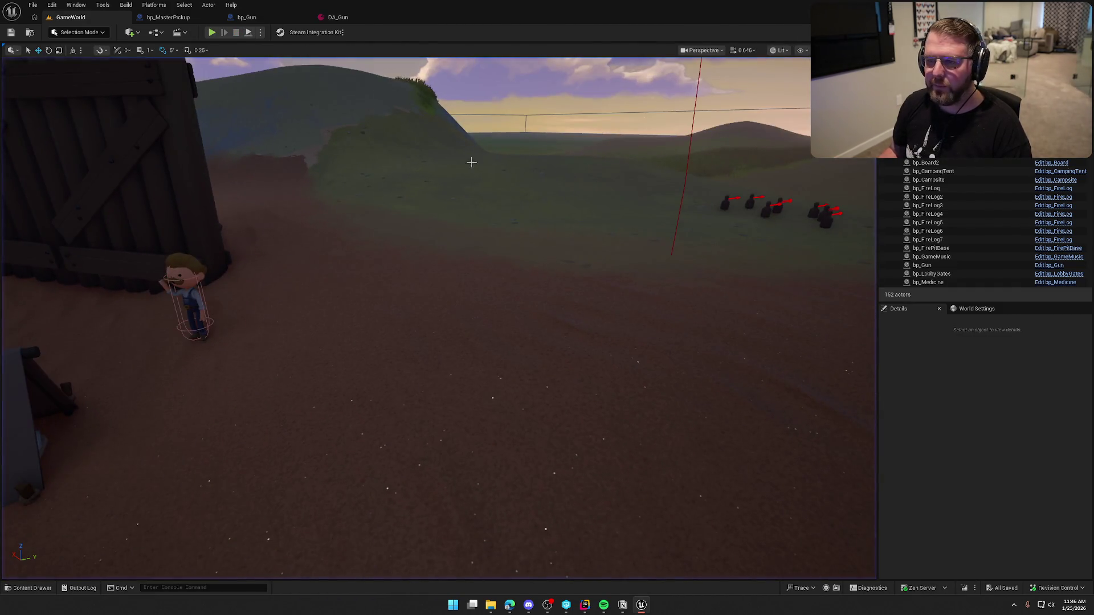
Below DestroyParticle in ItemDefinition.h, add a Visuals UPROPERTY and begin a TObjectPtr<U declaration
left_click(585, 605)
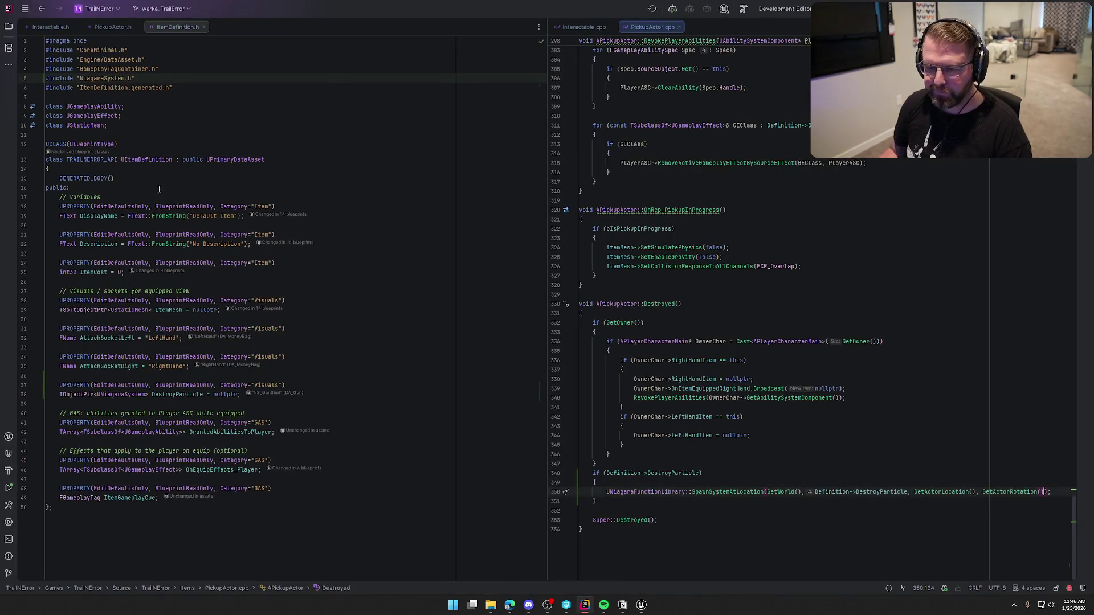
left_click(250, 394)
key("Return")
key("Return")
type("UPRO")
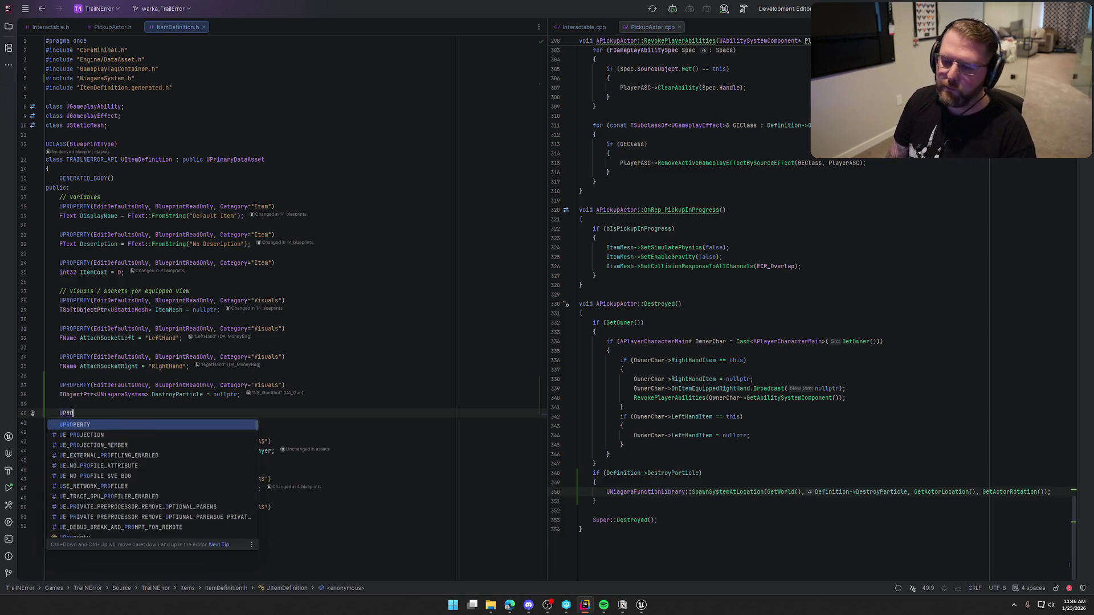
key("Return")
key("Tab")
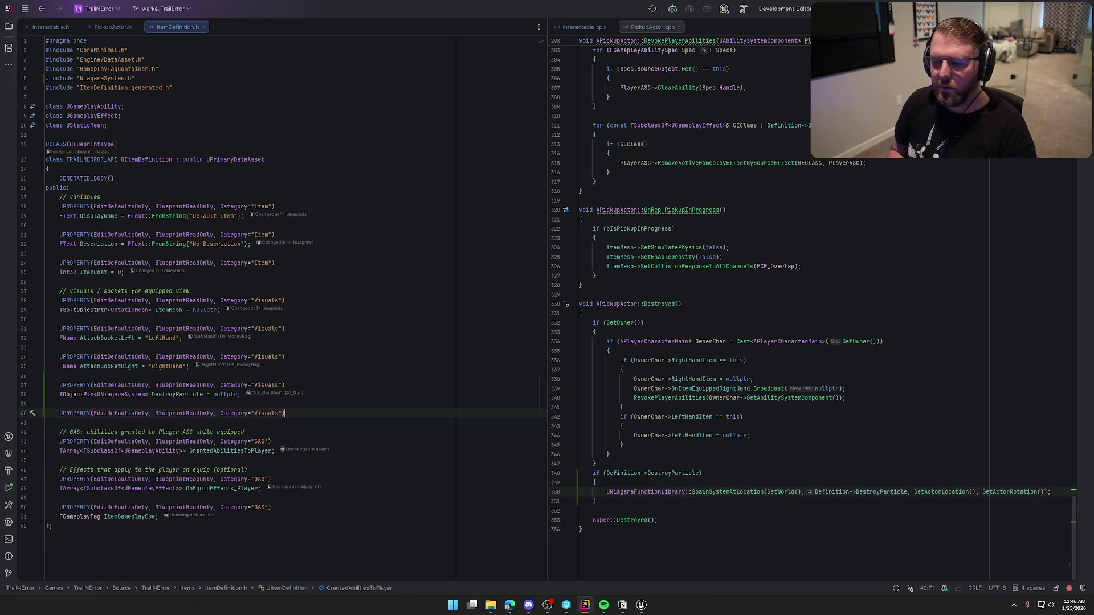
key("Return")
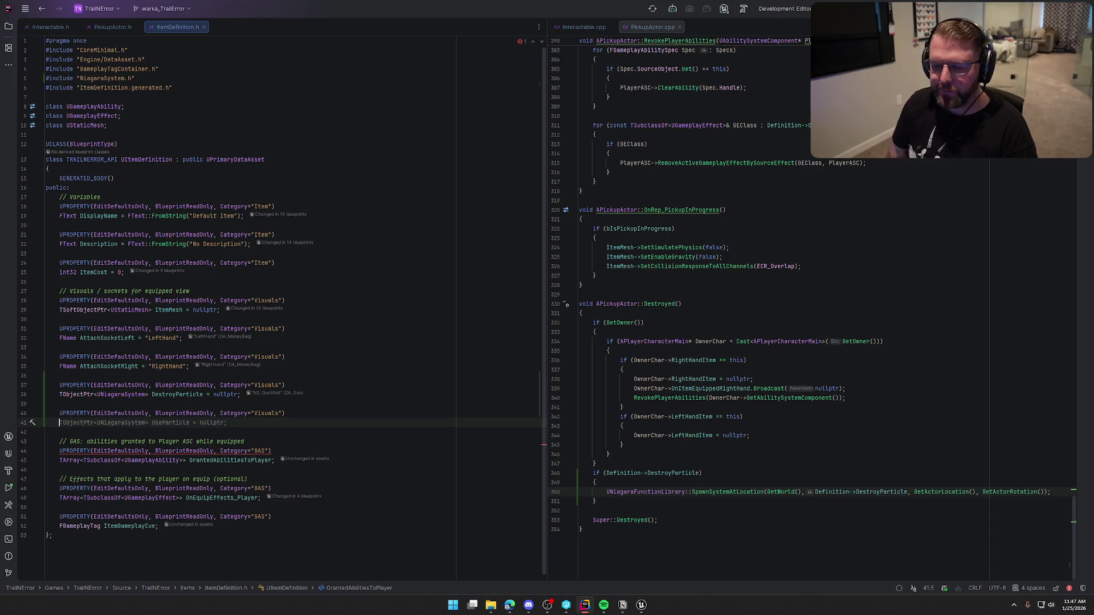
type("TObjectPtr<U")
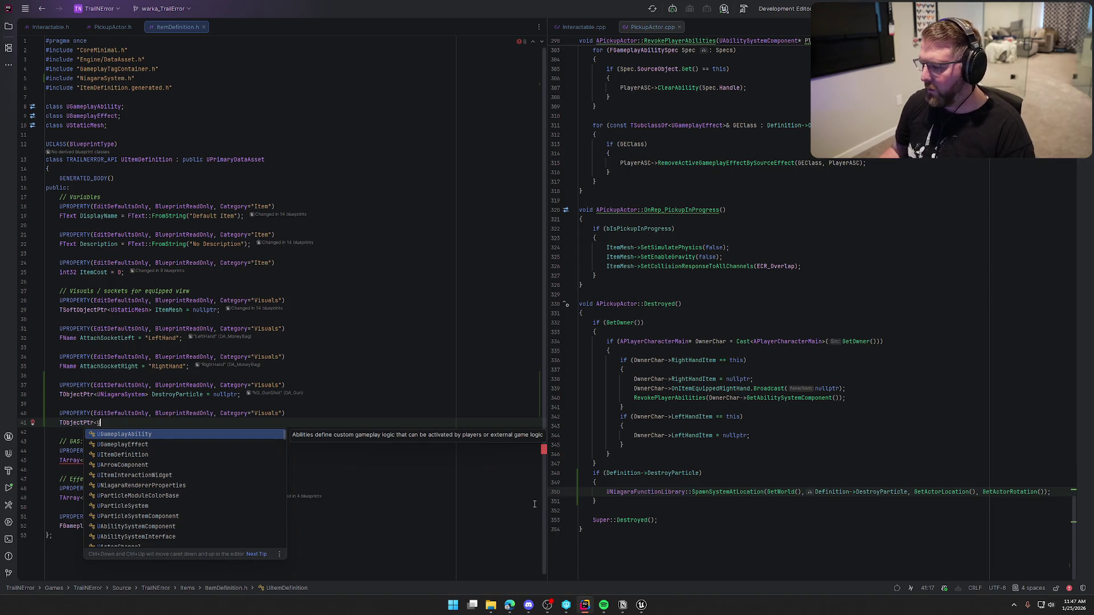
Add && HasAuthority() to the destroy-particle spawn condition in PickupActor.cpp
left_click(699, 474)
type("&&")
key("ctrl+Tab")
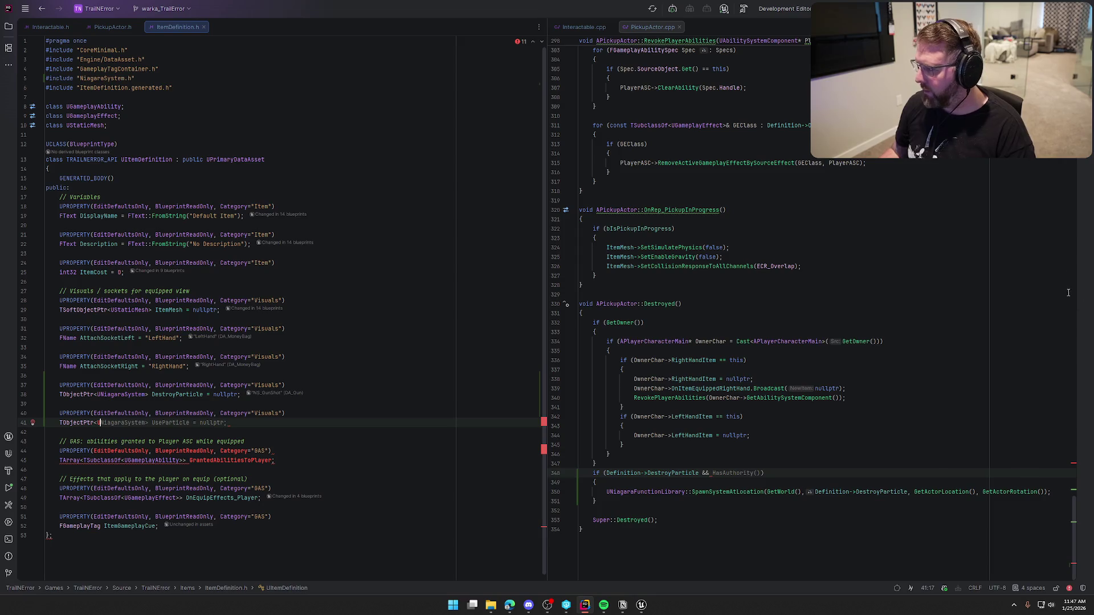
left_click(1086, 46)
Ask the AI chat how to also spawn a sound at the destroy location and review its answer
type("c")
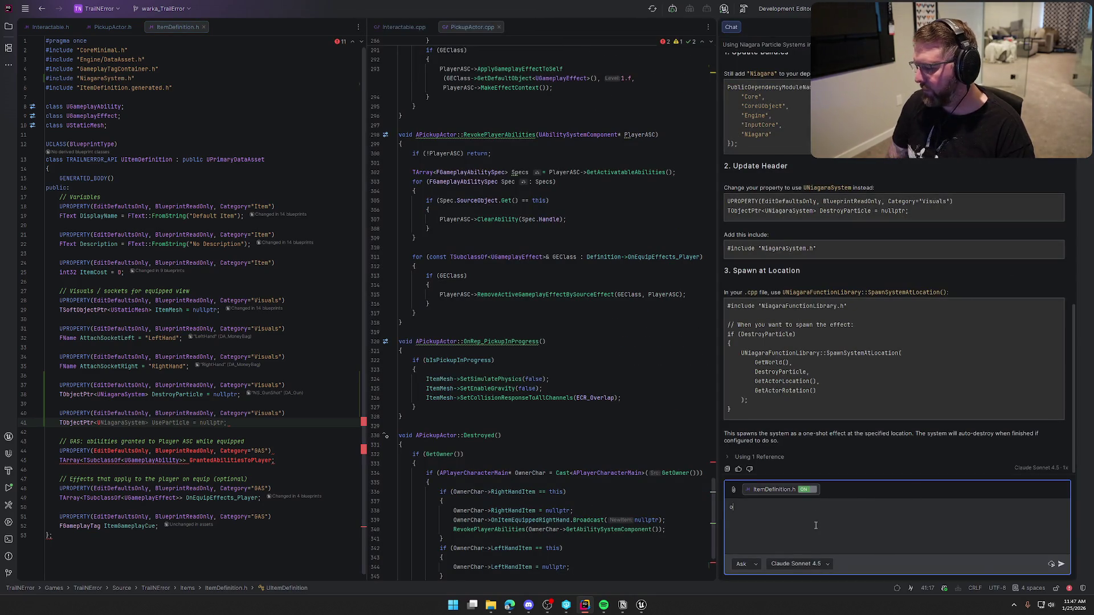
type("hat if ")
type("i wanna spawn a")
type(" sound at")
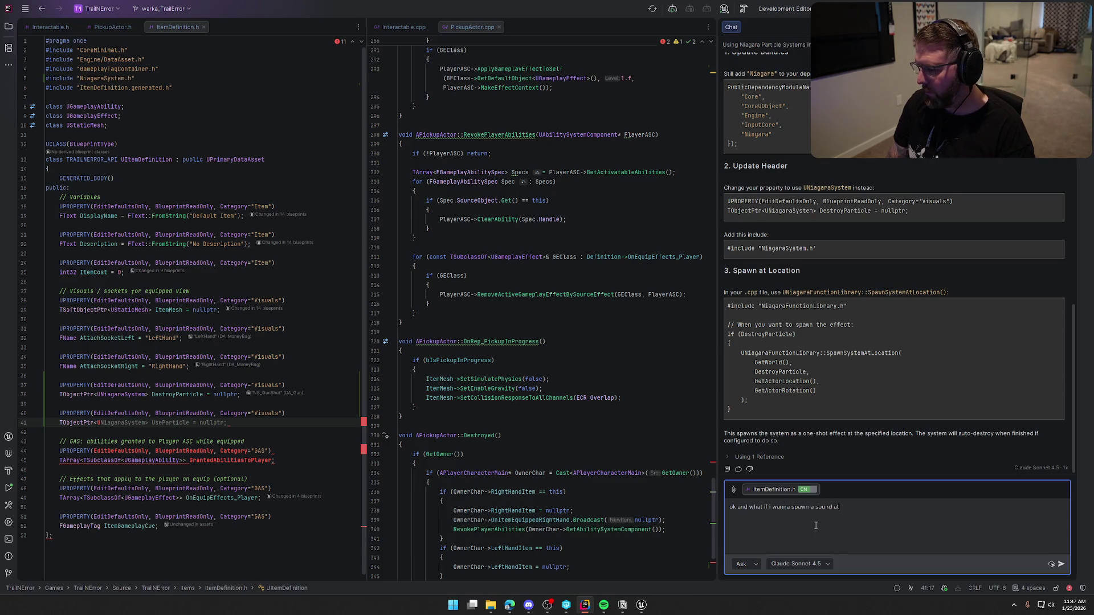
type(" the well")
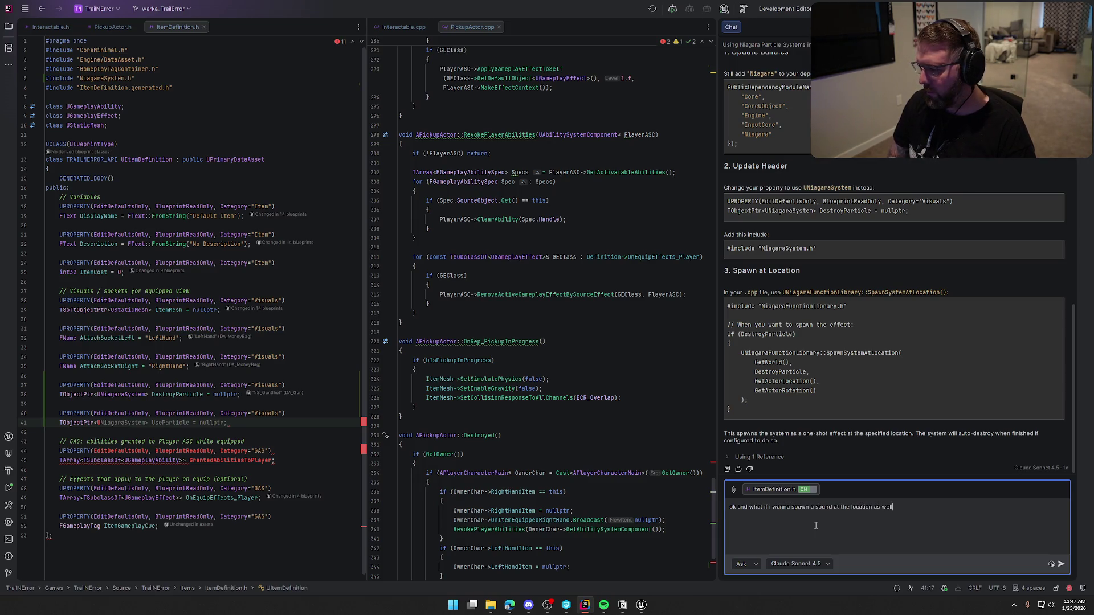
key("Return")
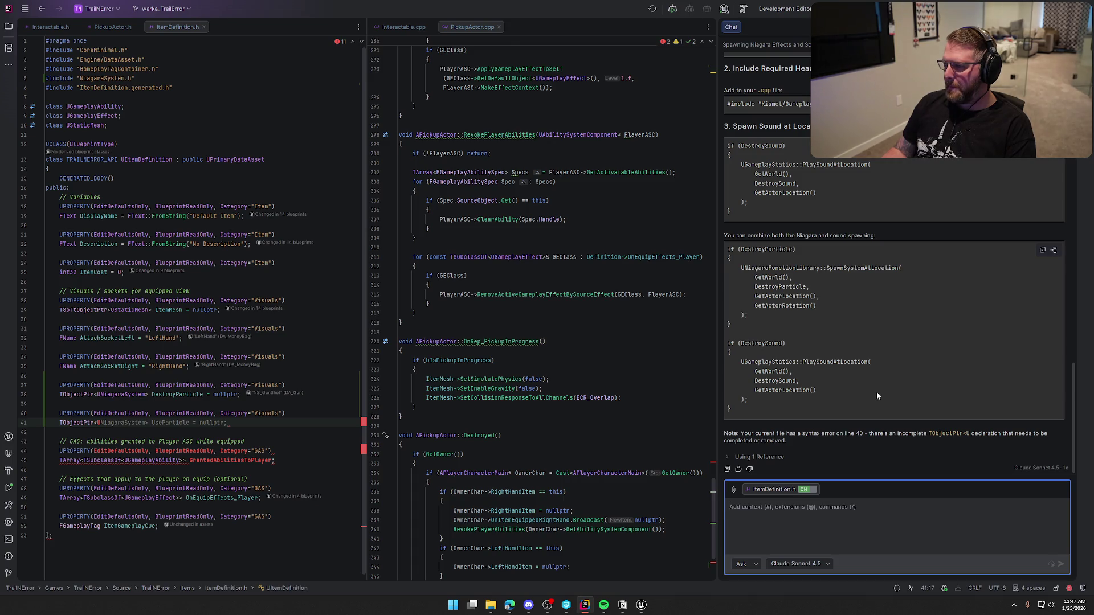
scroll(876, 394, "up", 2)
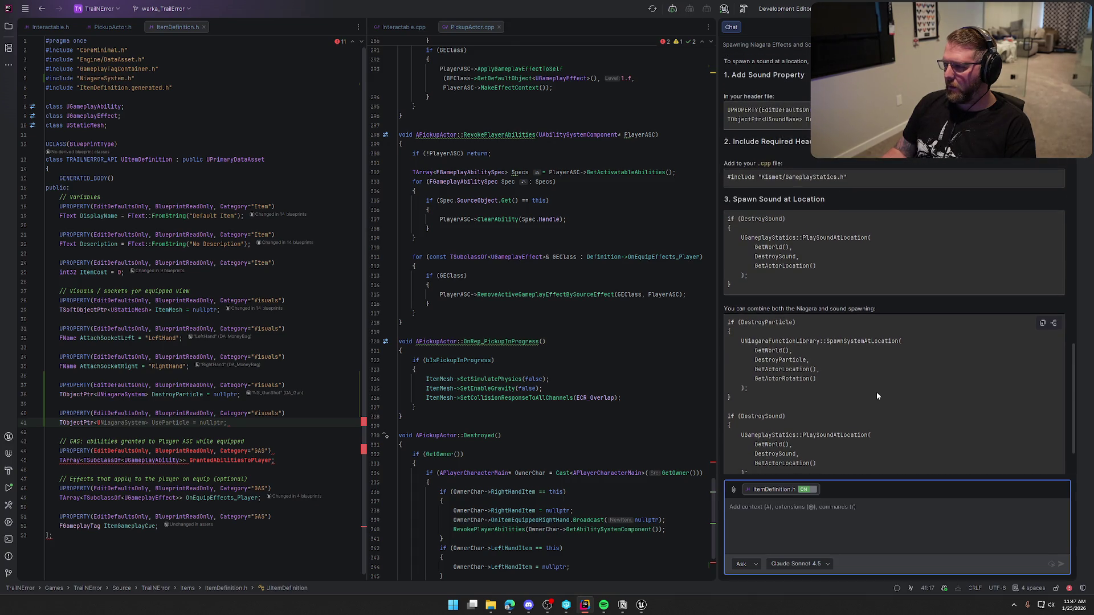
type("SoundBase")
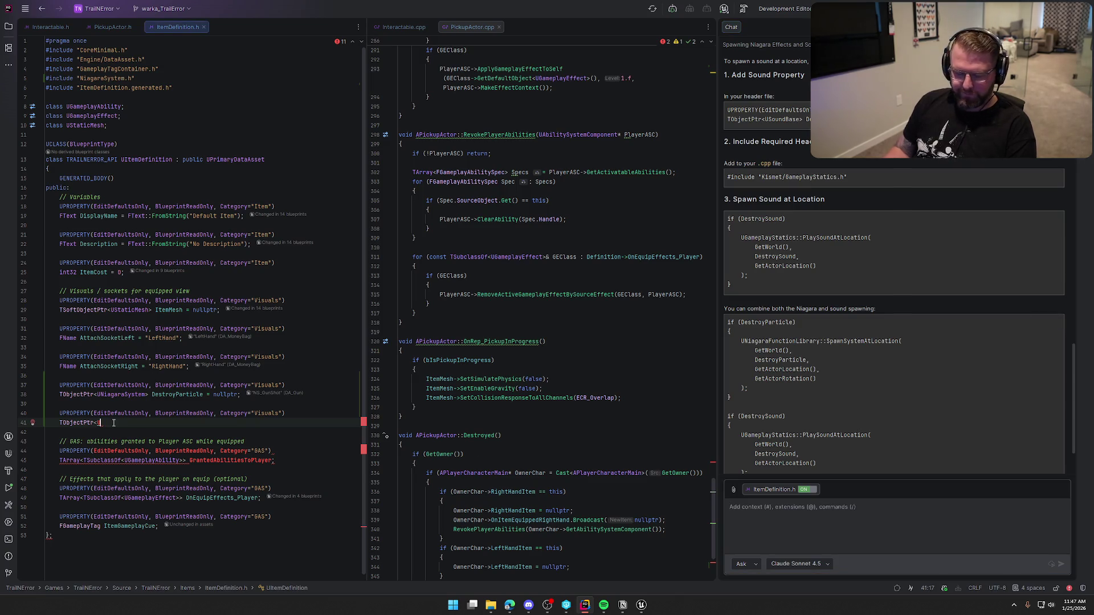
Complete line 41 as a TObjectPtr<USoundBase> DestroySound property
left_click(97, 423)
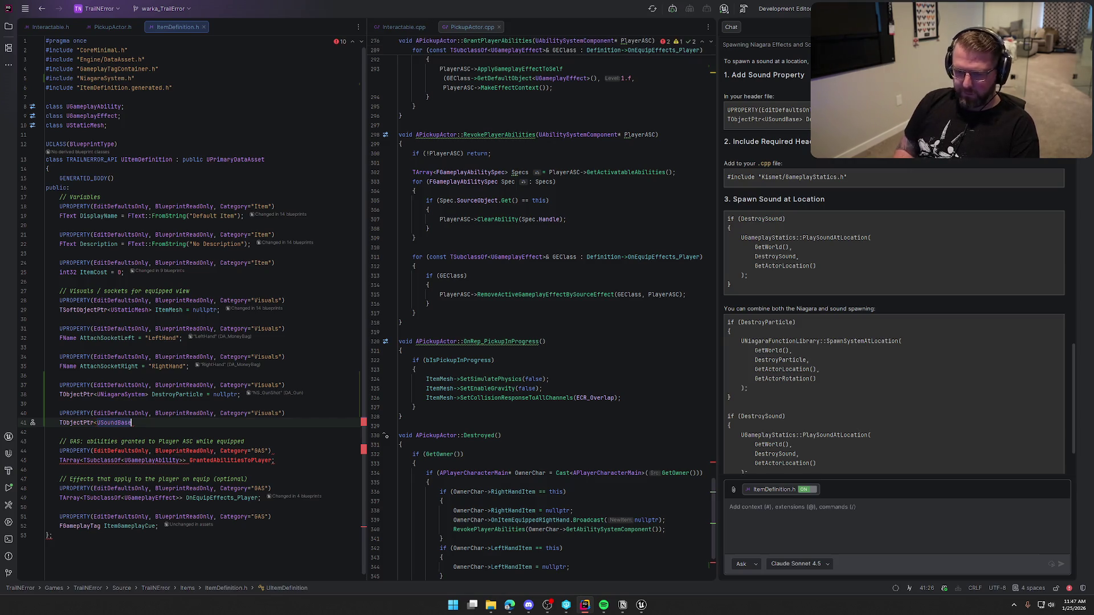
type(">")
key("Tab")
key("Return")
key("Return")
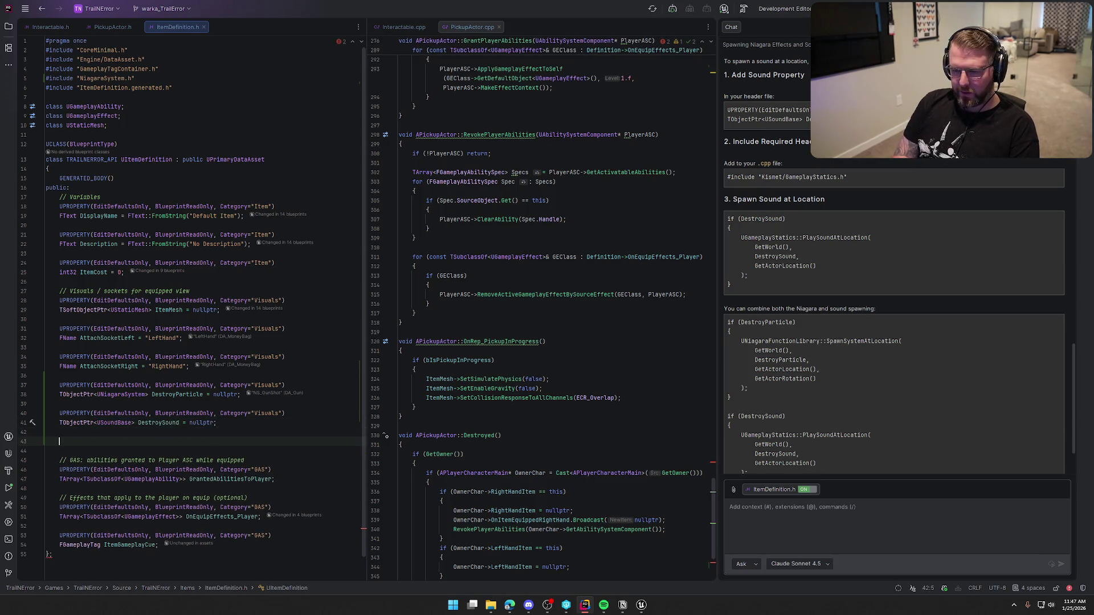
Add a Visuals UPROPERTY declaring TObjectPtr<USoundAttenuation> DestroyAttenuation below it
type("UPRO")
key("Tab")
key("Return")
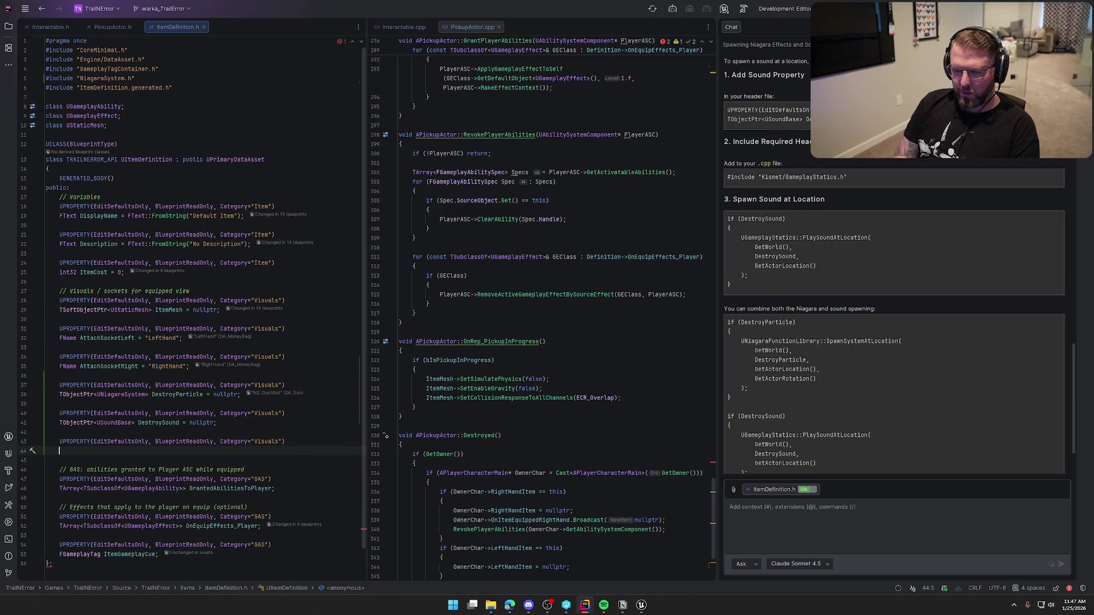
type("TObjectPtr<")
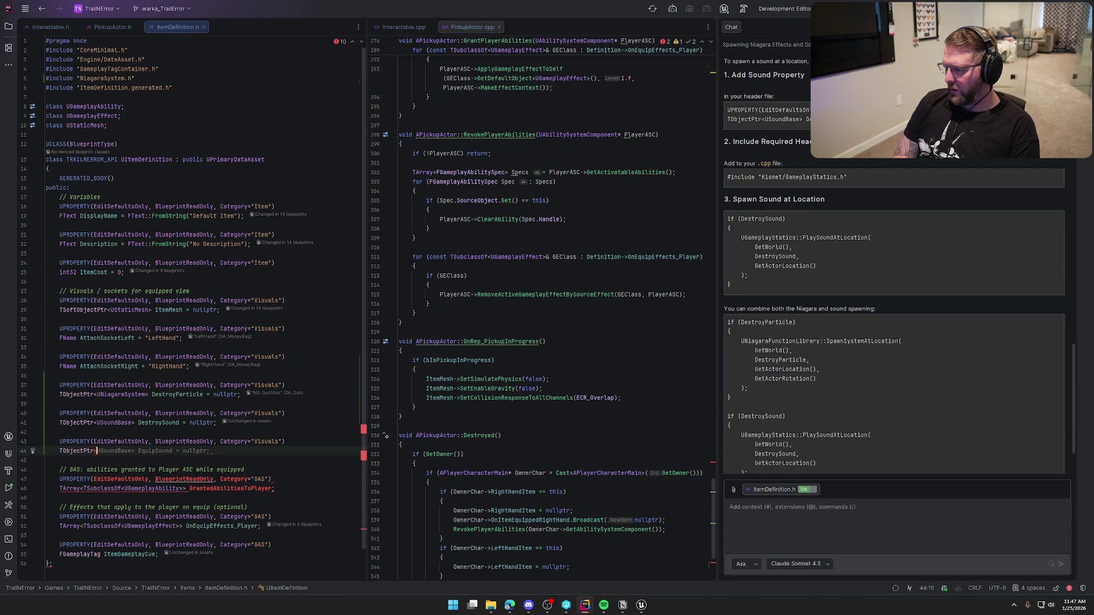
type("USound")
type("Att")
type("enu")
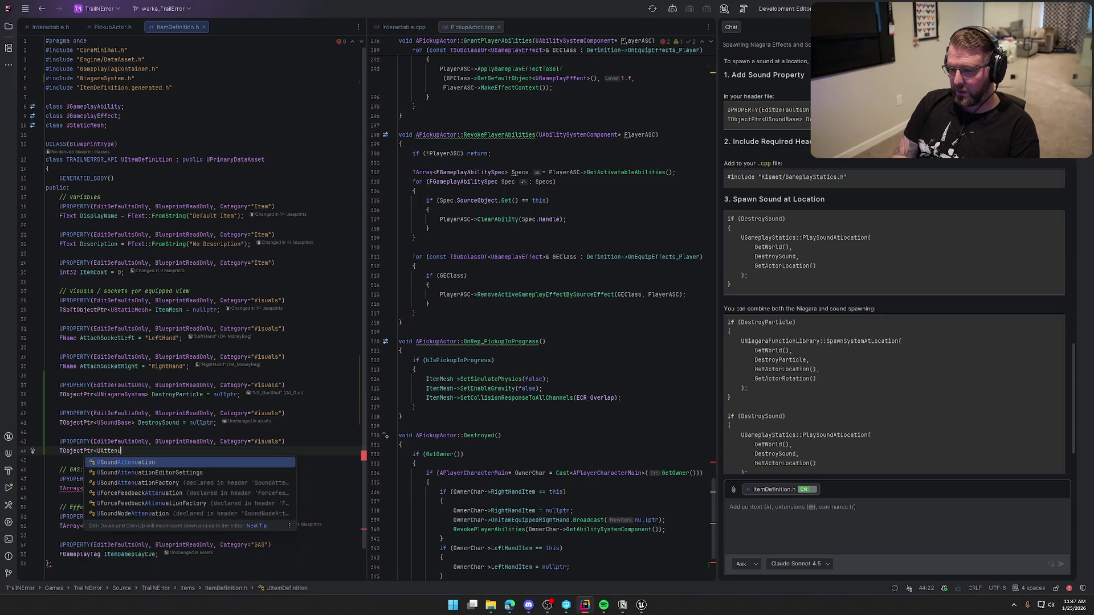
key("Return")
key("Tab")
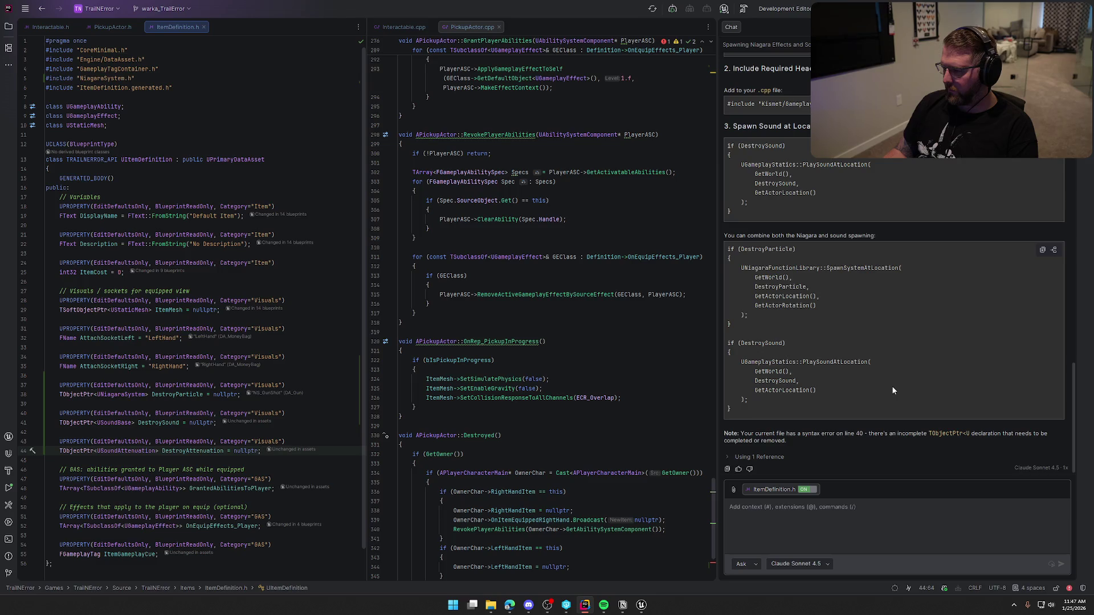
scroll(637, 387, "down", 5)
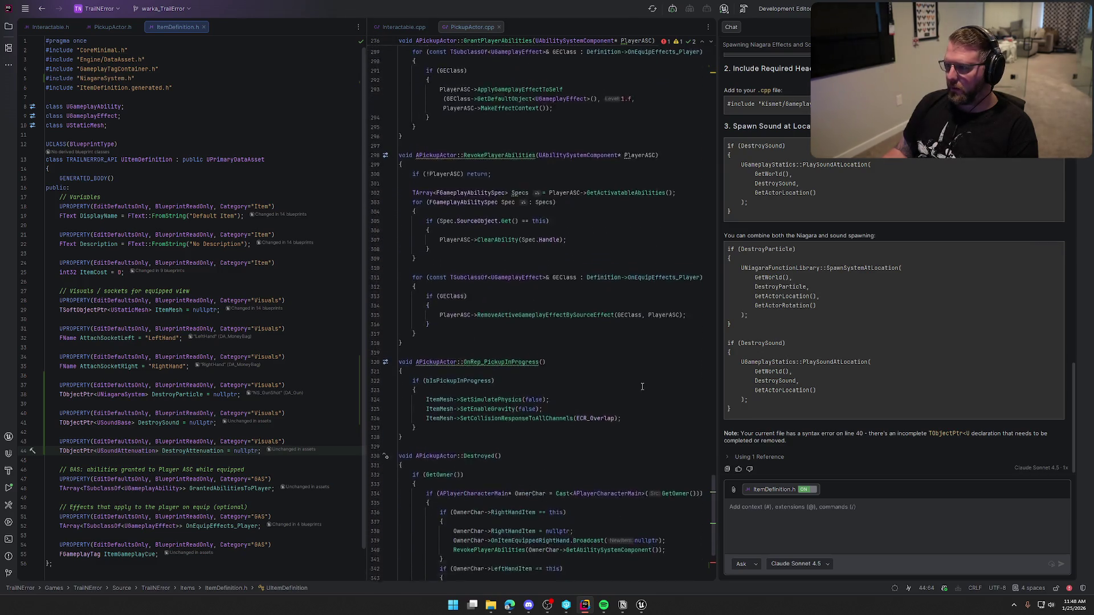
Extend the Destroyed() condition to also check Definition->DestroySound
left_click(543, 466)
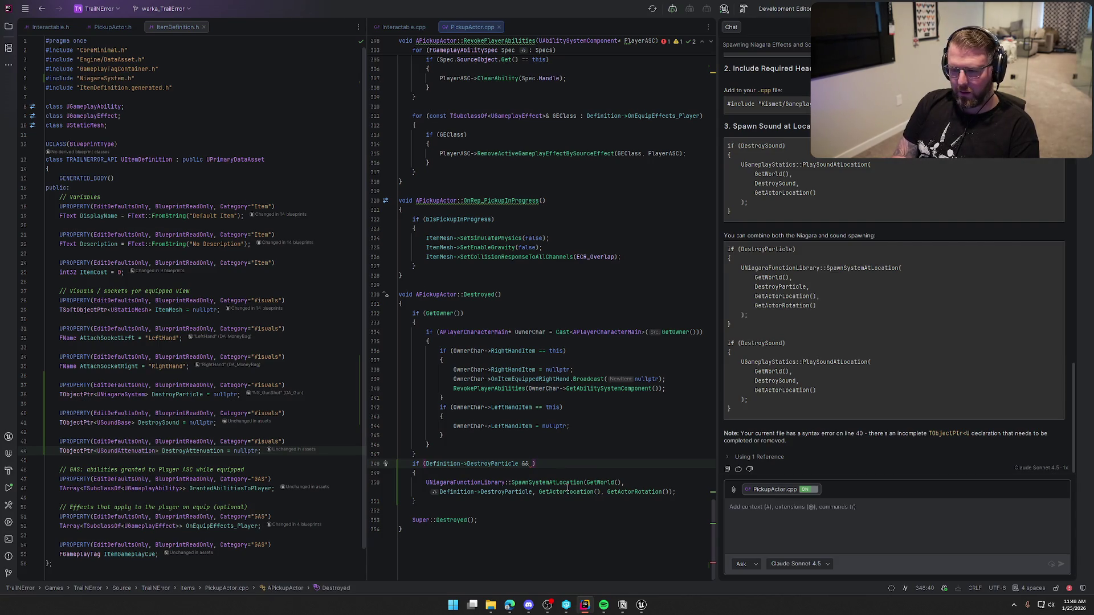
type("Definition")
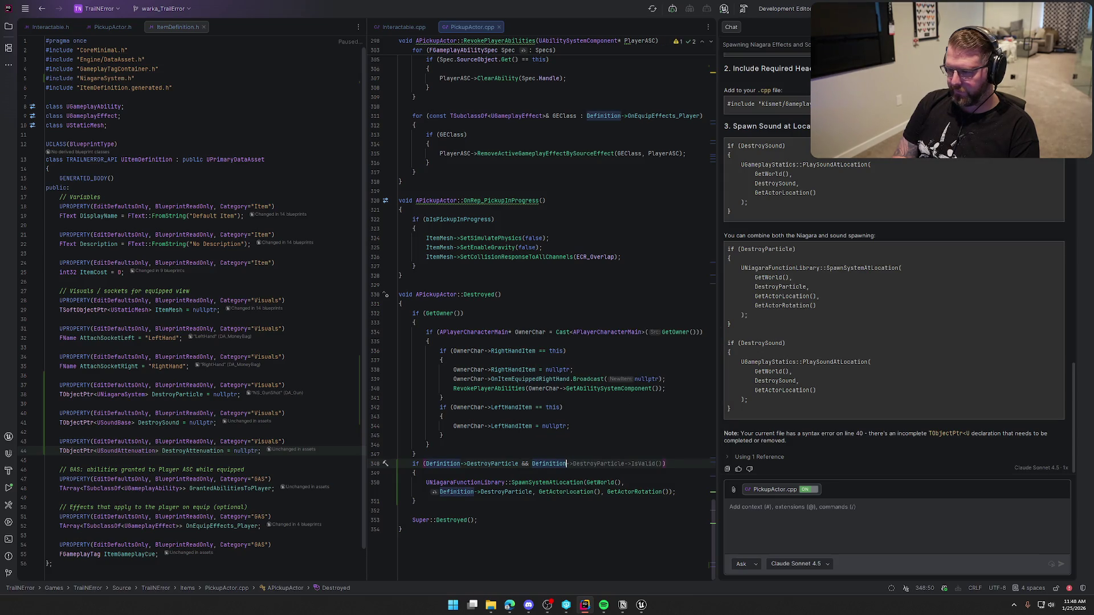
type("->Des")
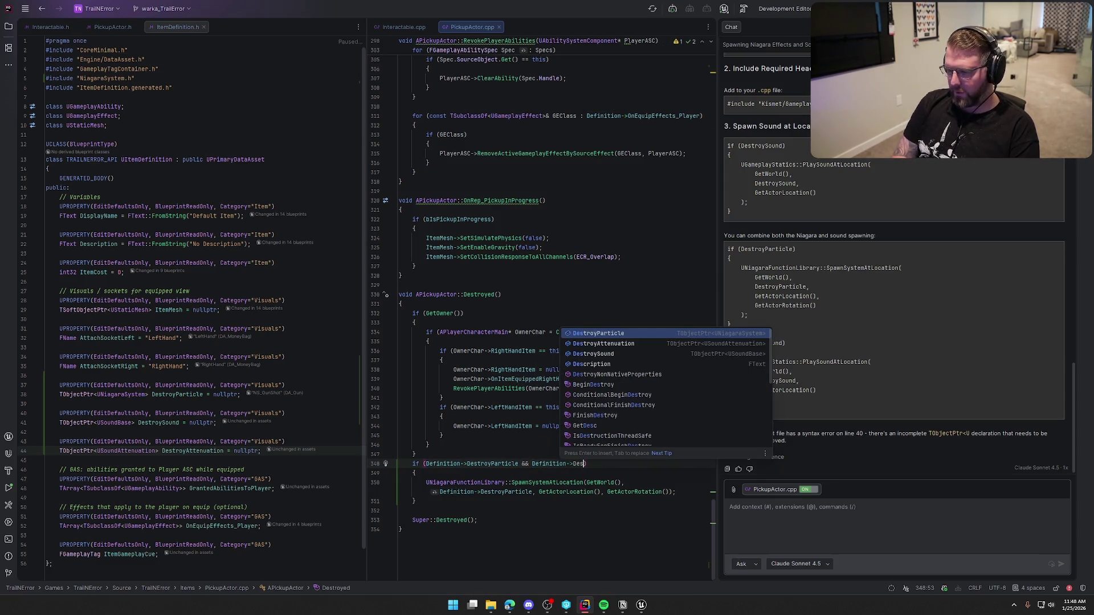
key("Down")
key("Down")
key("Return")
Add a UGameplayStatics::PlaySoundAtLocation call after the Niagara spawn and include GameplayStatics
left_click(614, 483)
left_click(610, 491)
key("ctrl+shift+F12")
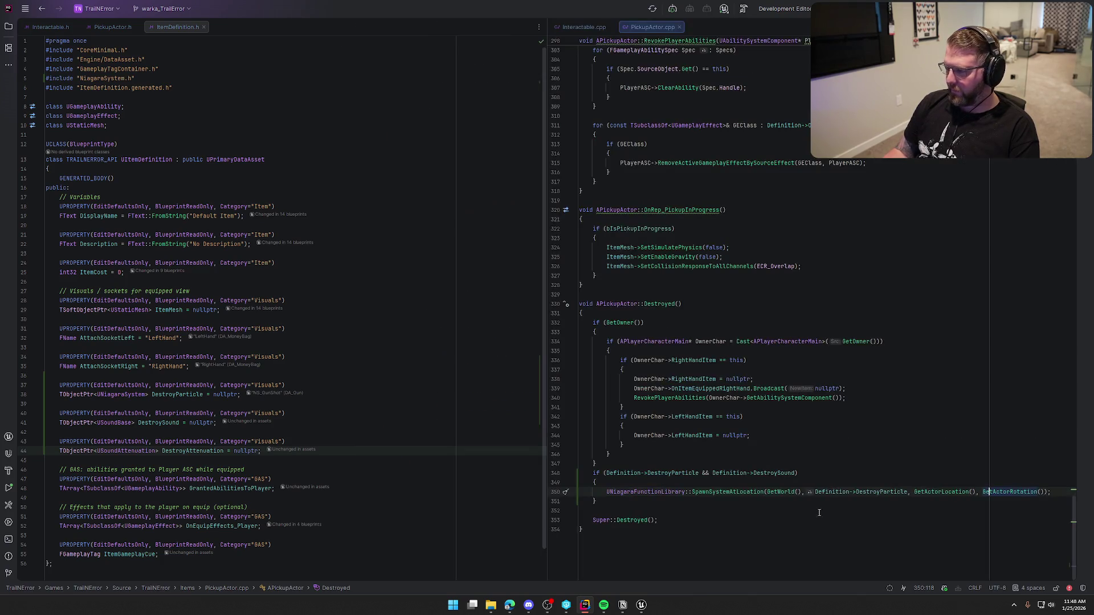
key("End")
key("Return")
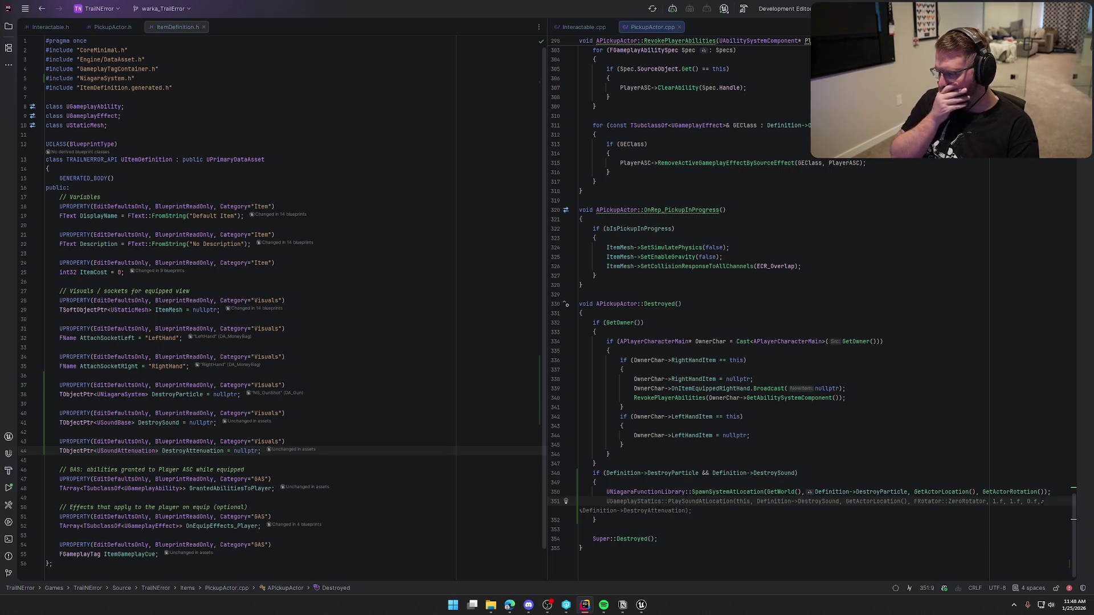
key("Tab")
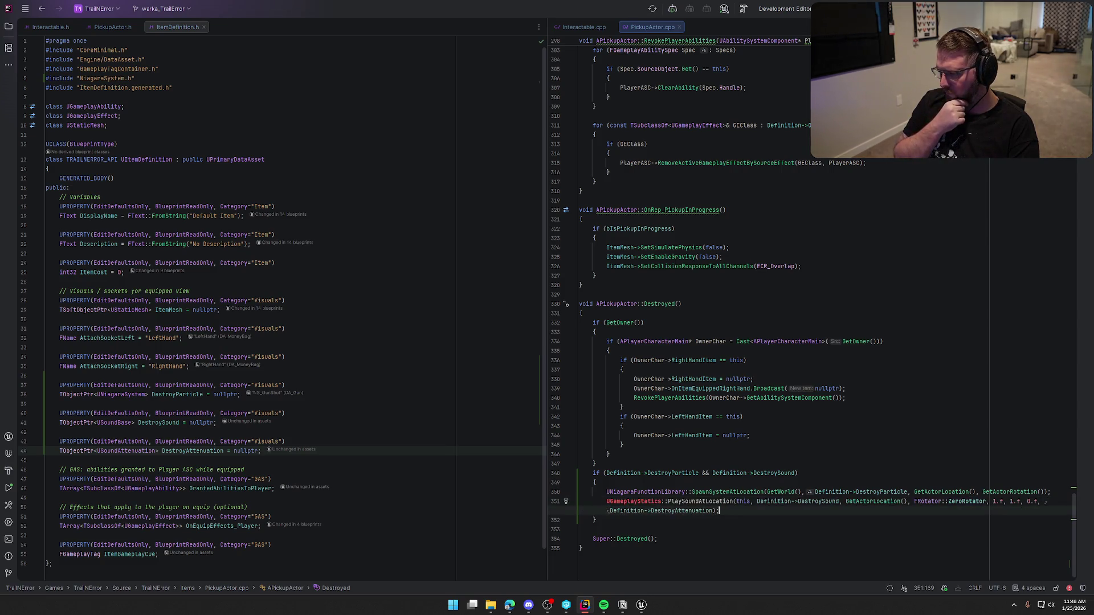
key("alt+Return")
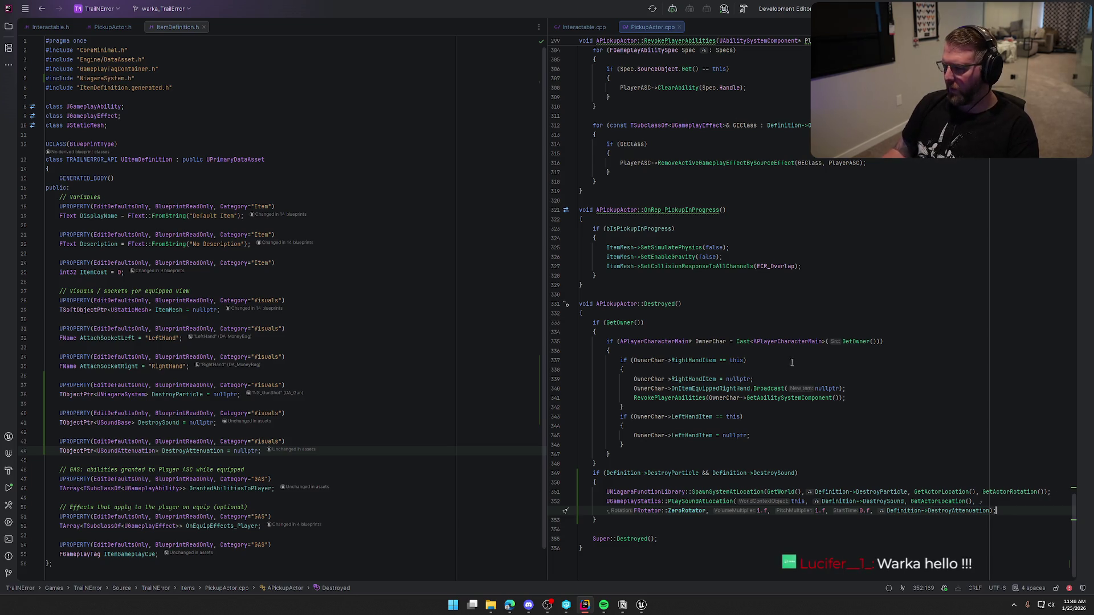
Close the Unreal crash report unsent and add a blank line above the particle-and-sound check in Destroyed()
left_click(641, 604)
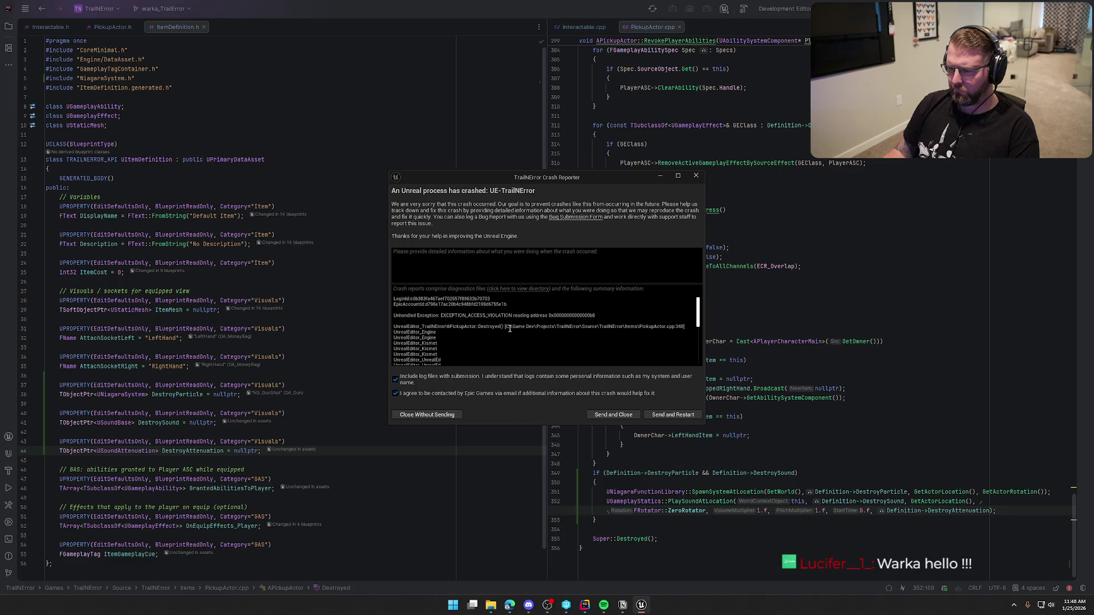
left_click_drag(589, 197, 445, 155)
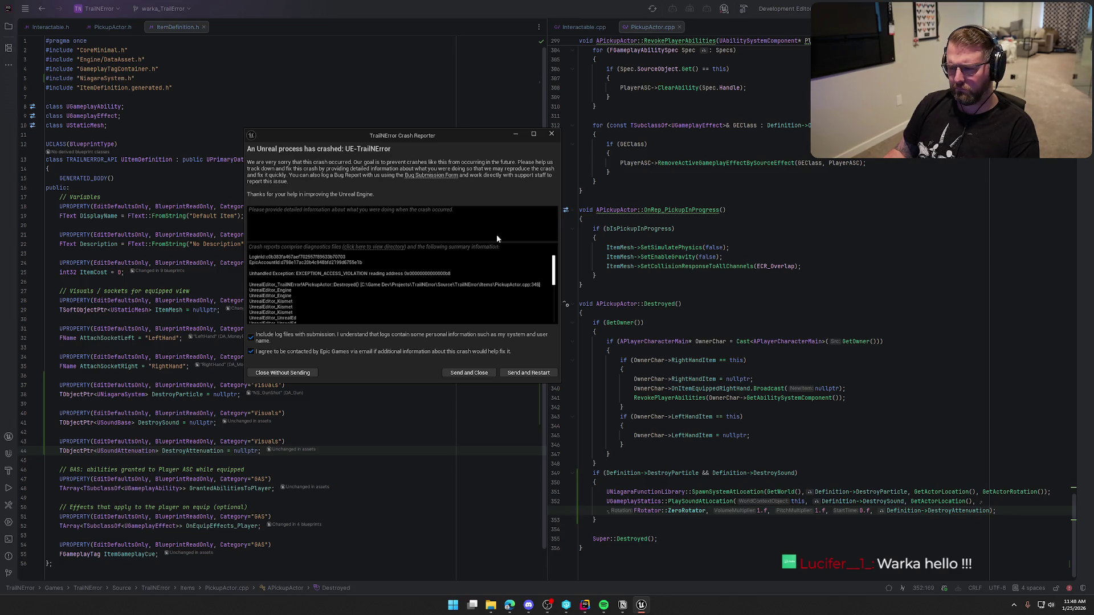
left_click_drag(413, 135, 0, 126)
left_click(620, 474)
key("ctrl+alt+Return")
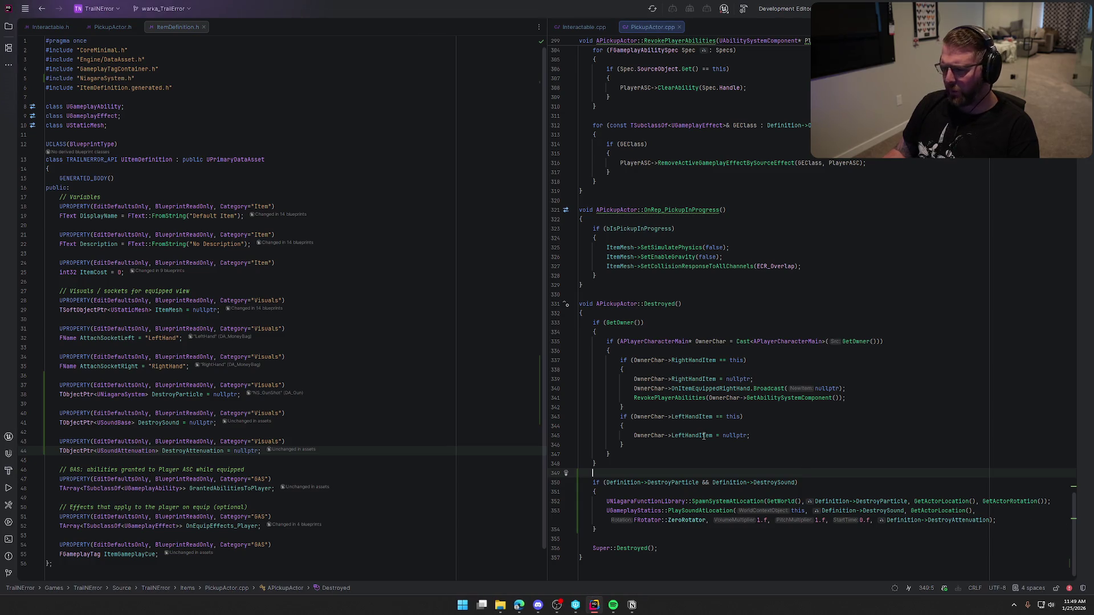
Build the project with Ctrl+Shift+B and hide the editor log panel
key("ctrl+shift+b")
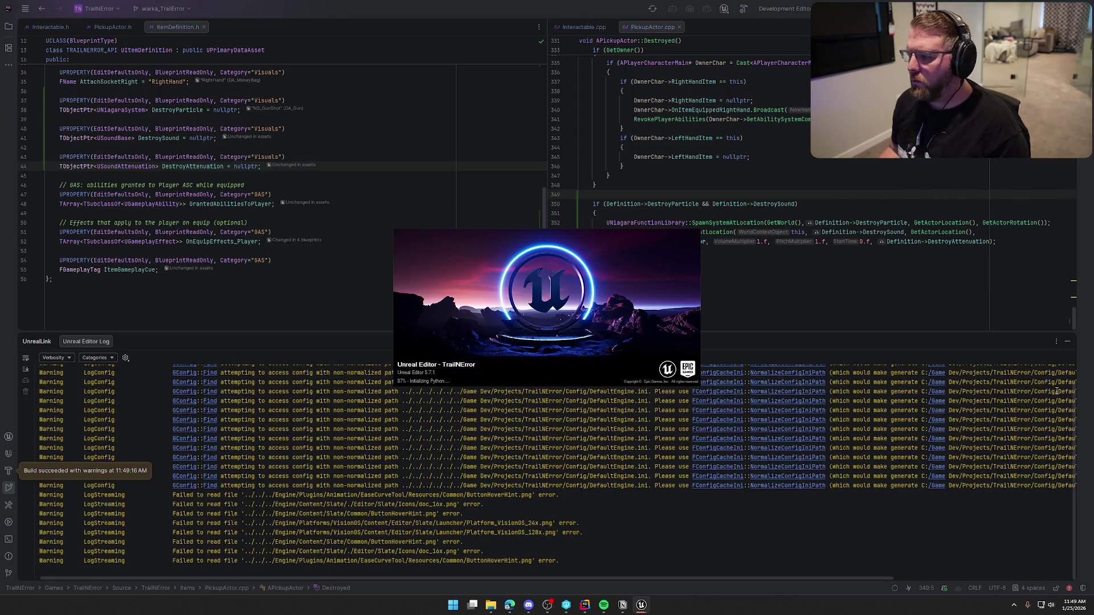
left_click(1066, 344)
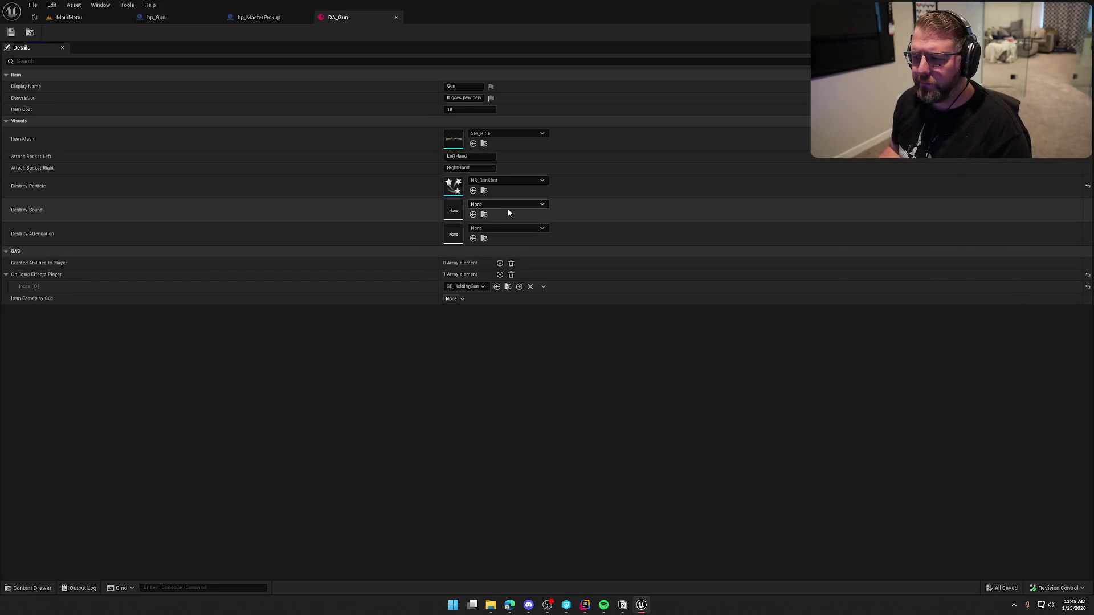
Assign Poof and Item_Atten to DA_Gun's Destroy Sound and Destroy Attenuation, then save
left_click(507, 207)
type("poo")
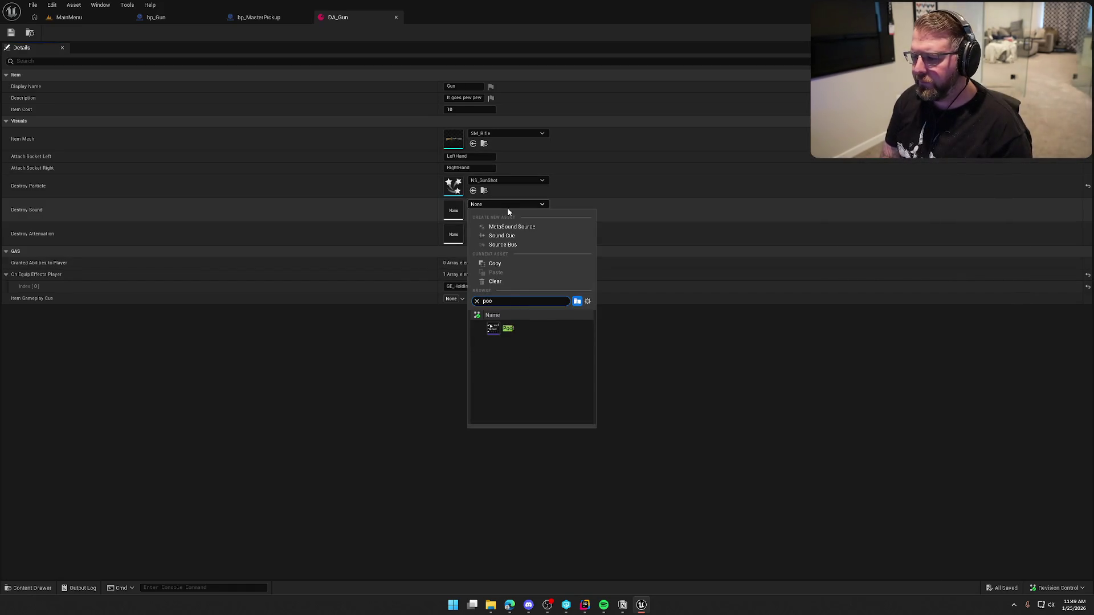
left_click(550, 326)
left_click(495, 229)
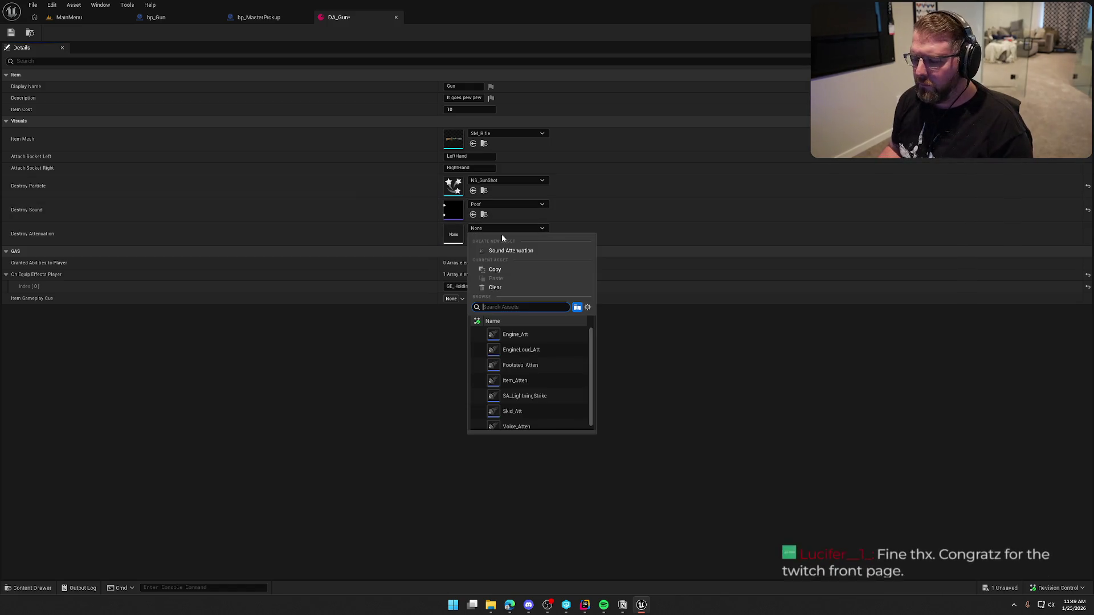
left_click(515, 380)
key("ctrl+s")
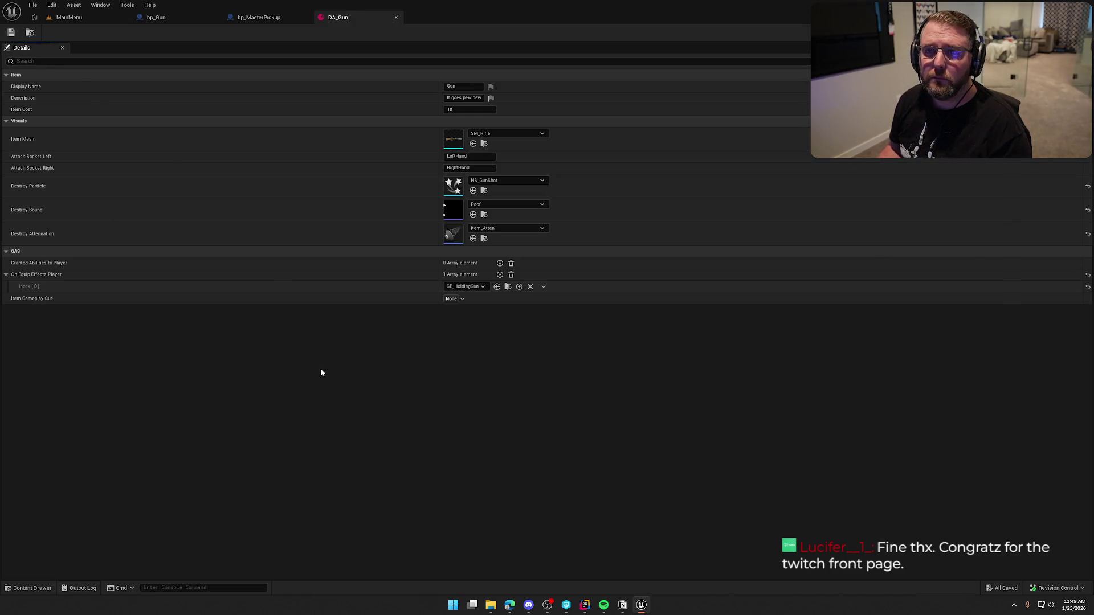
left_click(82, 17)
left_click(163, 440)
Open the GameWorld map and start a Play-in-Editor session
double_click(163, 440)
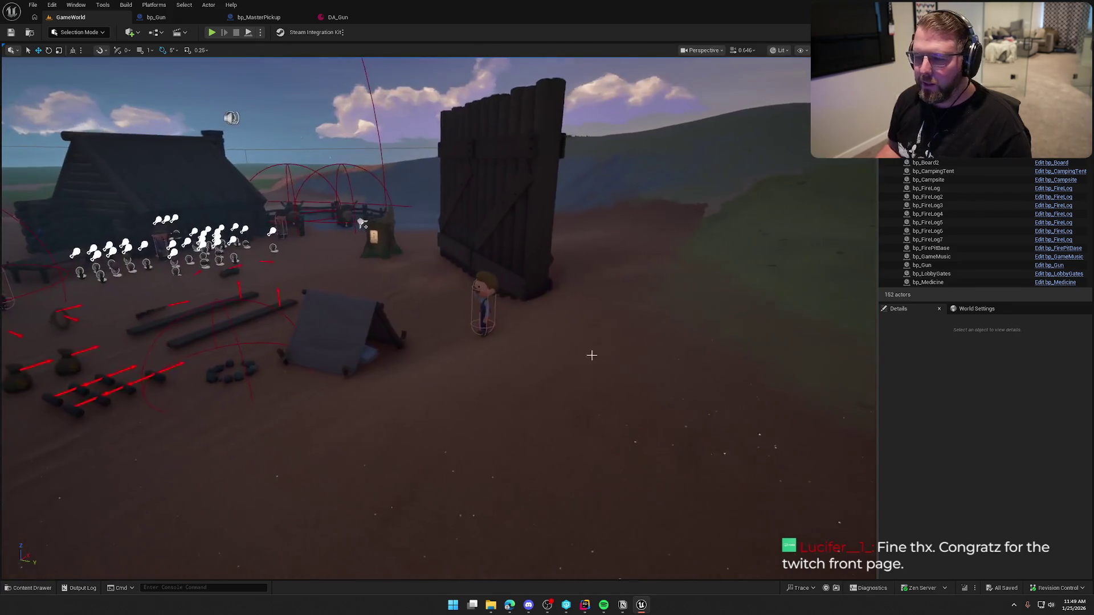
left_click_drag(592, 355, 636, 347)
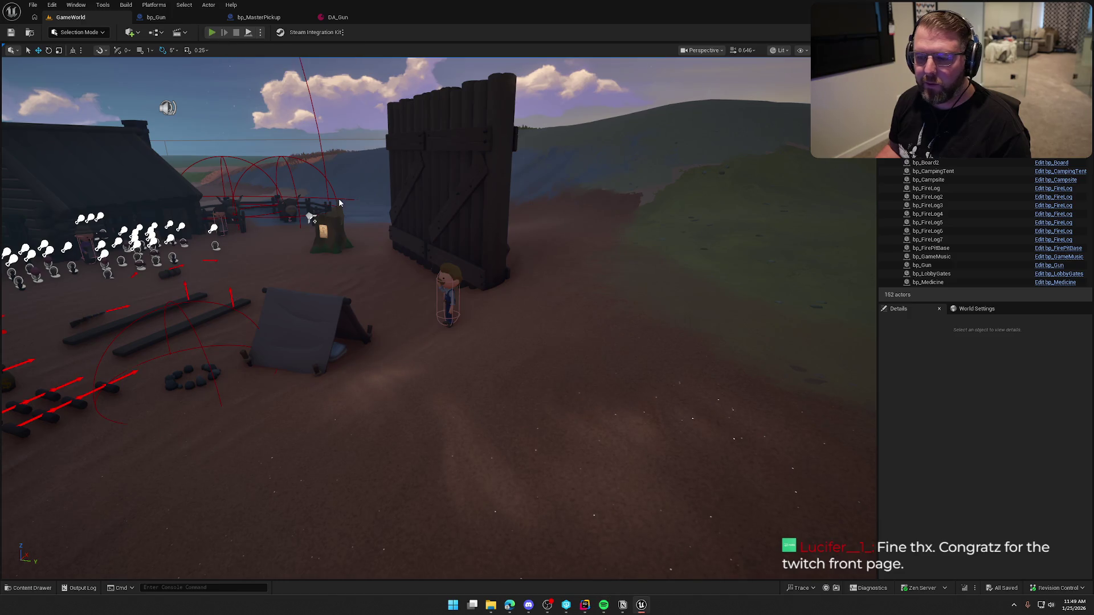
key("alt+p")
Run forward, fire the gun twice, throw it away, then stop the play session
key("shift+w")
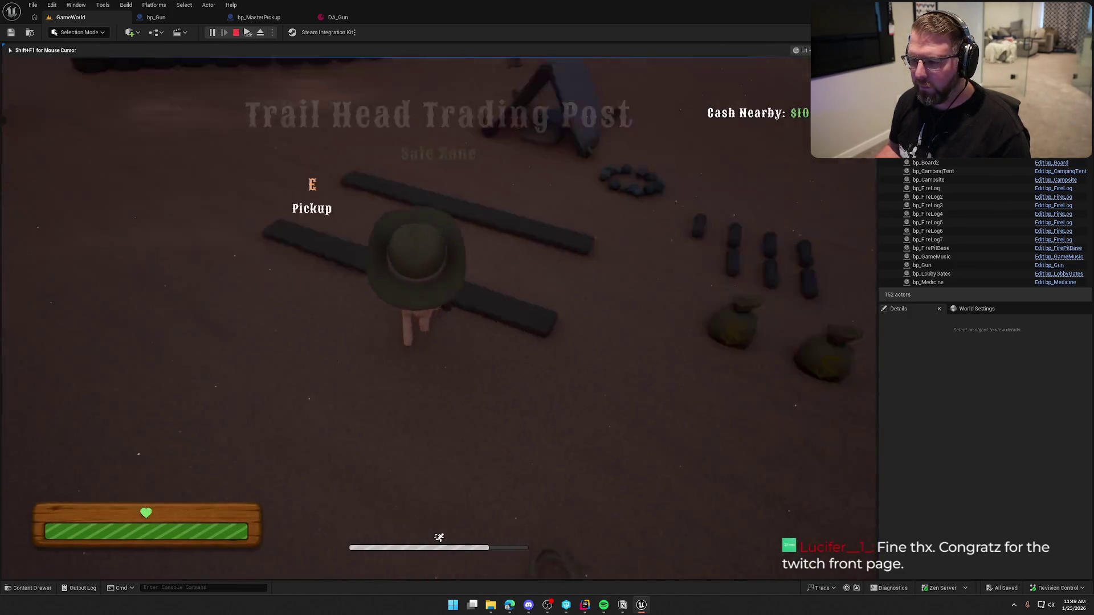
key("a")
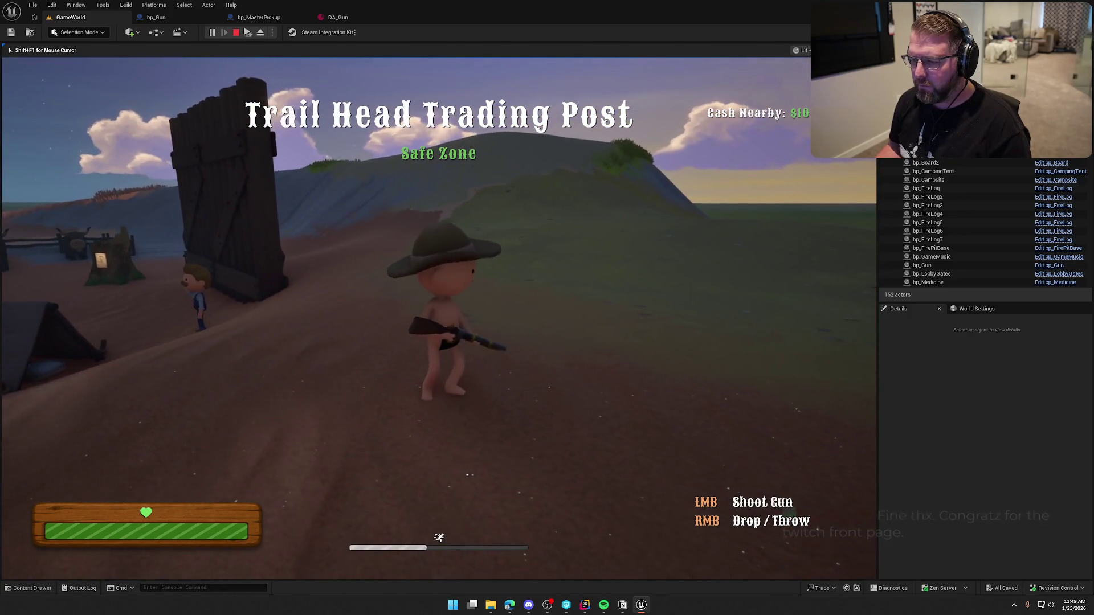
left_click(439, 316)
left_click(459, 474)
right_click(459, 474)
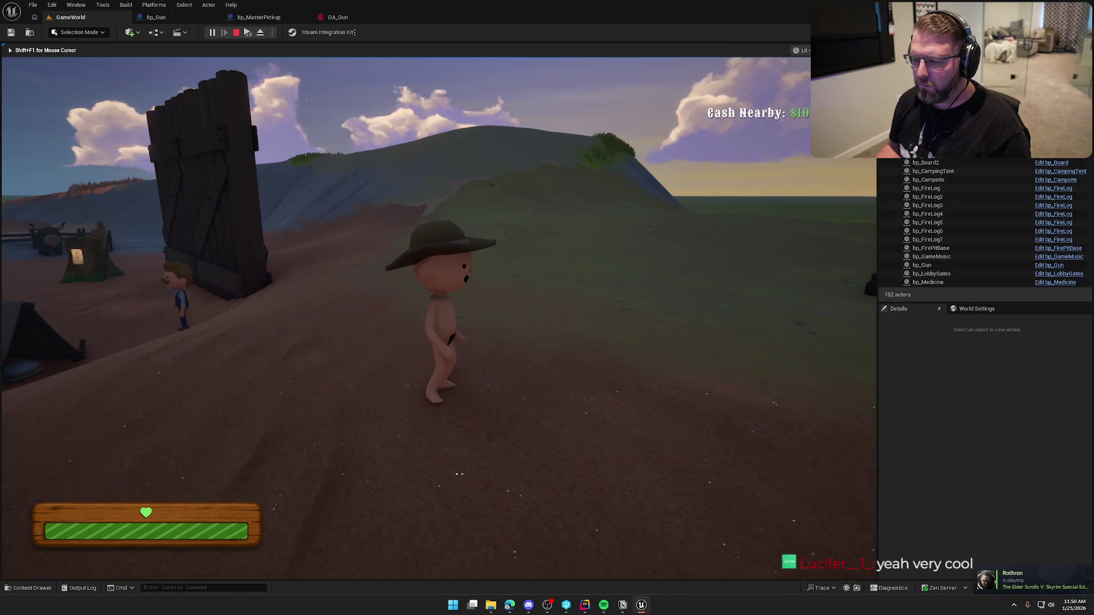
key("w")
key("shift")
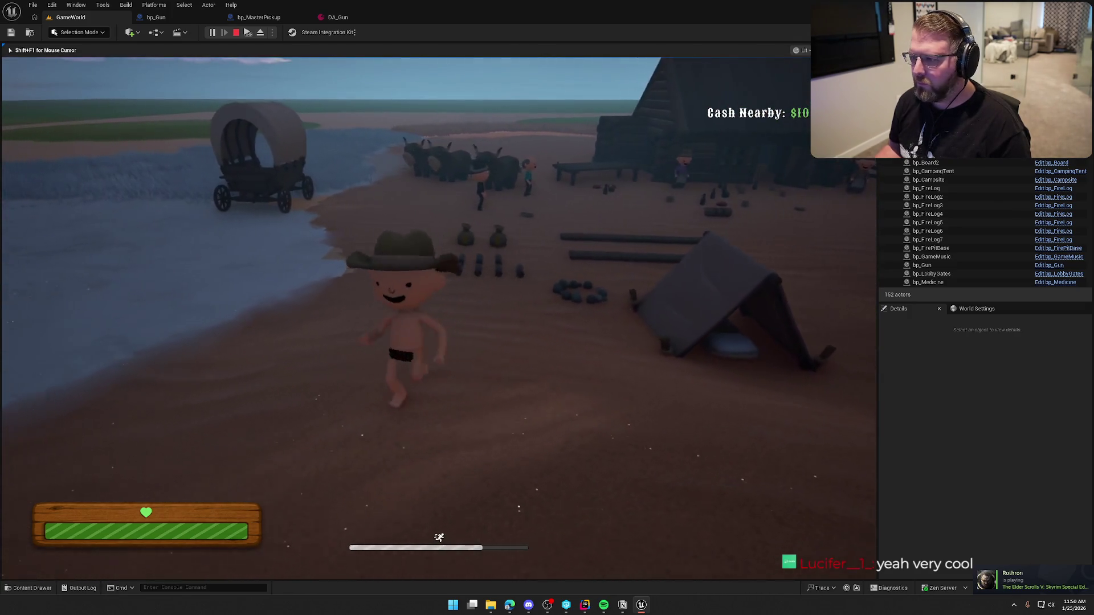
key("Escape")
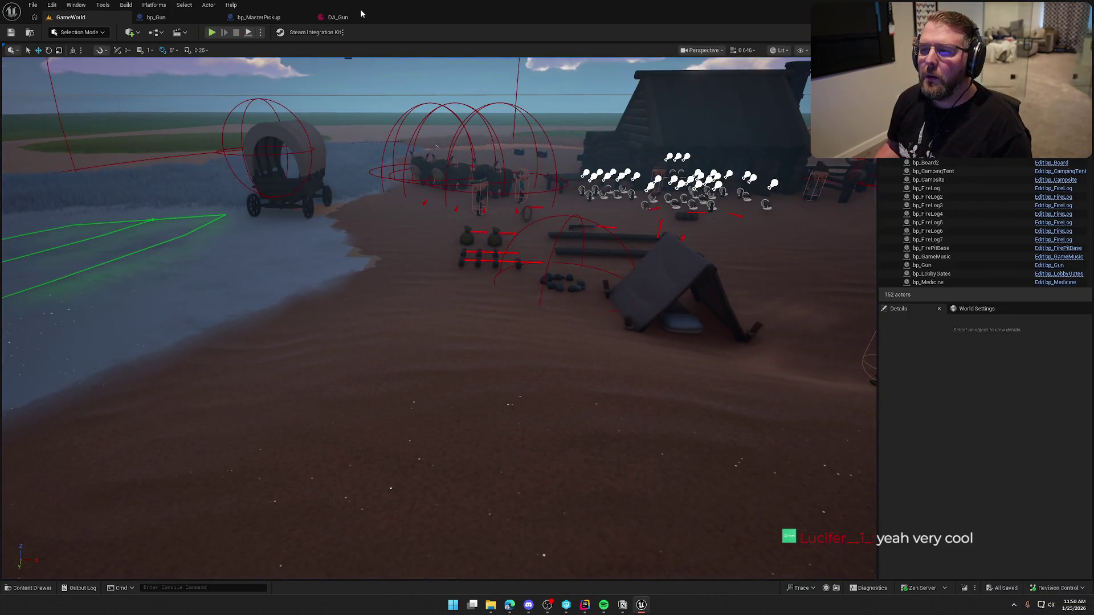
left_click(357, 15)
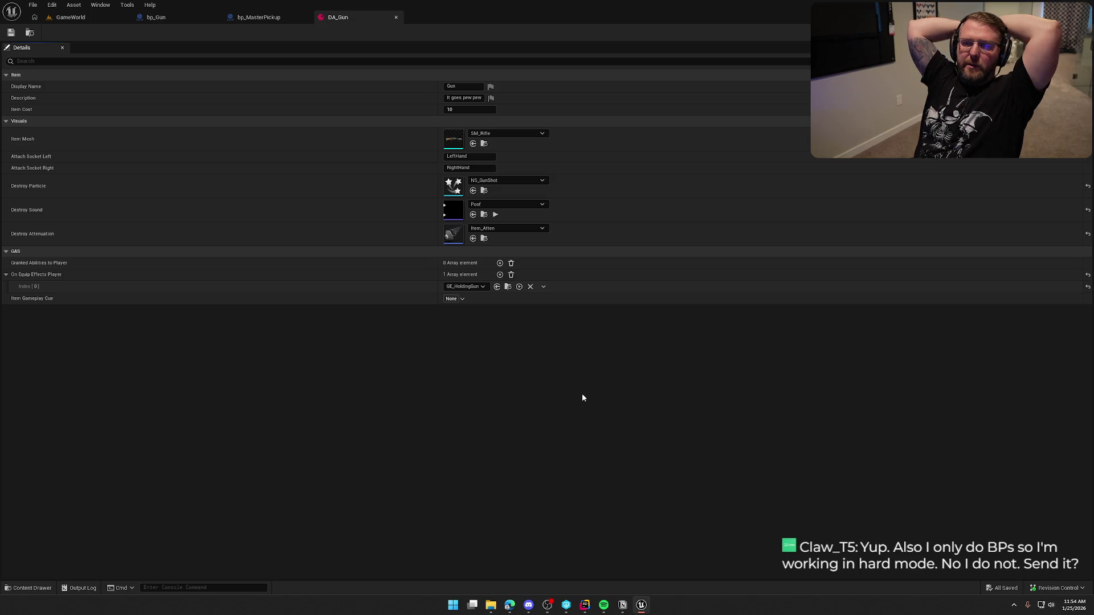
Bring the Edge window with the Multiplayer Network Compendium in front of Unreal
key("alt+Tab")
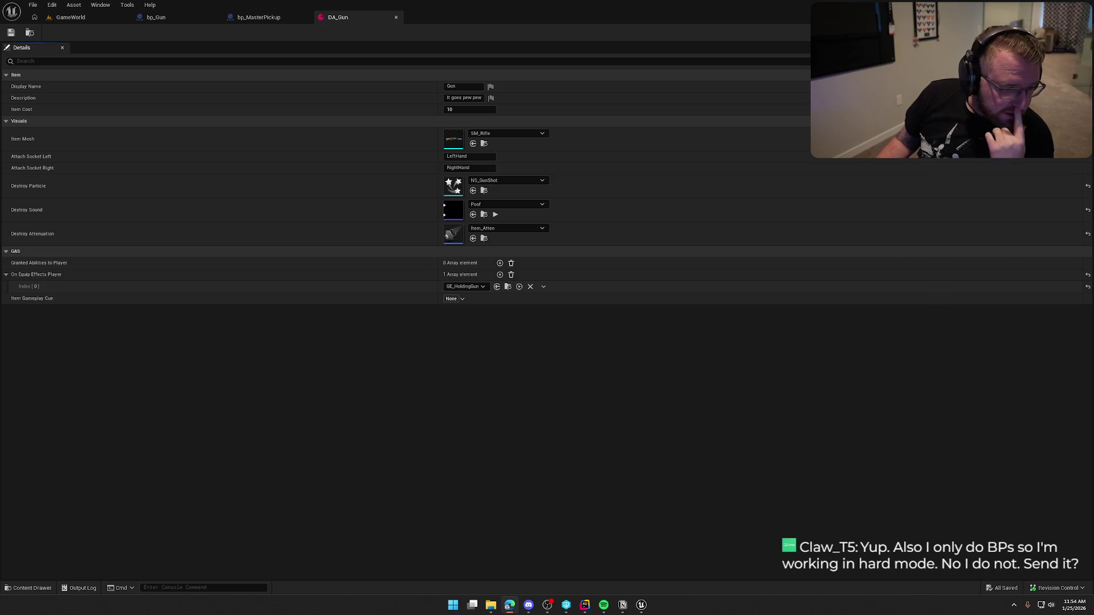
key("alt+Tab")
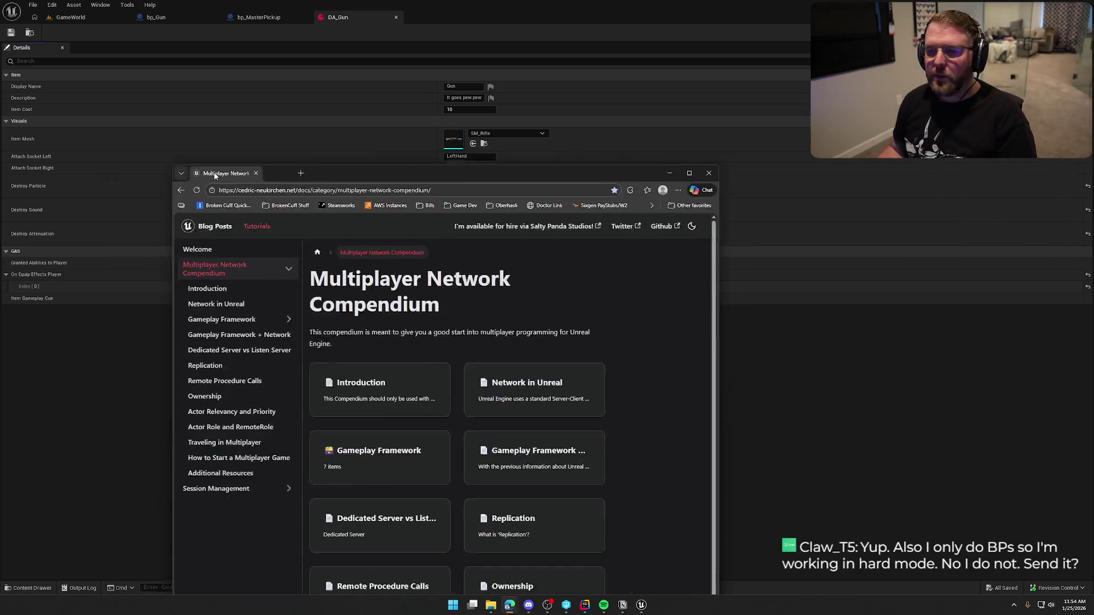
Maximize Edge and view the Gameplay Framework, AGameMode, AGameState, APlayerState and Gameplay Framework + Network pages
key("super+Up")
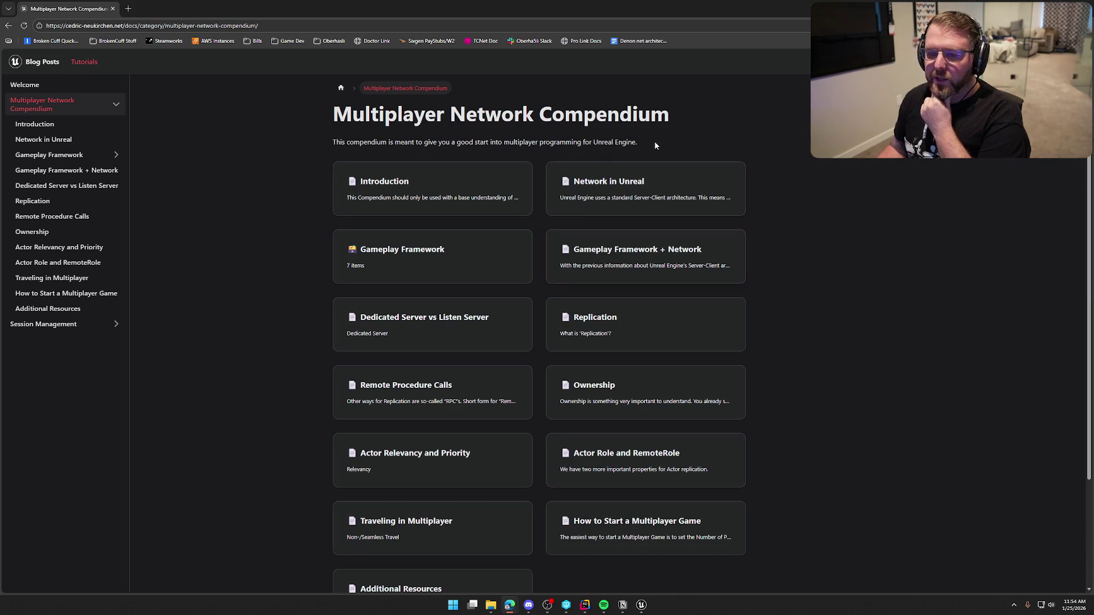
left_click(57, 155)
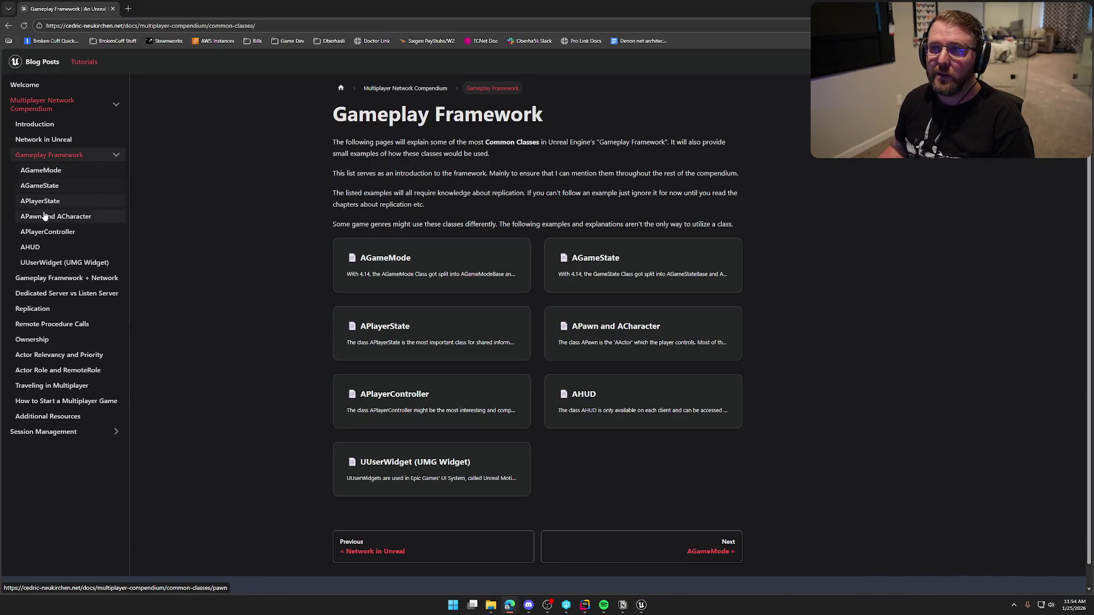
left_click(45, 171)
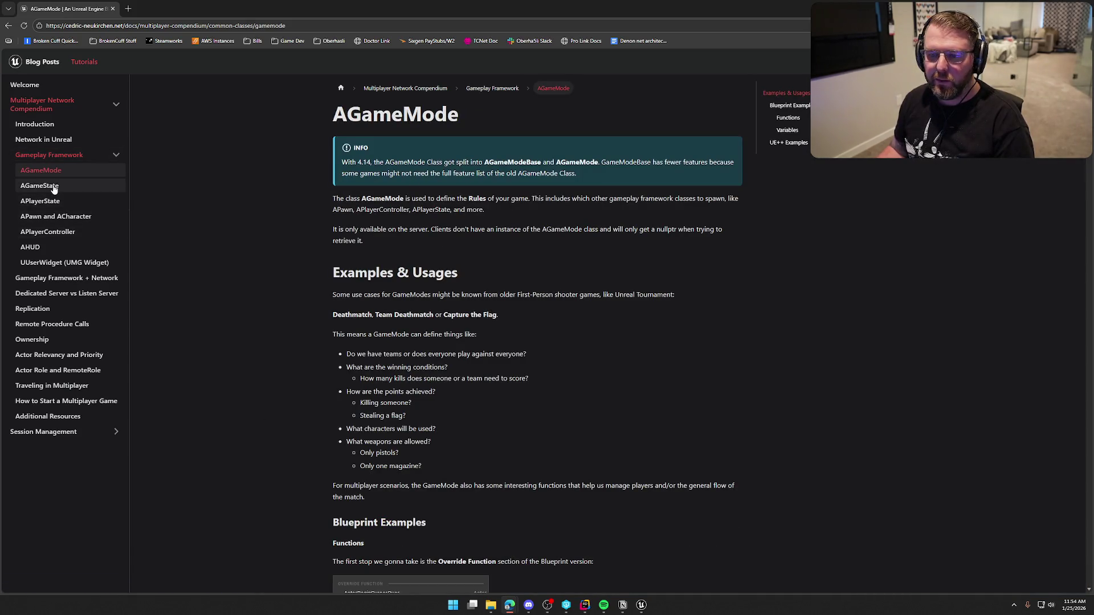
left_click(49, 187)
left_click(41, 201)
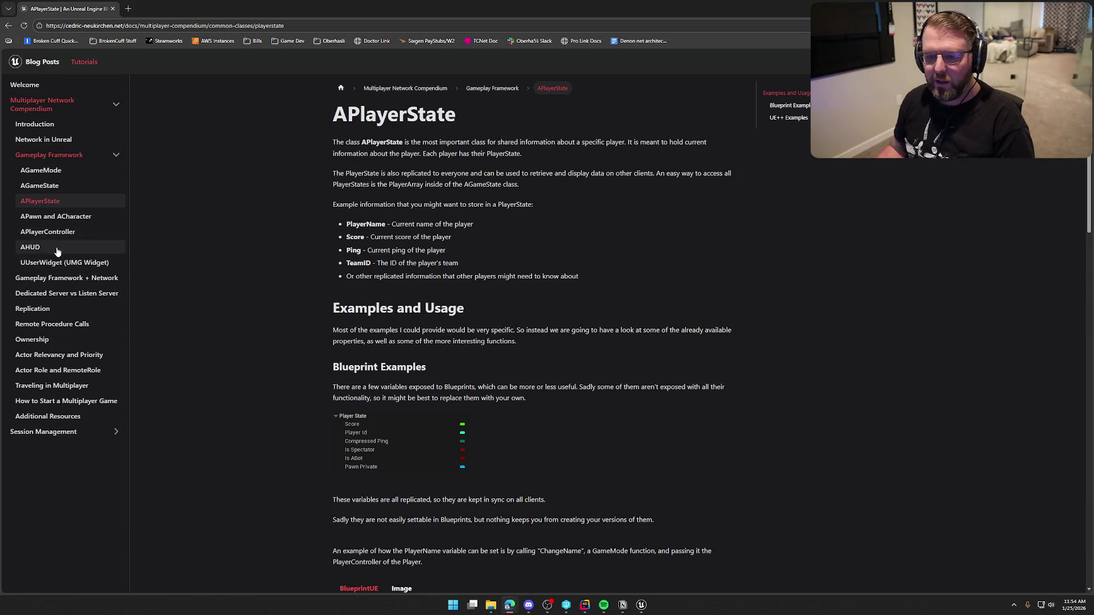
left_click(77, 279)
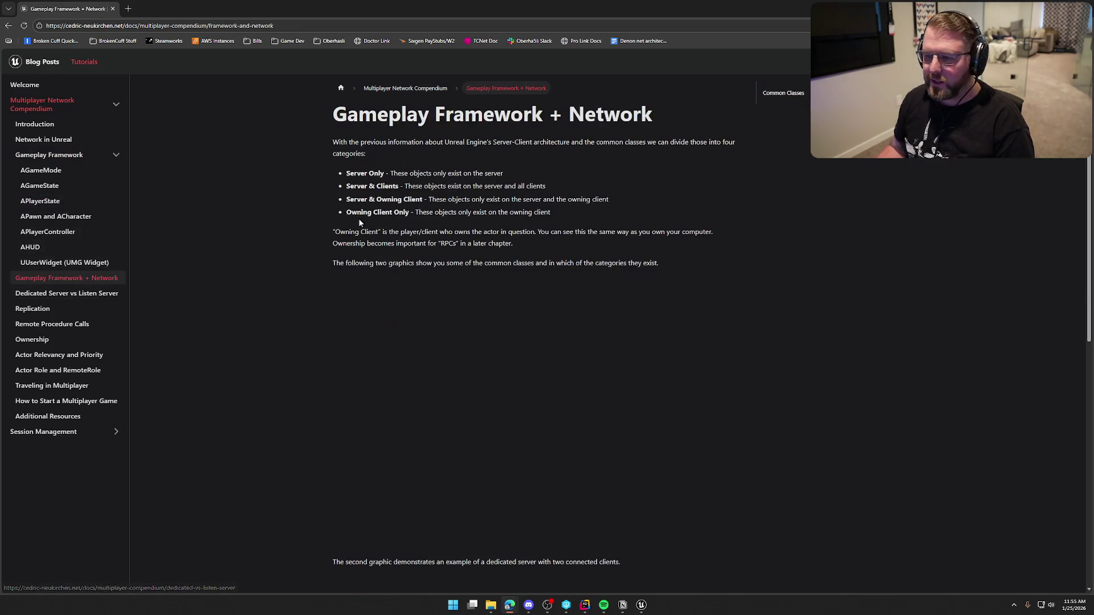
Skim the Gameplay Framework + Network page, then select the Welcome page's web address
scroll(305, 317, "down", 5)
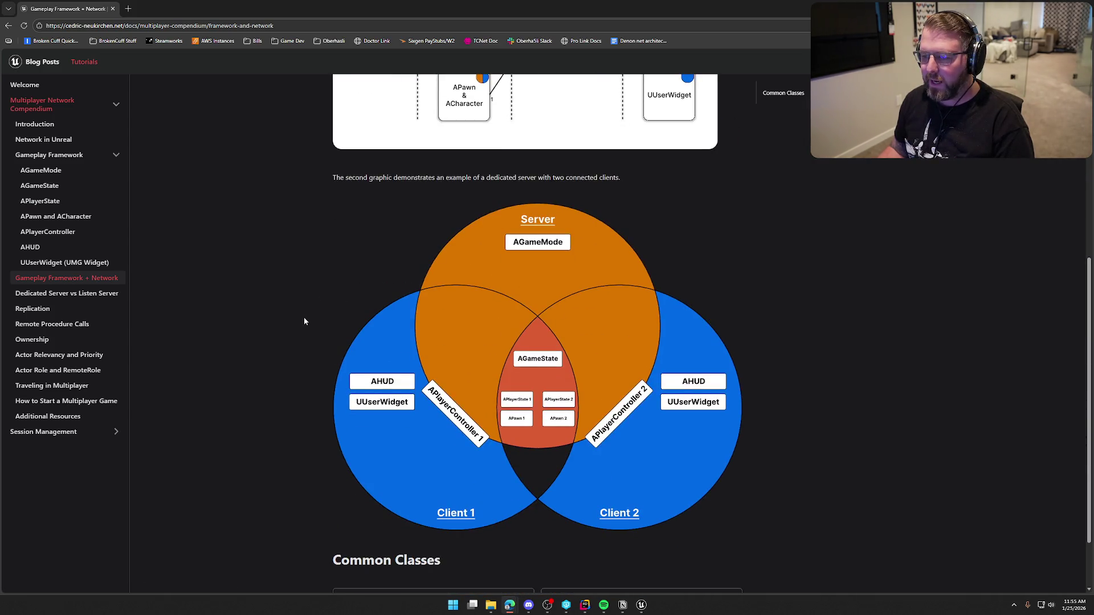
scroll(303, 316, "down", 3)
scroll(287, 322, "up", 8)
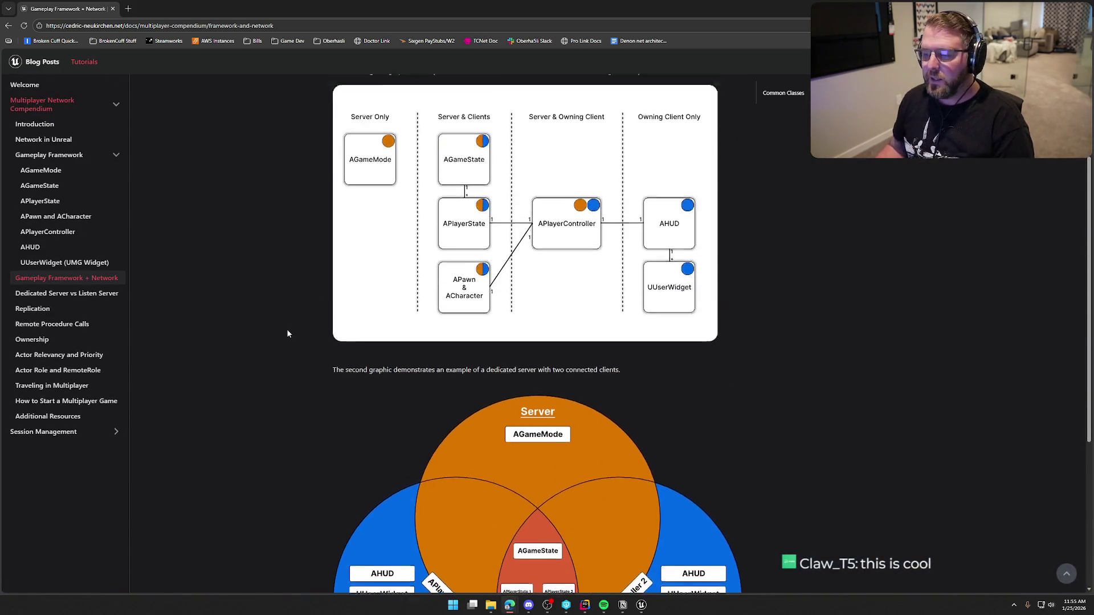
left_click(25, 86)
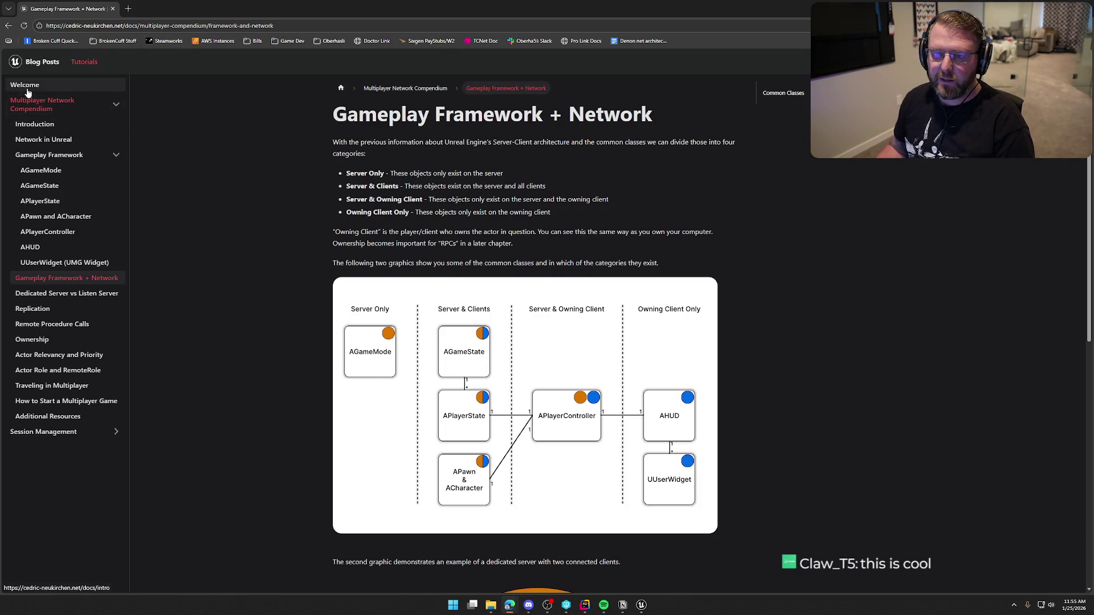
left_click(188, 26)
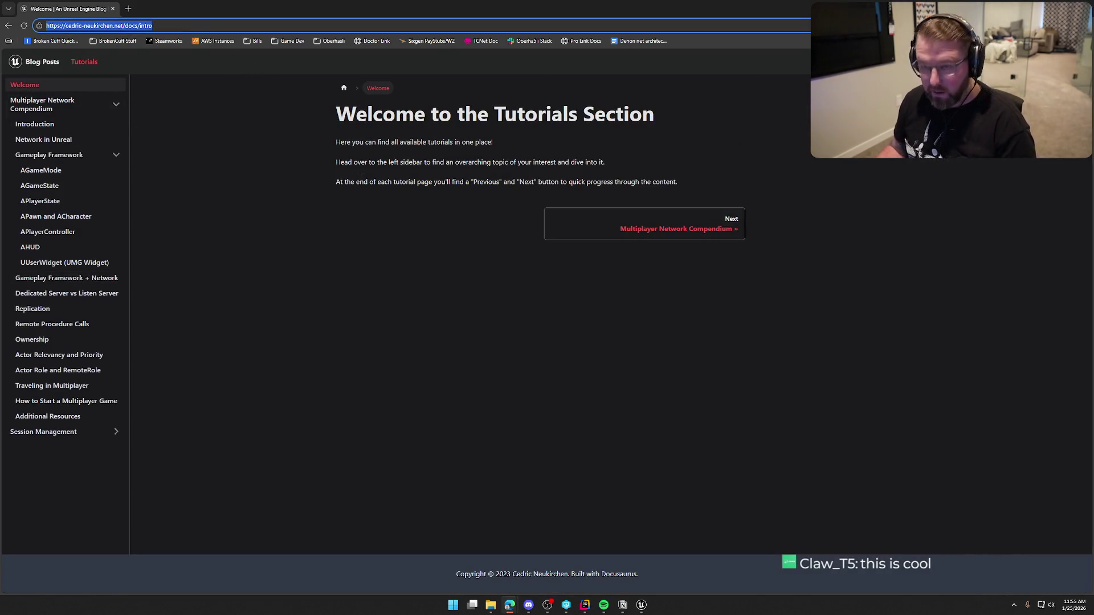
Copy the Welcome page address and skim the Traveling in Multiplayer page
key("Escape")
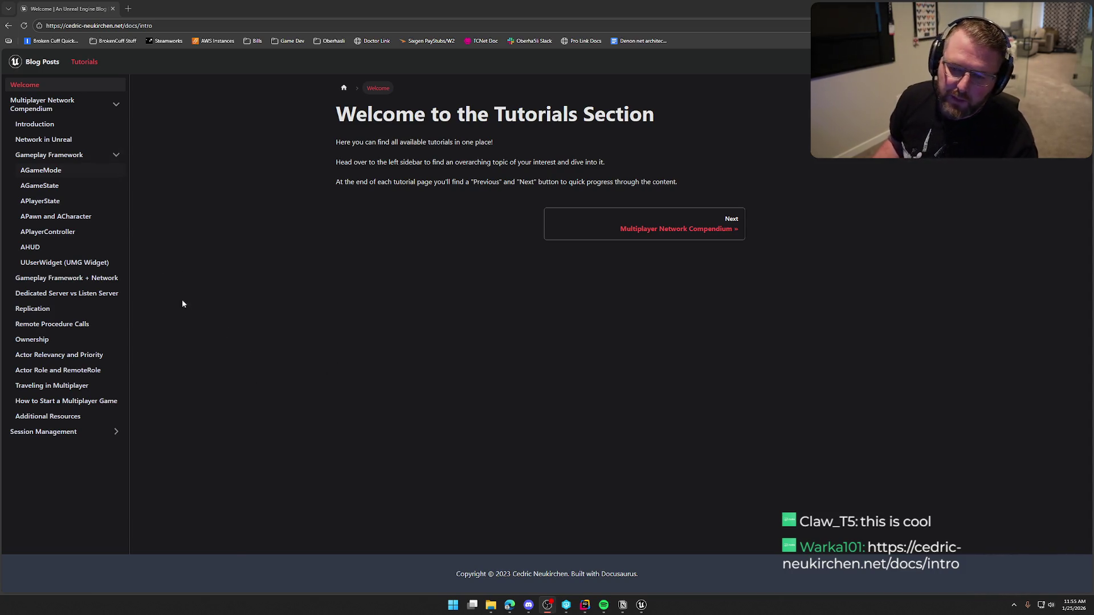
left_click(56, 385)
scroll(69, 374, "down", 3)
scroll(69, 375, "up", 3)
Skim the compendium's Ownership and Remote Procedure Calls pages
left_click(35, 339)
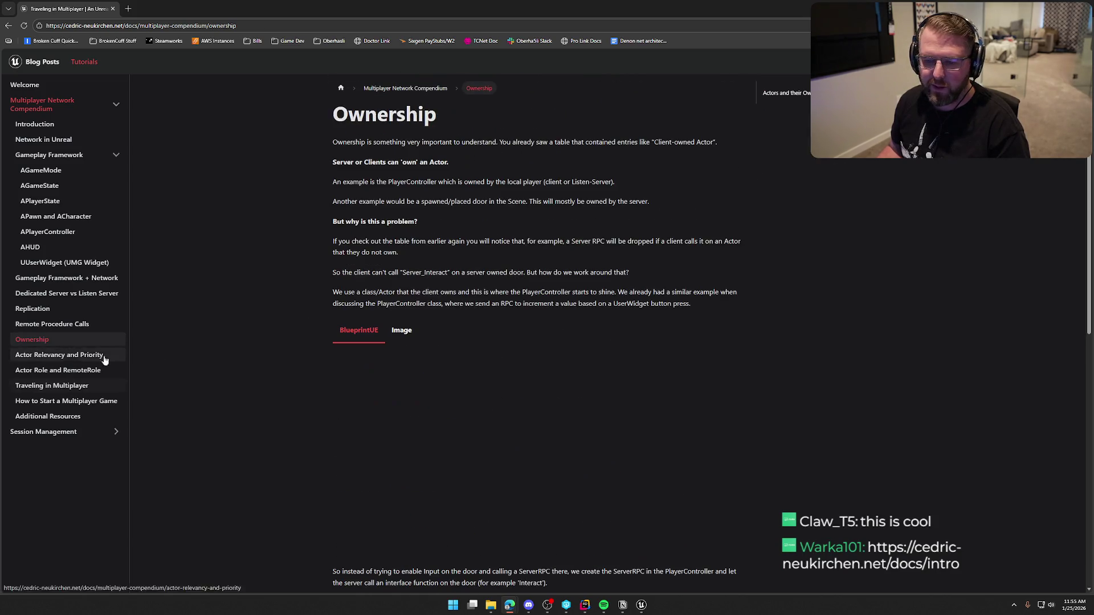
scroll(301, 380, "down", 8)
scroll(301, 385, "up", 8)
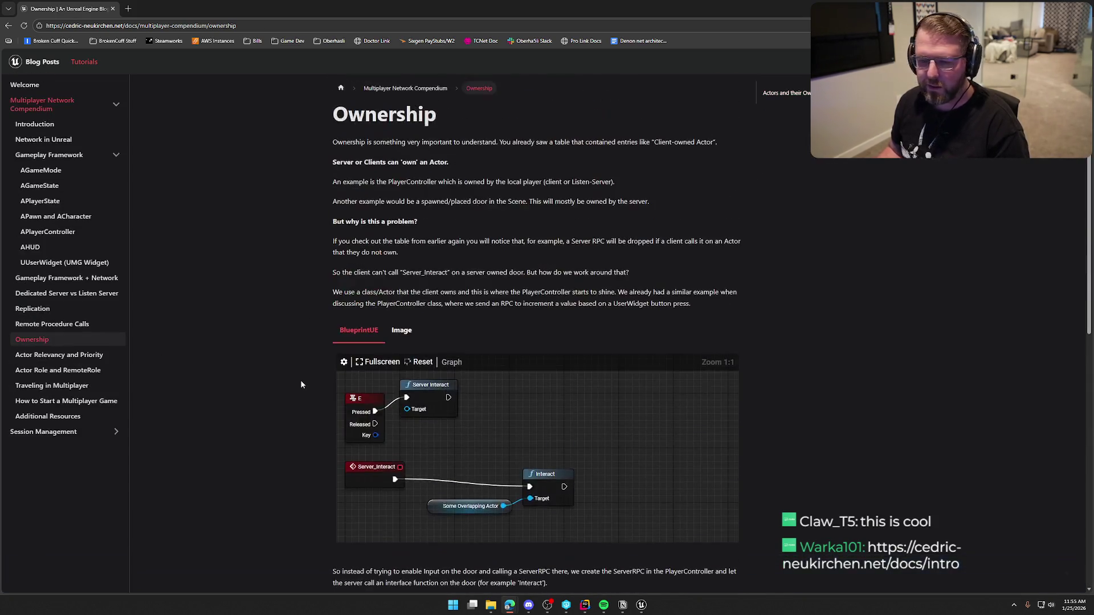
left_click(63, 324)
scroll(262, 320, "down", 10)
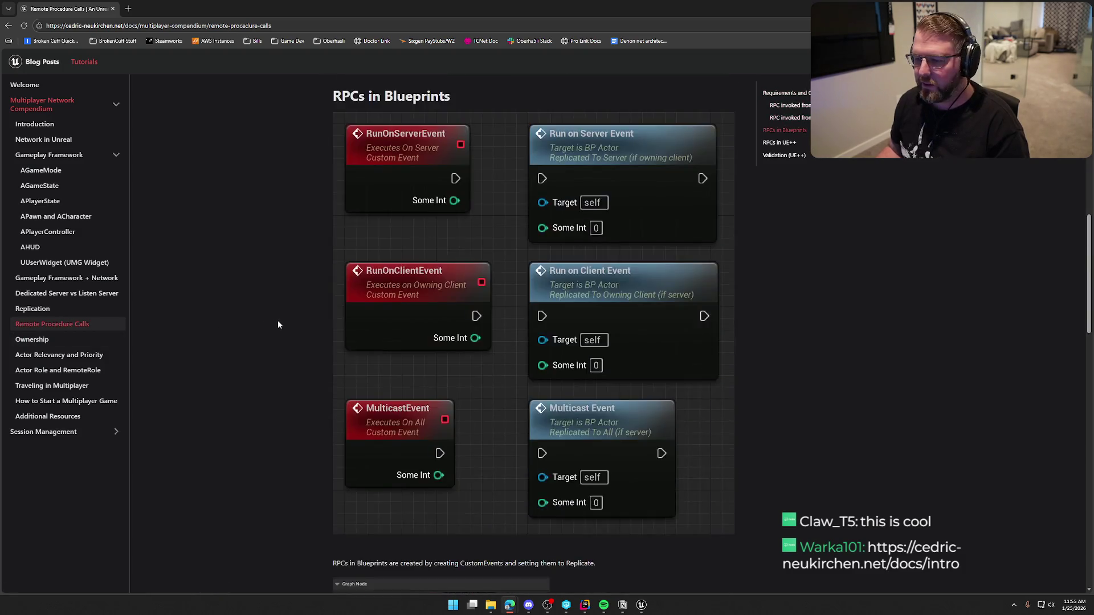
scroll(278, 325, "down", 15)
scroll(276, 346, "up", 6)
scroll(276, 341, "up", 15)
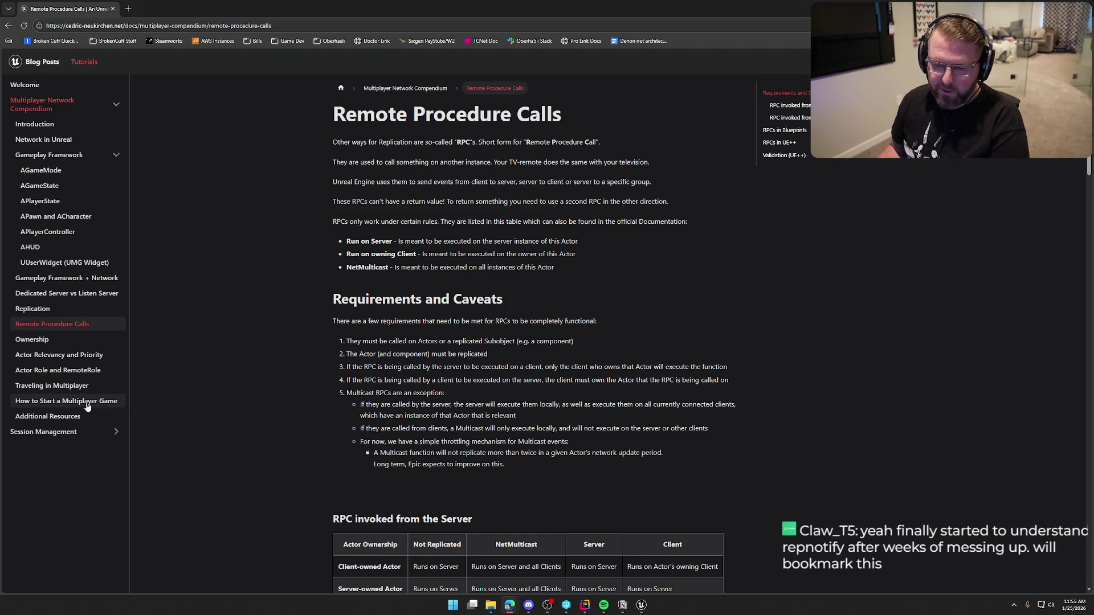
Read through the How to Start a Multiplayer Game page
left_click(116, 405)
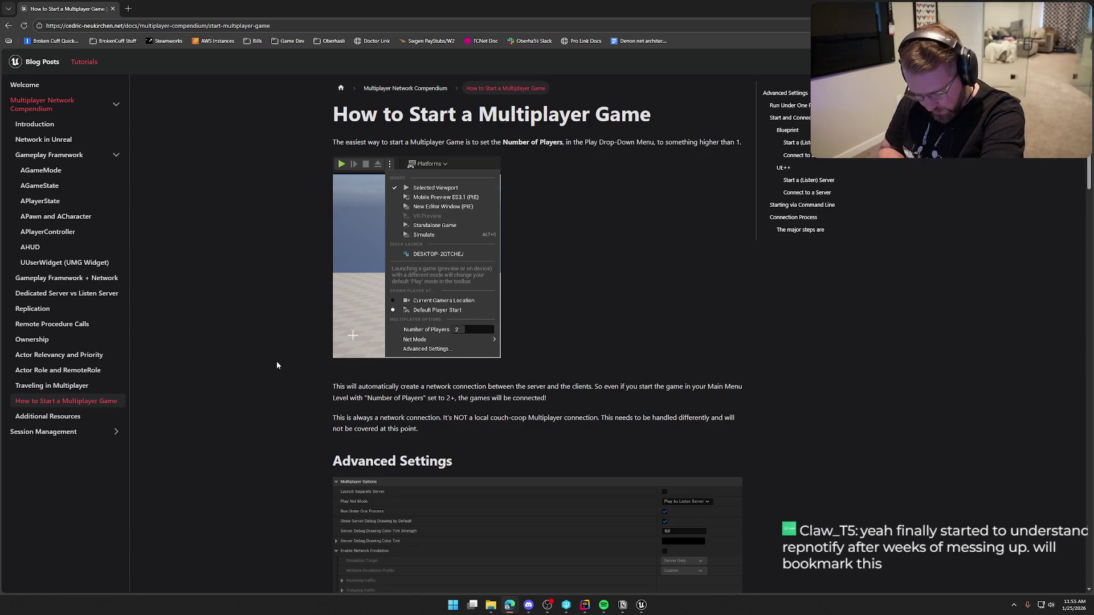
scroll(277, 365, "down", 12)
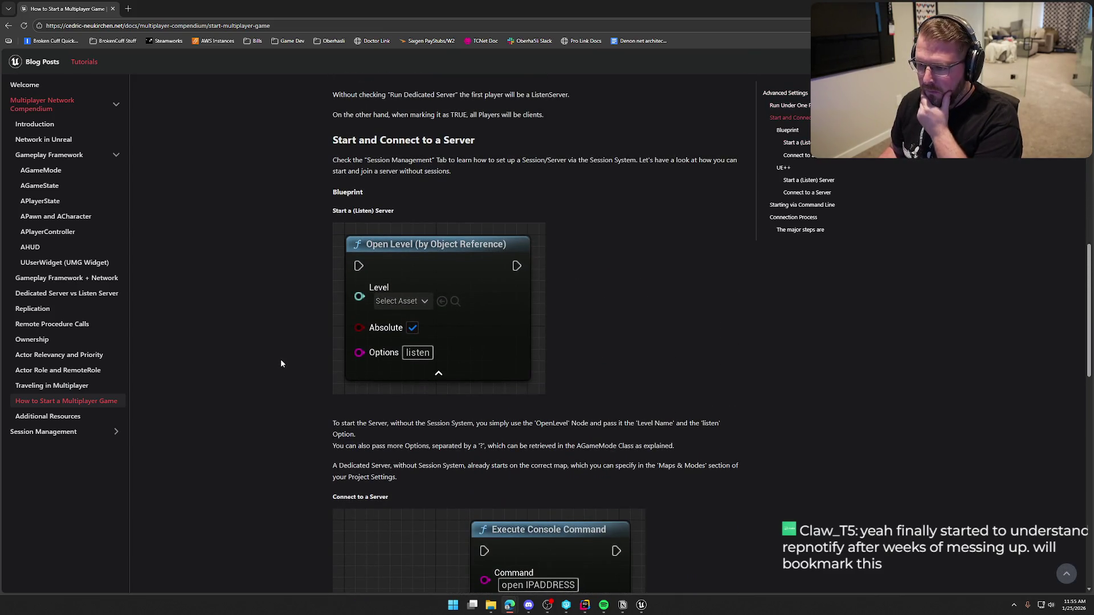
scroll(281, 362, "down", 10)
scroll(283, 363, "down", 5)
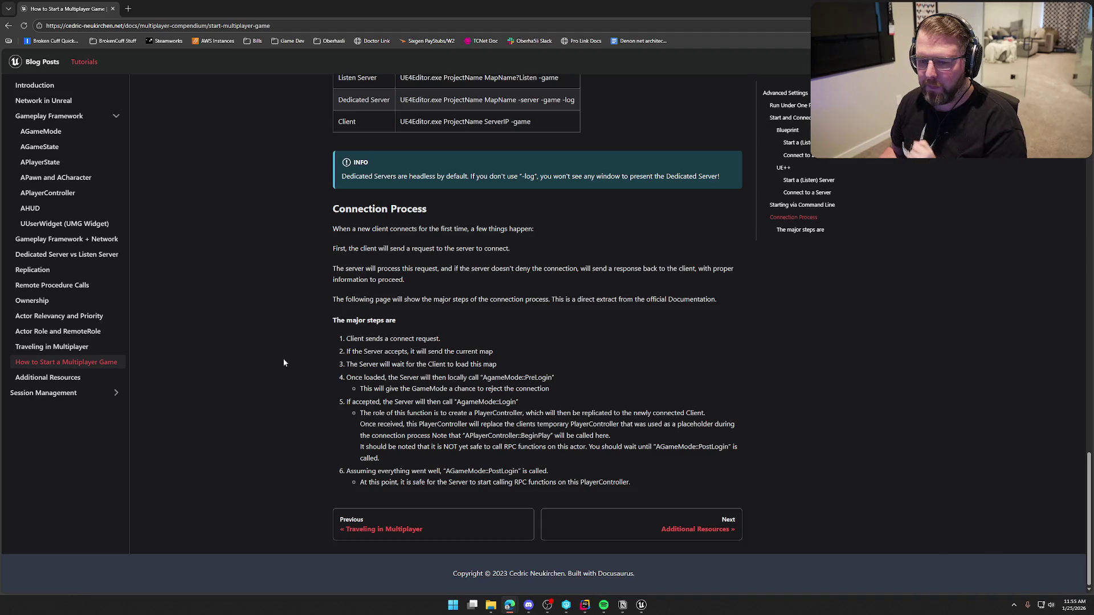
scroll(283, 359, "up", 20)
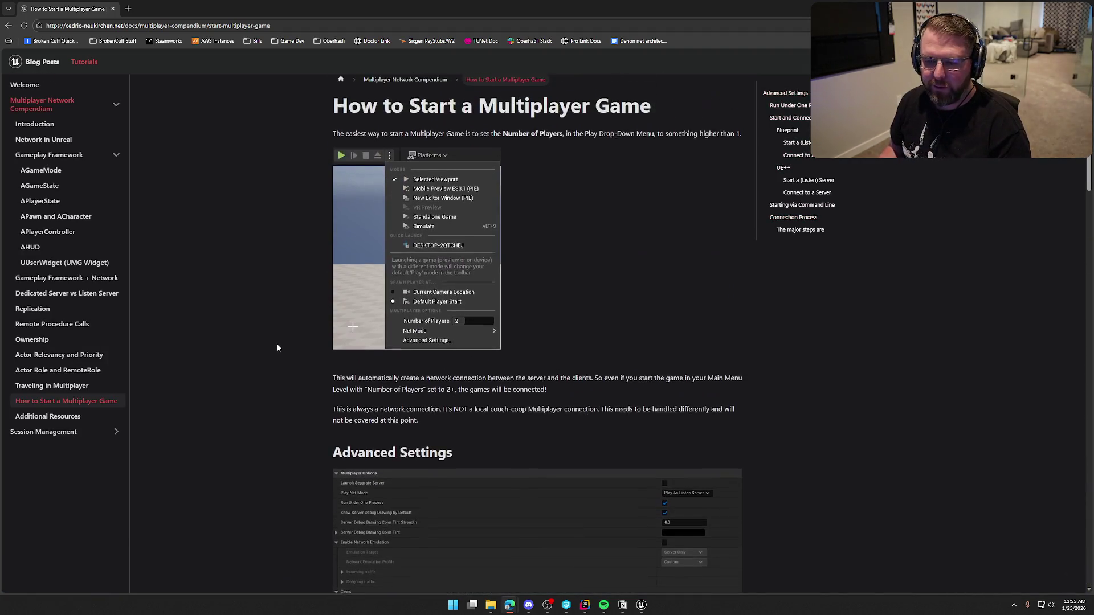
key("ctrl+t")
Load oberha5li.com and open its Seamless Travel news article
type("oberha5li.com")
key("Return")
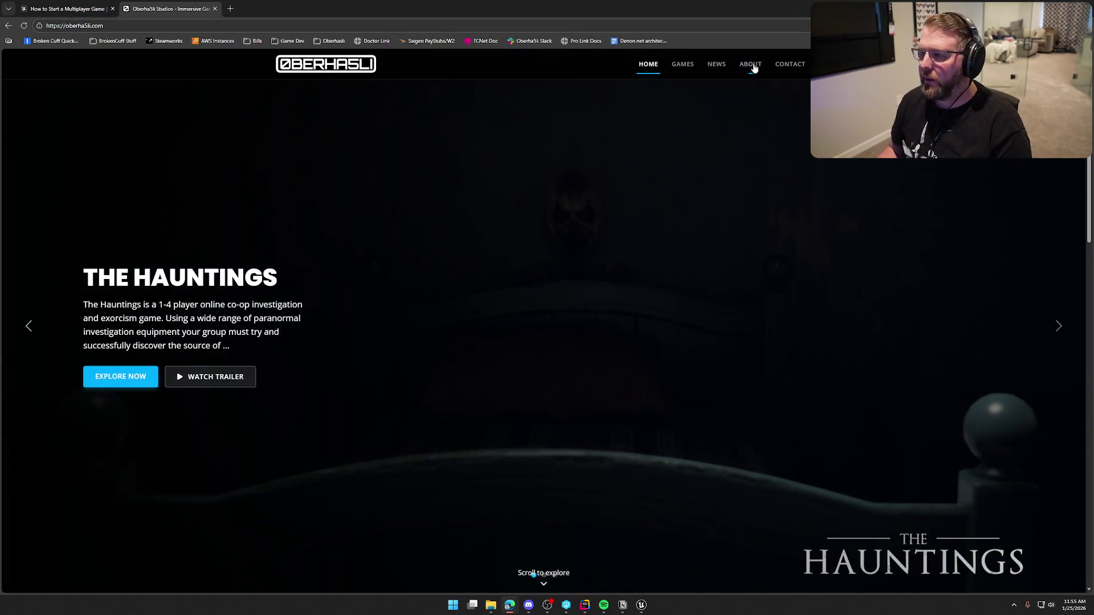
scroll(734, 545, "down", 12)
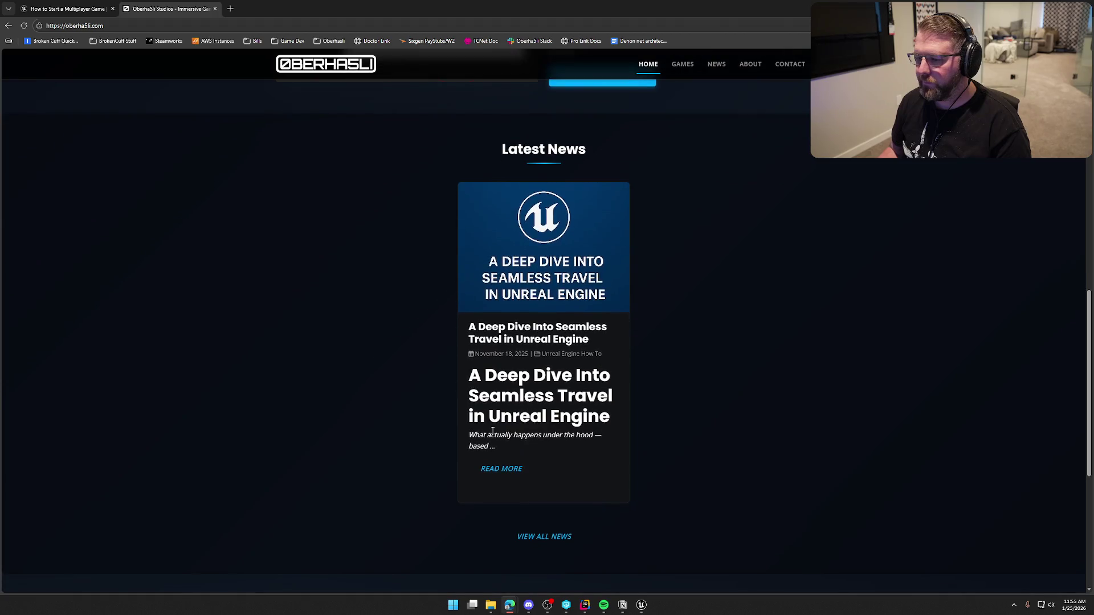
left_click(503, 469)
Read through A Deep Dive Into Seamless Travel in Unreal Engine
scroll(837, 548, "down", 3)
scroll(837, 548, "down", 15)
scroll(777, 472, "down", 20)
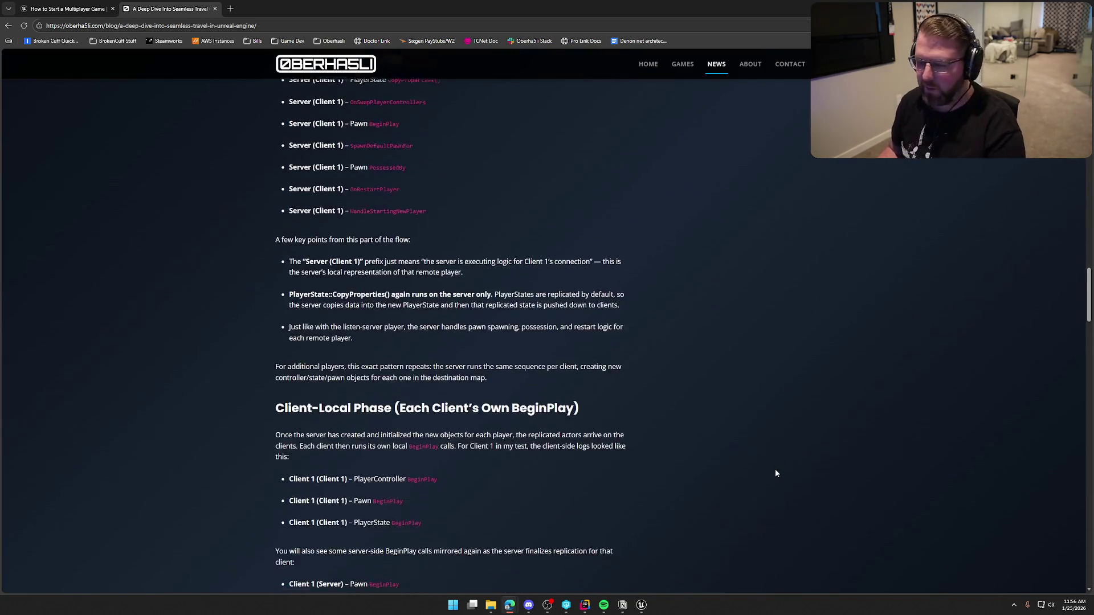
scroll(776, 472, "down", 20)
scroll(774, 473, "down", 13)
scroll(774, 473, "up", 15)
scroll(774, 474, "up", 20)
scroll(772, 460, "up", 20)
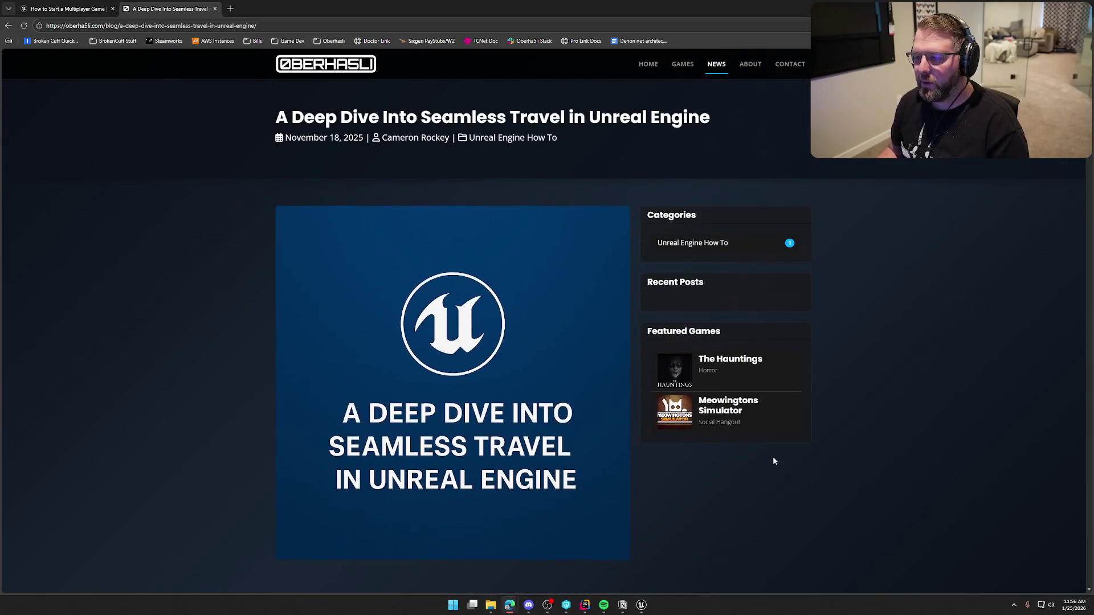
Select the article's address, then return to the compendium tab and the Unreal DA_Gun details
left_click(265, 26)
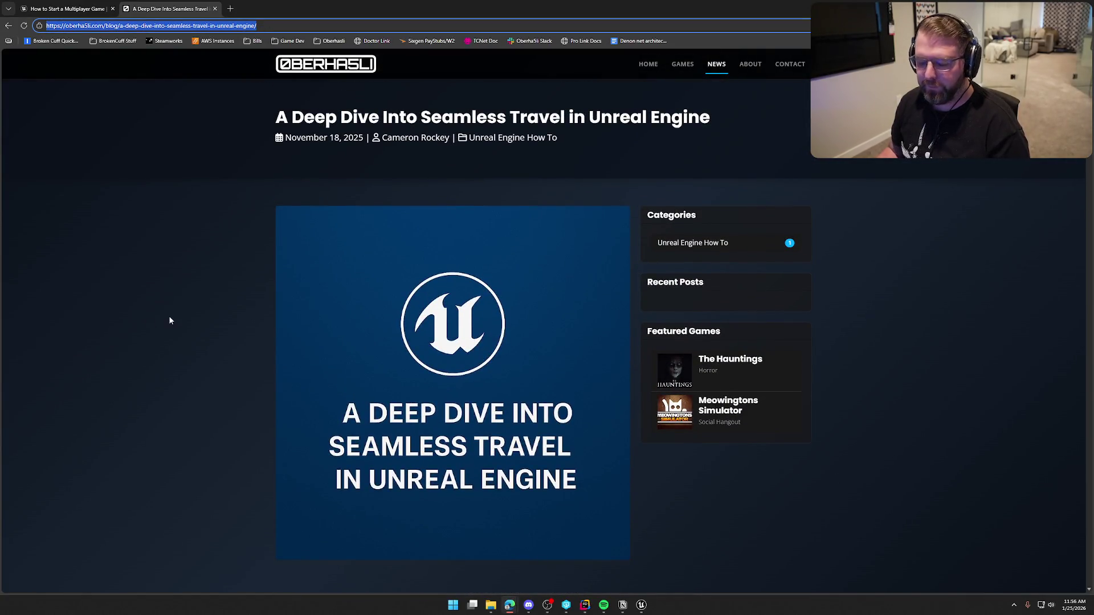
left_click(142, 340)
scroll(196, 255, "down", 9)
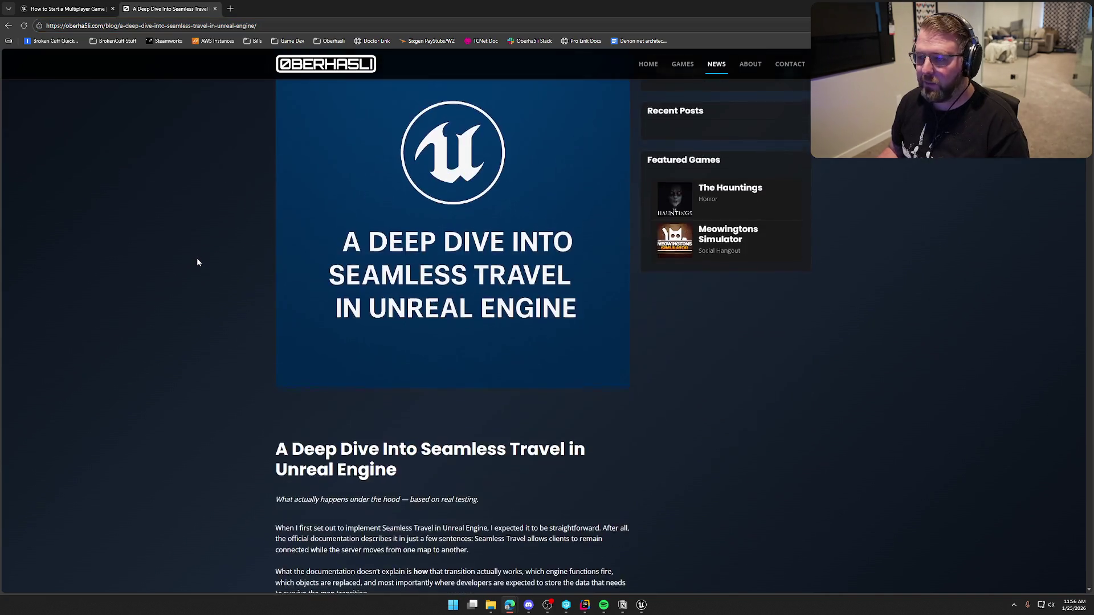
scroll(199, 262, "down", 20)
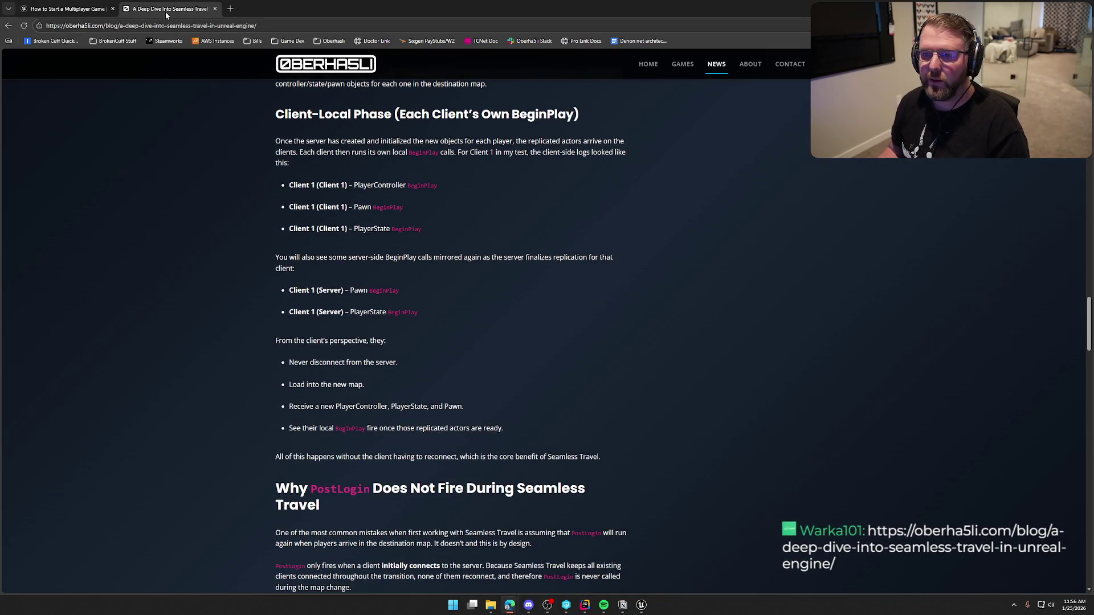
key("ctrl+shift+Tab")
key("alt+Tab")
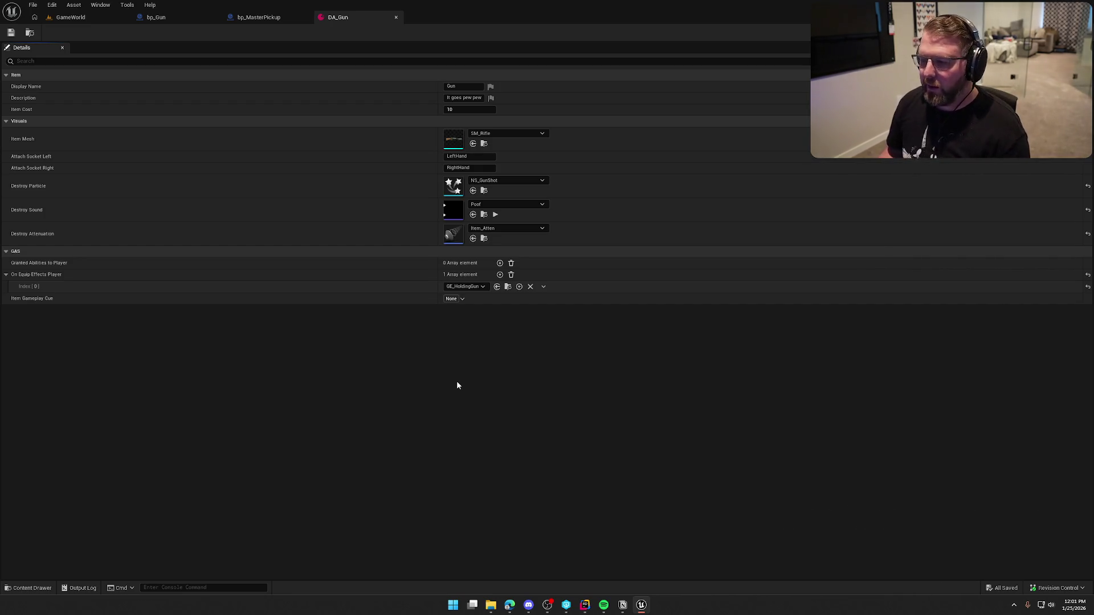
Reorder the editor tabs, look at bp_Gun, and start Play-in-Editor on GameWorld
mouse_move(262, 17)
left_mouse_down()
mouse_move(278, 29)
mouse_move(116, 21)
left_mouse_up()
left_click(92, 17)
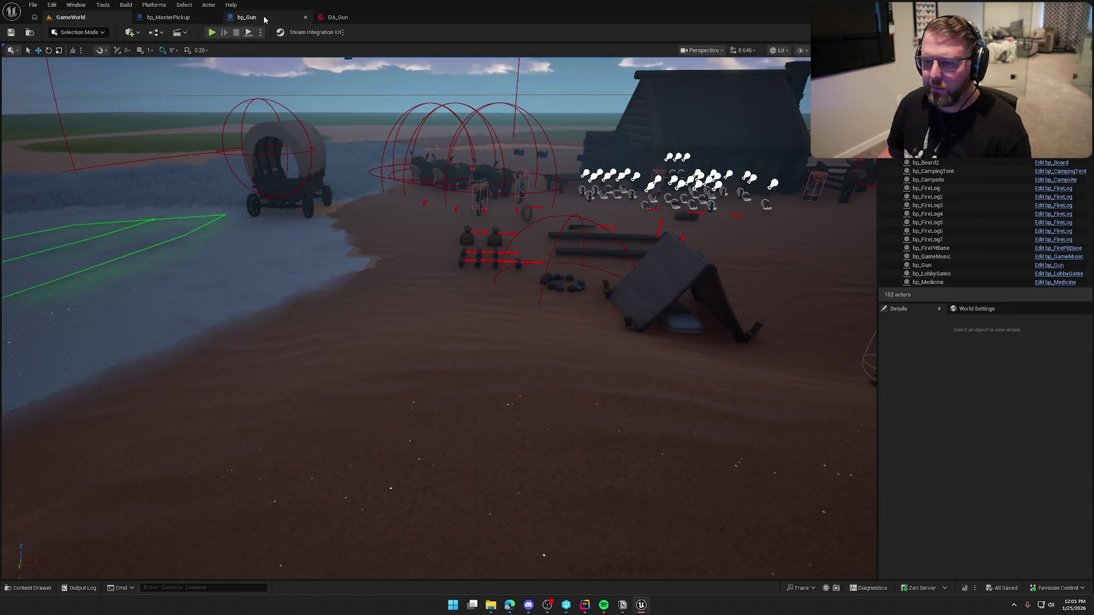
left_click(268, 23)
left_click(71, 17)
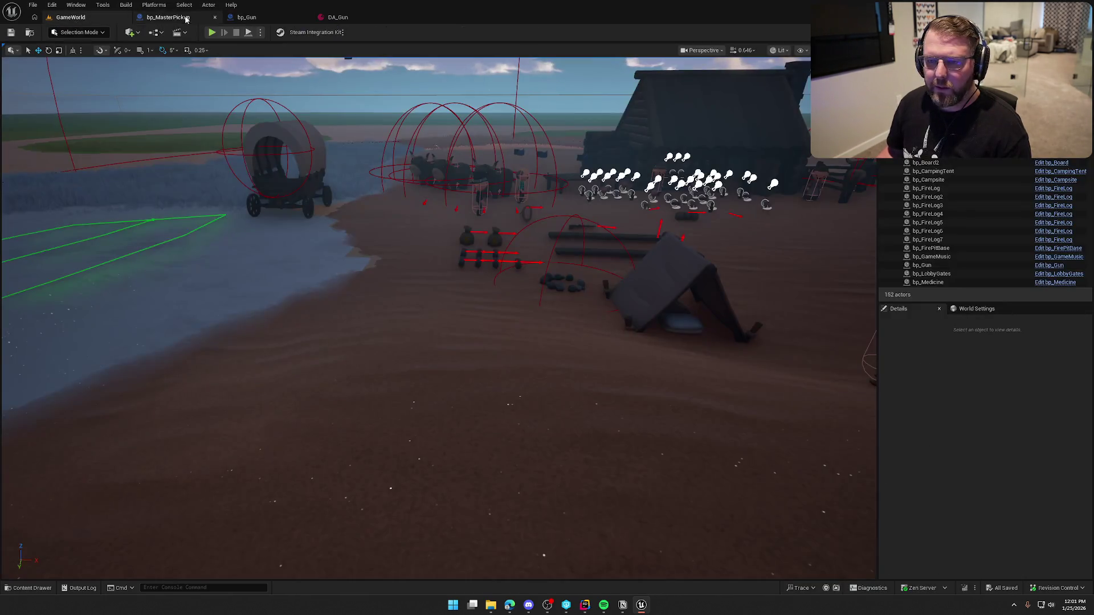
left_click(211, 32)
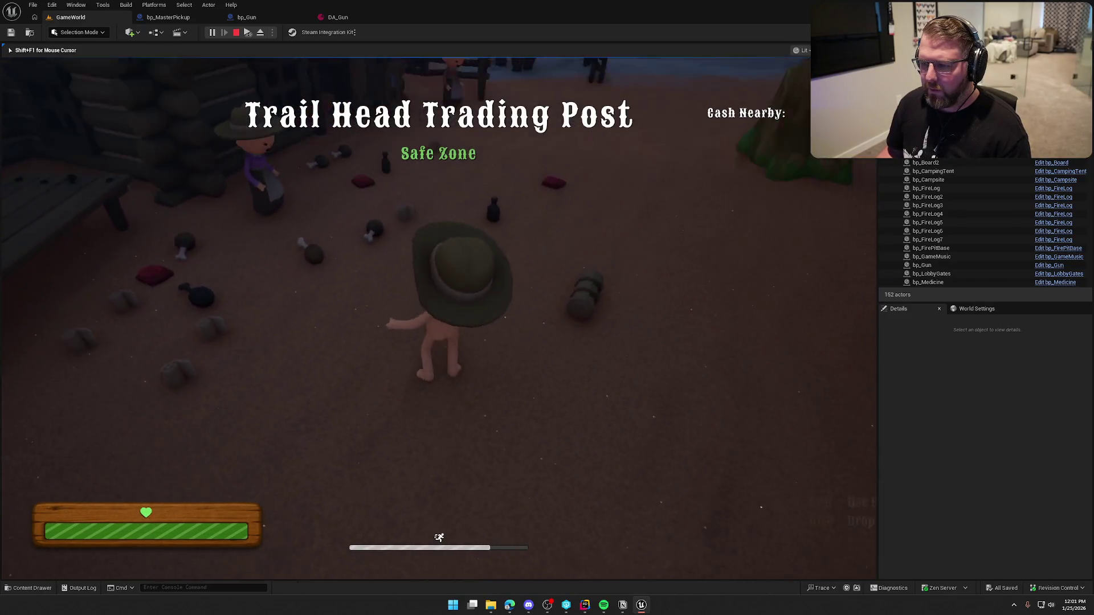
Stop the game, review the DA_Gun data asset, then switch to bp_Gun's graph
key("Escape")
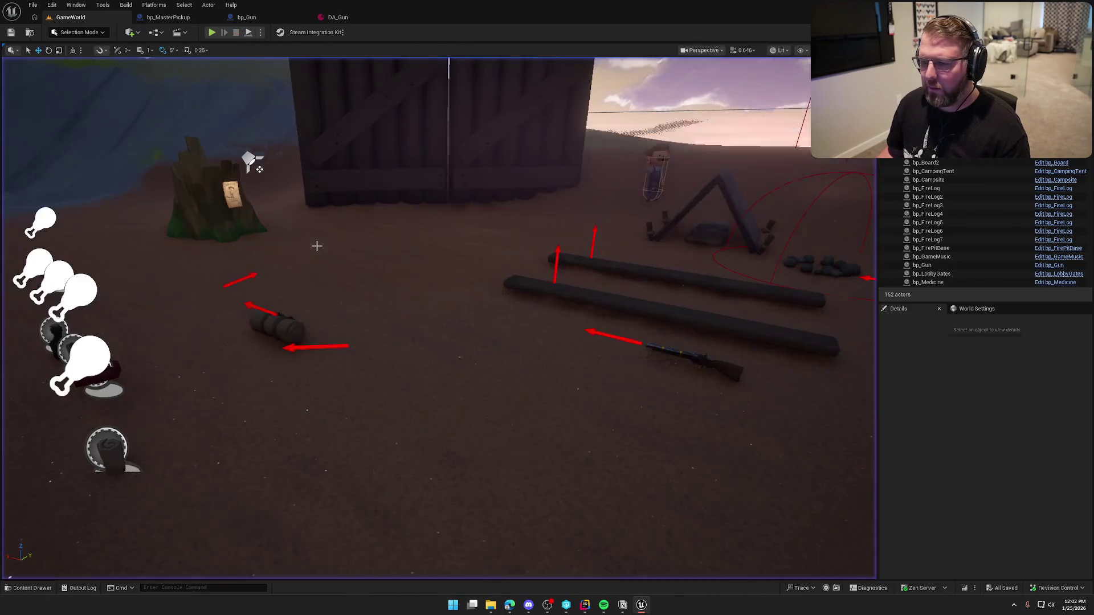
left_click(342, 18)
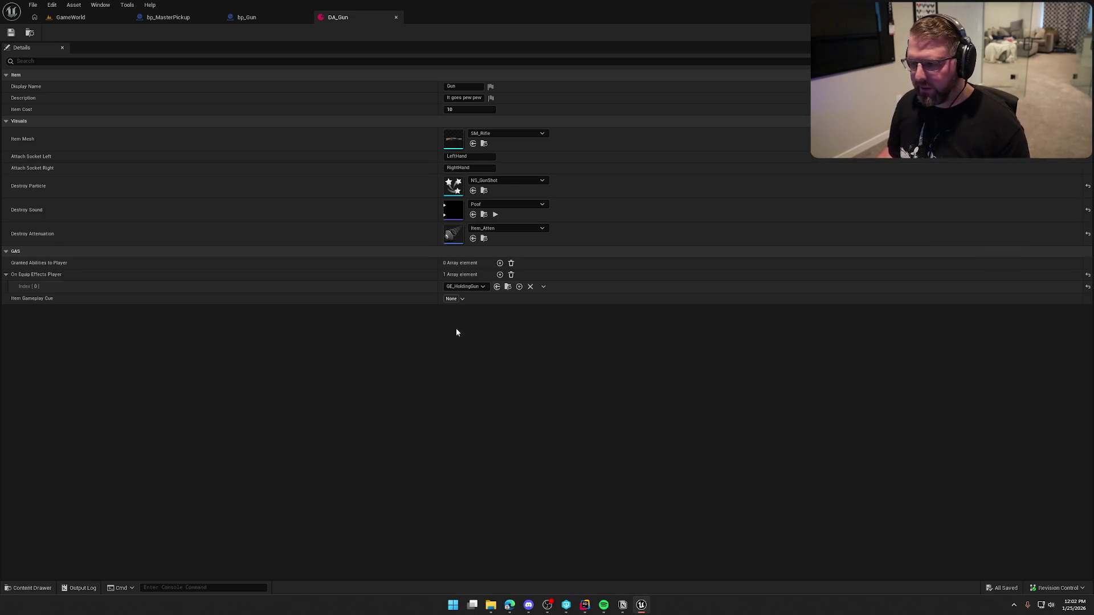
left_click(245, 17)
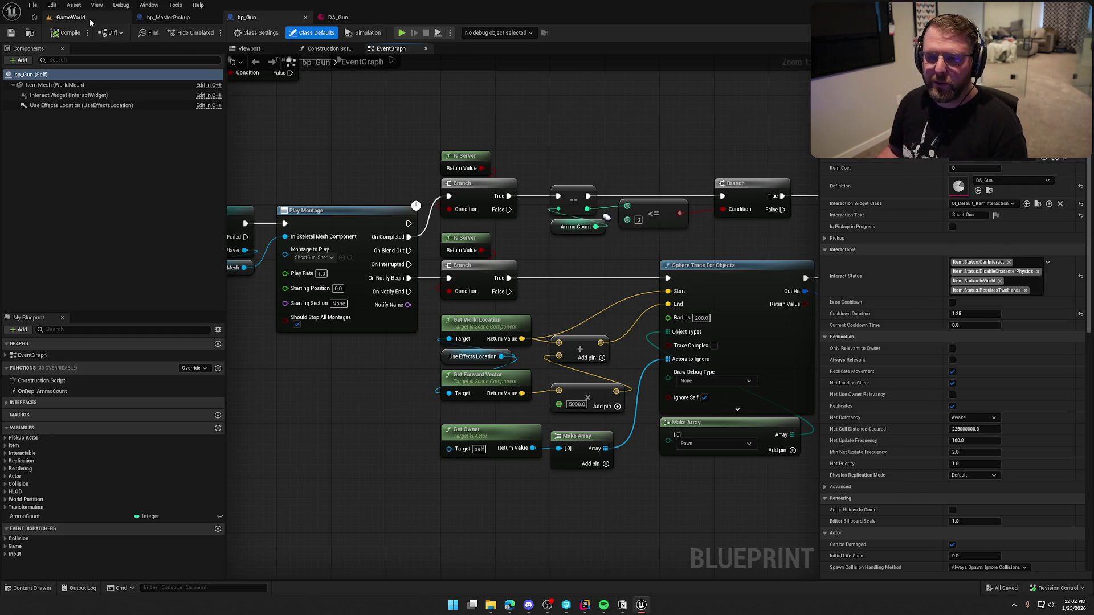
Go back to the GameWorld tab and list the Content/UI folder in the Content Browser
left_click(71, 17)
left_click(58, 465)
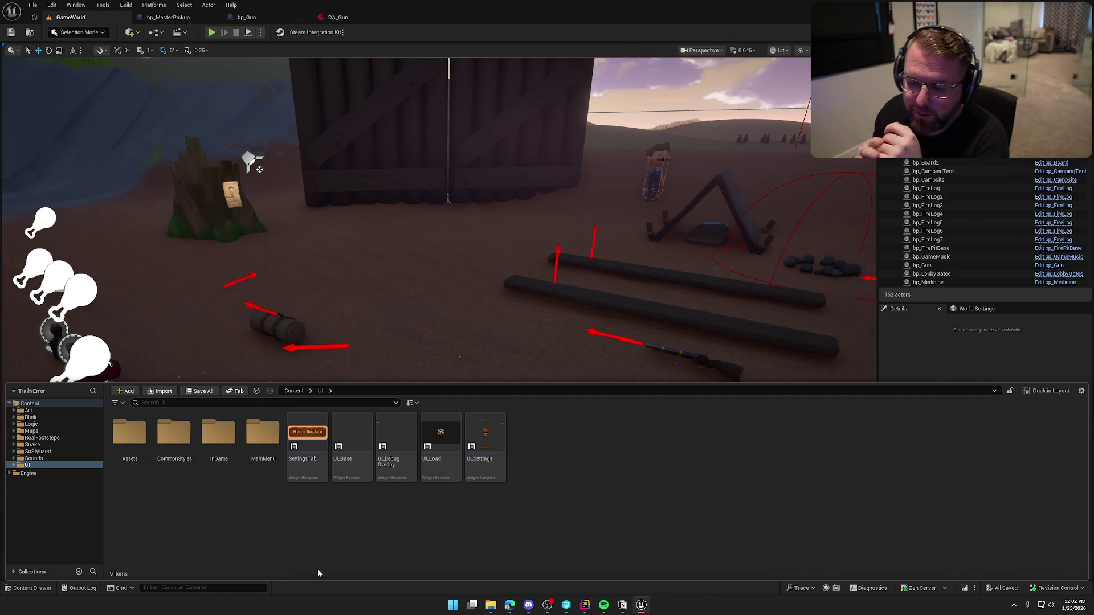
Create a new folder named 'Item' inside UI/InGame
double_click(218, 434)
left_click(137, 437)
double_click(136, 438)
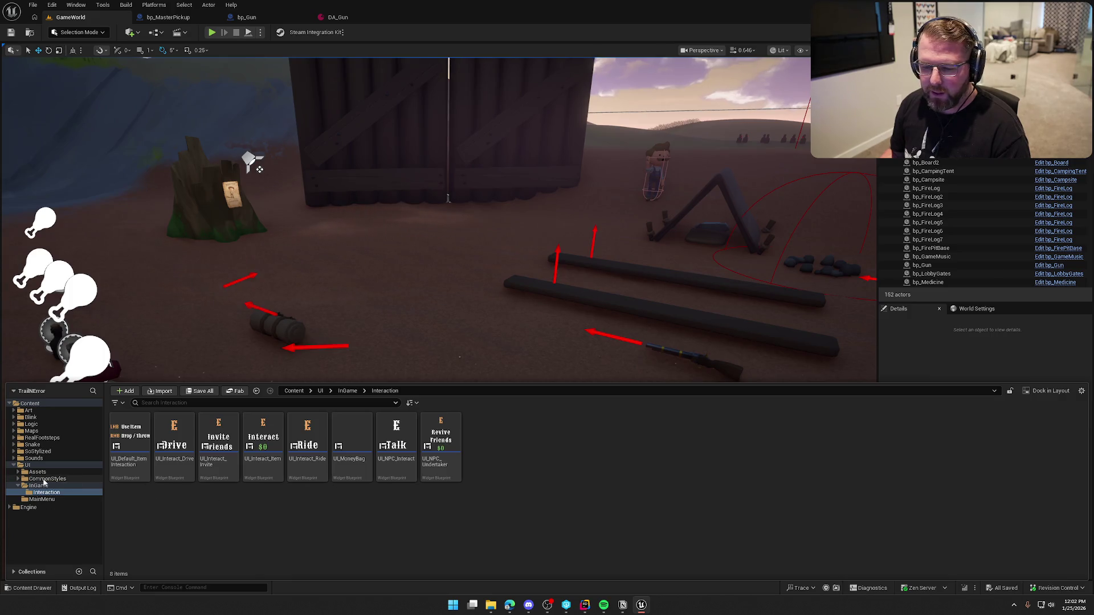
left_click(40, 486)
right_click(501, 456)
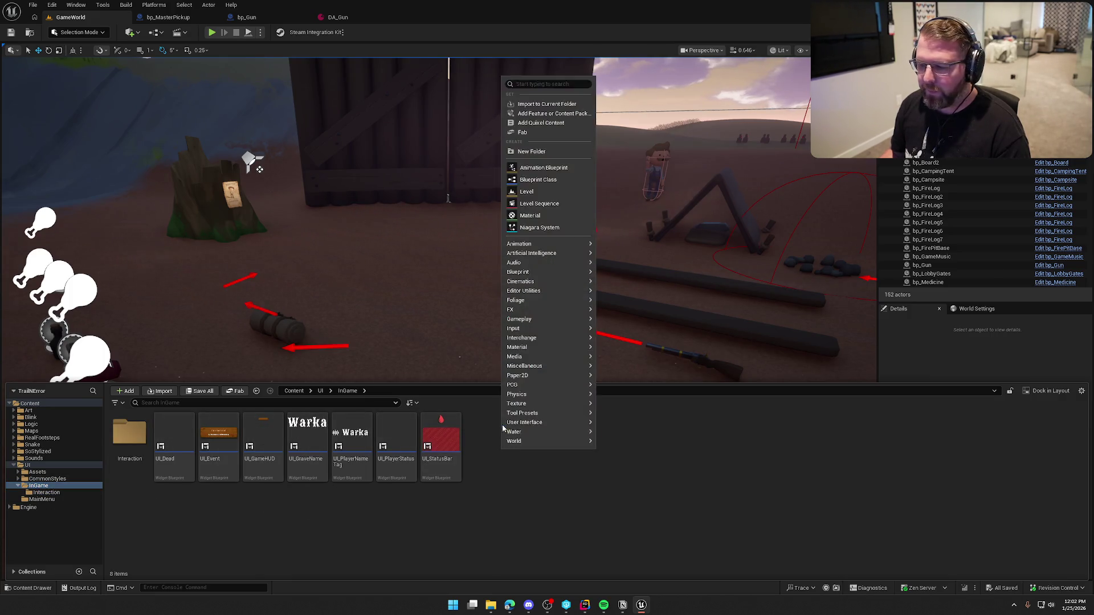
left_click(549, 159)
type("Item")
key("Return")
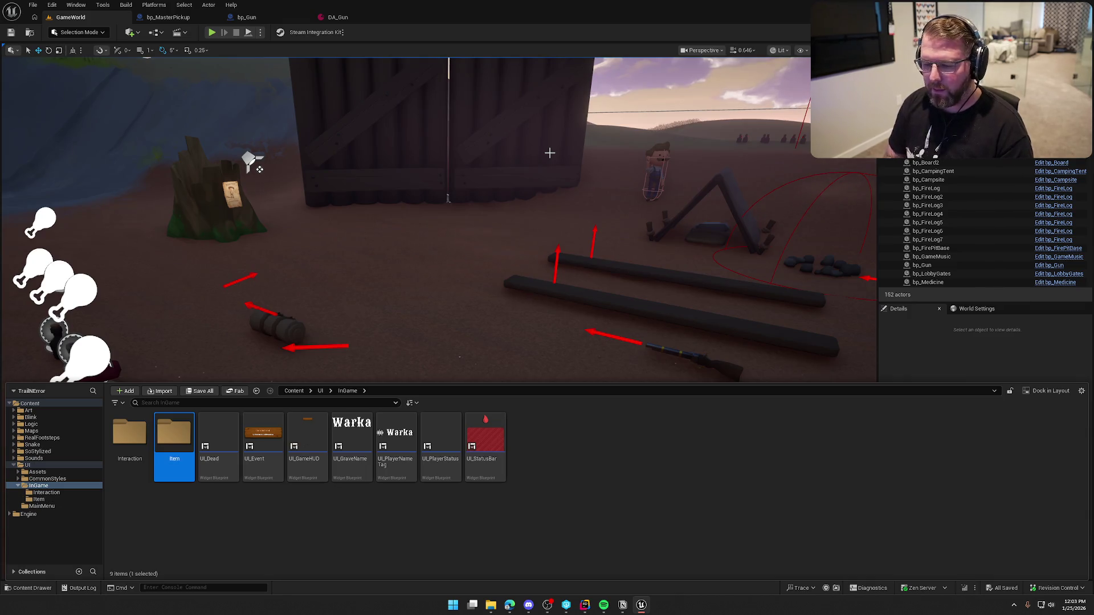
In Item, create a User Widget blueprint named UI_GunDisplay and save it
double_click(173, 446)
right_click(173, 446)
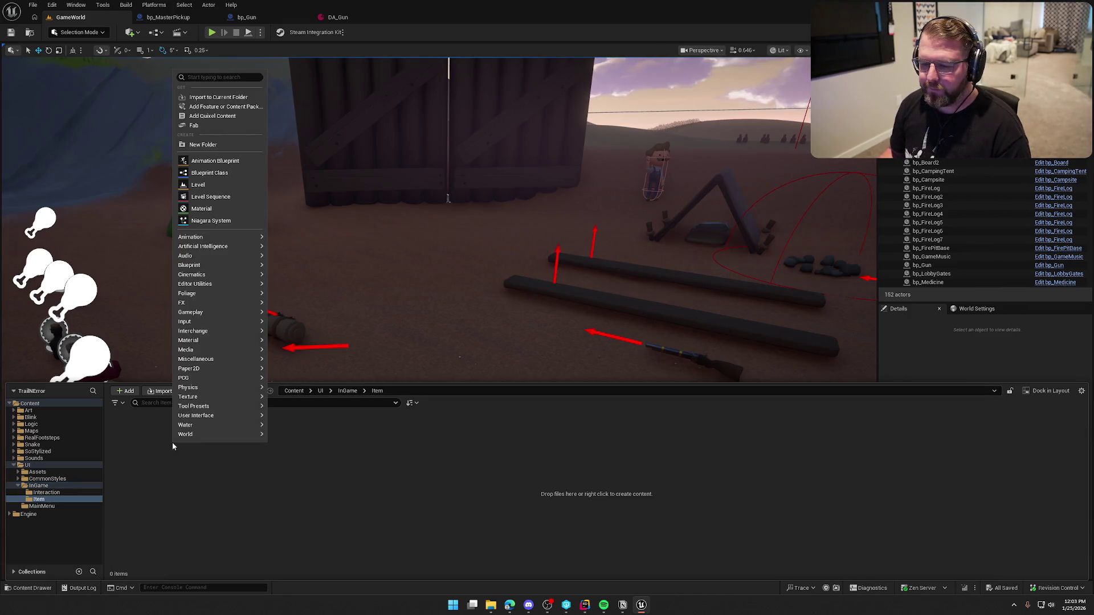
mouse_move(225, 419)
left_click(306, 469)
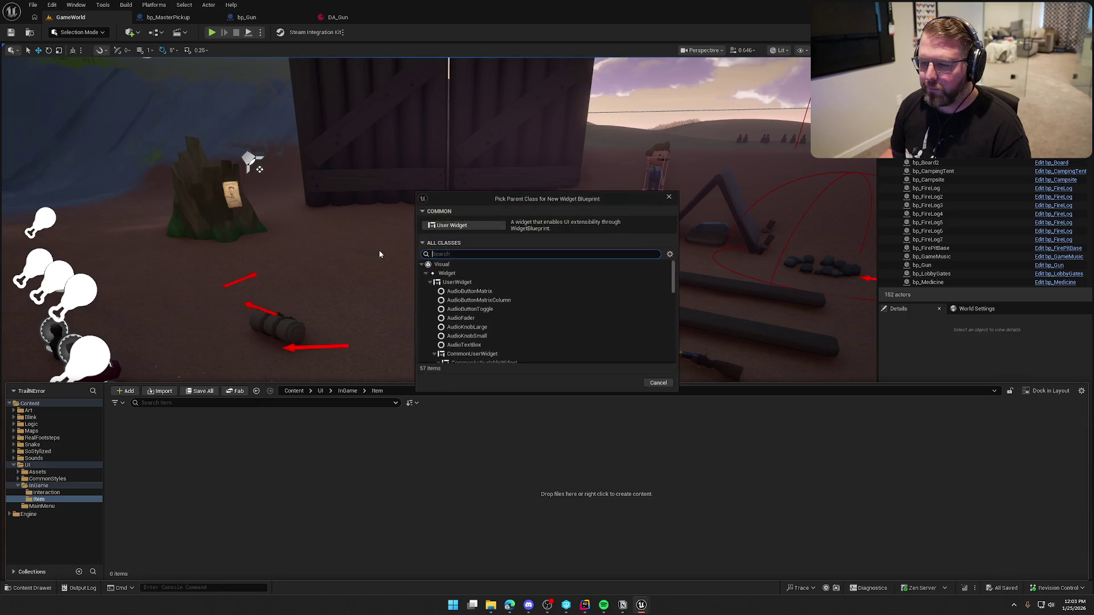
left_click(456, 228)
type("UI_G")
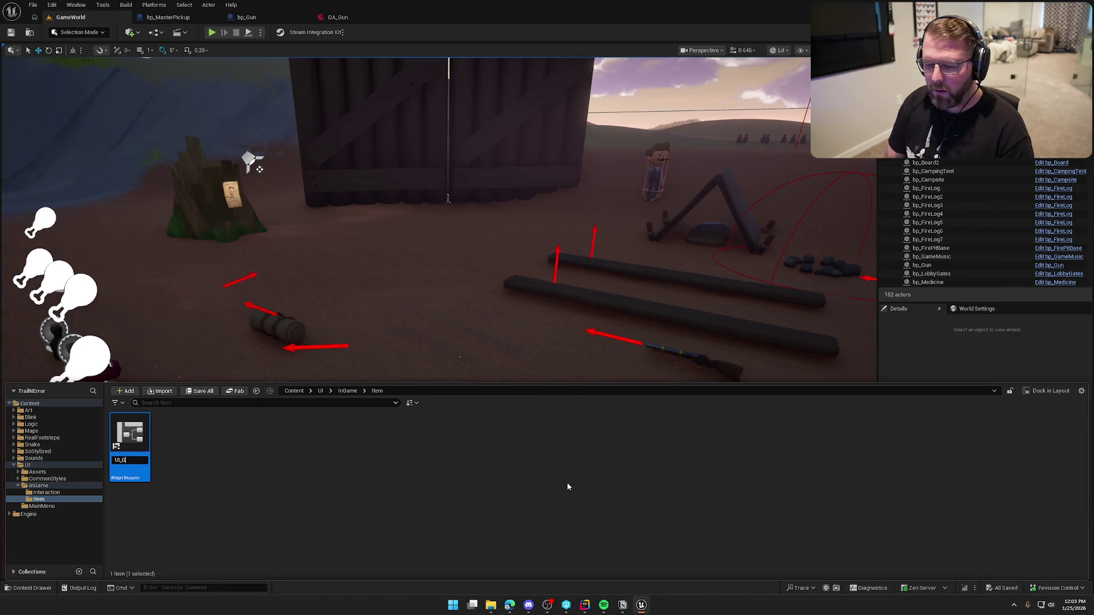
type("unDisplay")
key("Return")
left_click(337, 482)
key("ctrl+s")
Open and dock UI_GunDisplay, then add an Overlay from the palette as its root
left_click(137, 436)
left_click(534, 327)
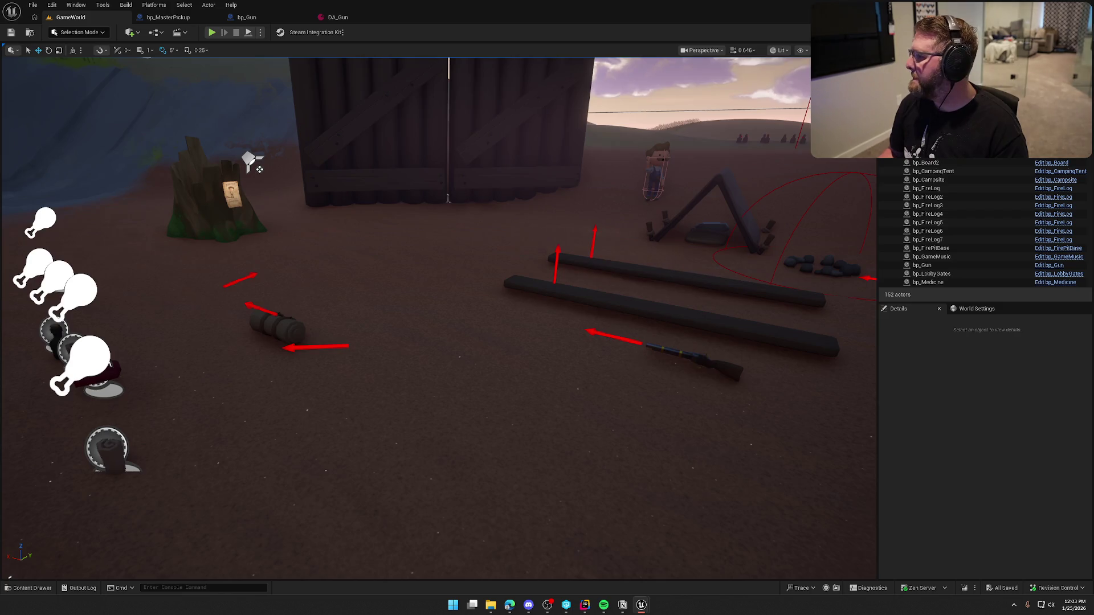
mouse_move(775, 222)
left_mouse_down()
mouse_move(157, 38)
mouse_move(393, 23)
left_mouse_up()
scroll(501, 315, "up", 4)
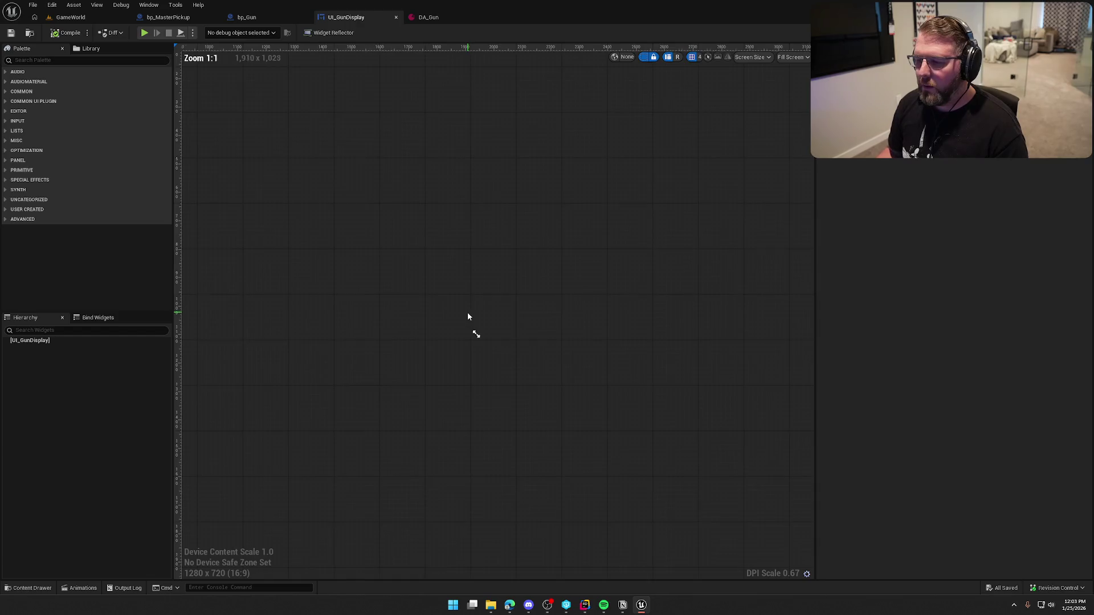
left_click(76, 60)
type("overl")
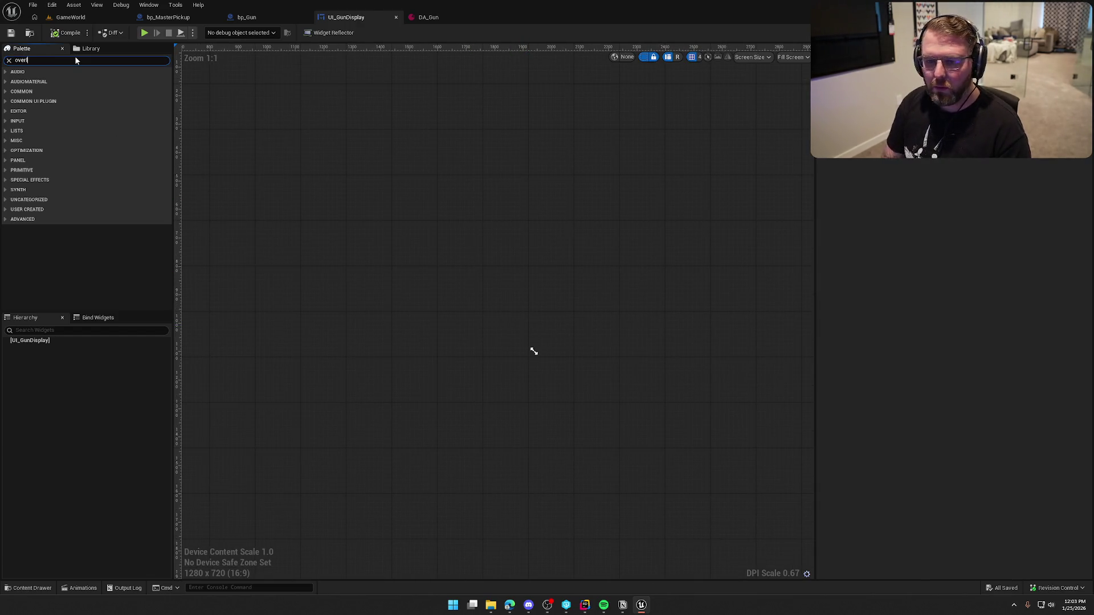
left_click_drag(61, 85, 342, 228)
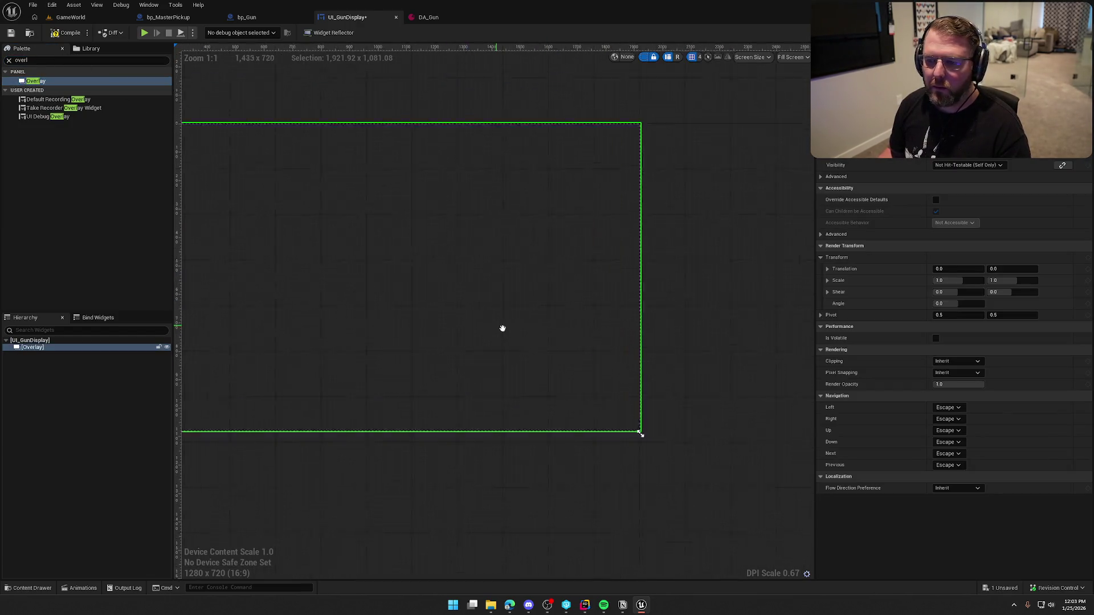
left_click(36, 61)
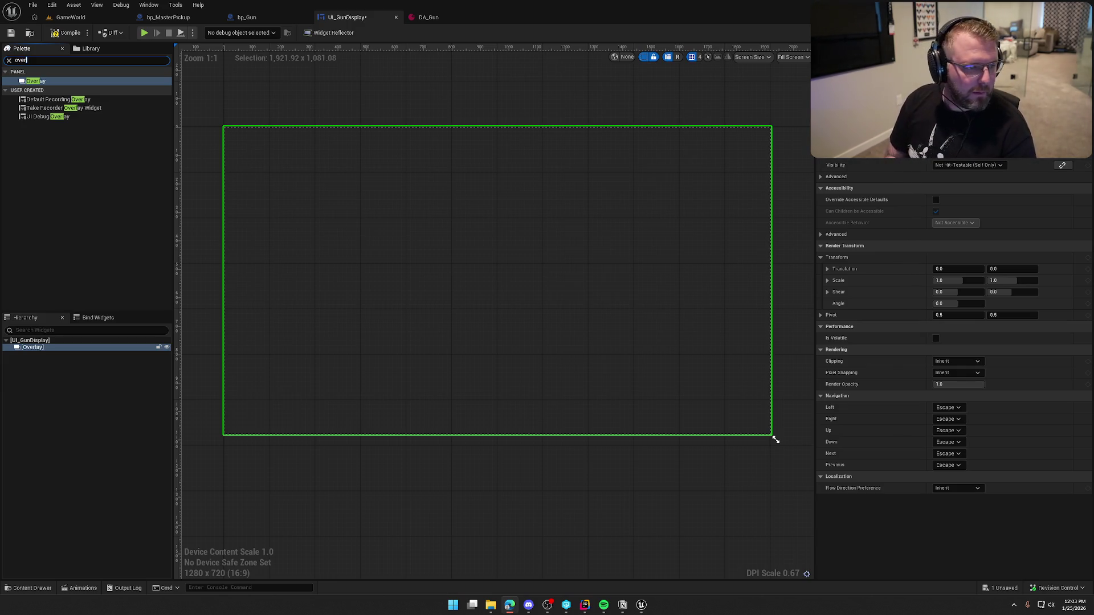
key("alt+Tab")
left_click_drag(487, 117, 494, 93)
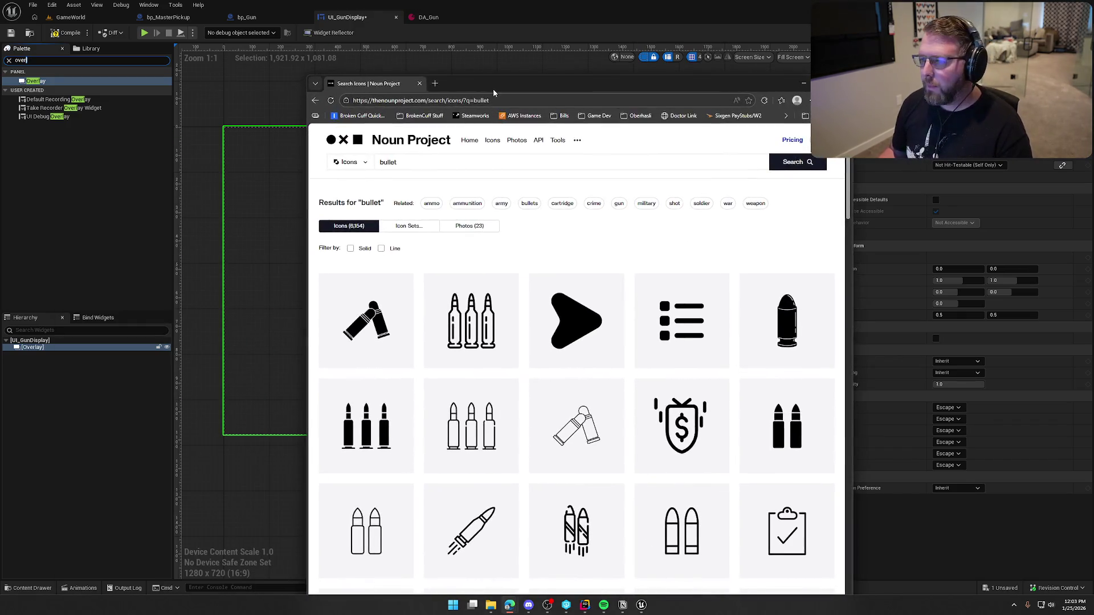
Maximize the browser and scroll through Noun Project's 'bullet' icon results
double_click(494, 93)
scroll(880, 397, "down", 1)
scroll(880, 397, "down", 1)
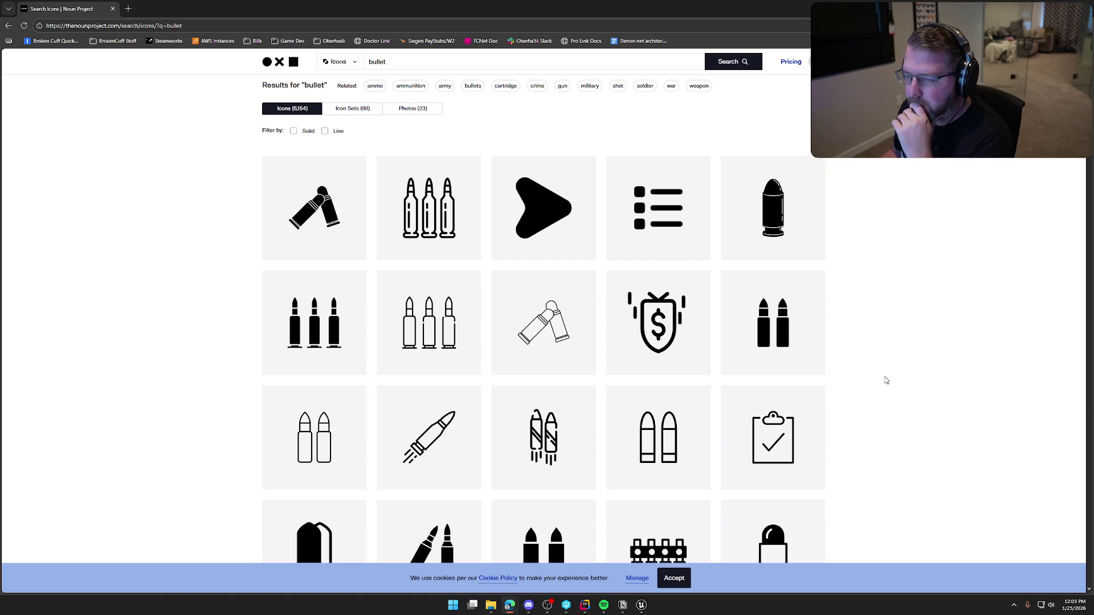
scroll(885, 376, "down", 5)
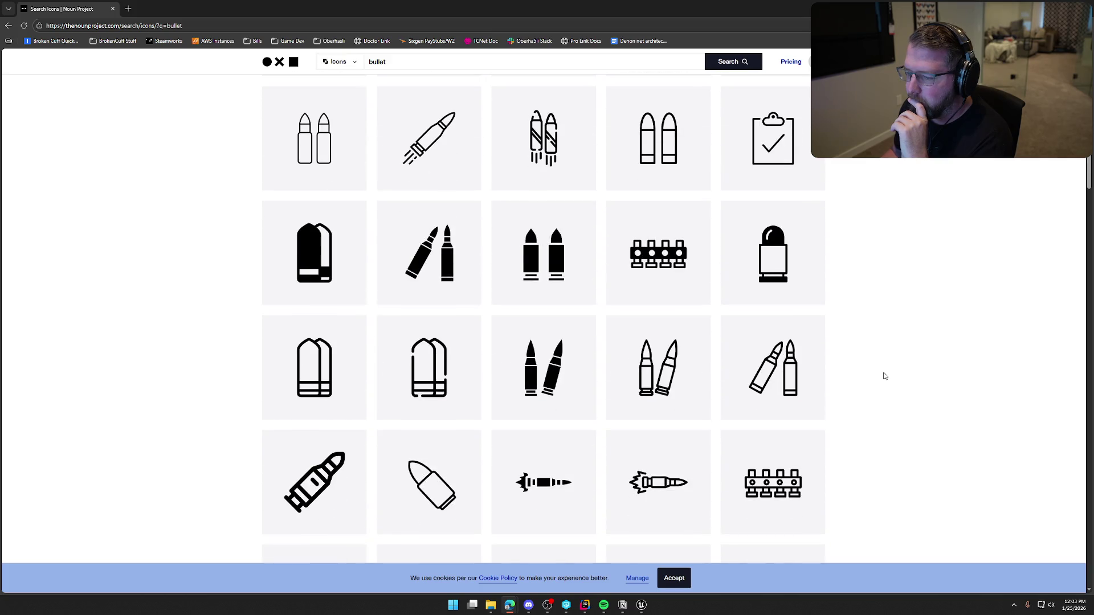
scroll(884, 376, "down", 4)
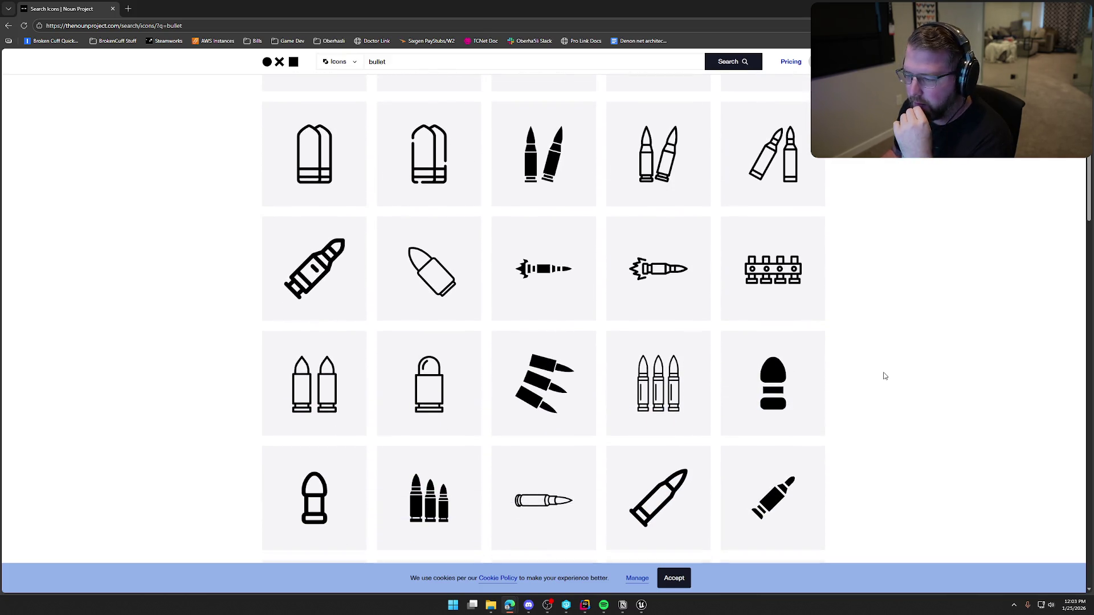
scroll(885, 376, "down", 3)
scroll(885, 376, "down", 4)
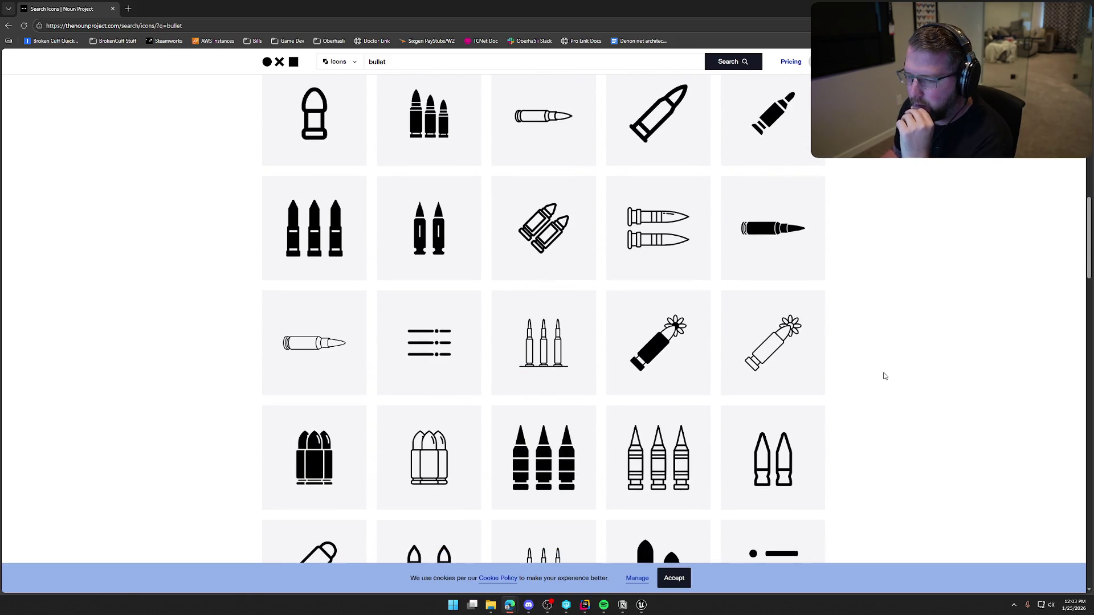
scroll(885, 376, "down", 3)
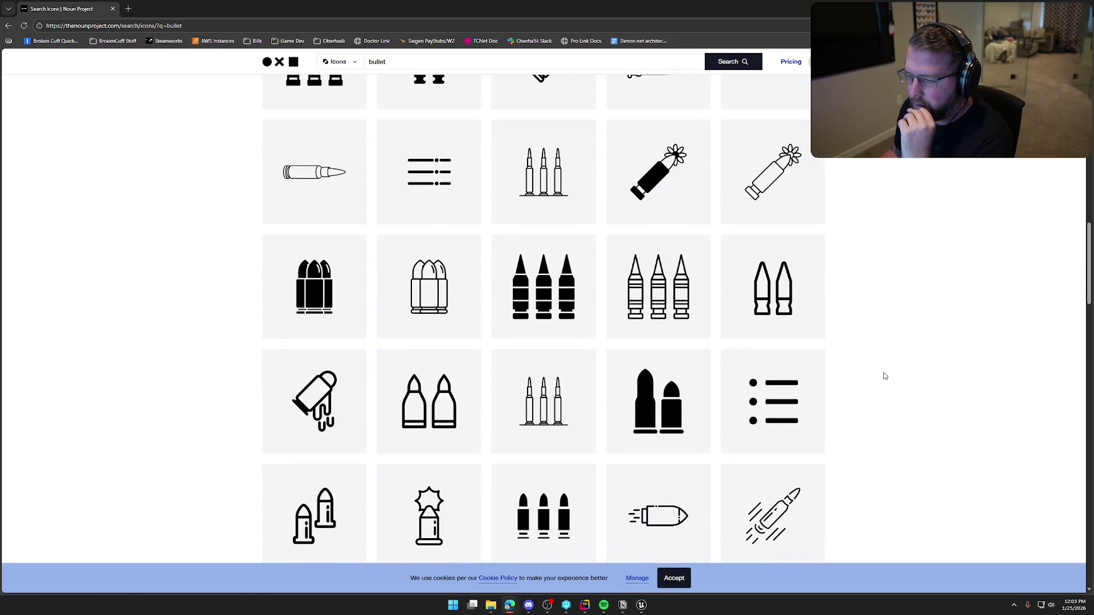
scroll(885, 376, "down", 3)
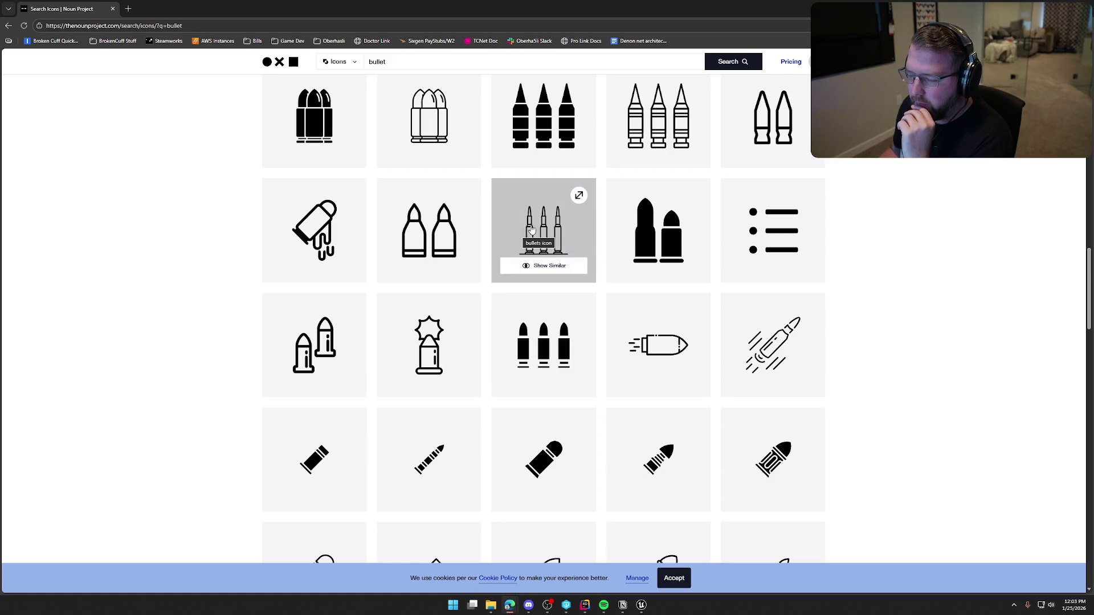
scroll(888, 350, "down", 2)
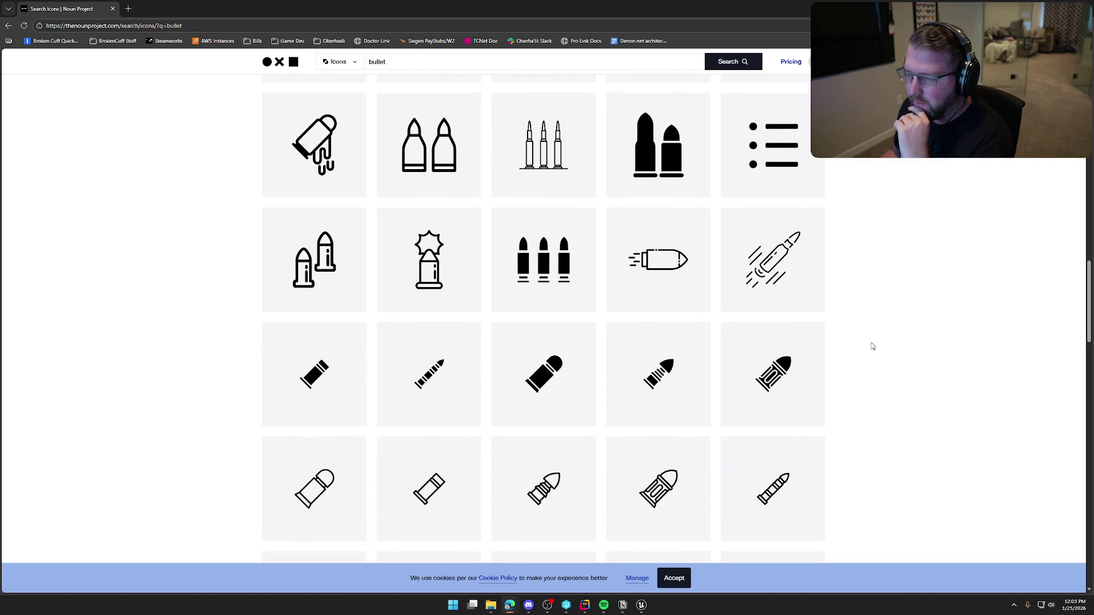
scroll(872, 346, "up", 15)
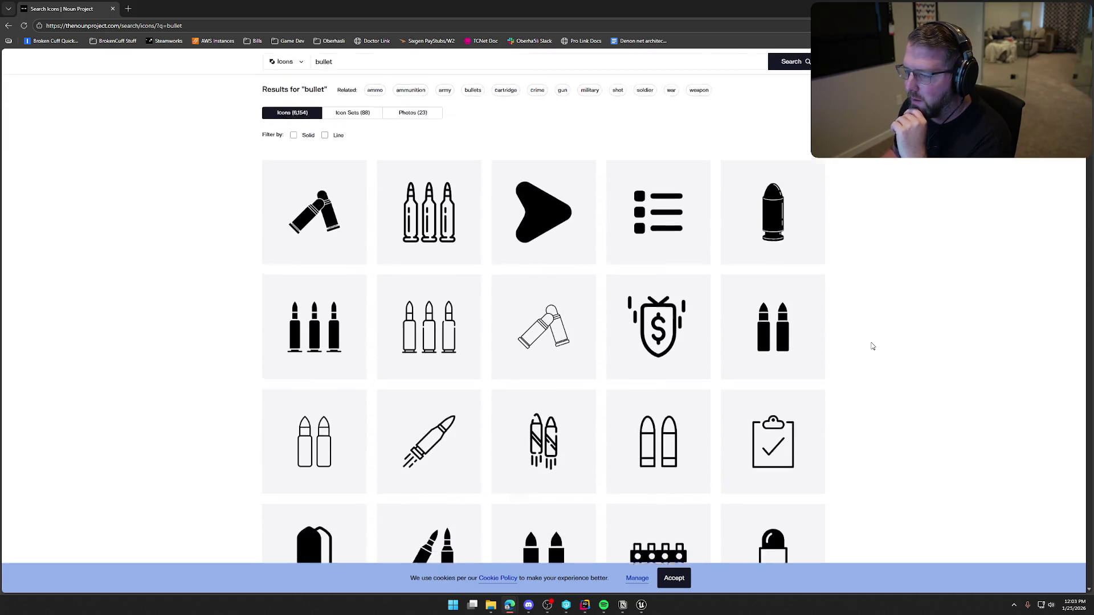
left_click(347, 87)
Search Noun Project for musket ammo icons and scroll through the results
type("musket ba")
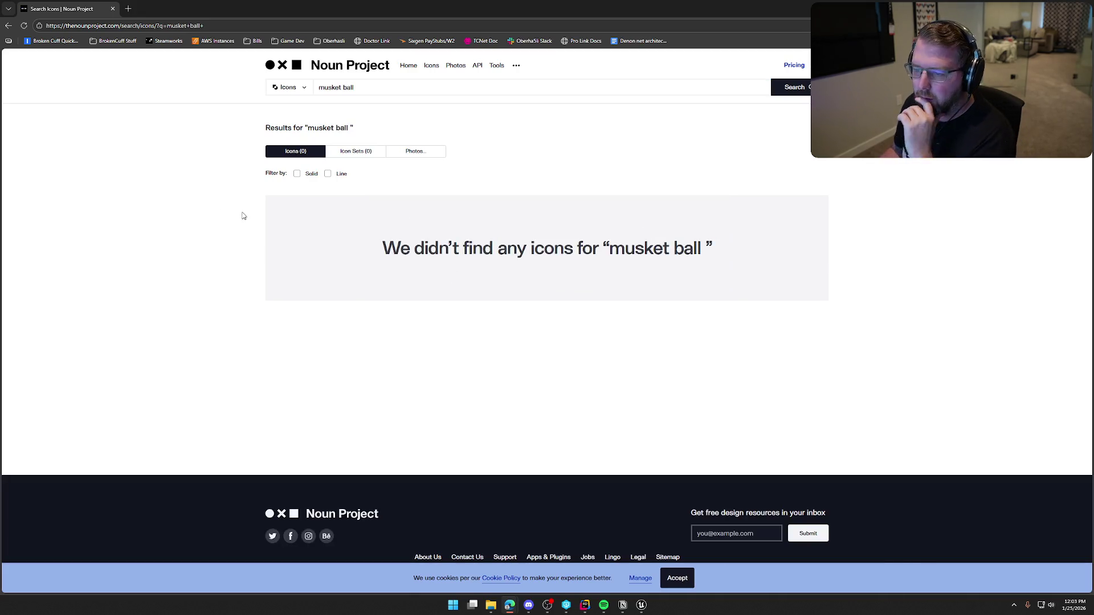
type("mmo")
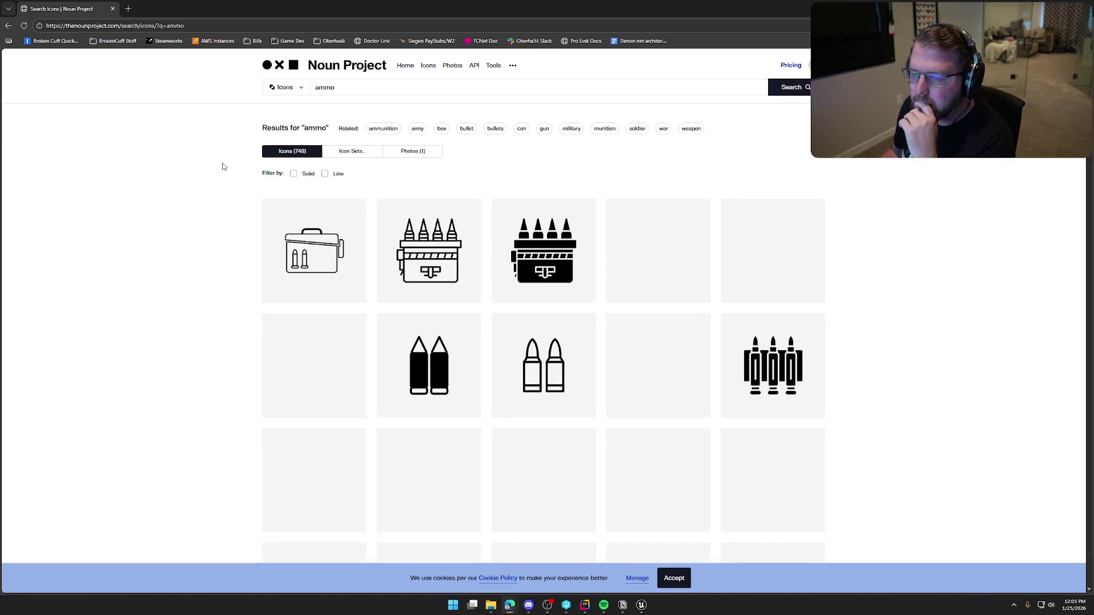
scroll(871, 256, "down", 2)
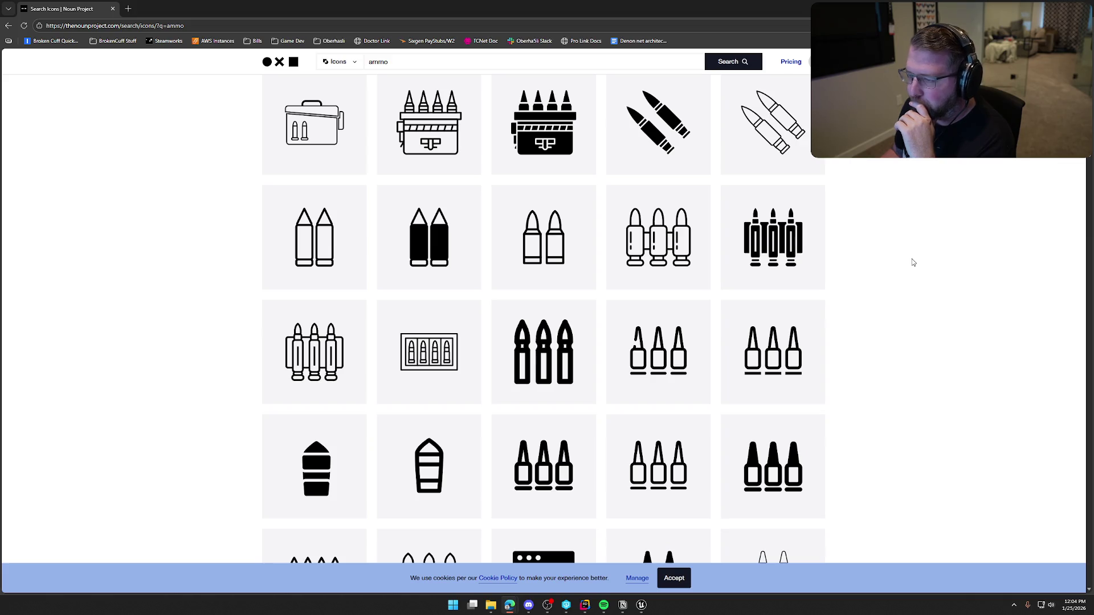
scroll(912, 262, "down", 5)
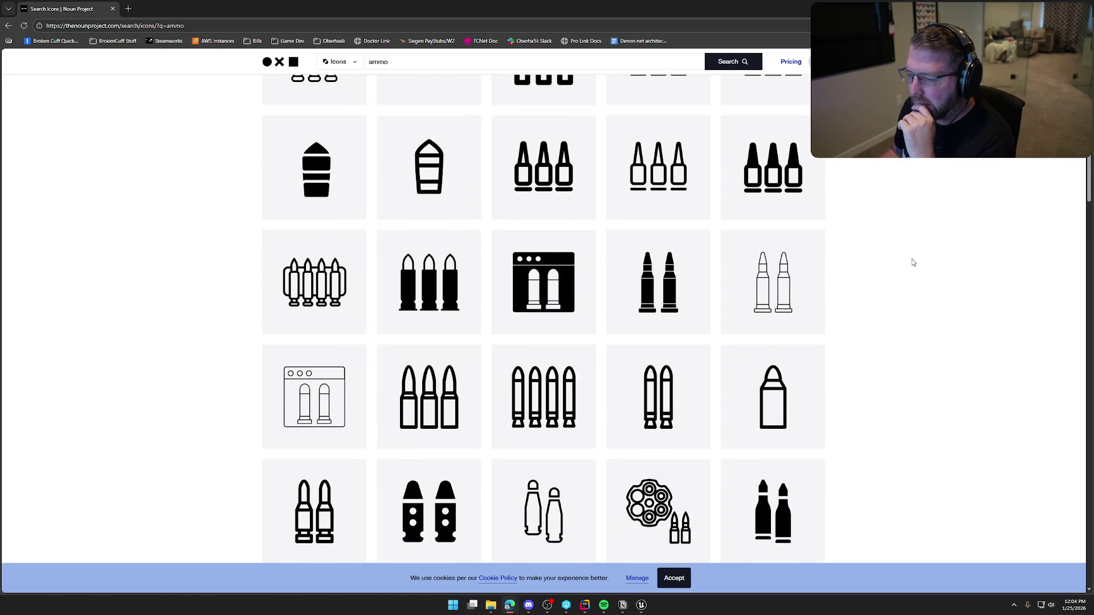
scroll(913, 262, "down", 2)
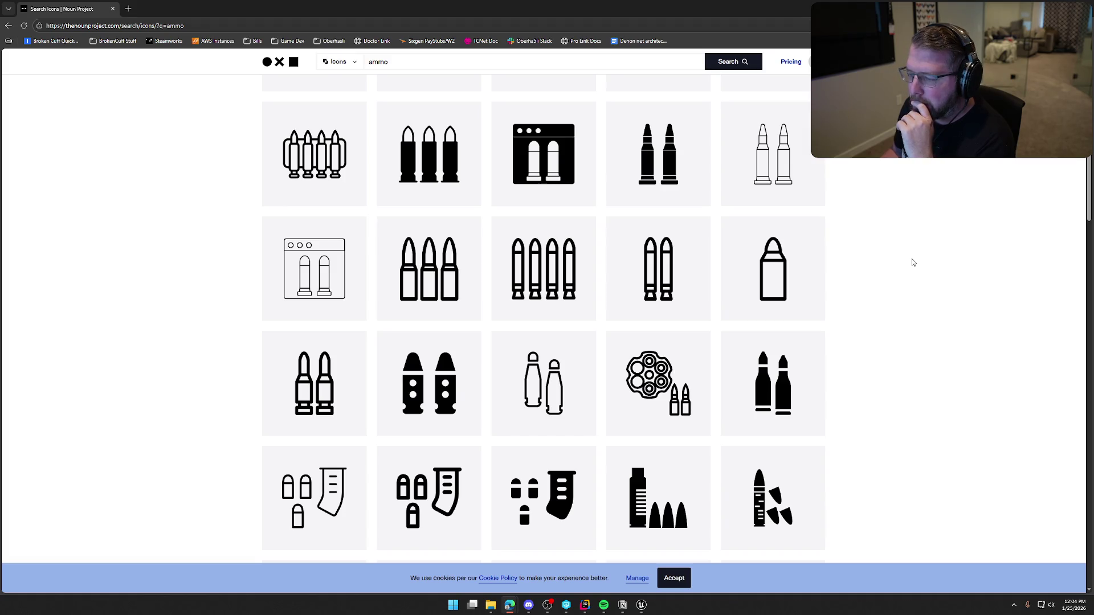
scroll(913, 261, "down", 4)
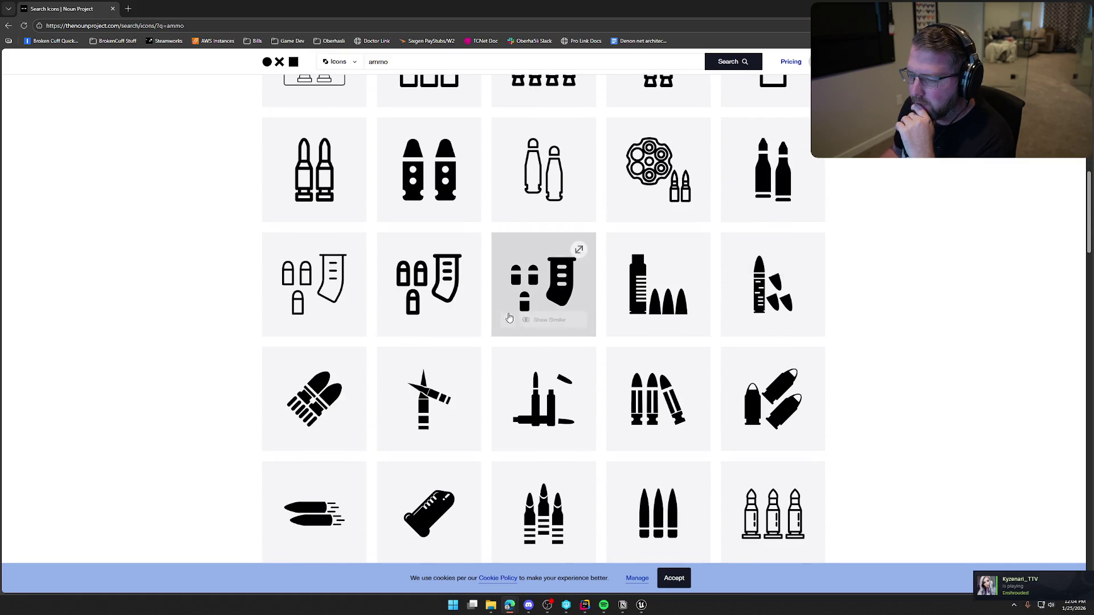
scroll(926, 278, "down", 2)
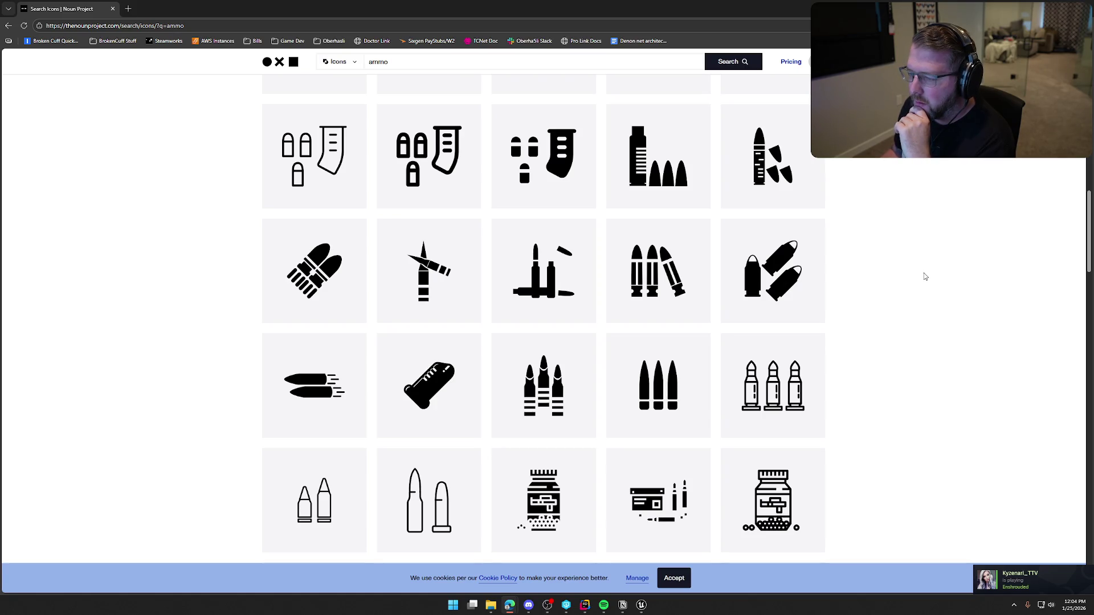
scroll(924, 276, "down", 3)
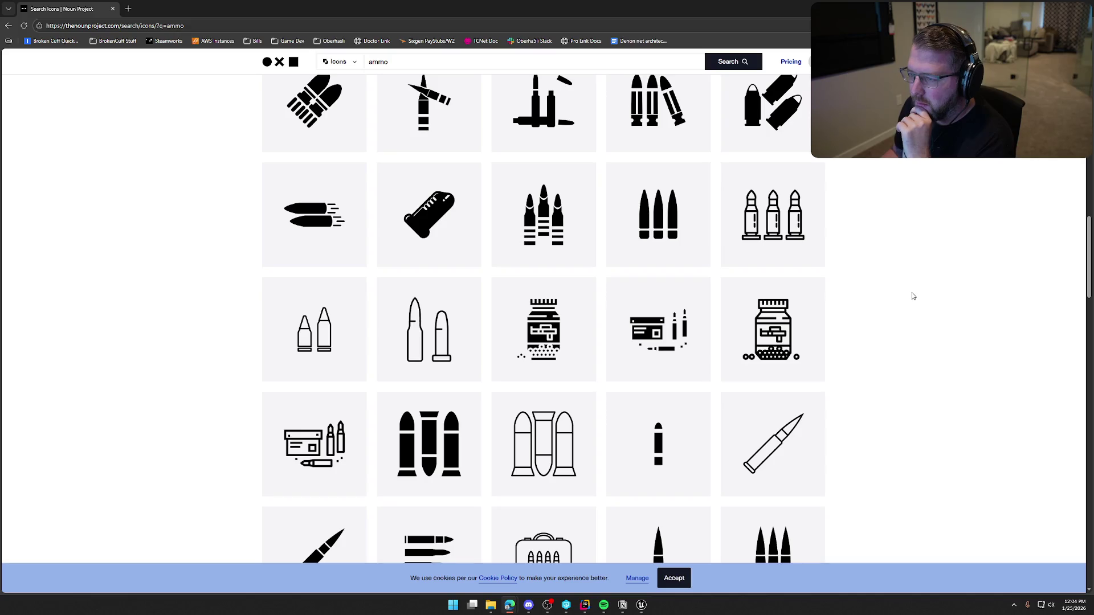
scroll(913, 295, "down", 3)
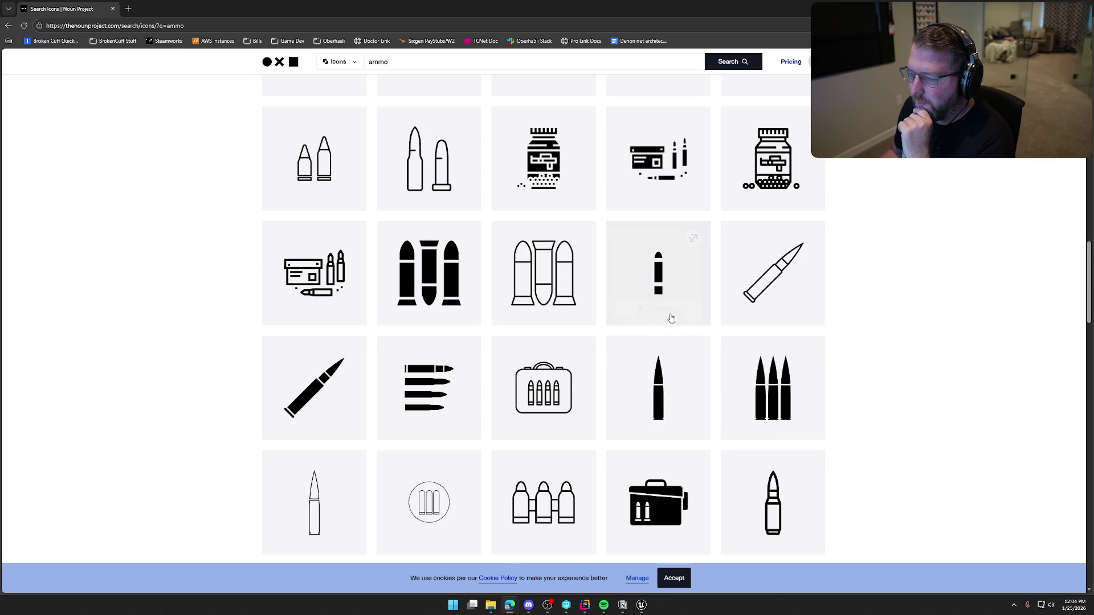
scroll(878, 324, "down", 3)
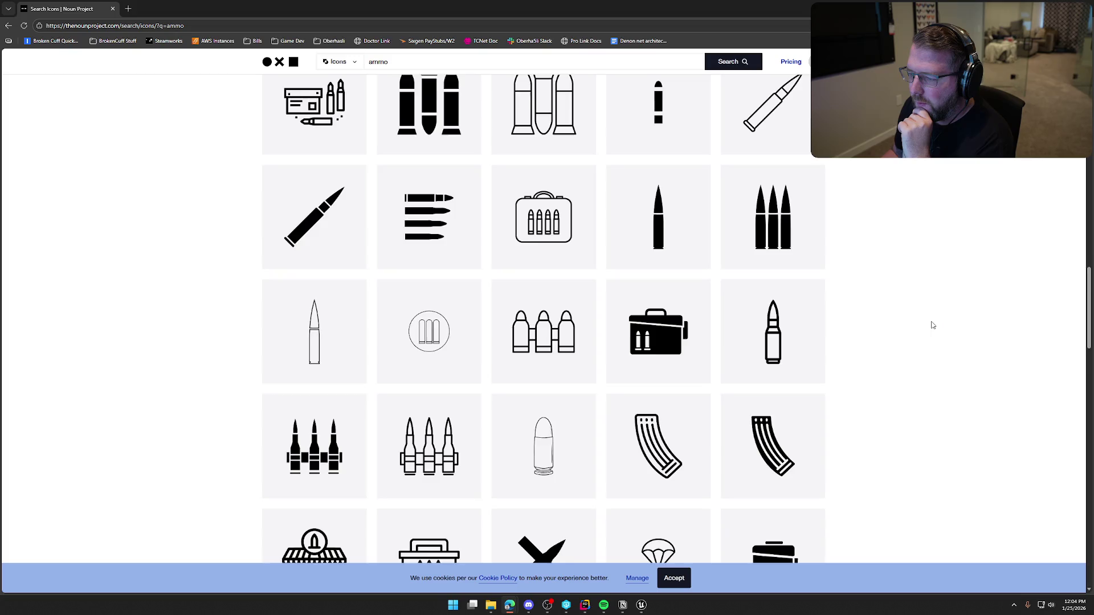
scroll(933, 325, "down", 3)
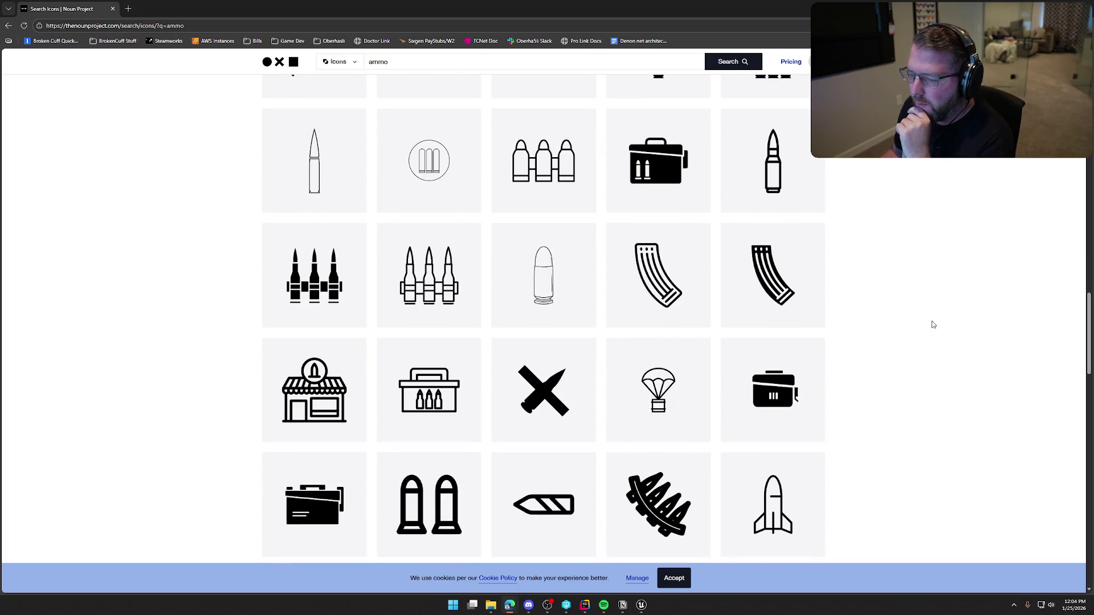
scroll(933, 325, "down", 3)
scroll(932, 326, "down", 3)
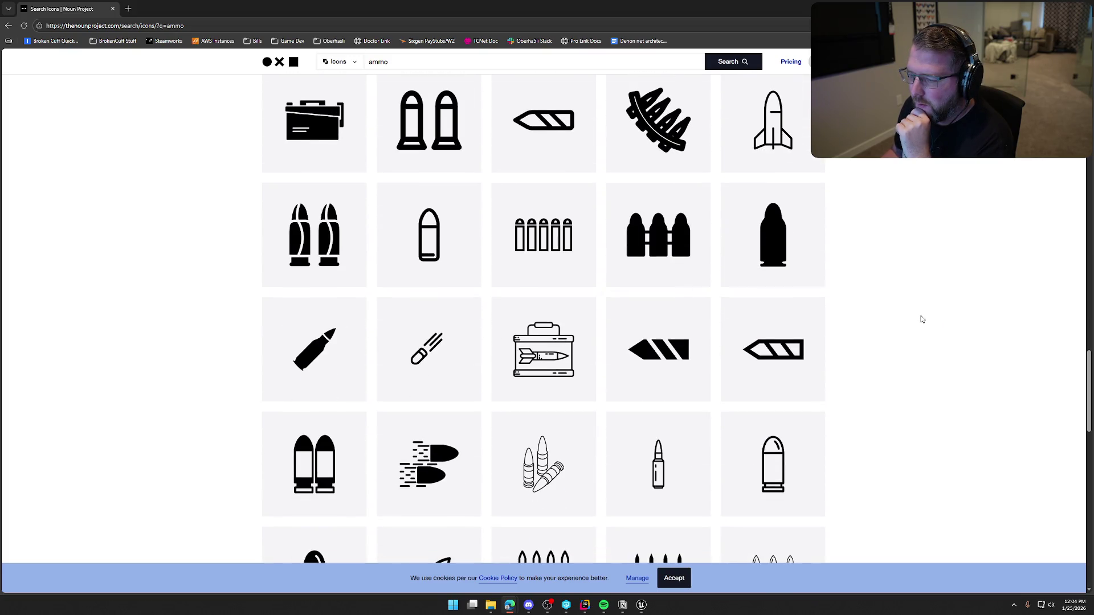
scroll(922, 319, "down", 6)
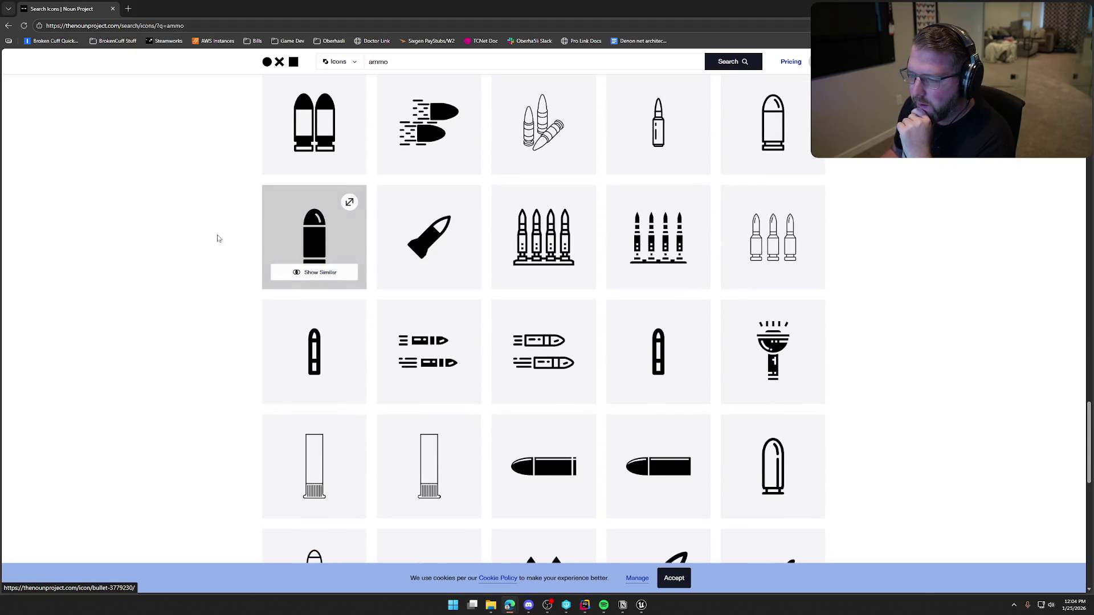
Download the single Bullet icon as a PNG
left_click(593, 284)
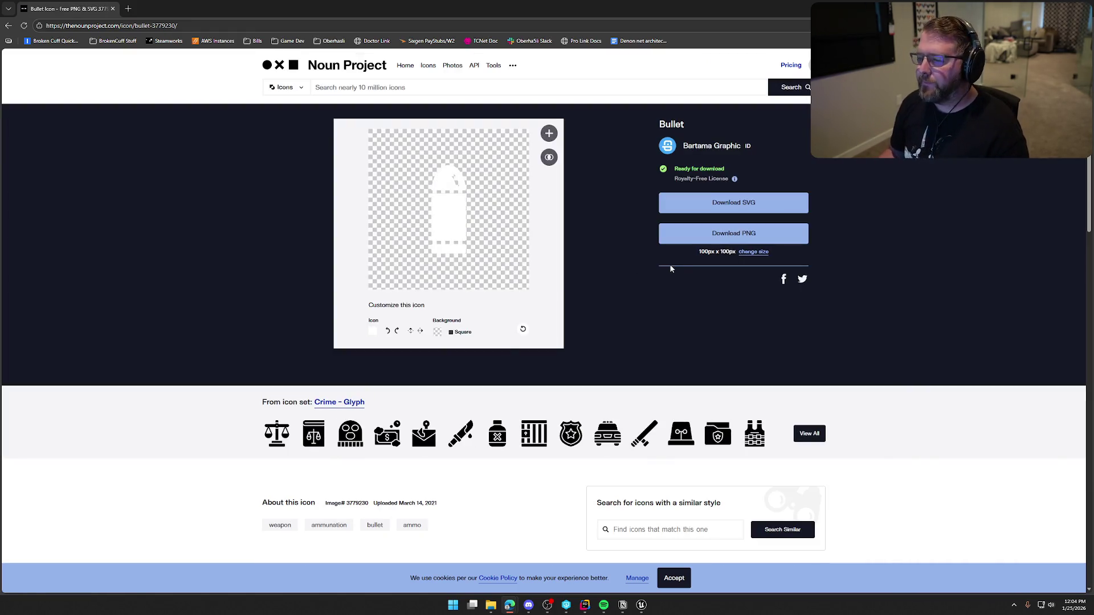
left_click(723, 235)
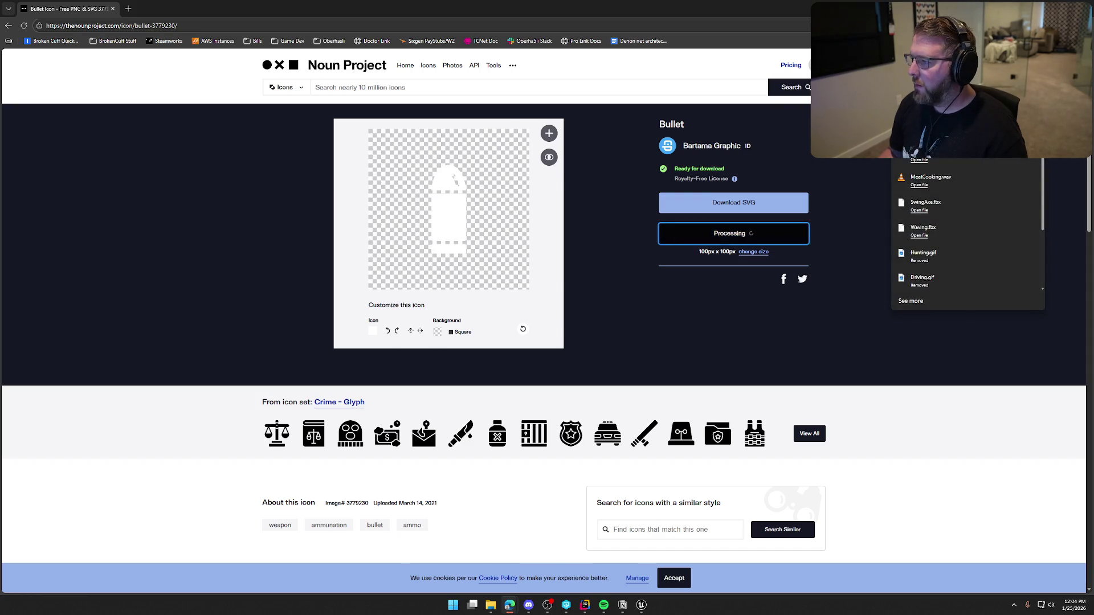
key("Return")
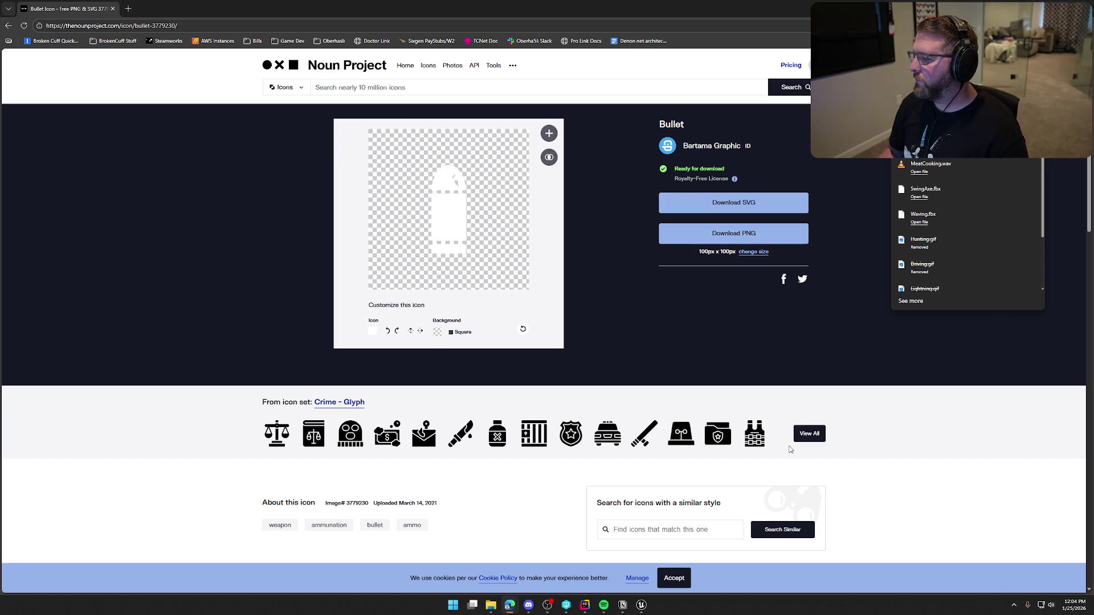
key("alt+Tab")
Launch Photoshop from the Start menu search
key("super")
type("pho")
key("Return")
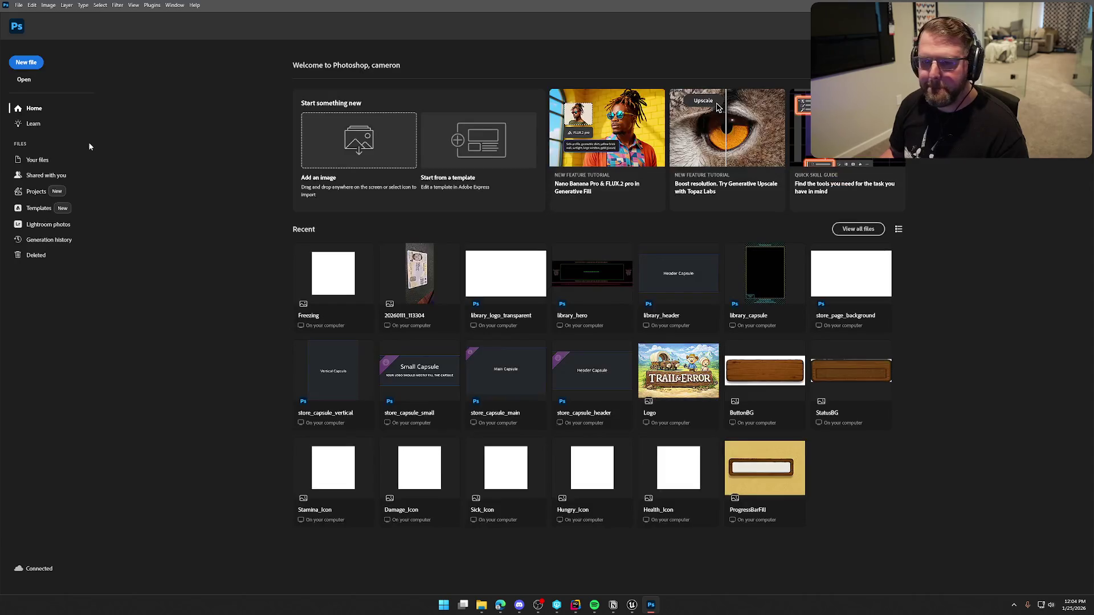
Open Bullet.png in Photoshop
left_click(26, 80)
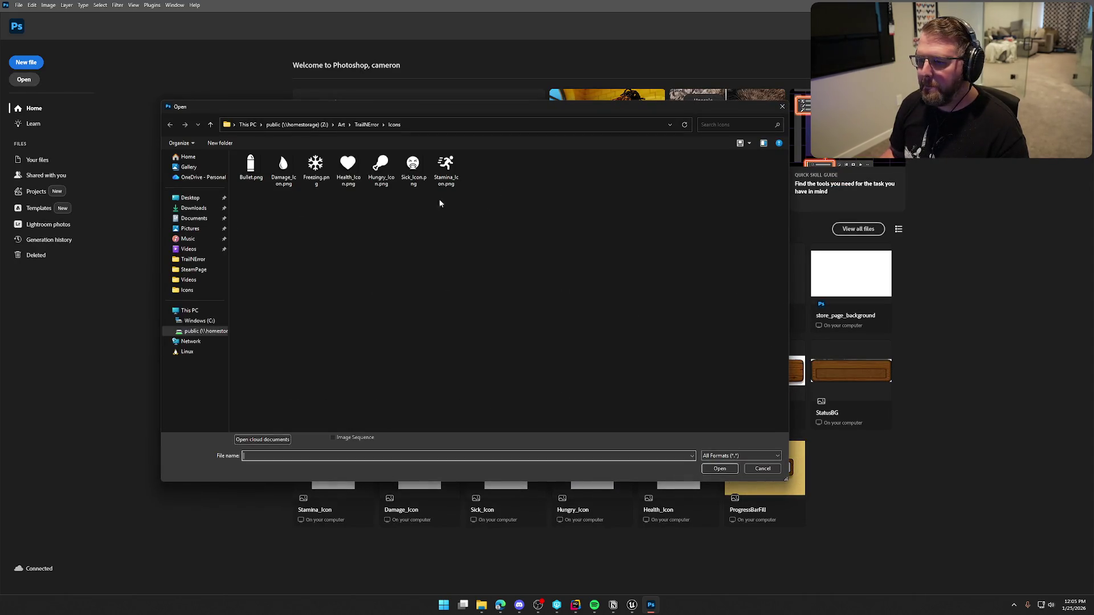
left_click(252, 165)
double_click(251, 165)
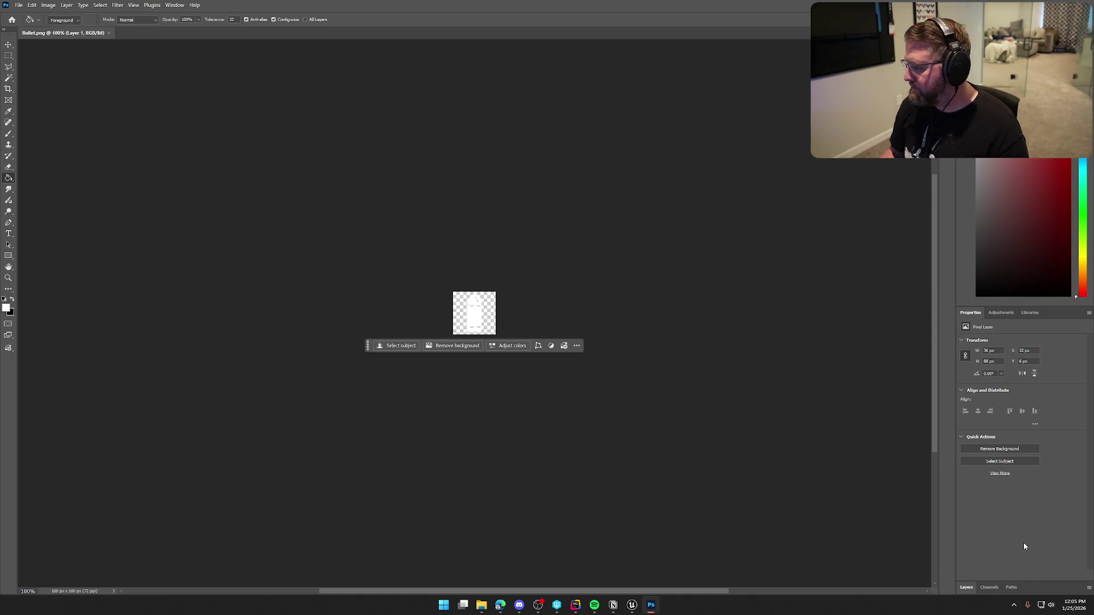
Give Layer 1 a Drop Shadow layer style
left_click(968, 588)
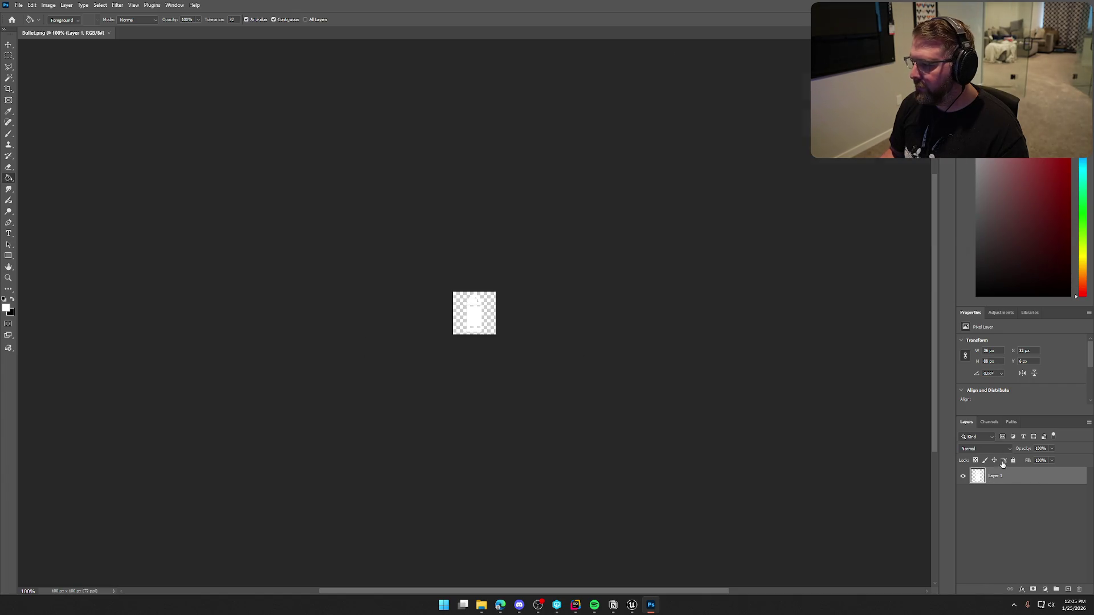
double_click(1008, 471)
left_click(667, 221)
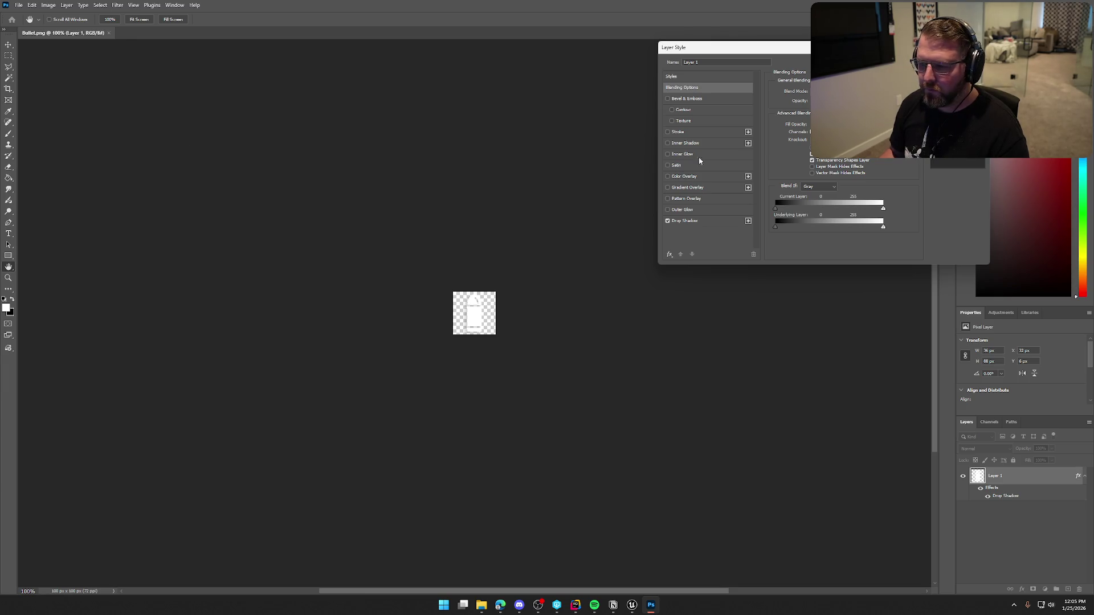
left_click(698, 223)
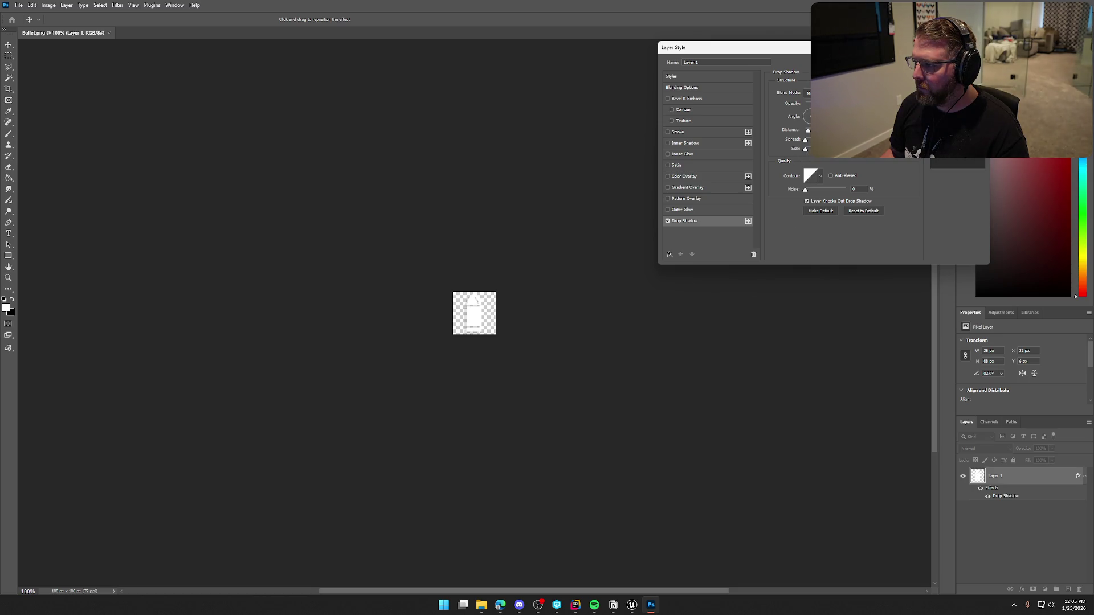
key("Return")
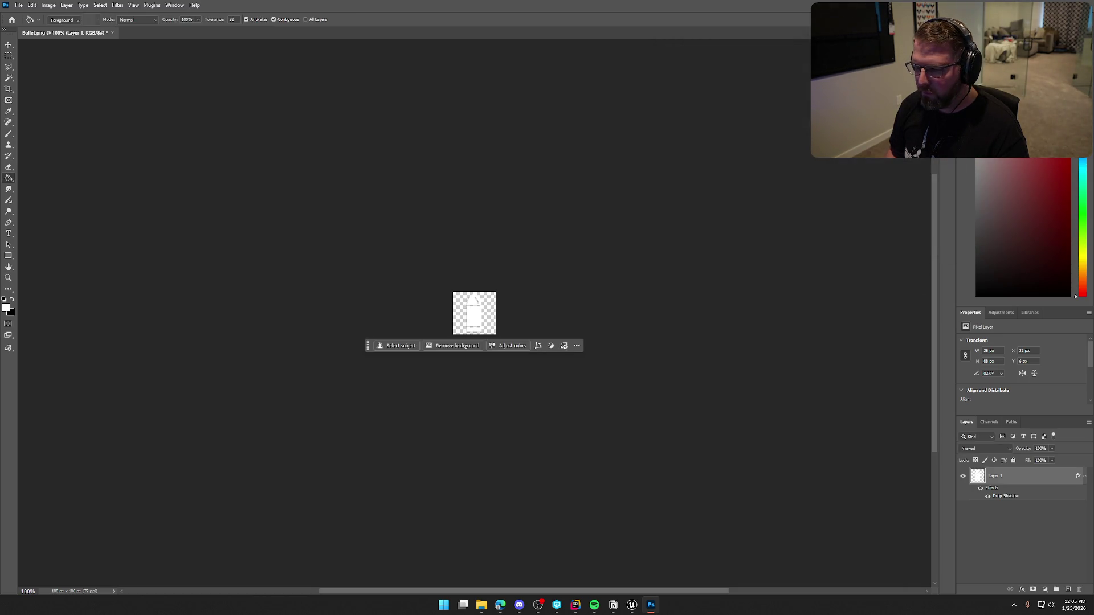
scroll(488, 344, "up", 5)
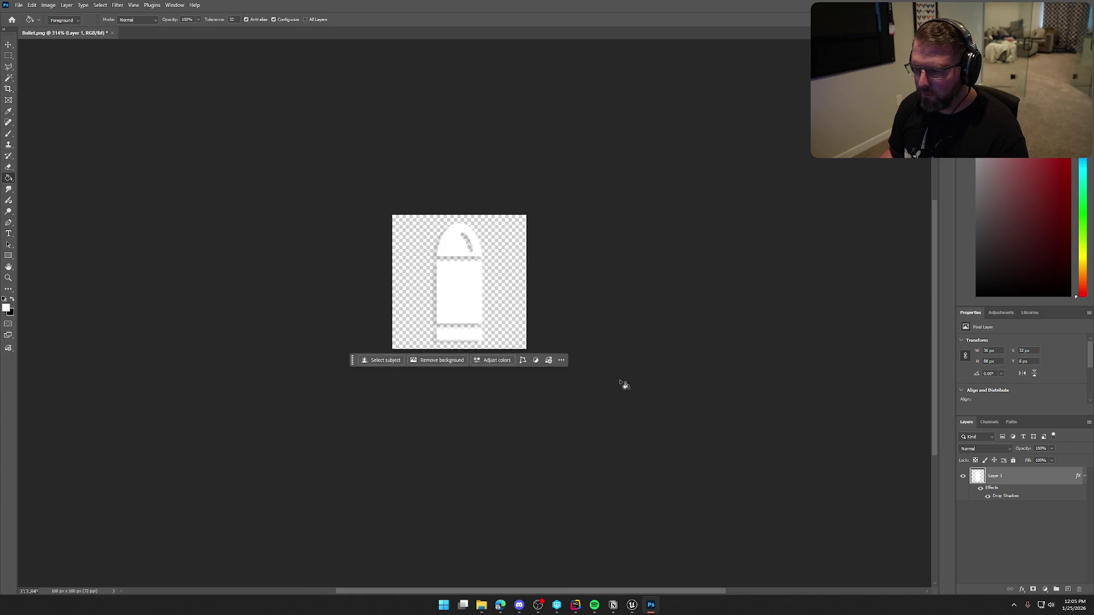
double_click(1018, 483)
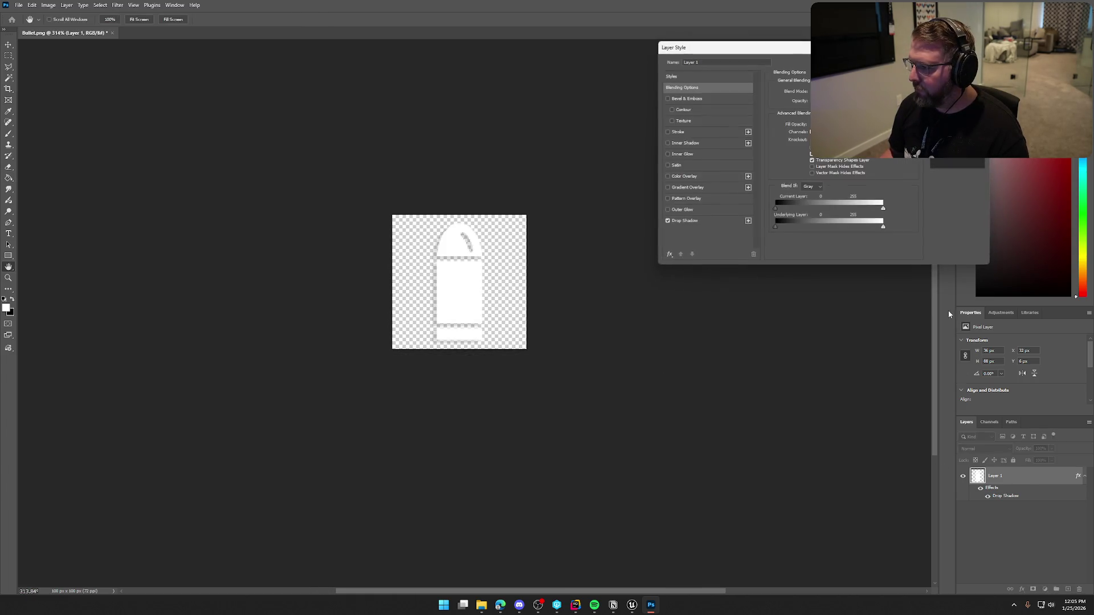
left_click(687, 221)
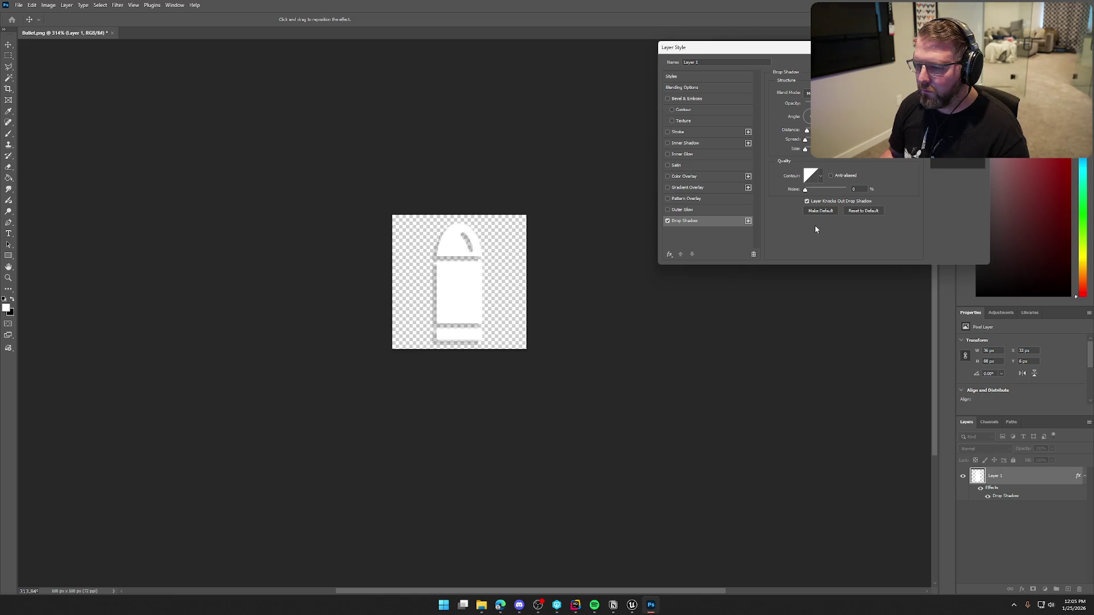
key("Return")
key("g")
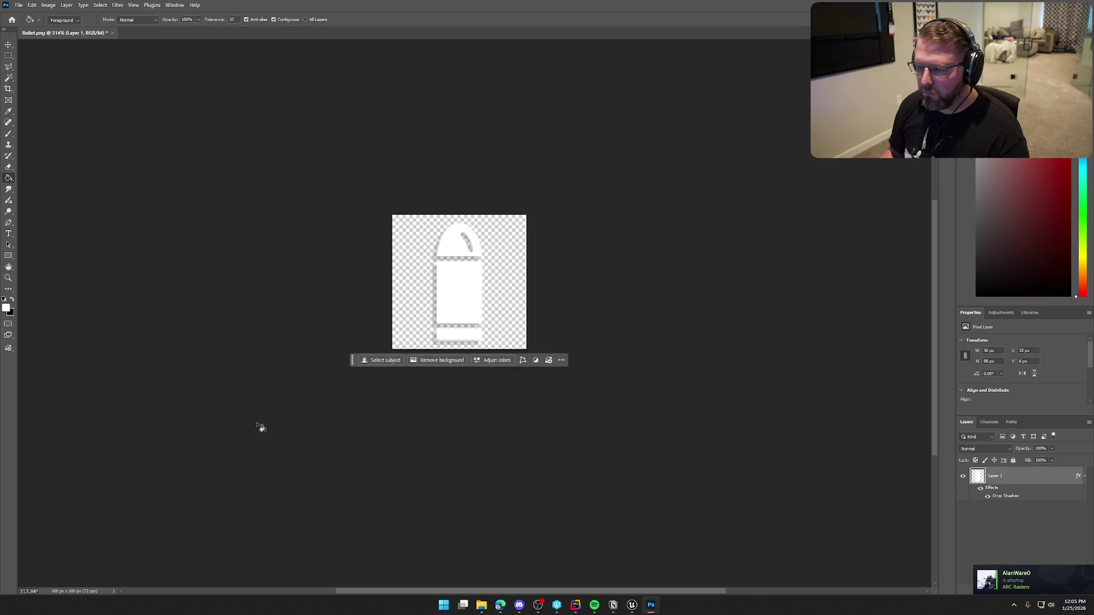
Quick Export the image as PNG, overwriting Bullet.png, and return to Unreal
left_click(19, 5)
mouse_move(57, 155)
left_click(132, 155)
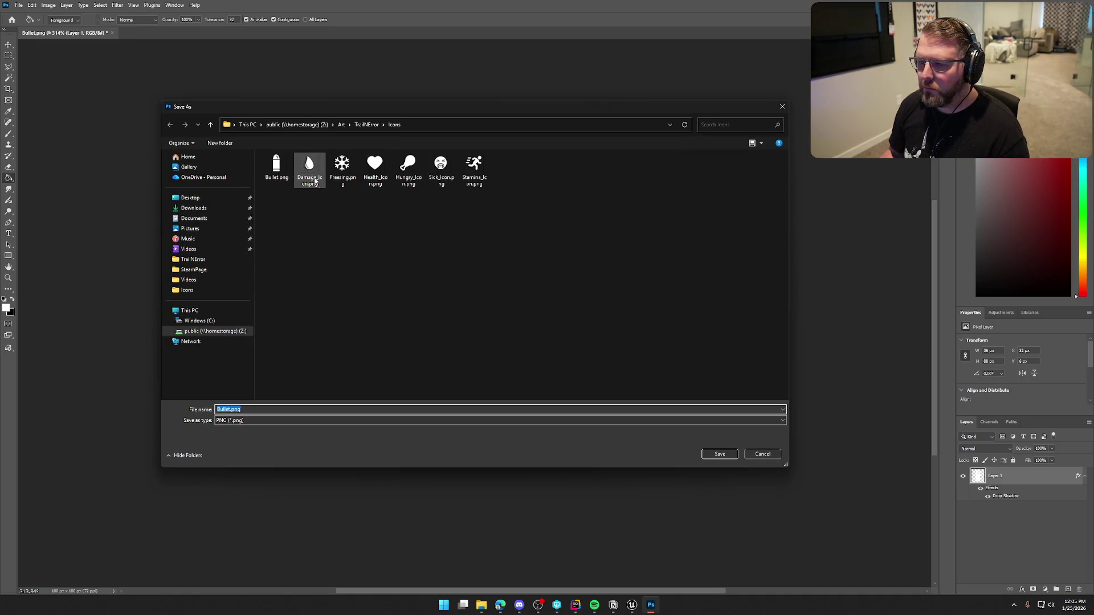
left_click(277, 168)
left_click(718, 454)
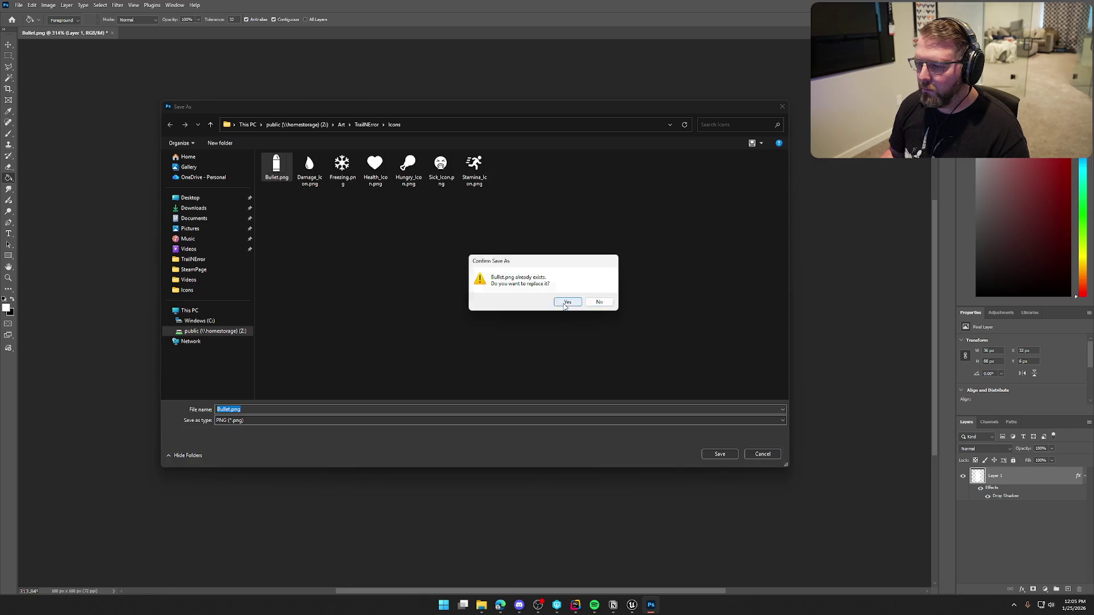
left_click(564, 302)
key("alt+Tab")
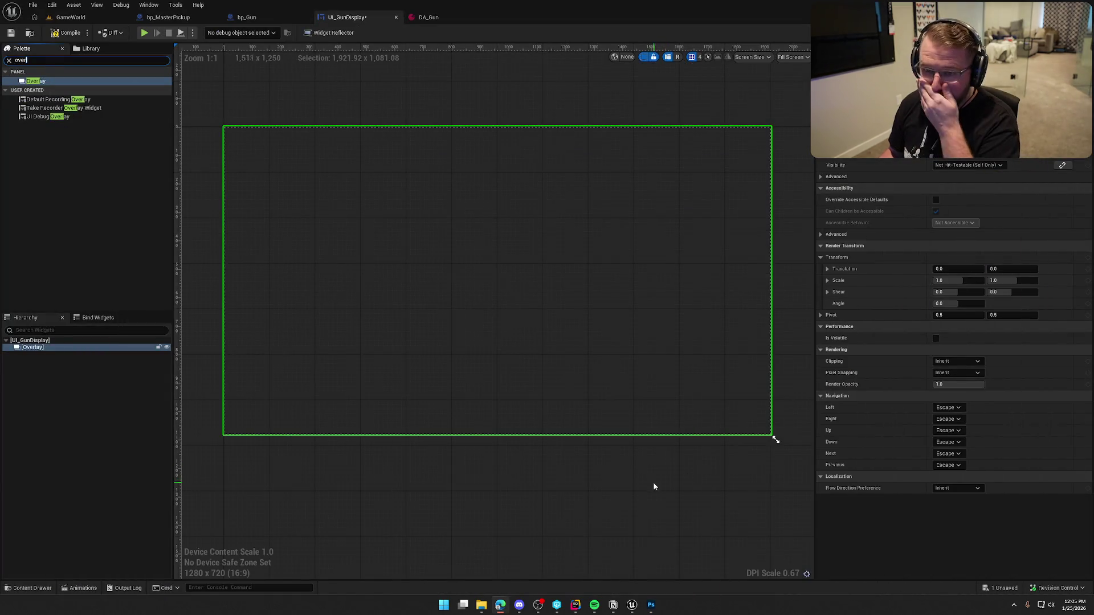
Import Bullet.png into the UI > Assets > Icons folder from the Content Drawer
key("ctrl+space")
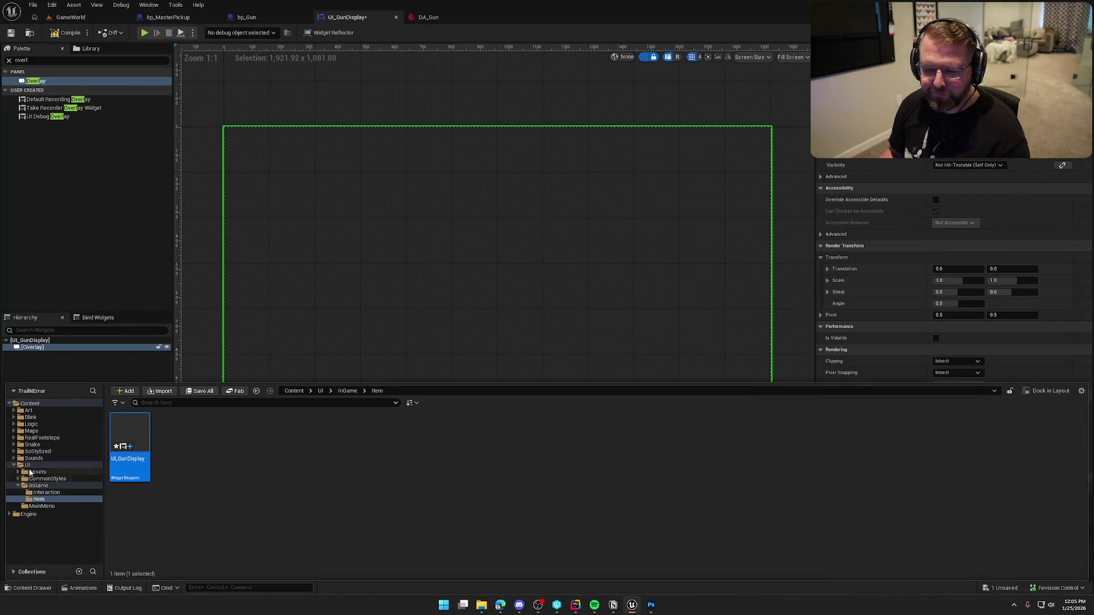
left_click(37, 472)
double_click(169, 479)
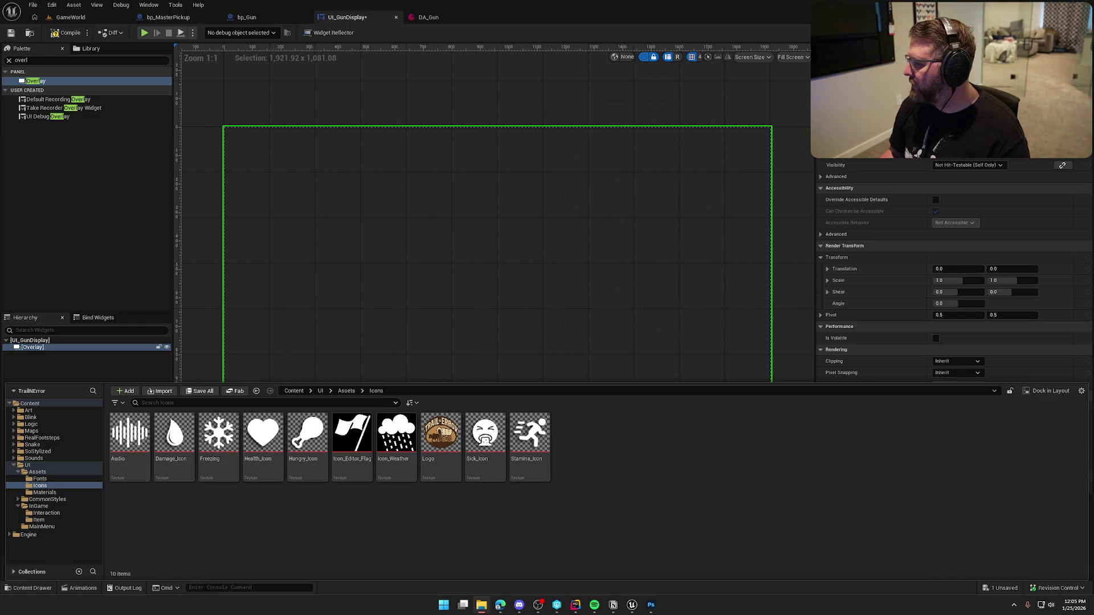
mouse_move(698, 478)
left_mouse_down()
mouse_move(630, 447)
mouse_move(640, 437)
left_mouse_up()
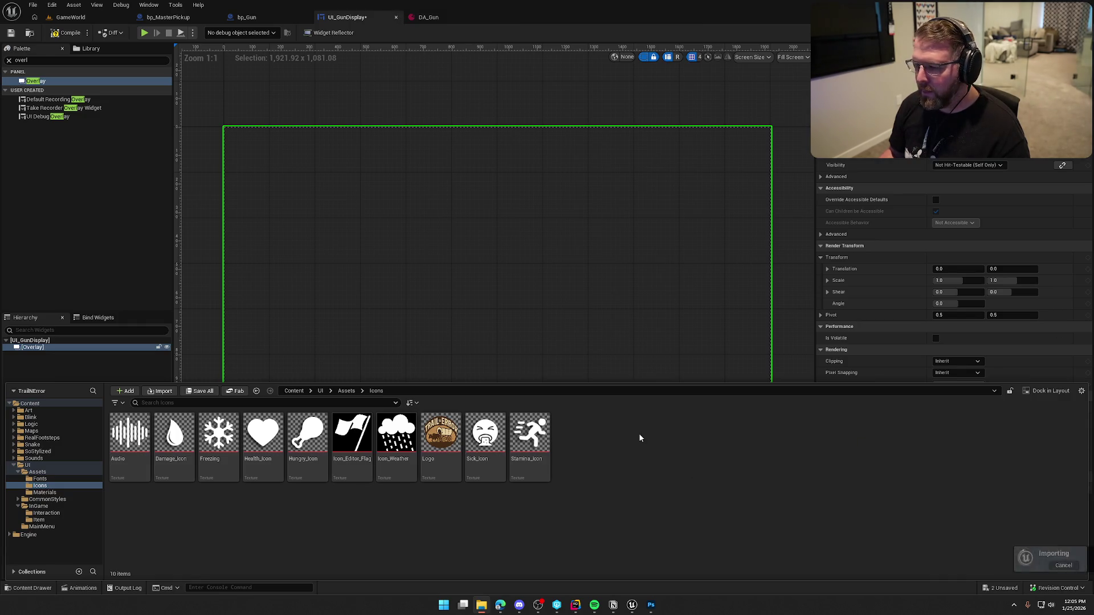
Set the Bullet texture's Texture Group to UI and close its texture editor
double_click(180, 437)
left_click(958, 184)
left_click(950, 186)
left_click(950, 185)
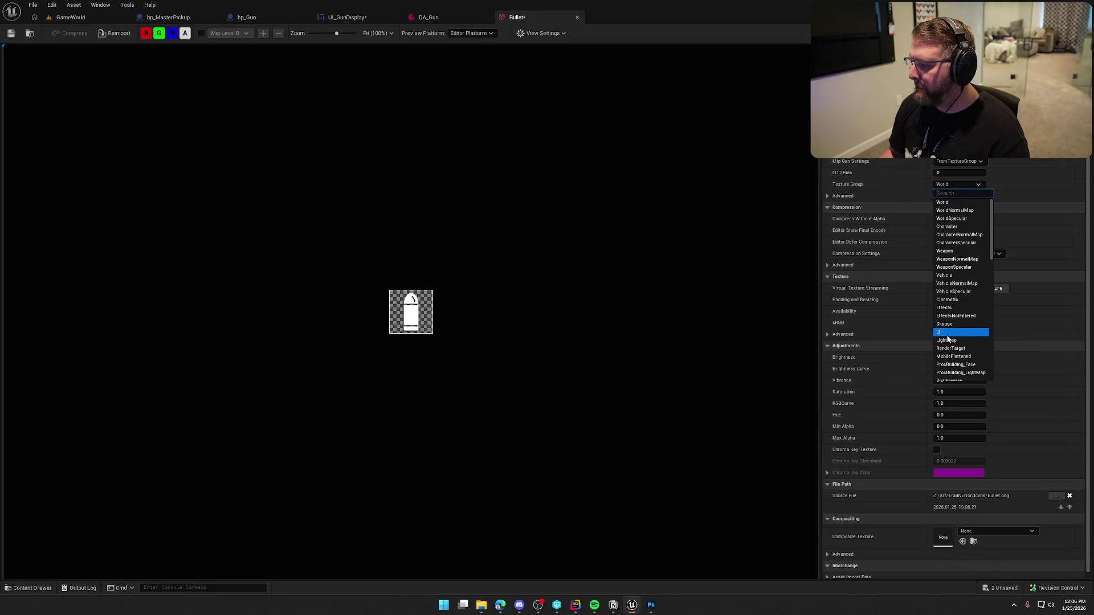
left_click(949, 336)
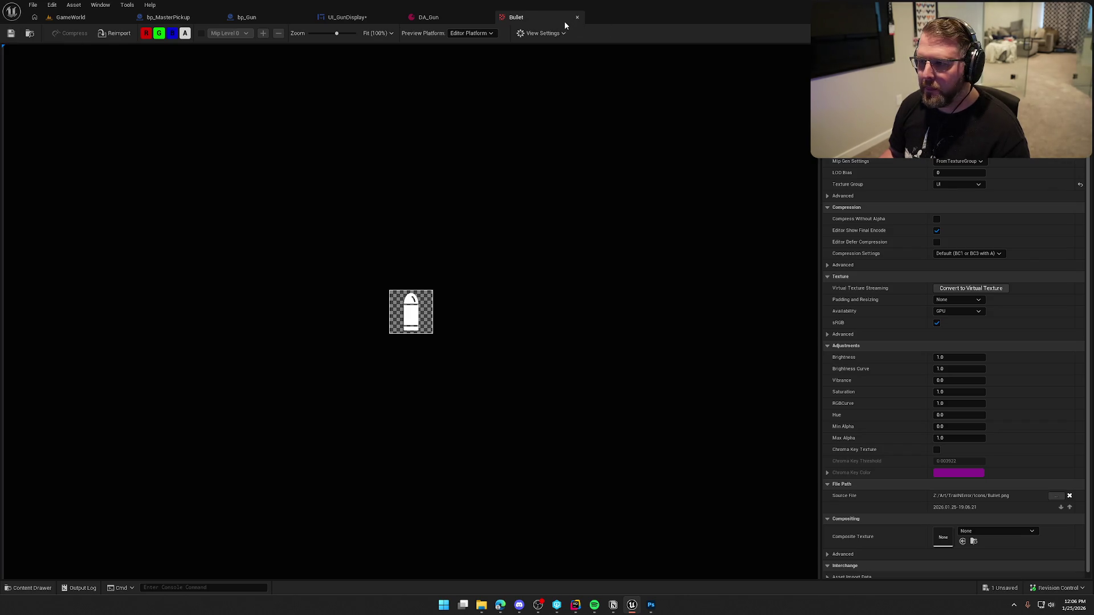
middle_click(564, 23)
left_click(336, 19)
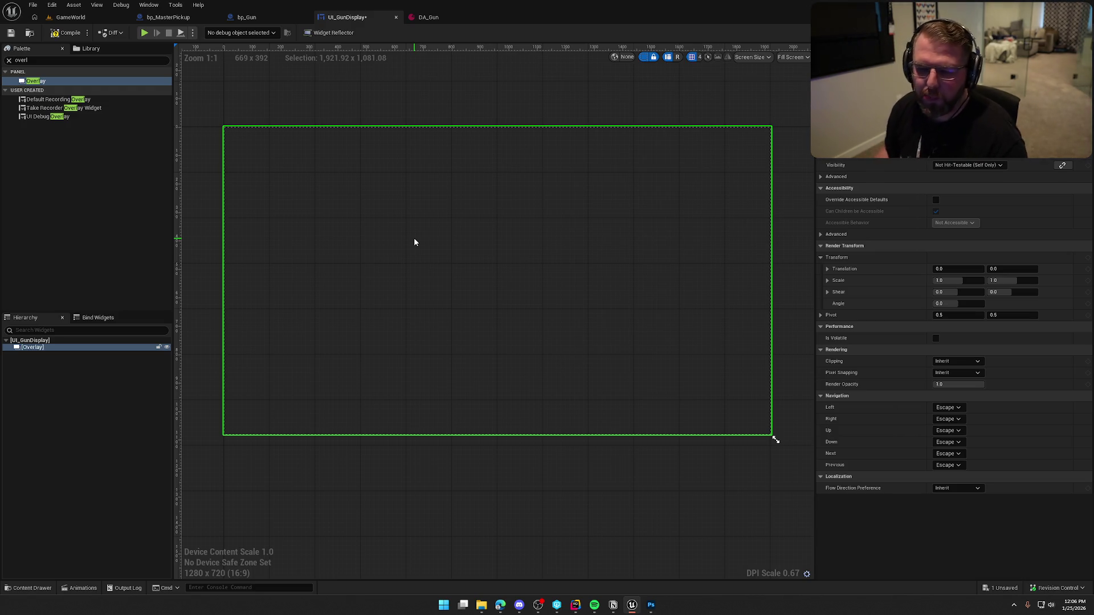
Add a Horizontal Box to the Overlay with horizontal and vertical alignment set to Fill
key("BackSpace")
key("BackSpace")
key("BackSpace")
type("hor")
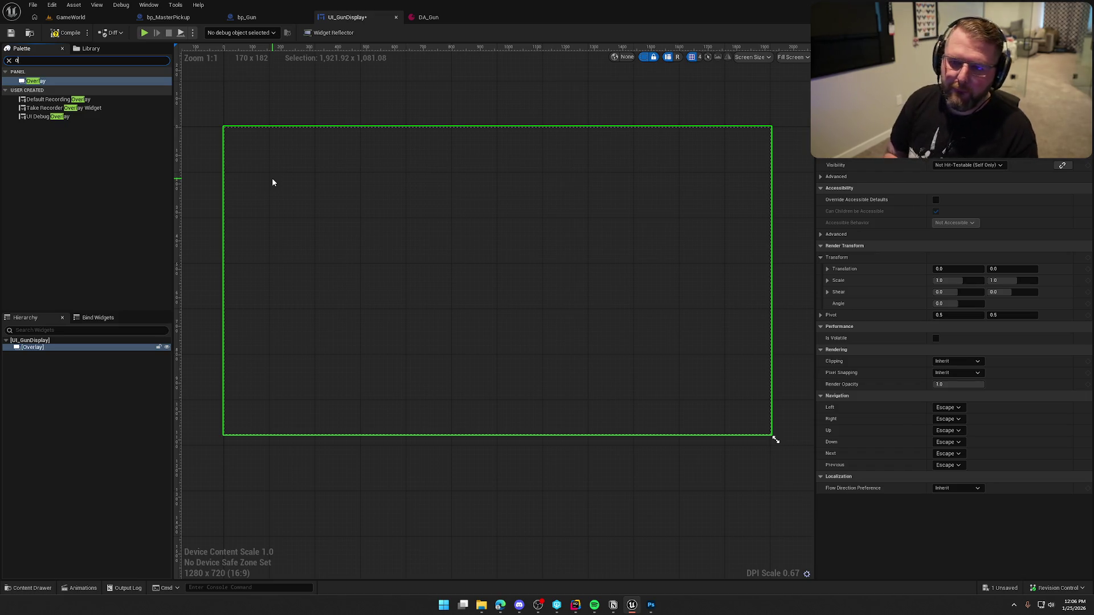
left_click_drag(45, 81, 48, 349)
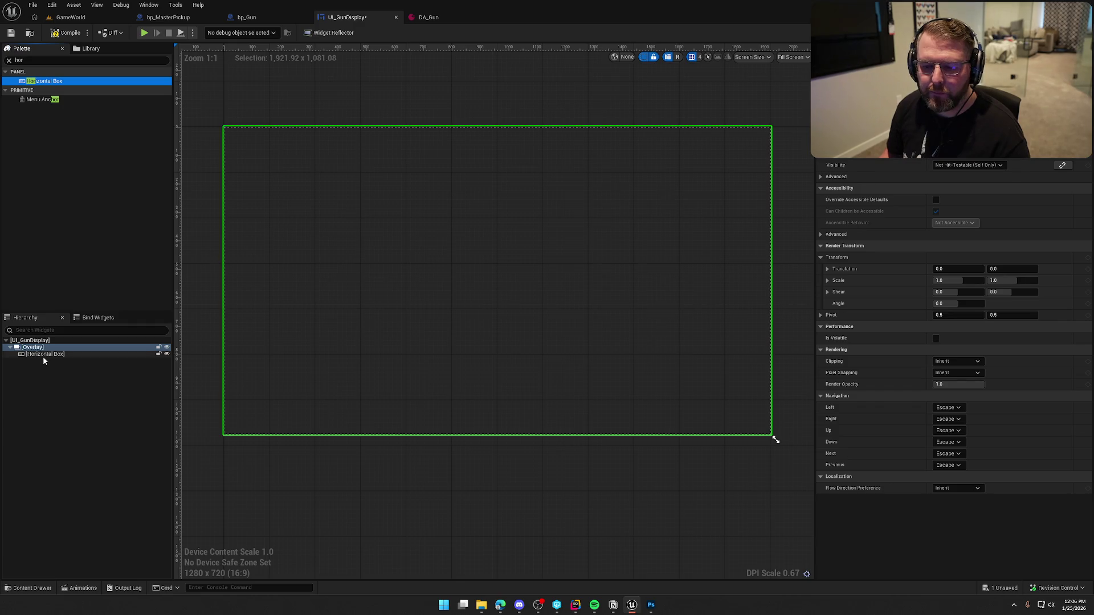
left_click(44, 354)
left_click(978, 200)
left_click(978, 212)
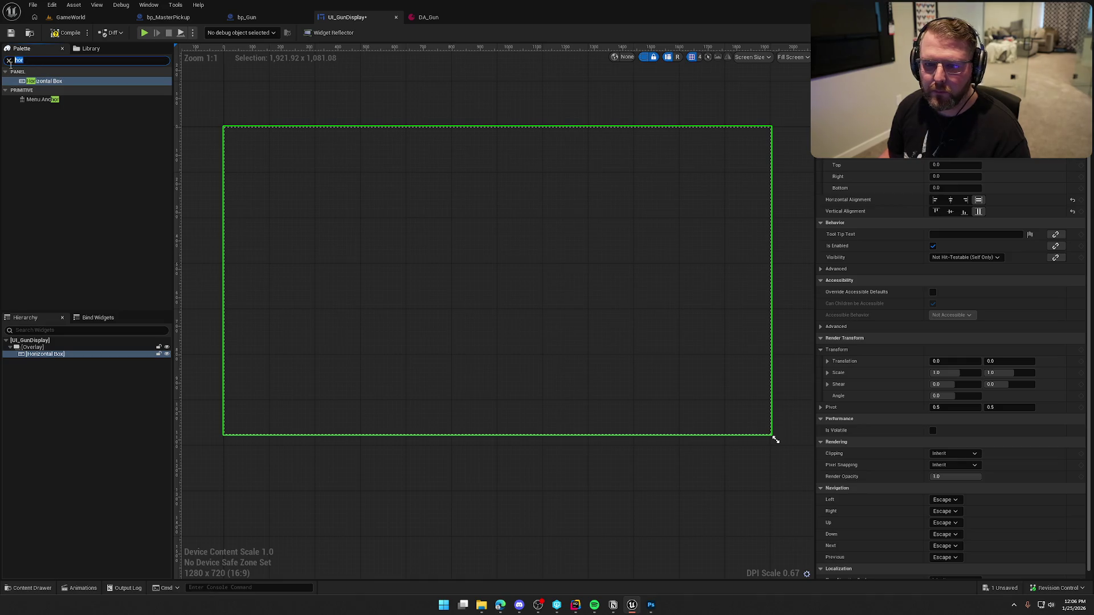
Put a Common Text block inside the Horizontal Box, vertically centred
type("common text")
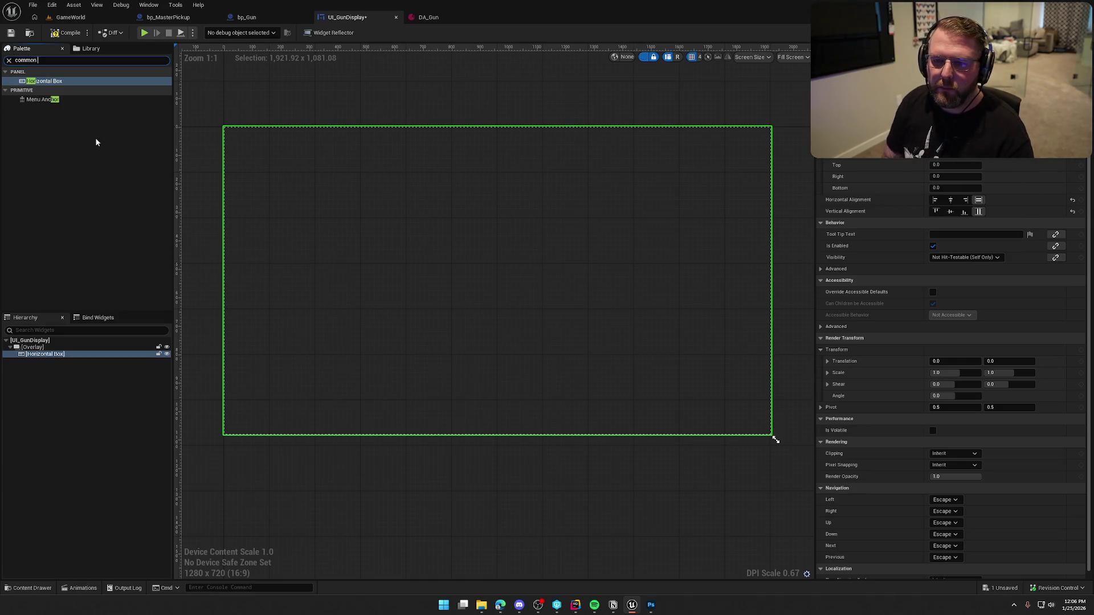
left_click_drag(49, 107, 46, 355)
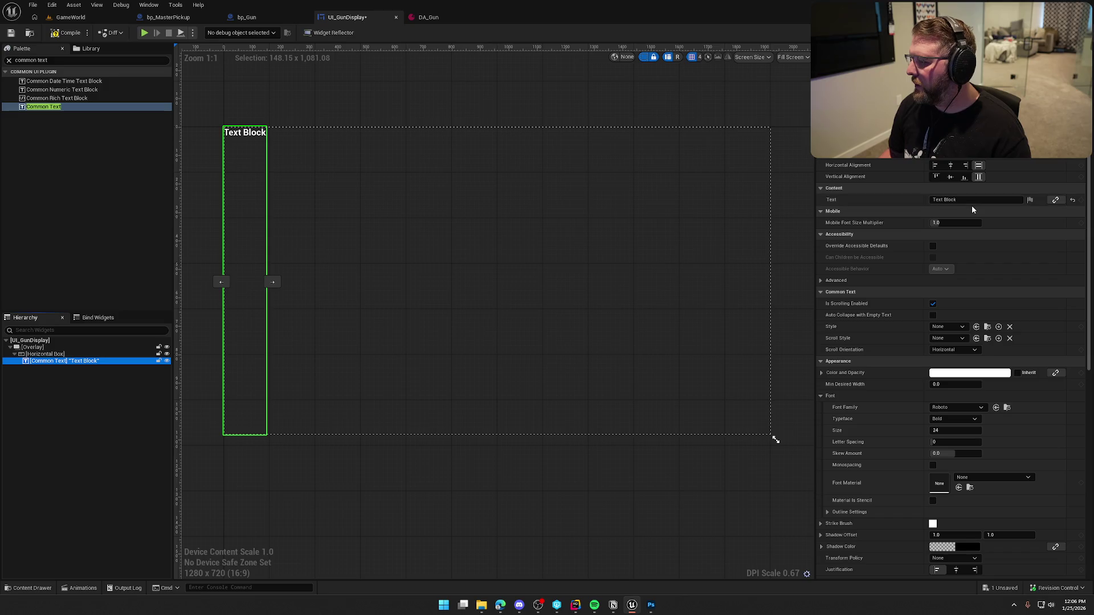
left_click(955, 176)
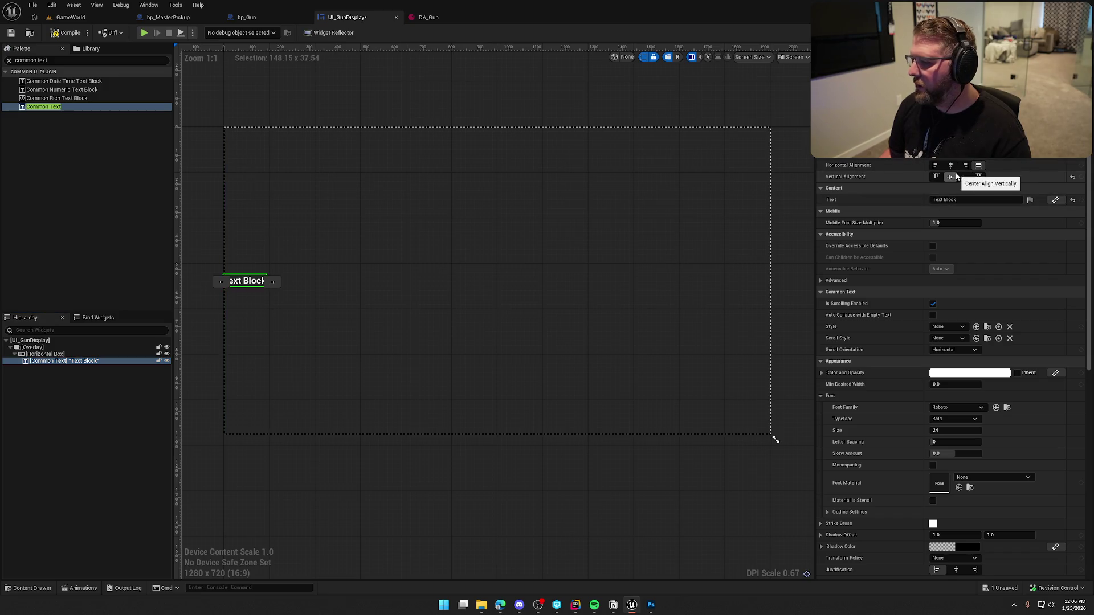
Preview the widget at Desired size, then switch the preview back to full screen
left_click(792, 57)
left_click(792, 98)
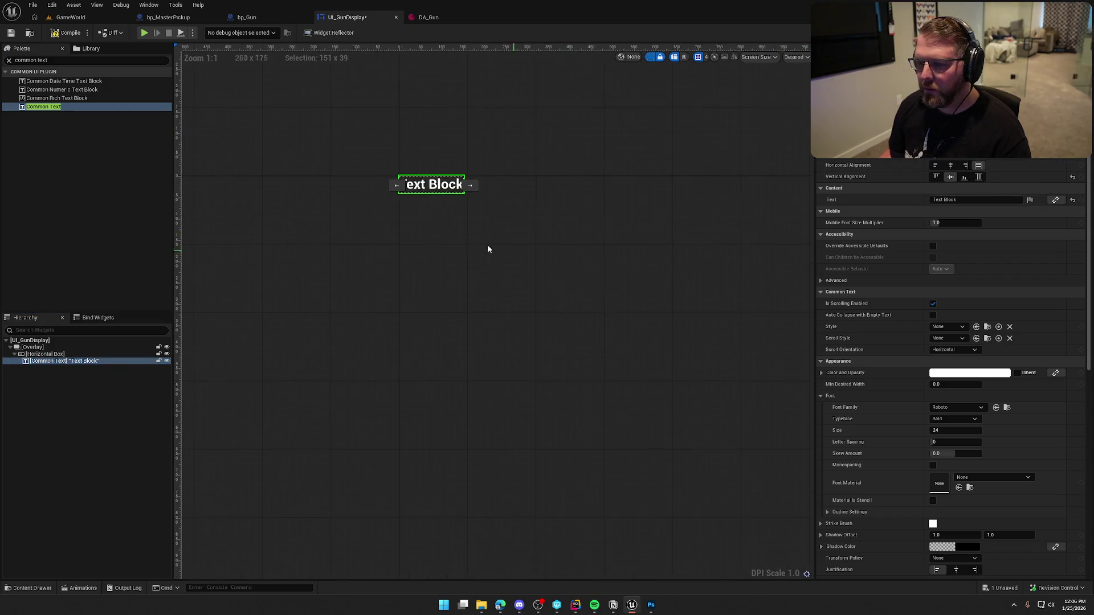
scroll(517, 256, "up", 6)
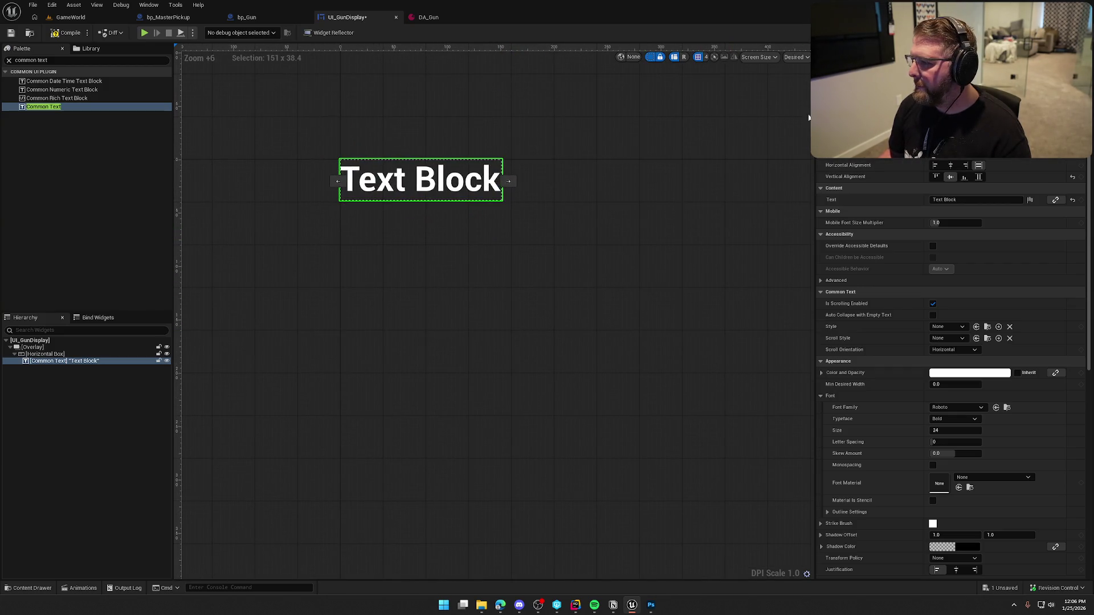
scroll(597, 244, "down", 1)
left_click(794, 56)
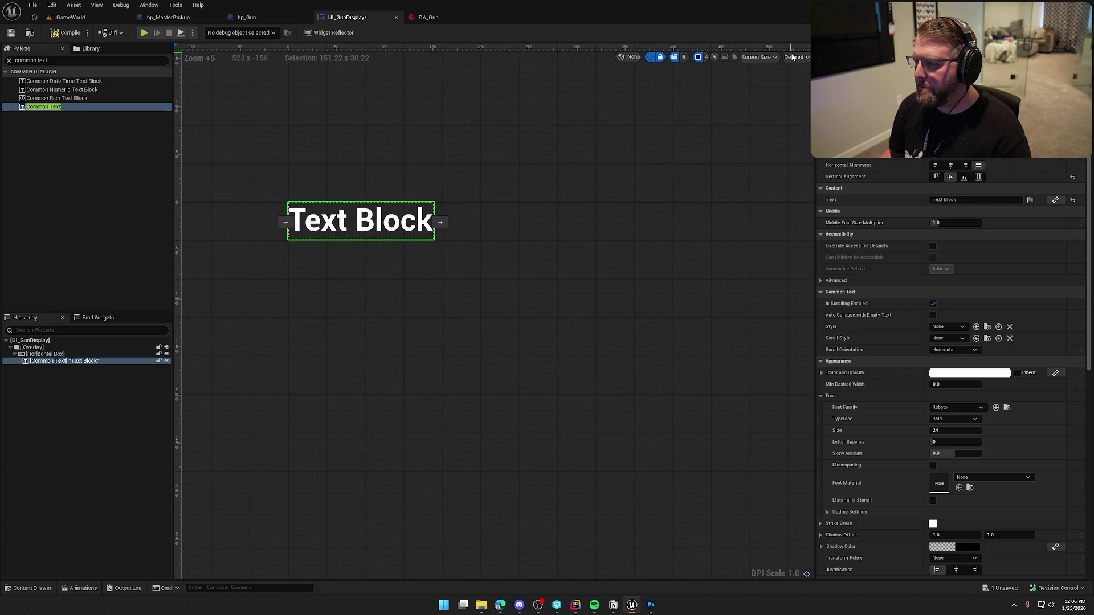
left_click(795, 72)
scroll(503, 189, "down", 3)
scroll(503, 189, "down", 3)
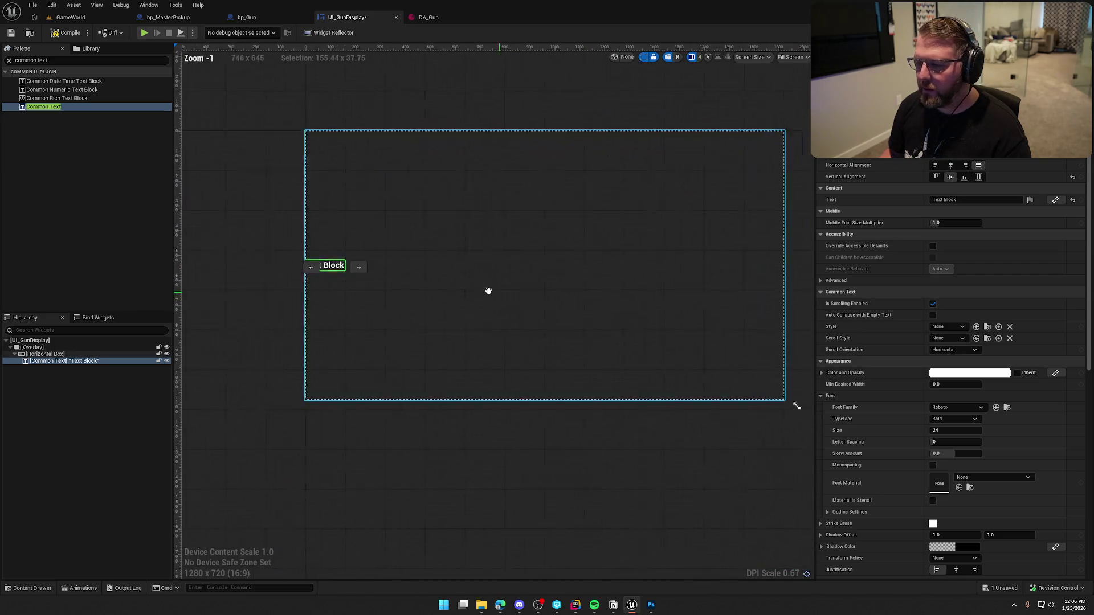
scroll(466, 273, "up", 1)
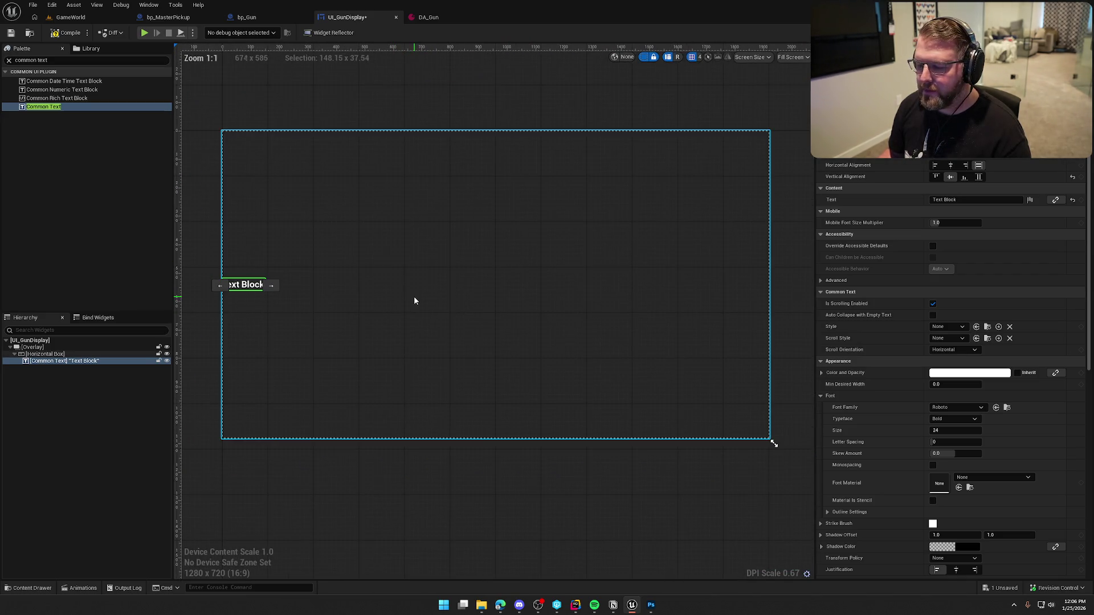
Set the Common Text to 'Ammo:' with the Default_10_White style
left_click(957, 199)
type("Ammo:")
key("Return")
left_click(948, 328)
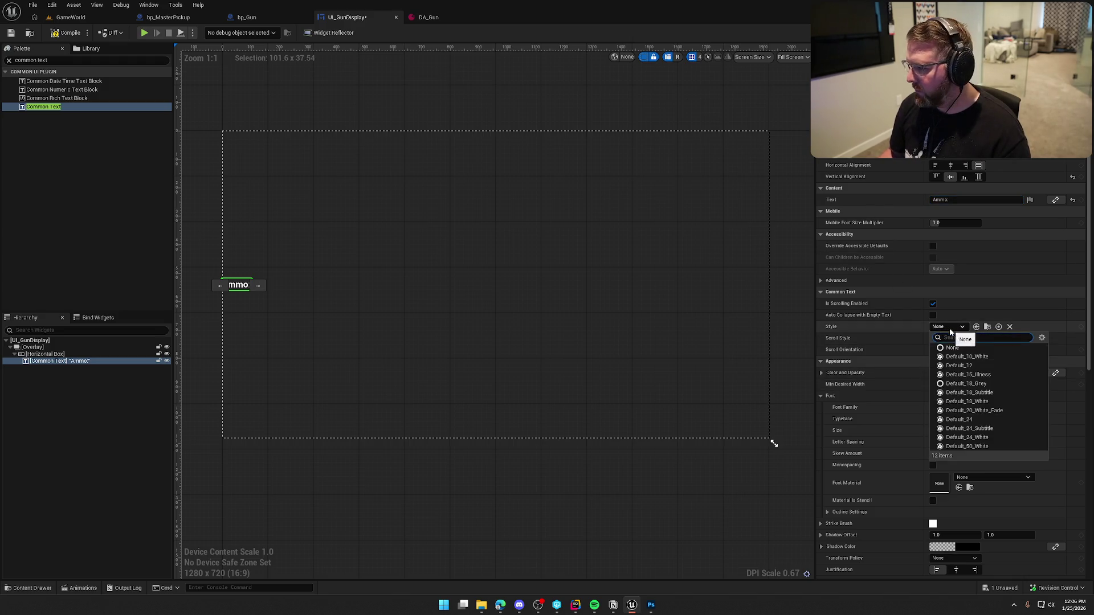
left_click(1006, 359)
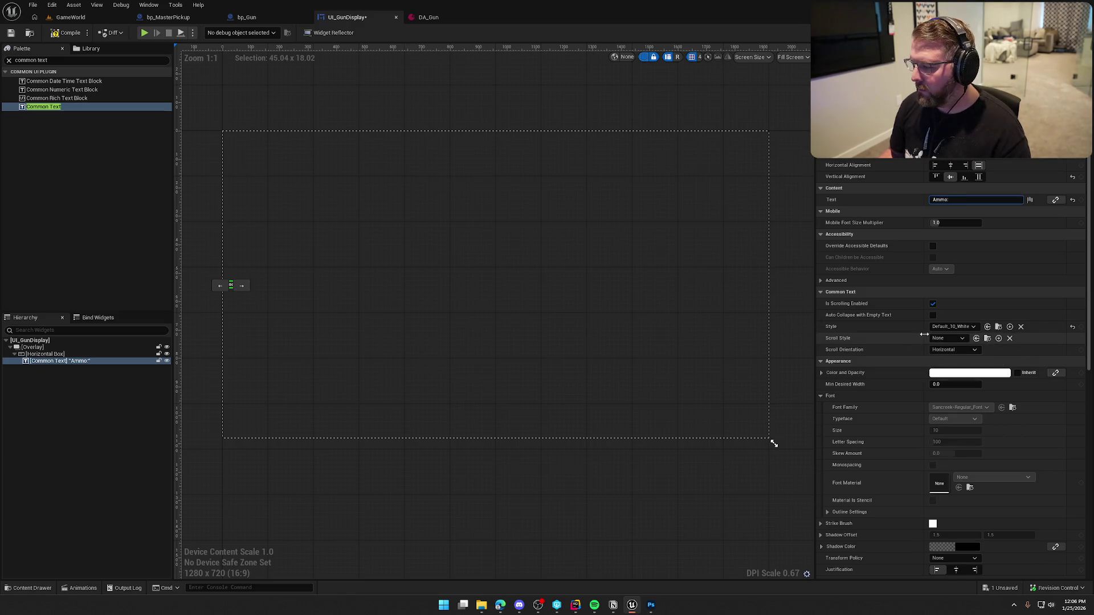
Switch the Ammo: text to the larger Default_18_White style and compile the widget
left_click(387, 177)
scroll(360, 333, "up", 2)
scroll(360, 334, "up", 1)
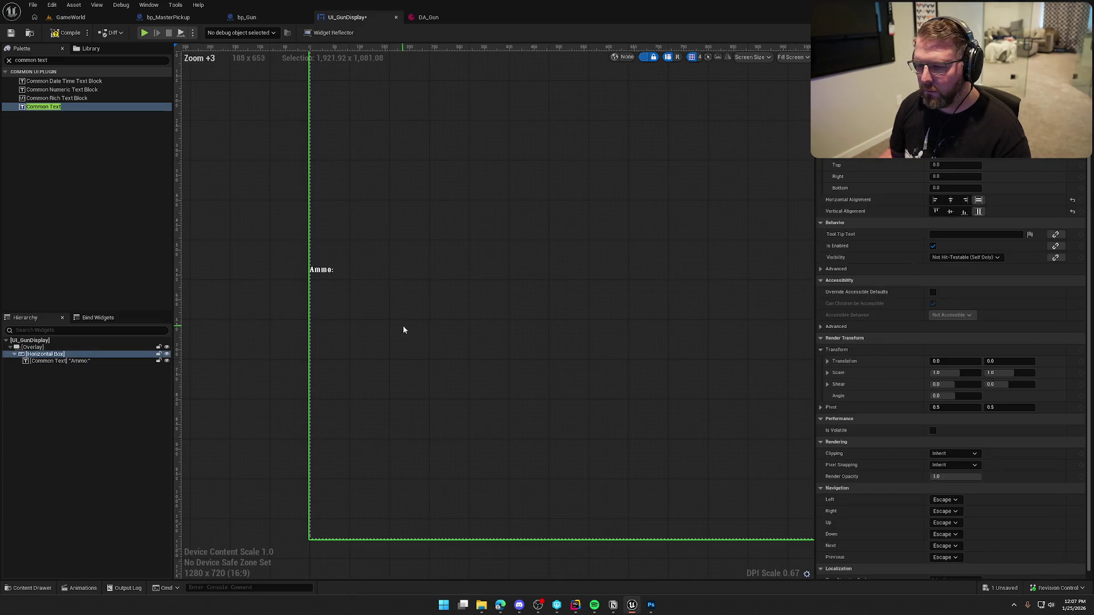
left_click(792, 57)
left_click(794, 110)
scroll(419, 334, "up", 5)
left_click(395, 275)
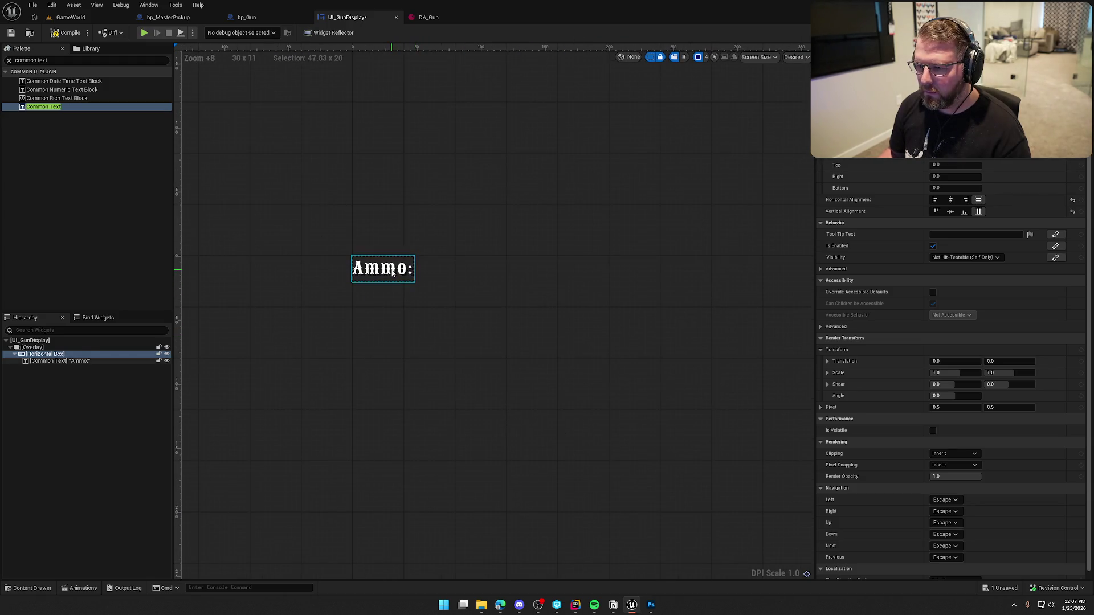
left_click(962, 326)
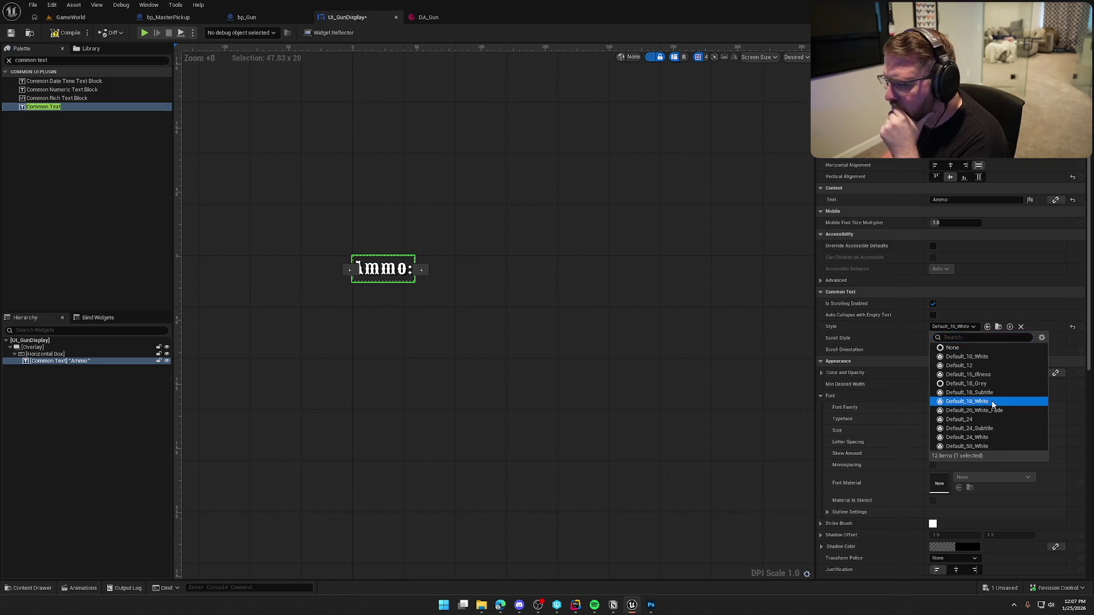
left_click(991, 402)
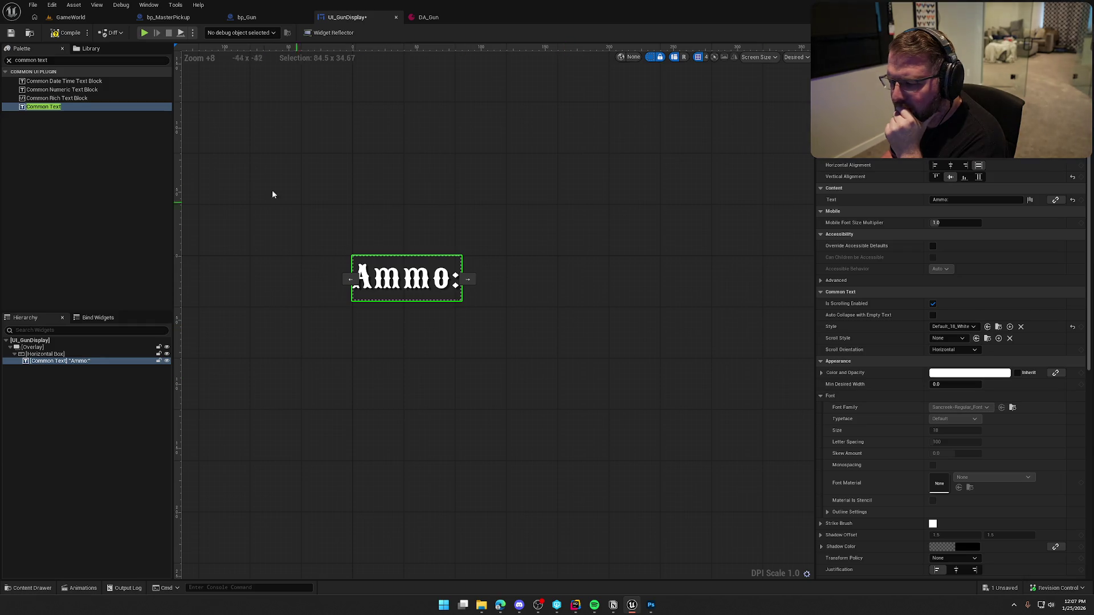
left_click(72, 34)
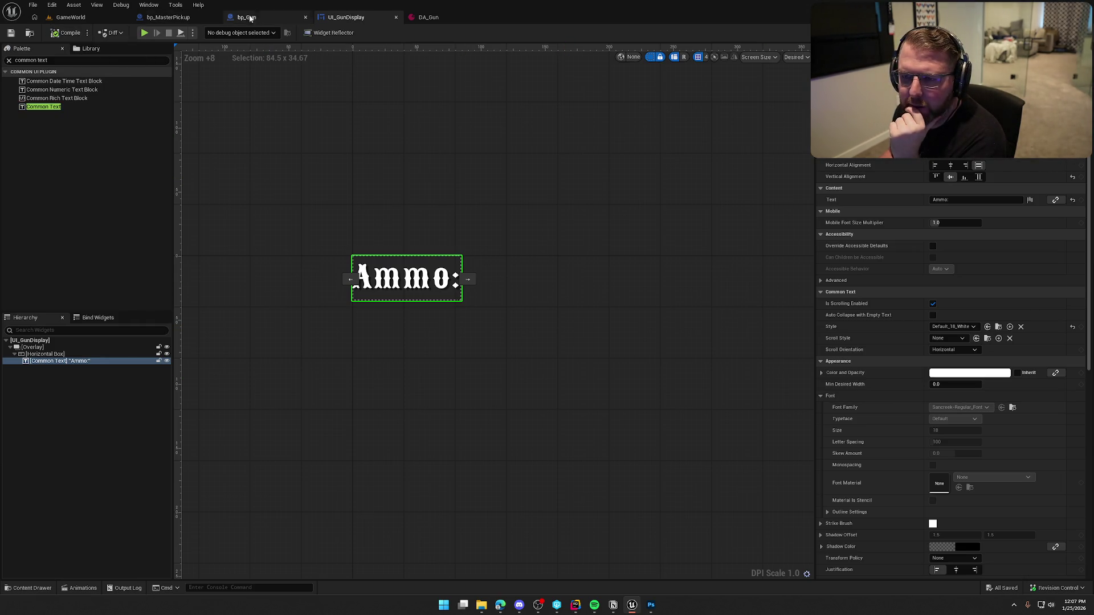
Open UI_GameHUD and add a UI_GunDisplay widget to it
key("ctrl+space")
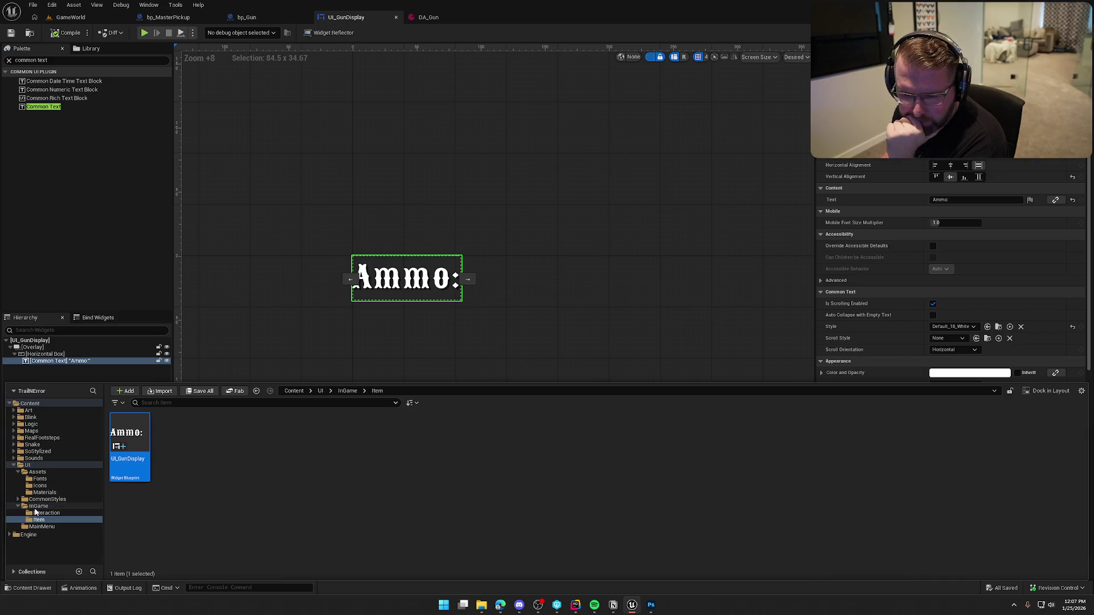
left_click(39, 506)
double_click(307, 445)
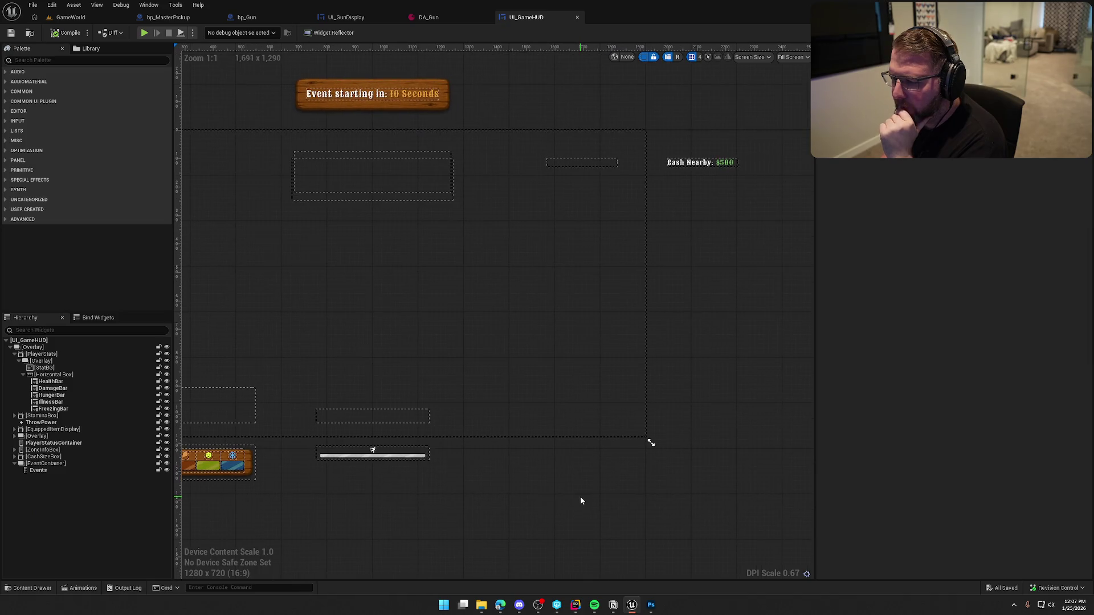
left_click(38, 60)
type("gundi")
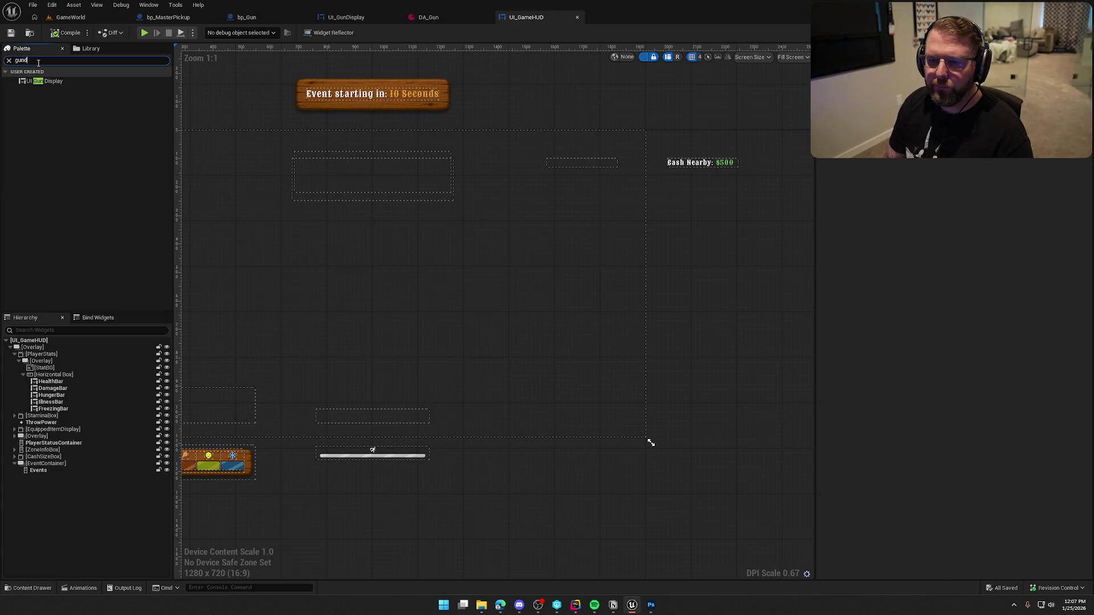
mouse_move(45, 81)
left_mouse_down()
mouse_move(297, 253)
mouse_move(484, 323)
mouse_move(473, 325)
left_mouse_up()
Align the gun display right and bottom with padding Right 40 and Bottom 20
scroll(473, 325, "down", 1)
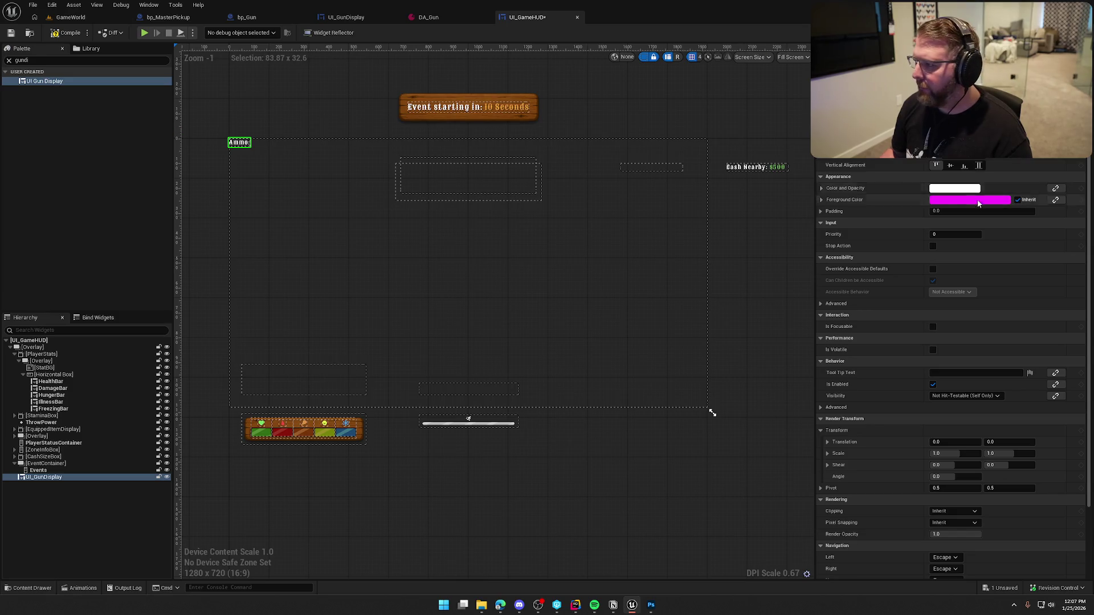
left_click(978, 154)
left_click(964, 165)
scroll(749, 455, "up", 2)
scroll(950, 176, "up", 2)
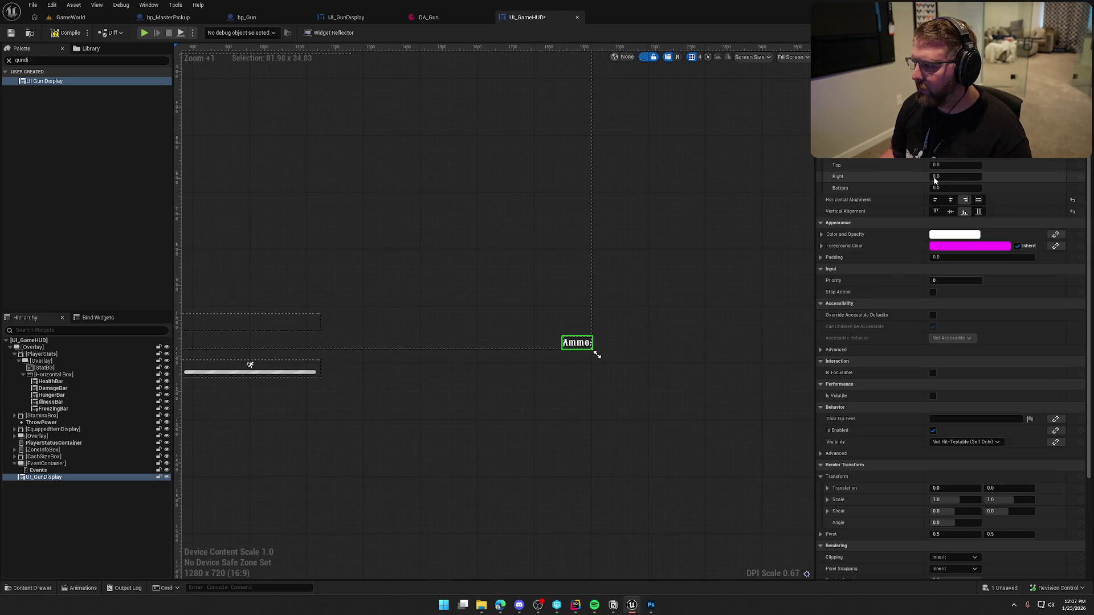
type("20")
key("Tab")
type("20")
key("Return")
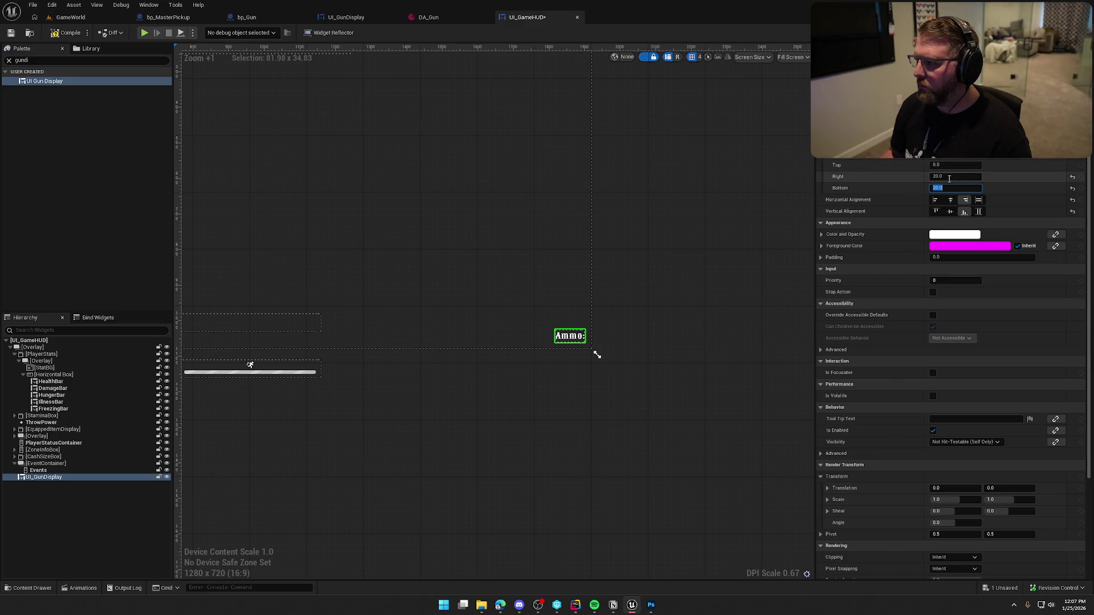
type("40")
key("Return")
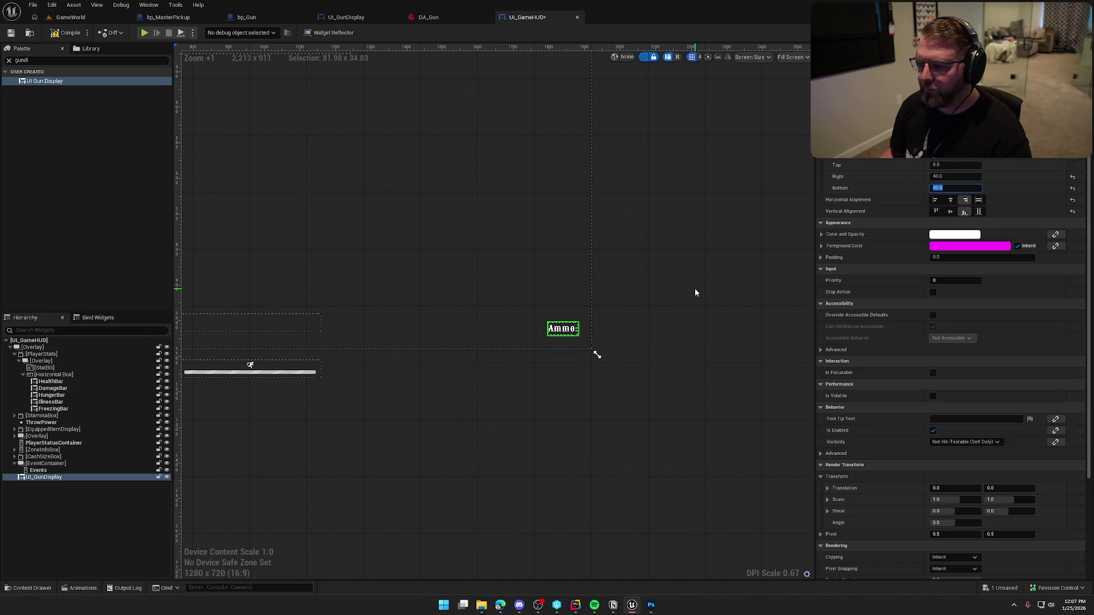
Compile and check out UI_GameHUD, then play the game level
left_click(389, 225)
left_click(65, 33)
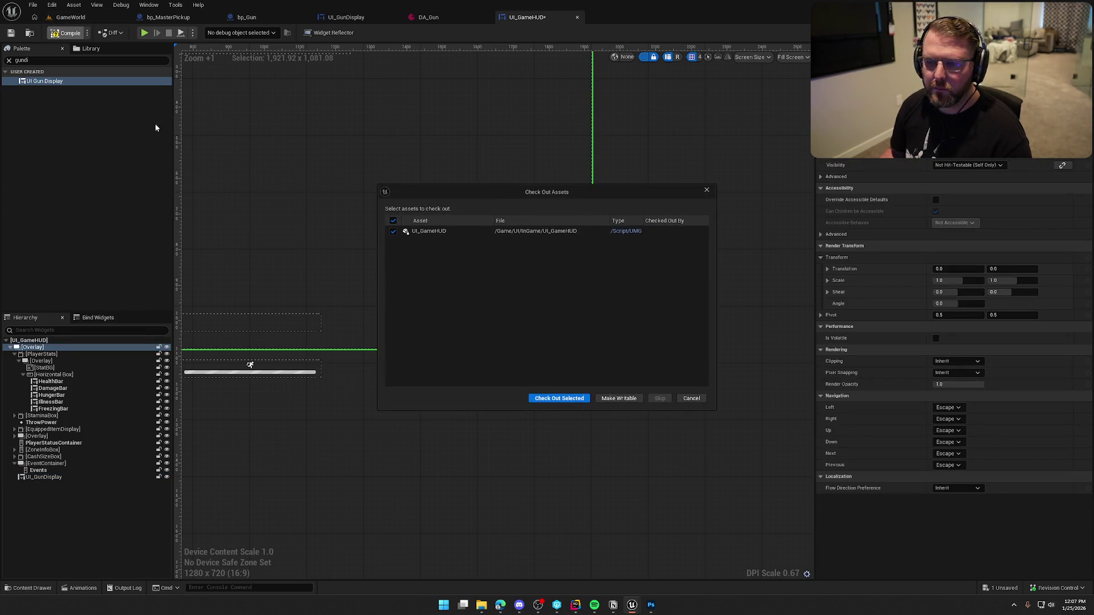
left_click(558, 398)
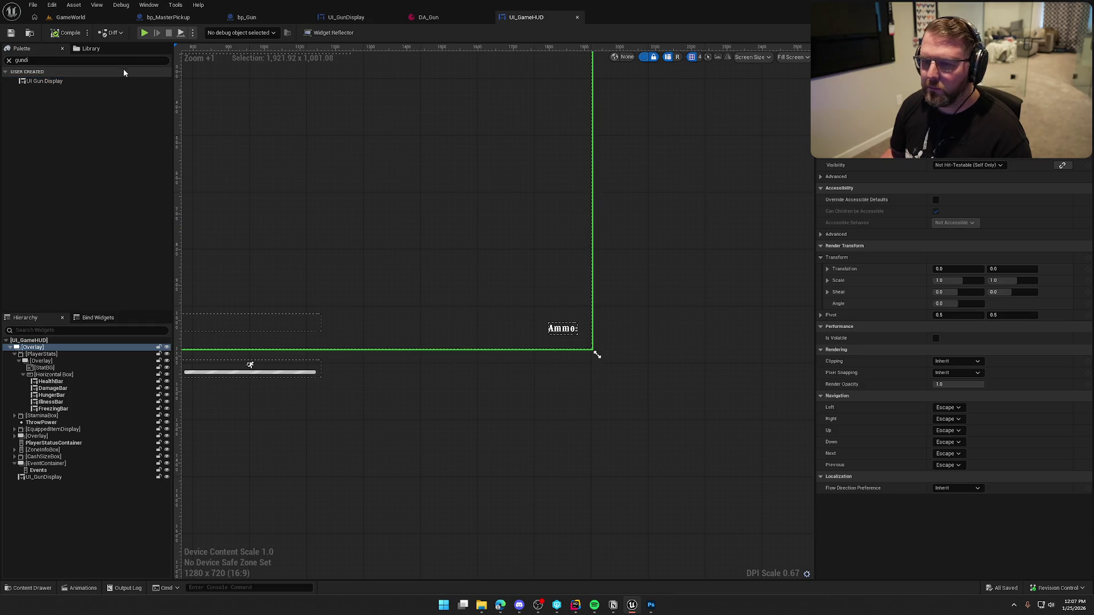
left_click(71, 17)
left_click(211, 33)
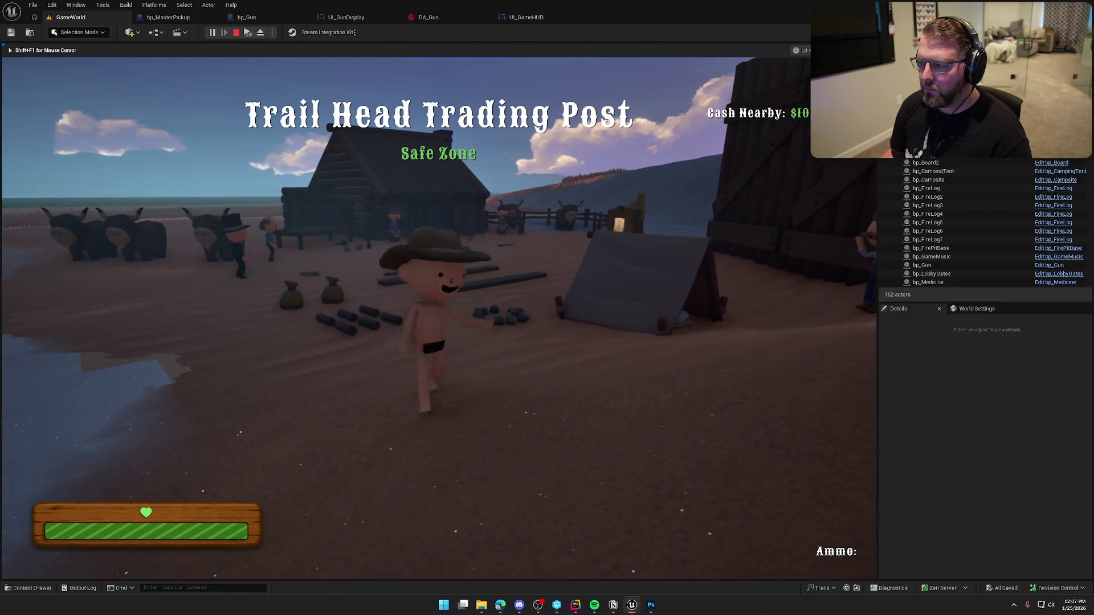
Stop the play session, return to the UI_GunDisplay designer and clear the palette search
key("Escape")
left_click(526, 17)
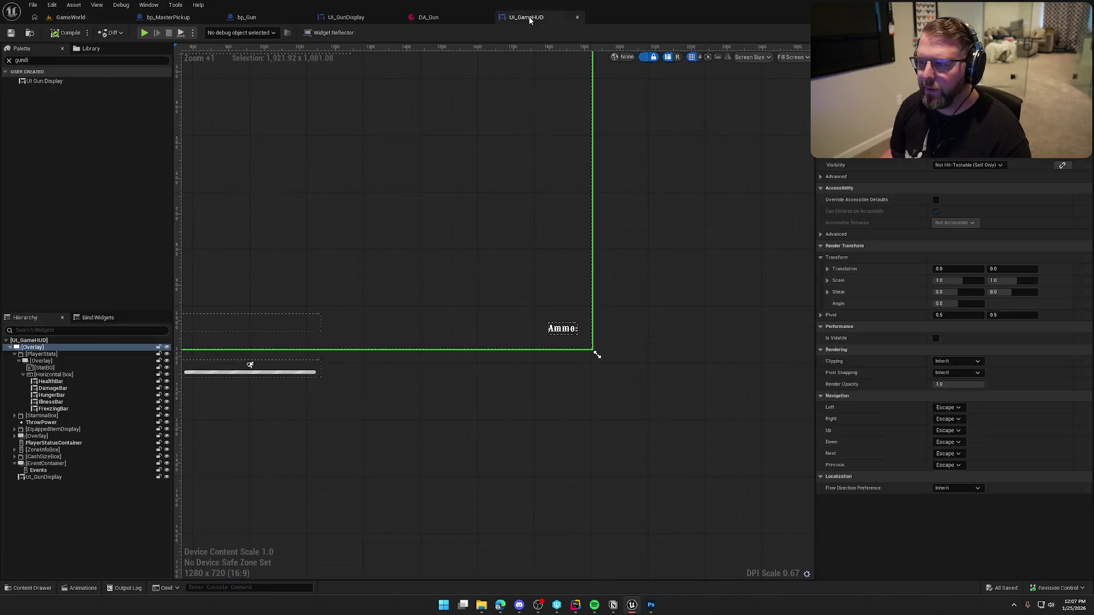
left_click(346, 17)
left_click(57, 61)
key("BackSpace")
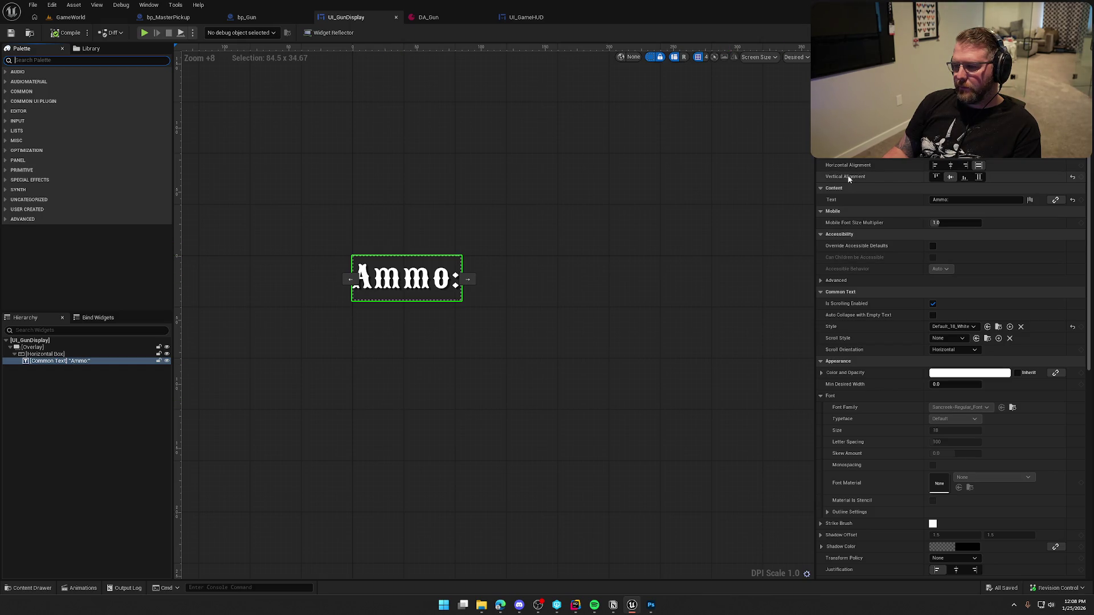
Add an Image widget into the Horizontal Box after the Ammo: label
left_click(865, 200)
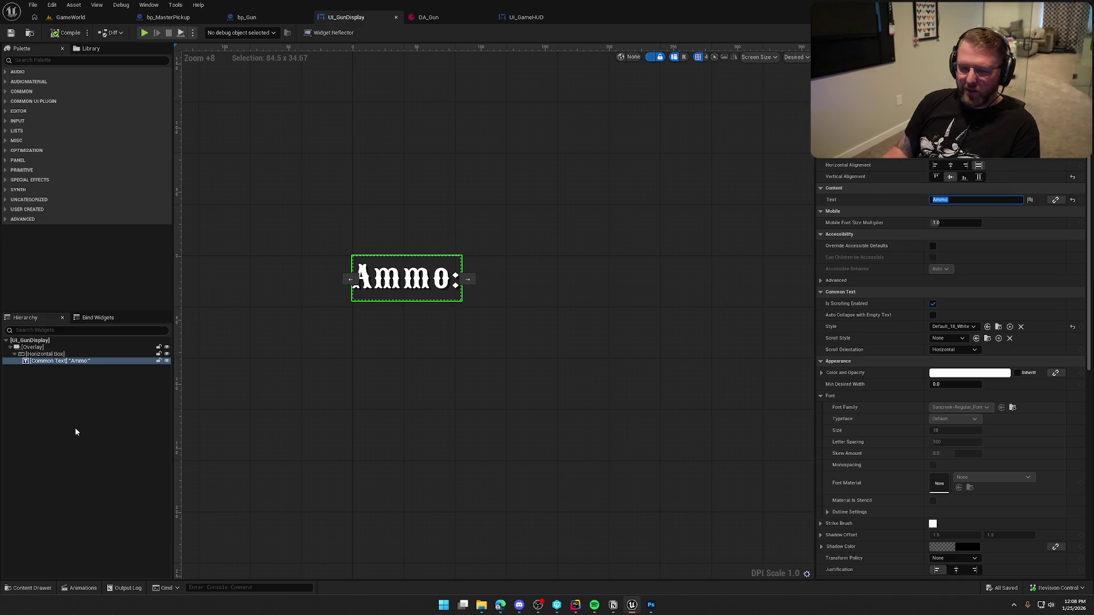
left_click(39, 354)
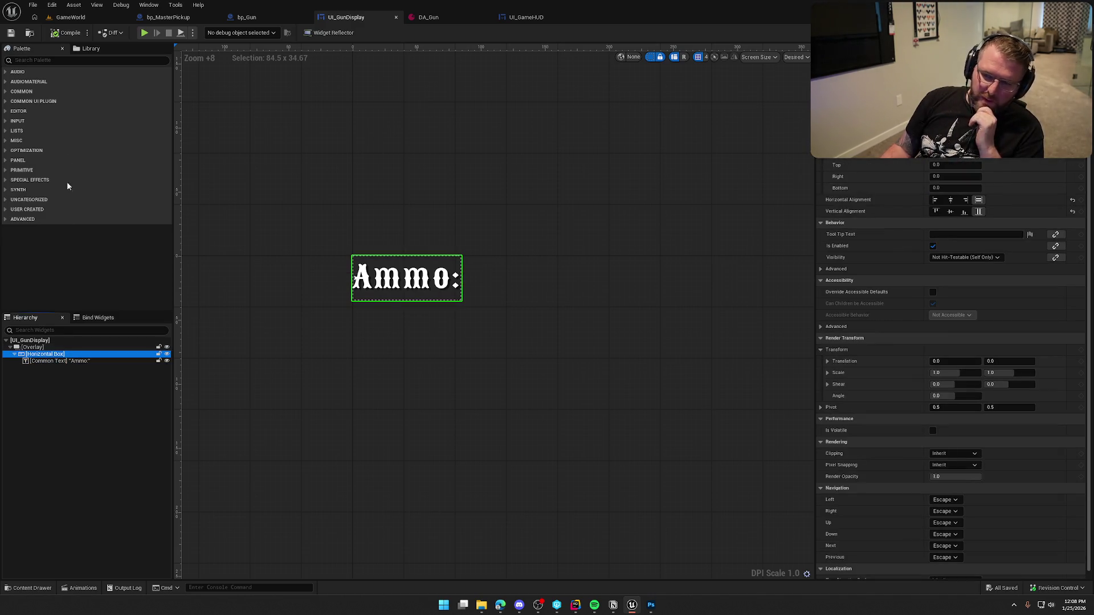
left_click(71, 60)
type("image")
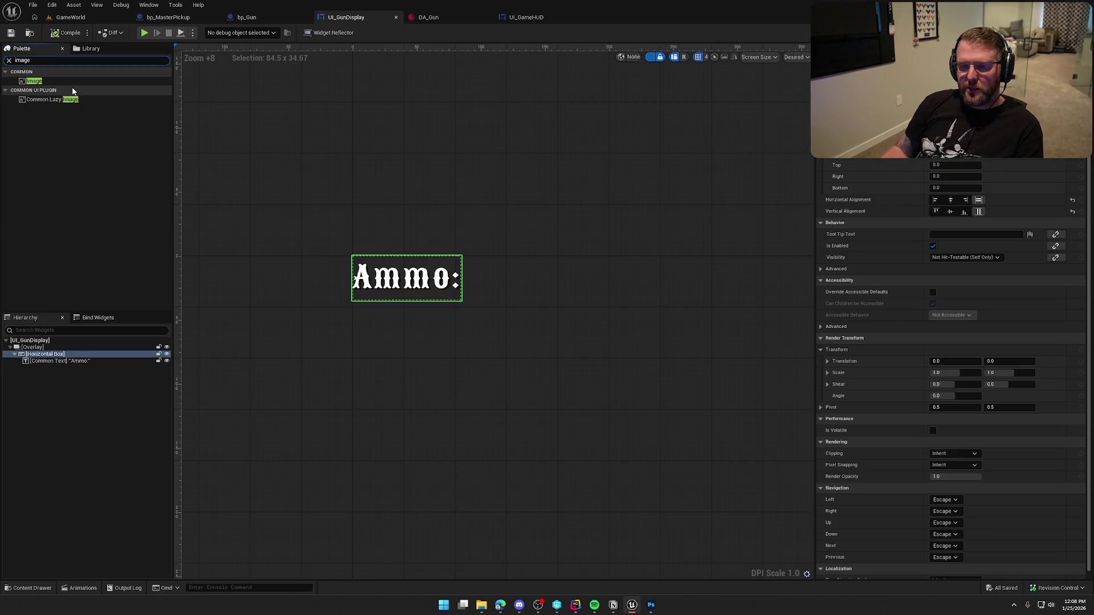
mouse_move(35, 81)
left_mouse_down()
mouse_move(131, 360)
mouse_move(53, 367)
left_mouse_up()
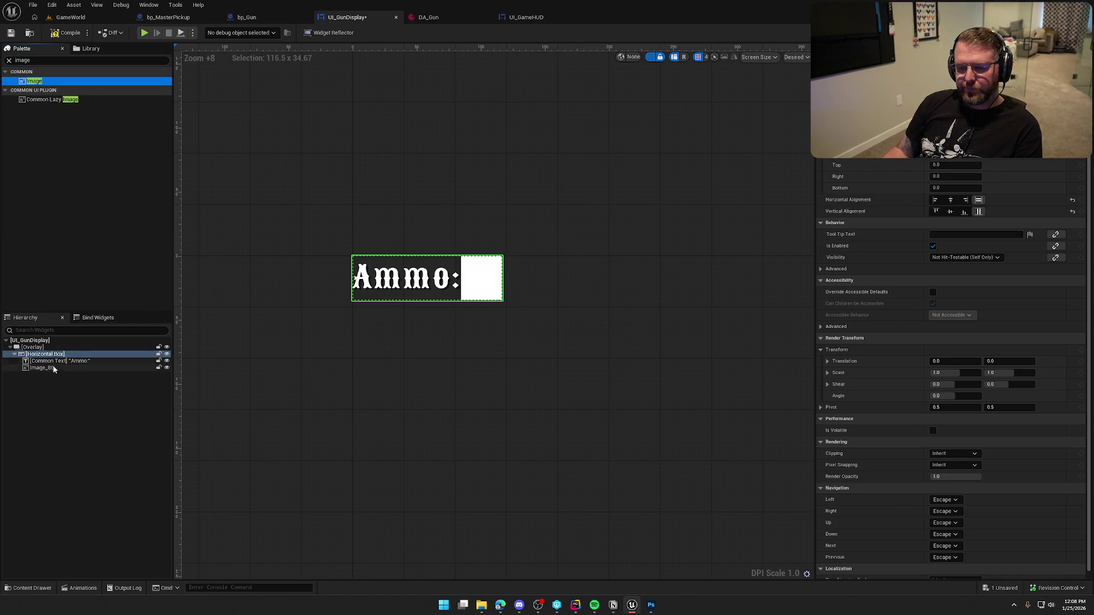
Set the image's brush to the Bullet texture with Image Size 25 x 25
left_click(30, 588)
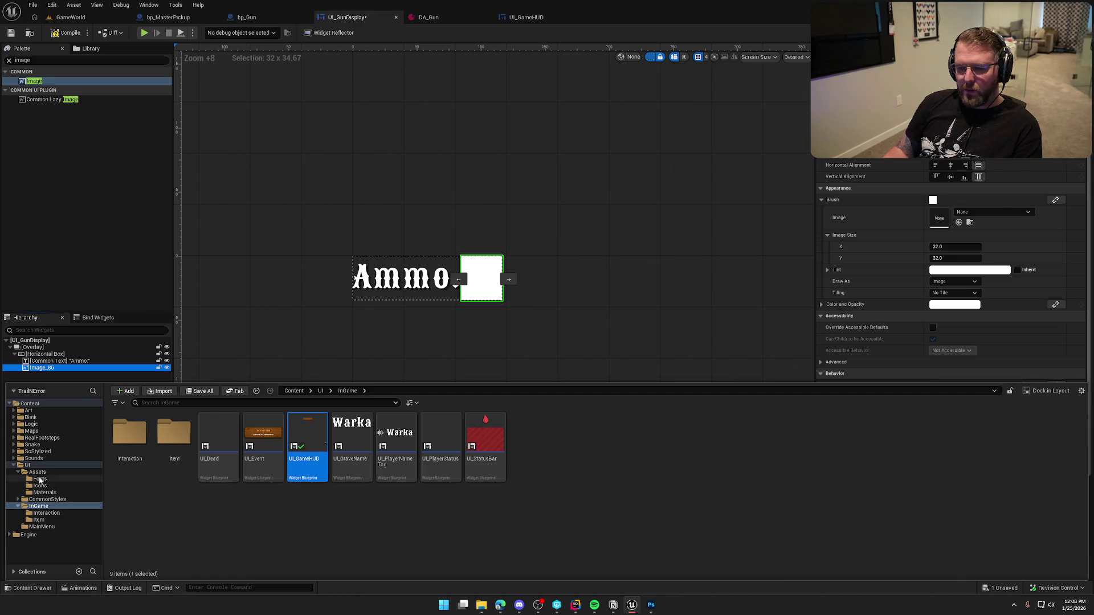
left_click(40, 485)
left_click(177, 436)
left_click(960, 223)
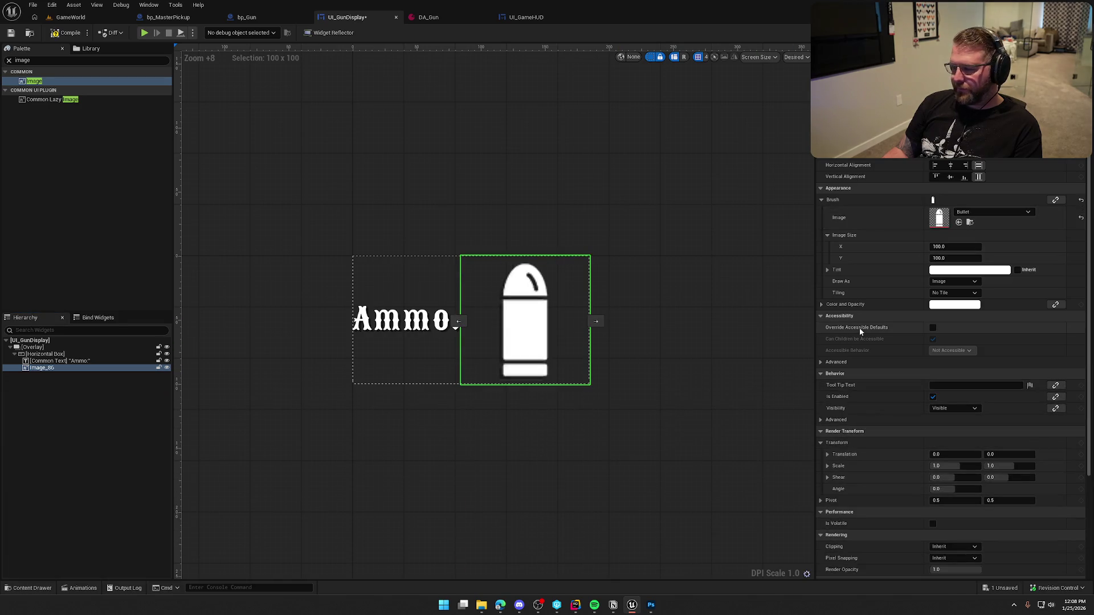
scroll(633, 364, "down", 3)
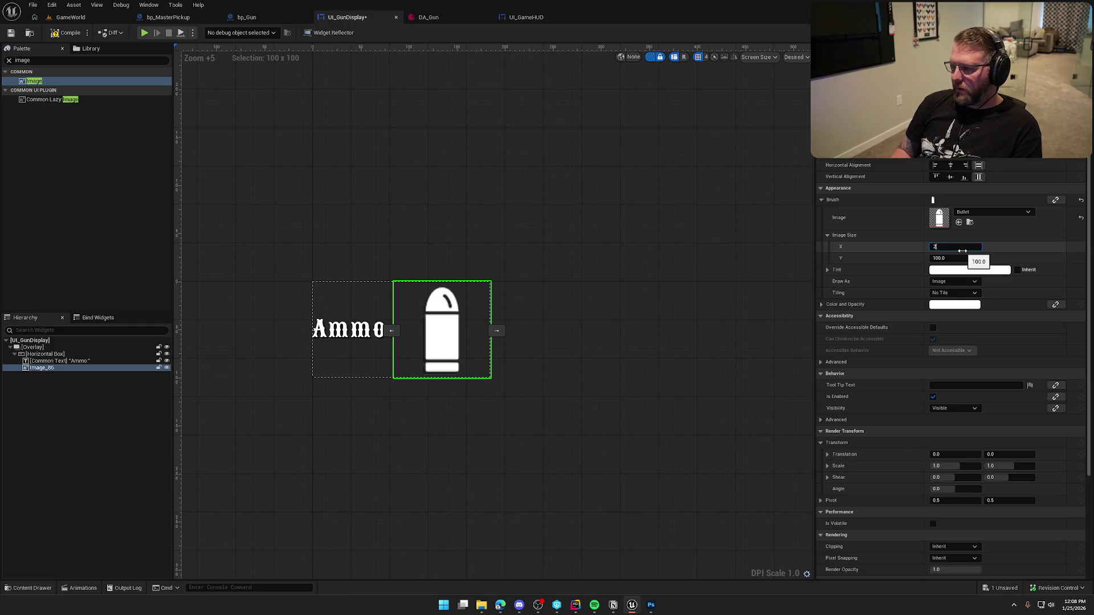
type("5")
key("Return")
type("25")
key("Return")
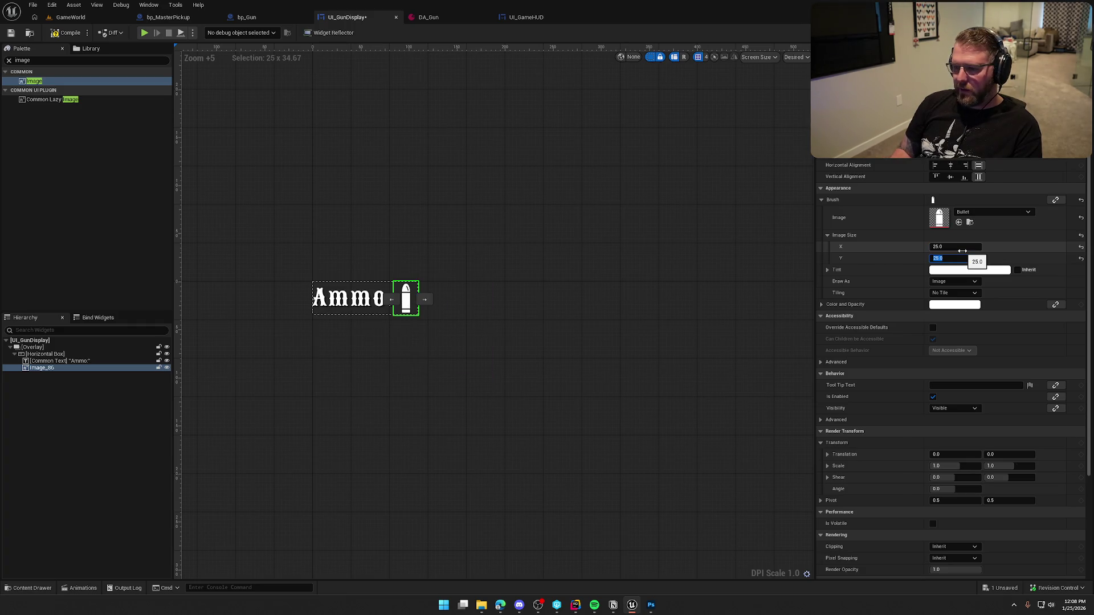
left_click(489, 347)
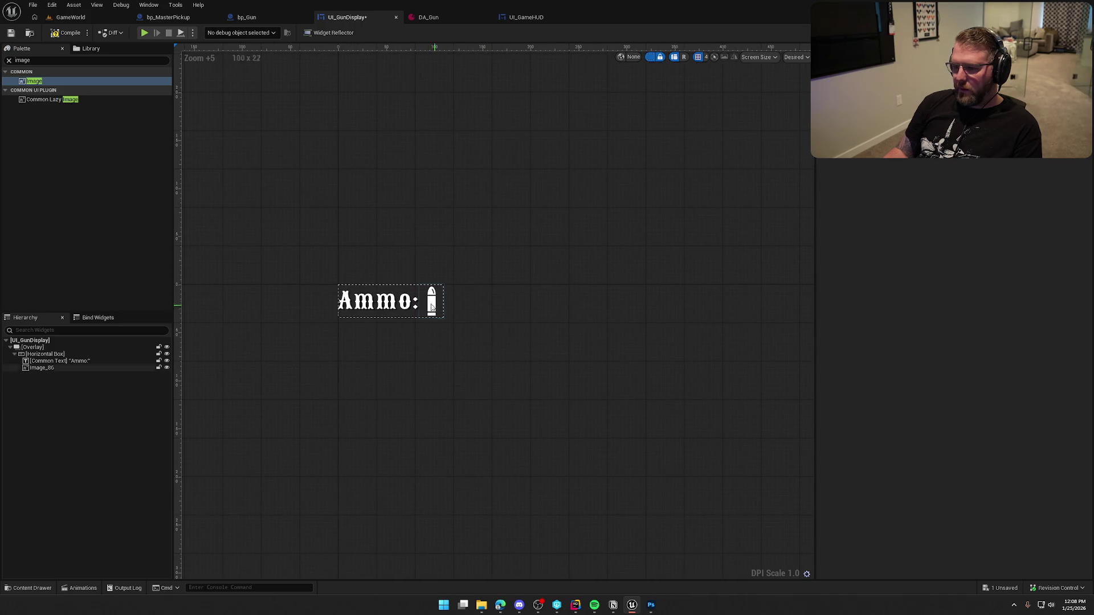
left_click(438, 310)
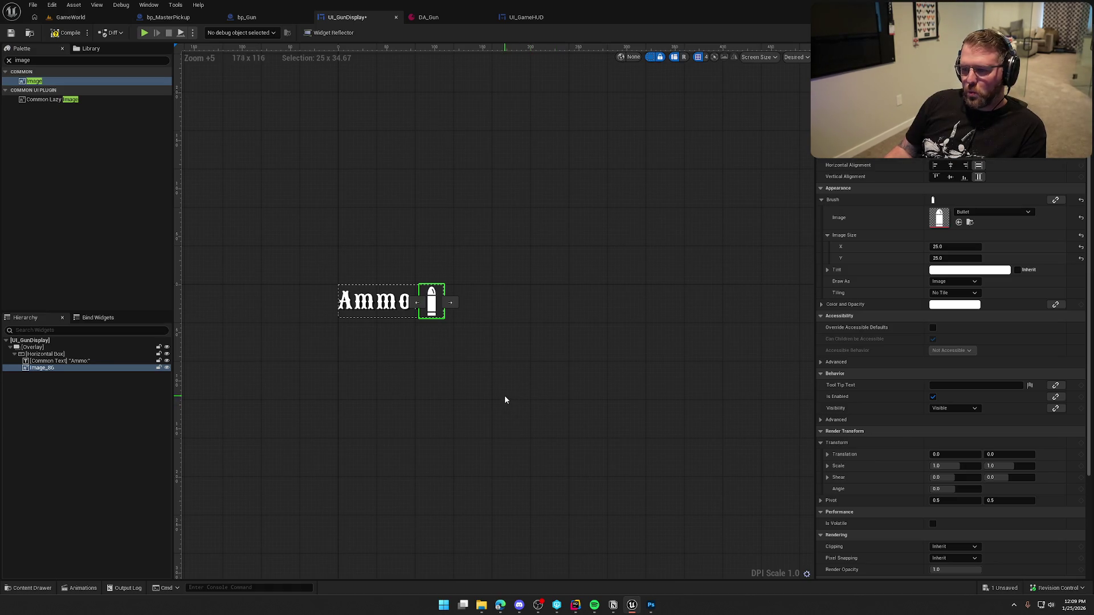
Delete the Ammo: label and centre the bullet image horizontally
left_click(51, 359)
key("Delete")
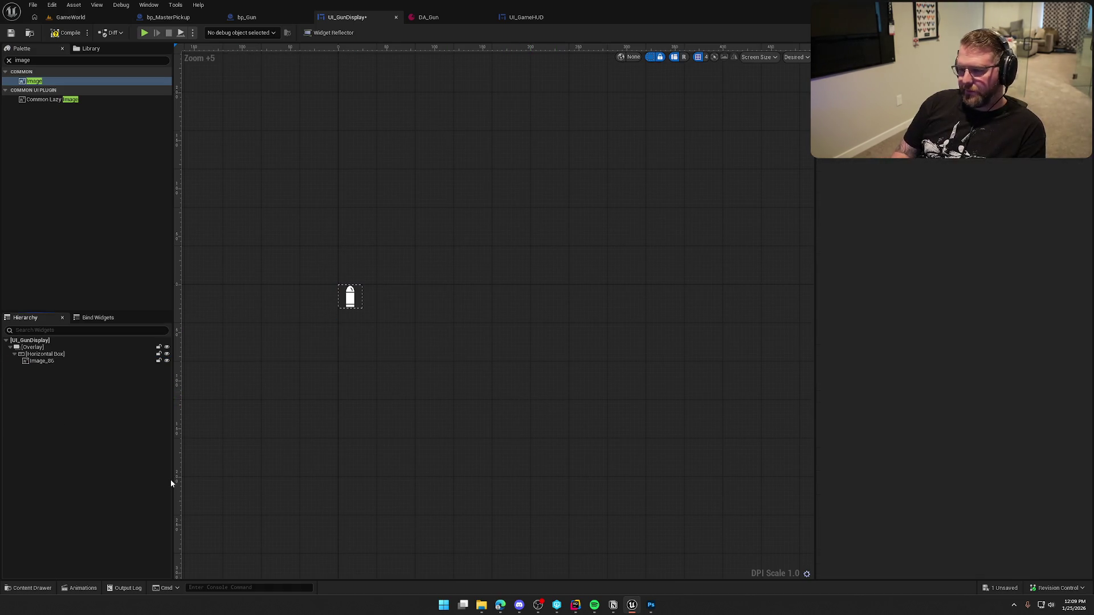
left_click(45, 361)
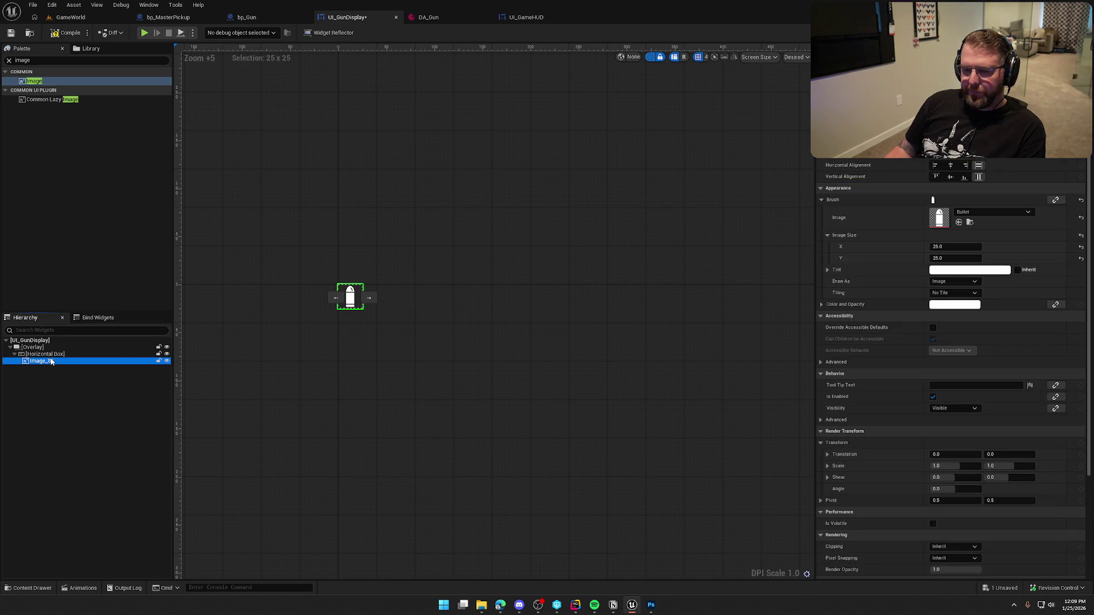
left_click_drag(524, 347, 581, 362)
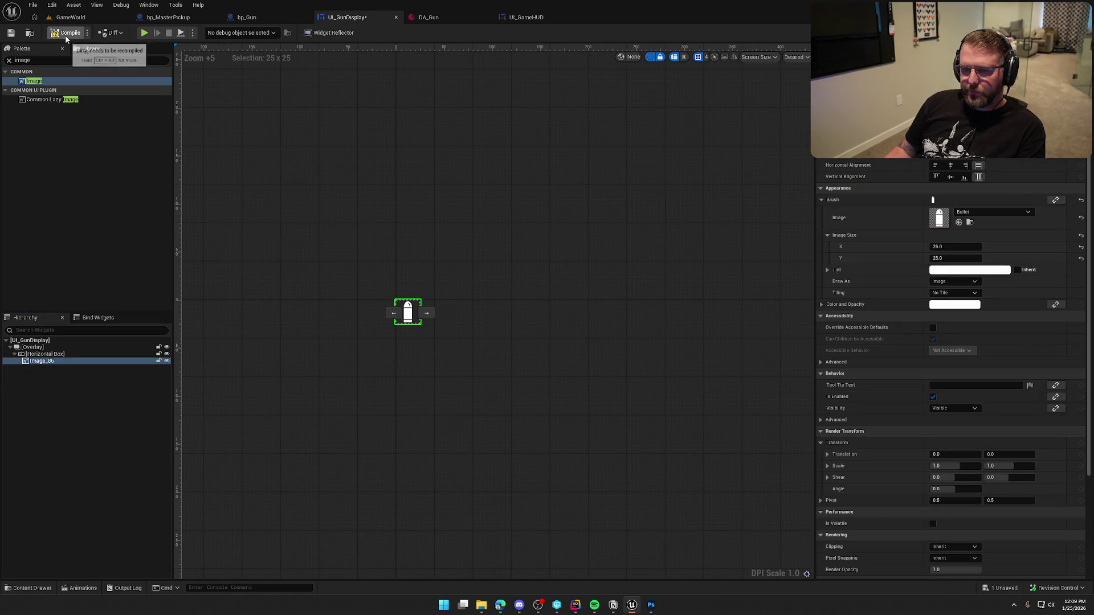
left_click(950, 165)
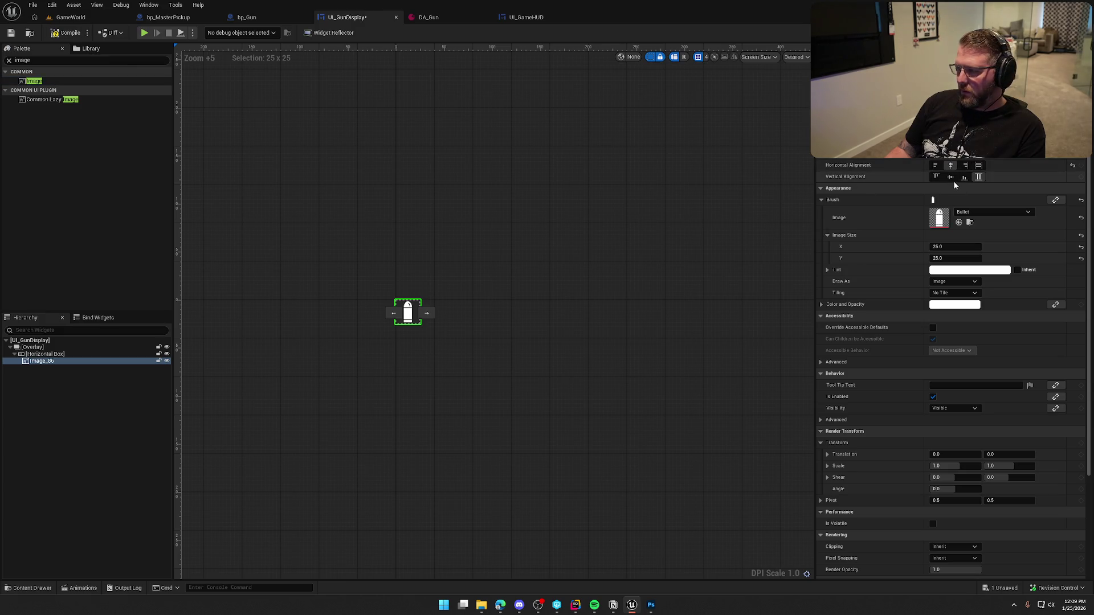
left_click(461, 368)
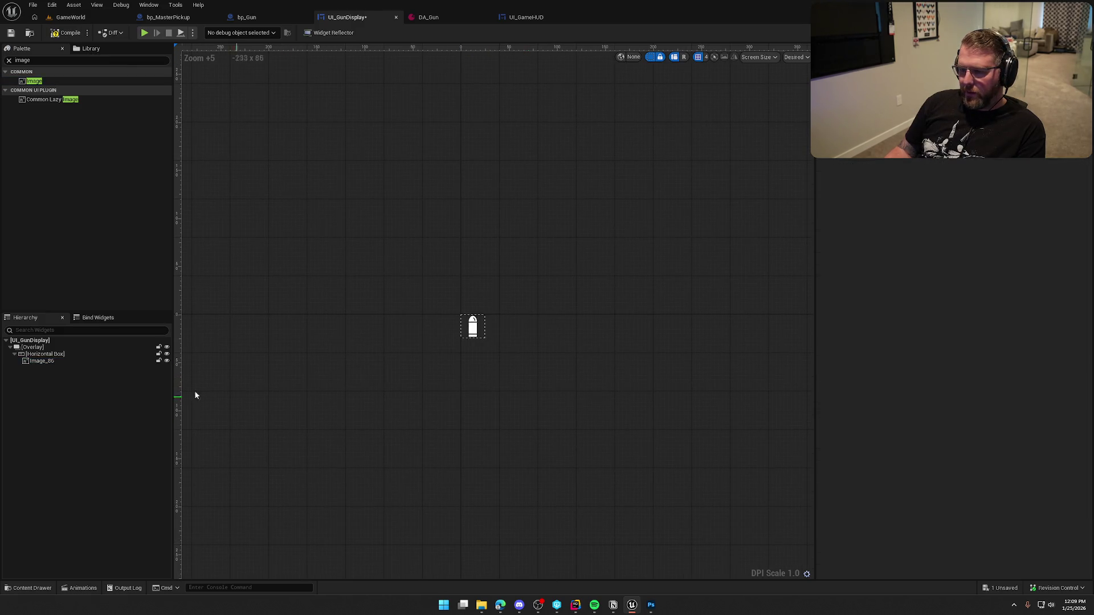
Duplicate the bullet image with Ctrl+D and trim the row to ten bullets
left_click(41, 361)
key("ctrl+d")
key("ctrl+d")
key("ctrl+d")
key("ctrl+d")
key("ctrl+d")
key("ctrl+d")
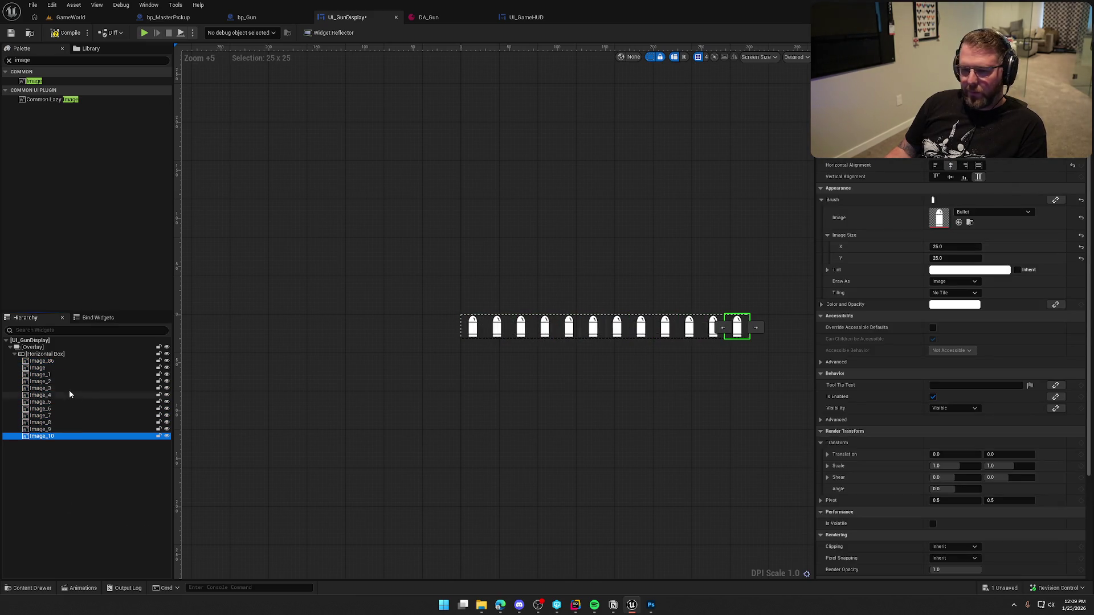
left_click(51, 361)
key("Down")
key("Down")
key("Down")
key("Down")
key("Down")
key("Down")
key("Down")
key("Down")
key("Delete")
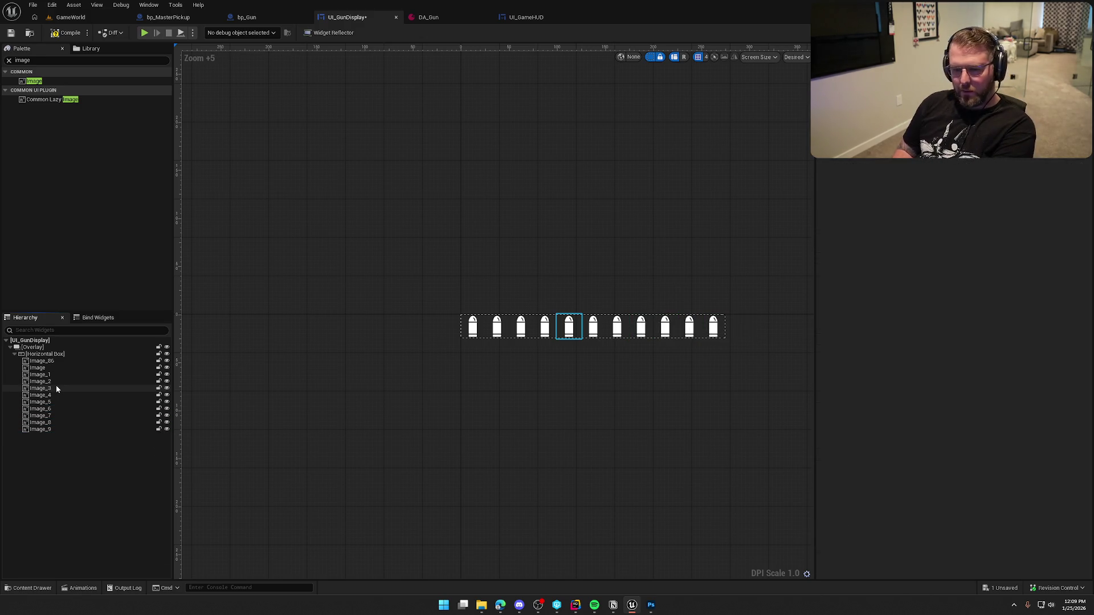
left_click(69, 428)
key("Delete")
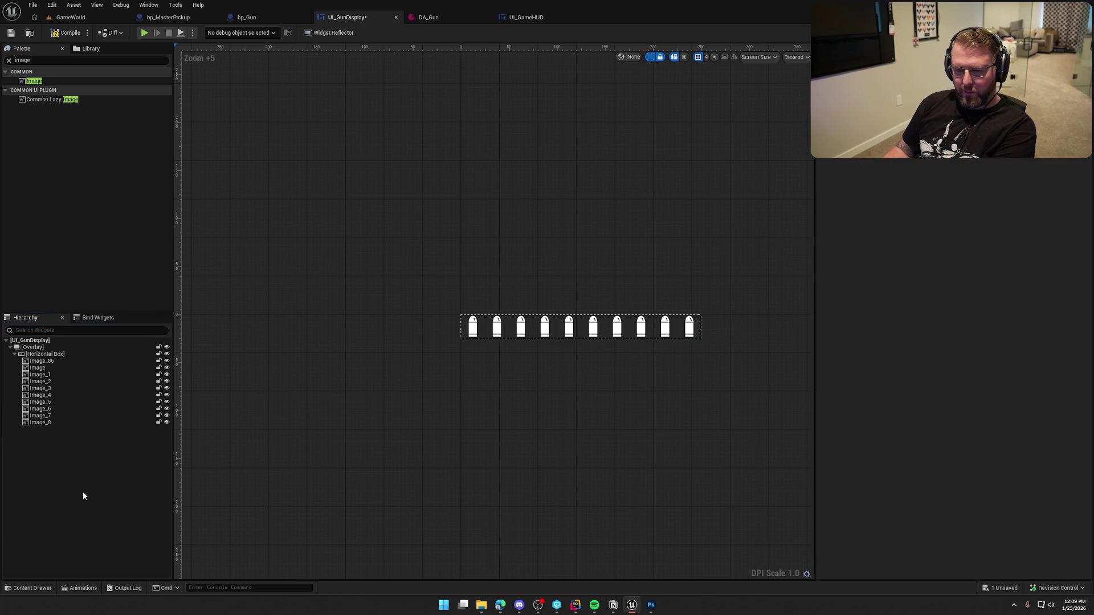
Save and compile UI_GunDisplay, then start playing the game
key("ctrl+s")
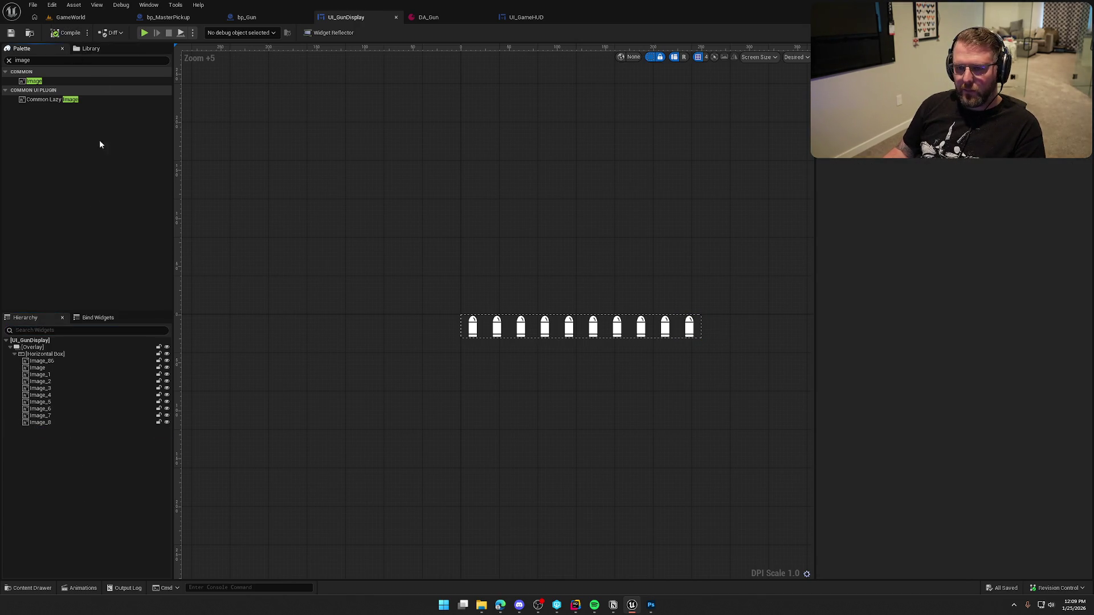
left_click(70, 17)
left_click(212, 32)
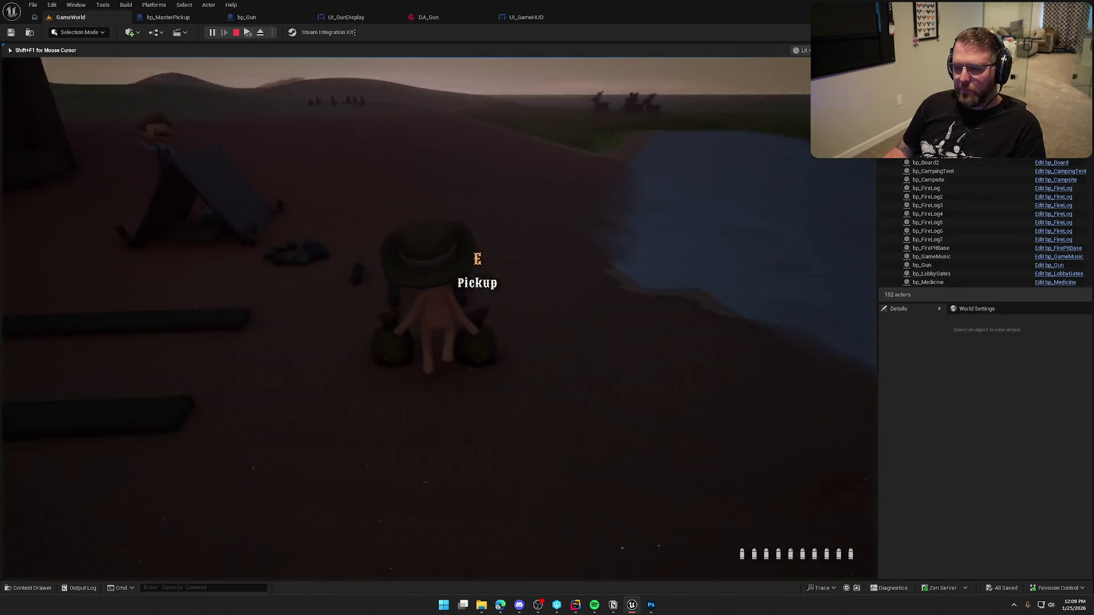
Walk and sprint around the map checking the bullet row, then return to UI_GunDisplay
key("w")
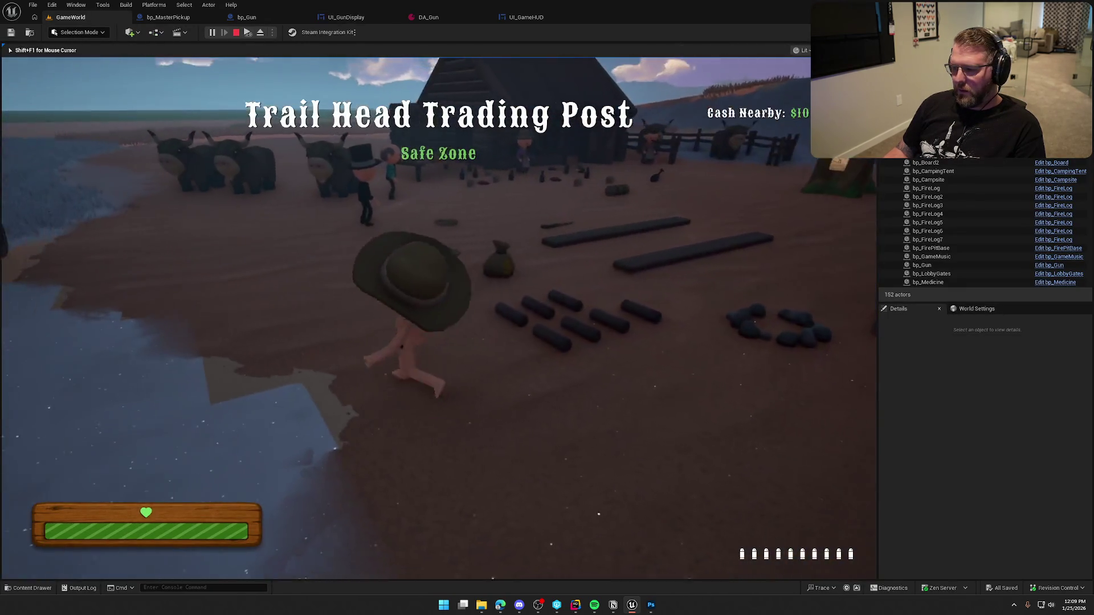
key("shift+w")
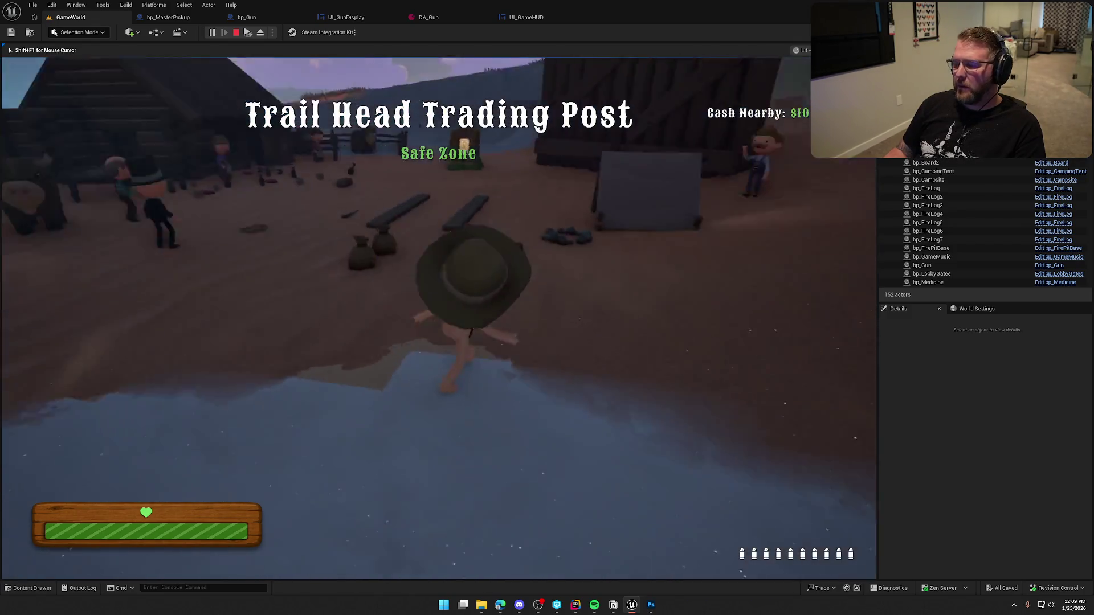
key("shift+w")
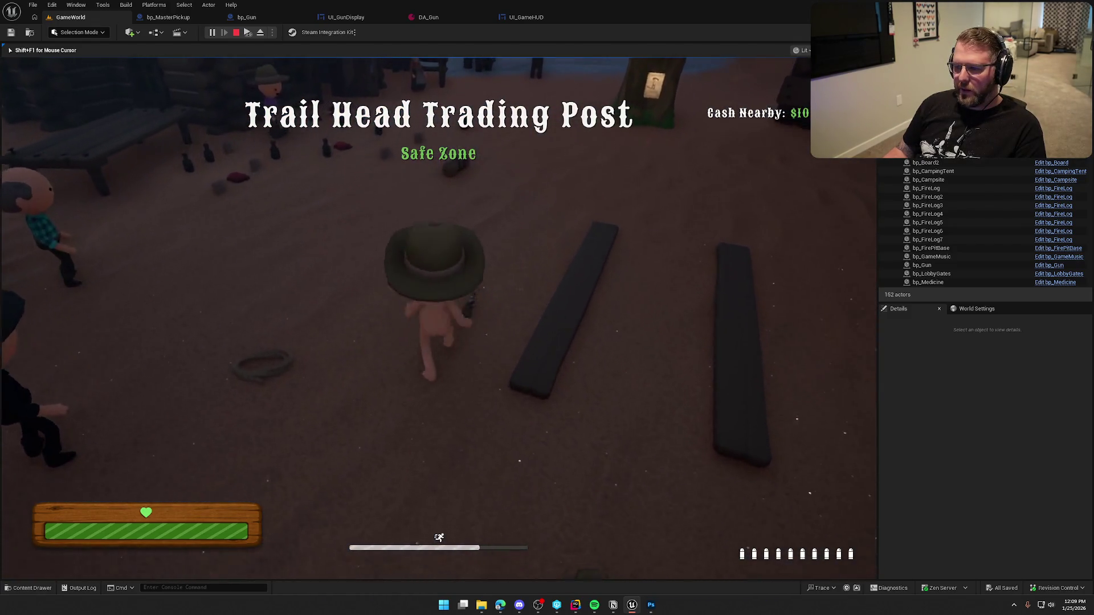
key("w")
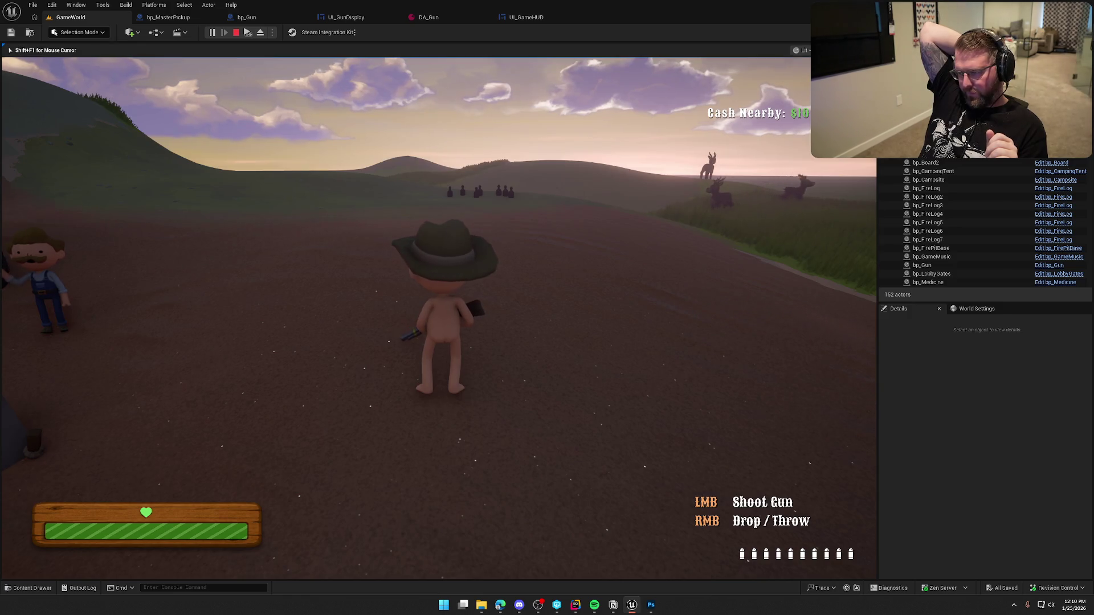
key("shift+F1")
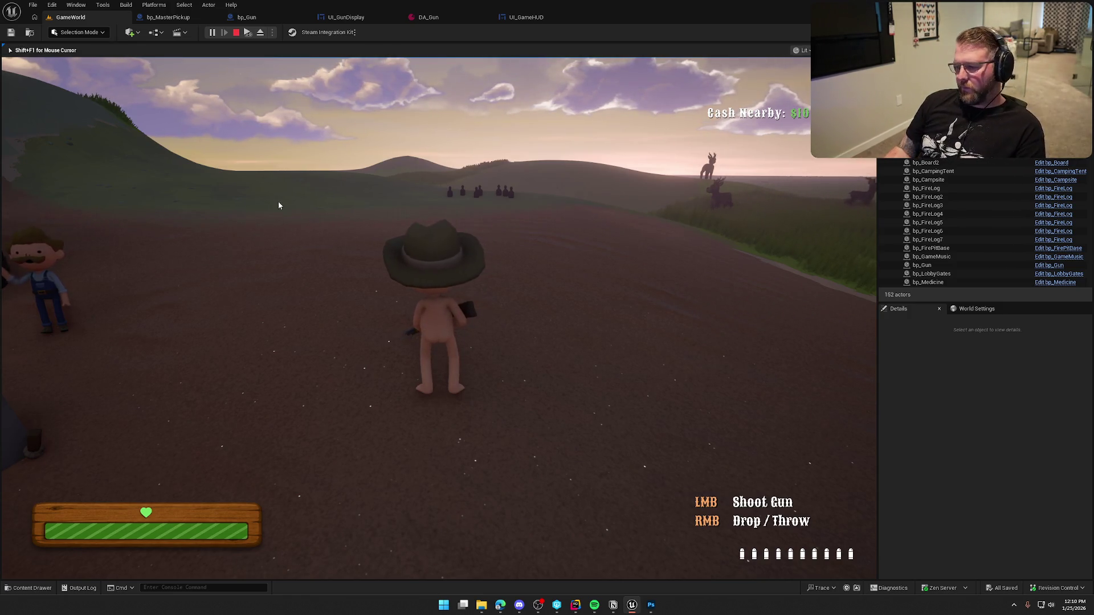
left_click(349, 17)
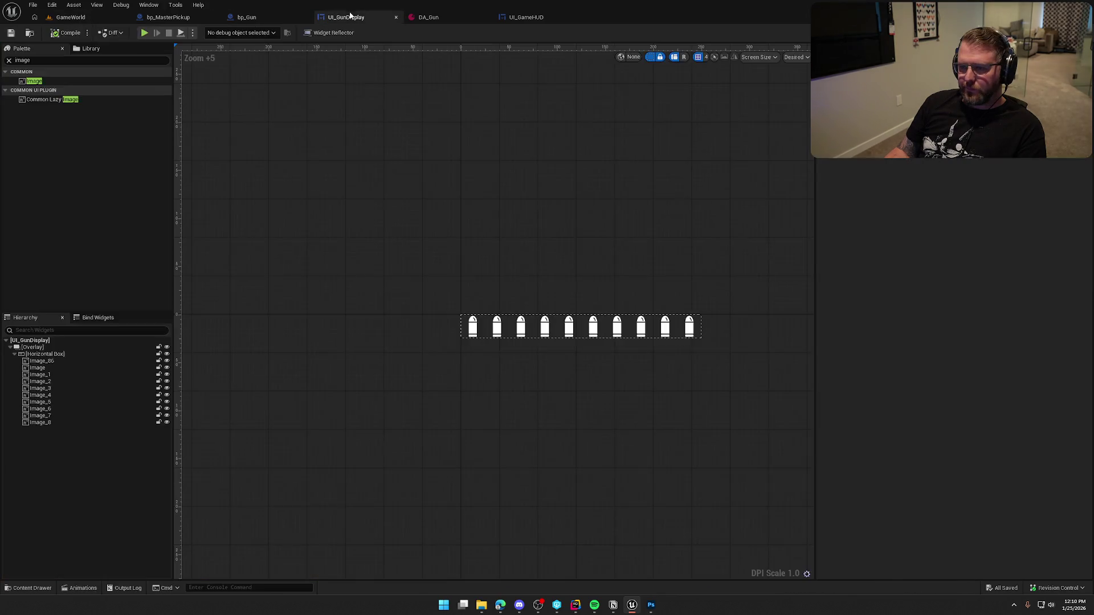
In the UI_GameHUD hierarchy, collapse EventContainer and PlayerStats, then select UI_GunDisplay
left_click_drag(525, 17, 342, 18)
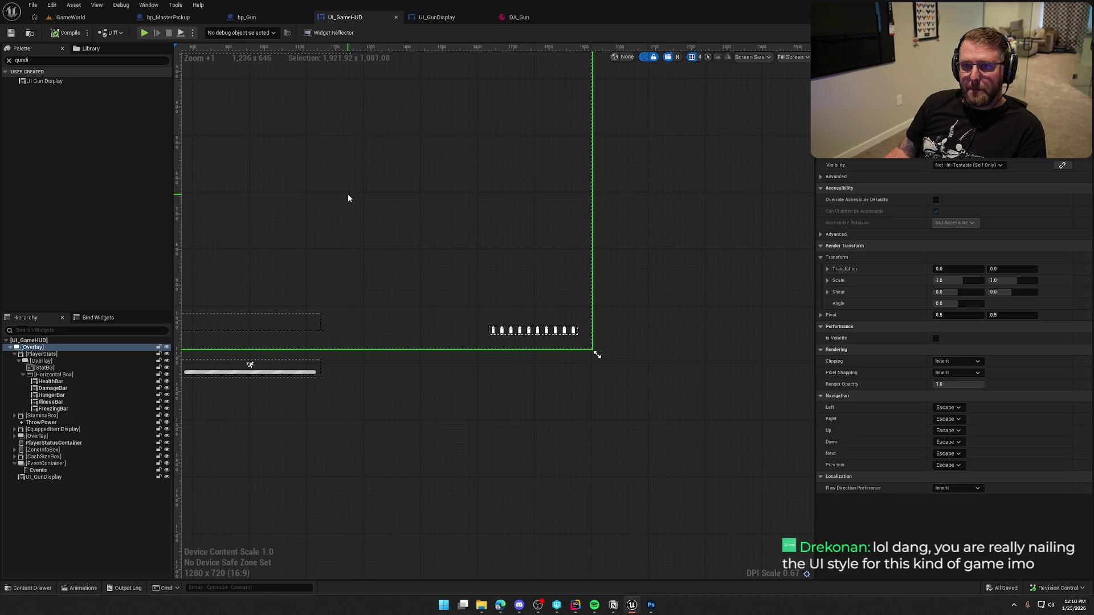
left_click_drag(382, 193, 420, 195)
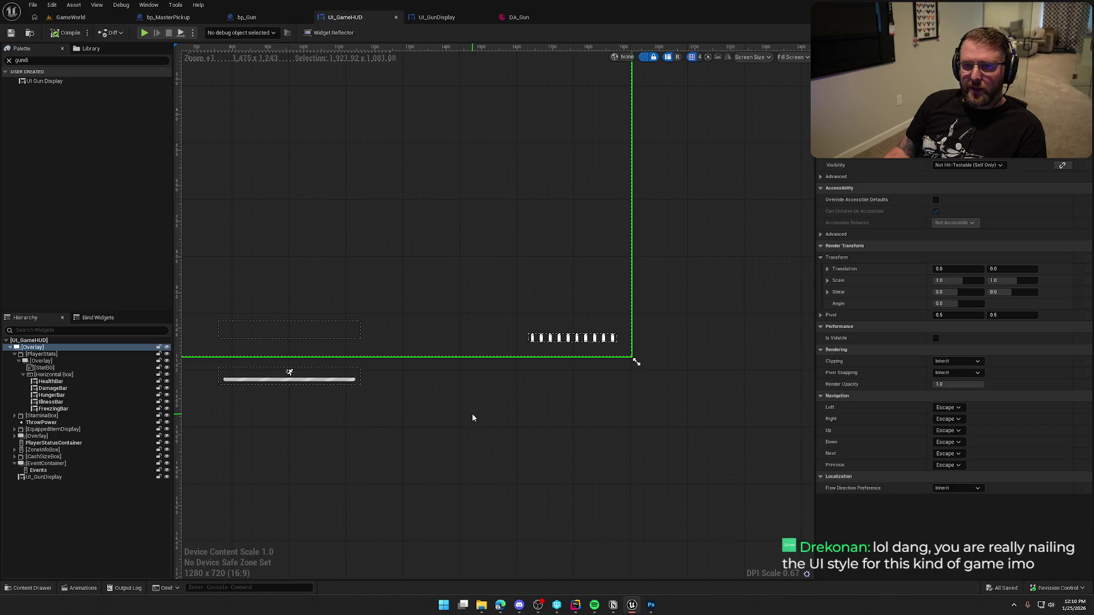
scroll(570, 413, "up", 3)
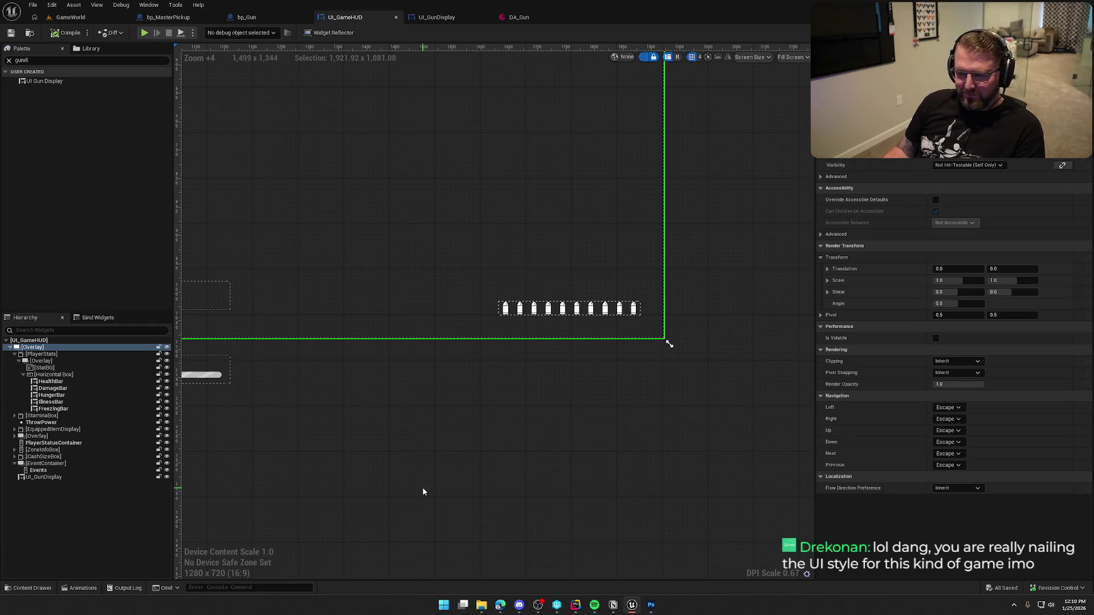
left_click(14, 464)
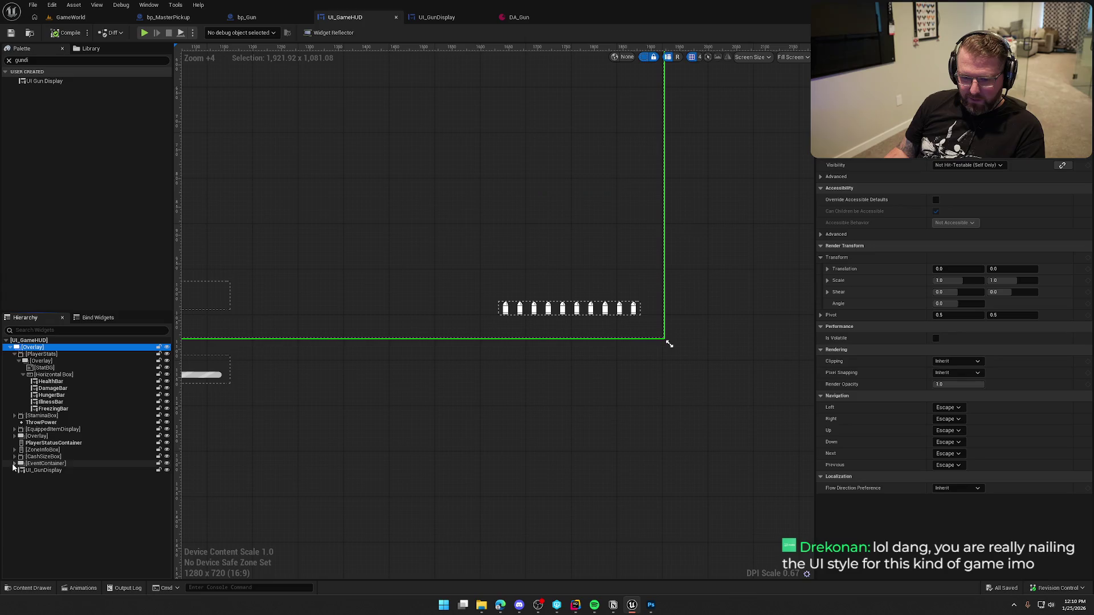
left_click(14, 354)
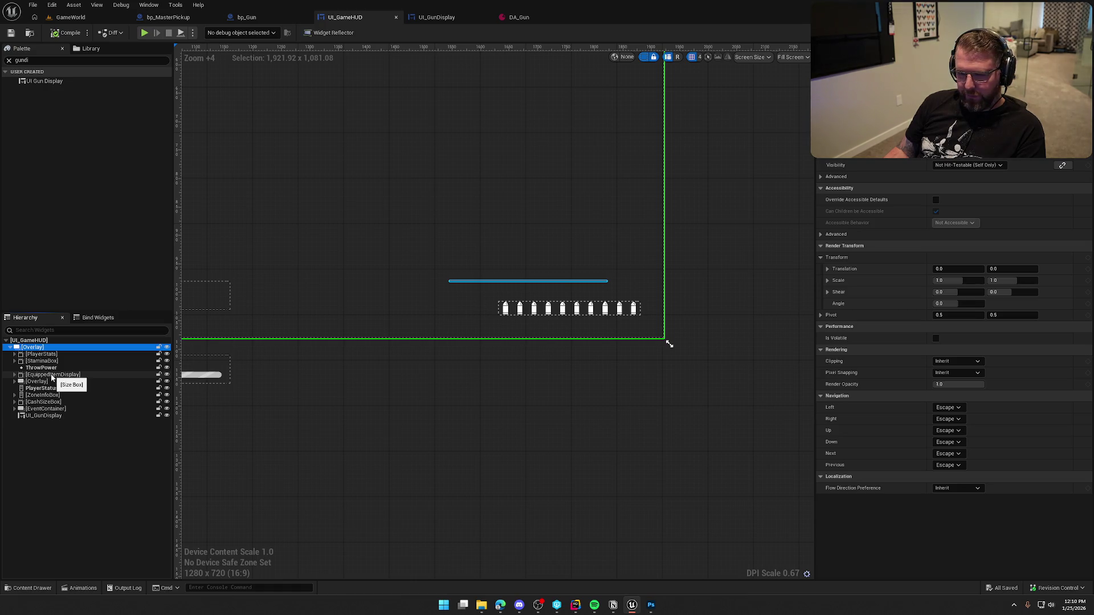
left_click(53, 417)
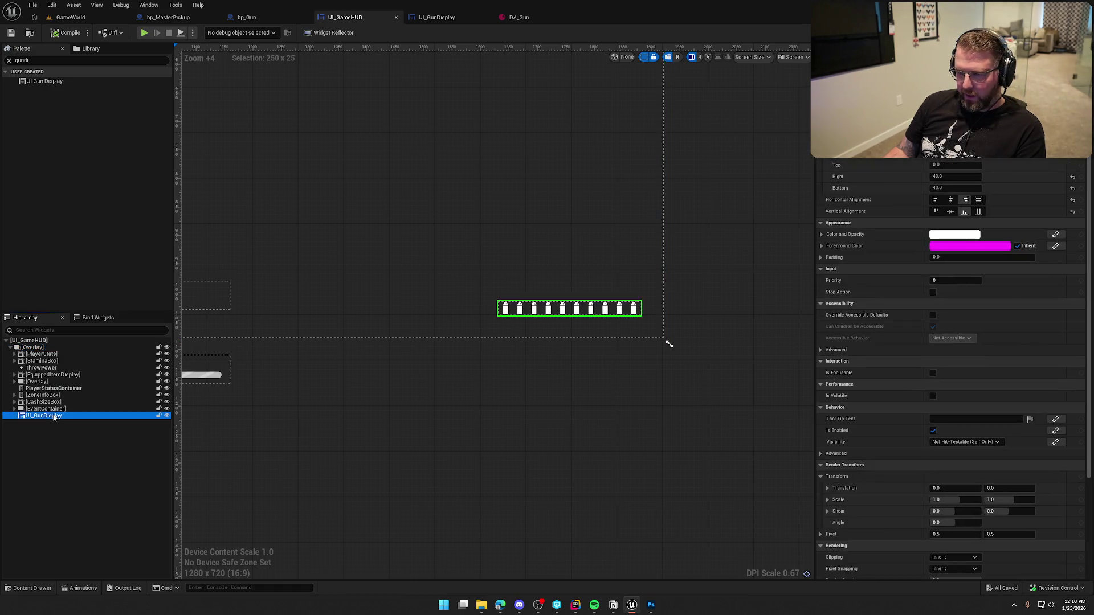
Set the gun display's right padding to 100, checking the equipped item display for reference
left_click(945, 176)
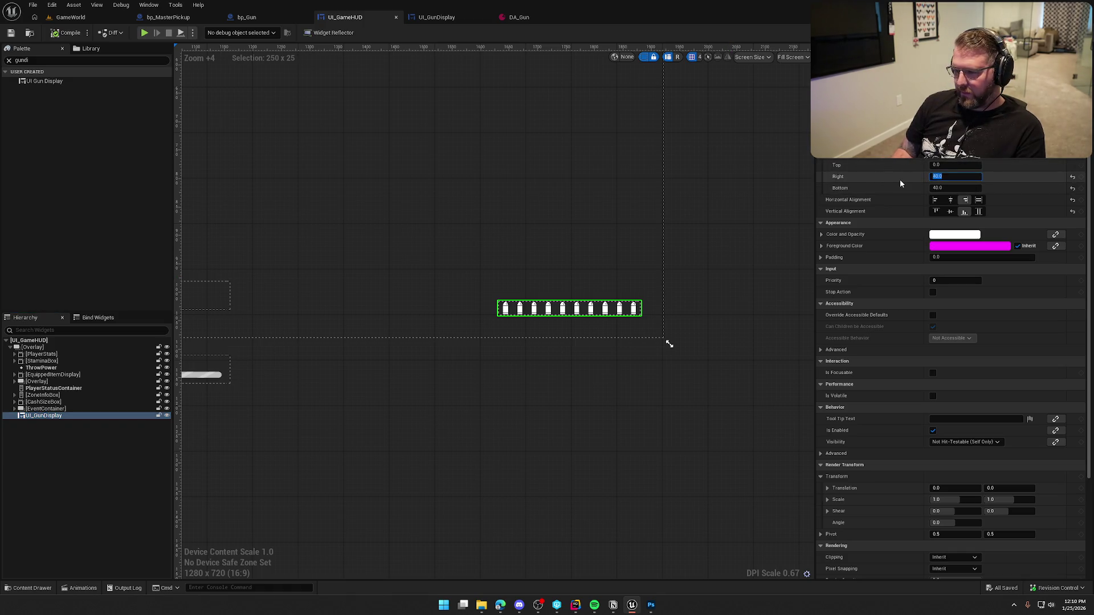
left_click(59, 375)
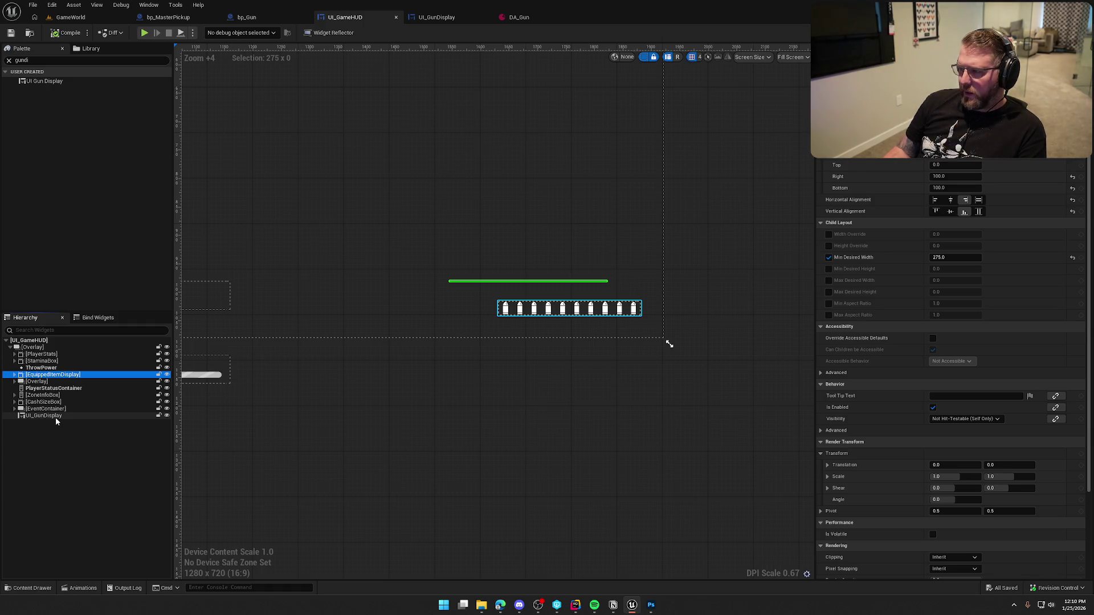
left_click(57, 416)
left_click(955, 176)
type("100")
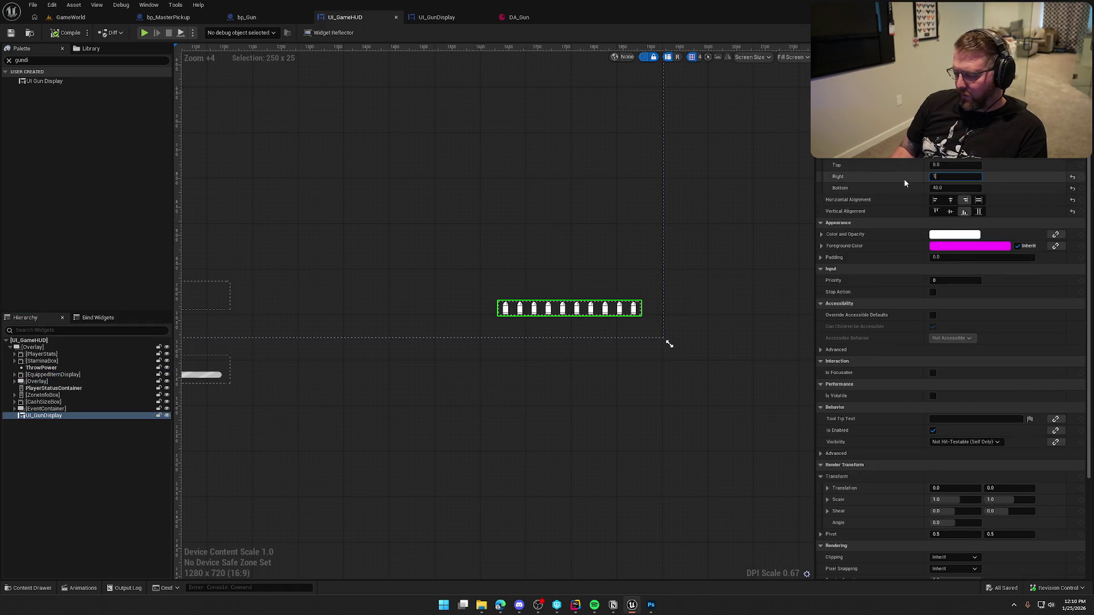
key("Return")
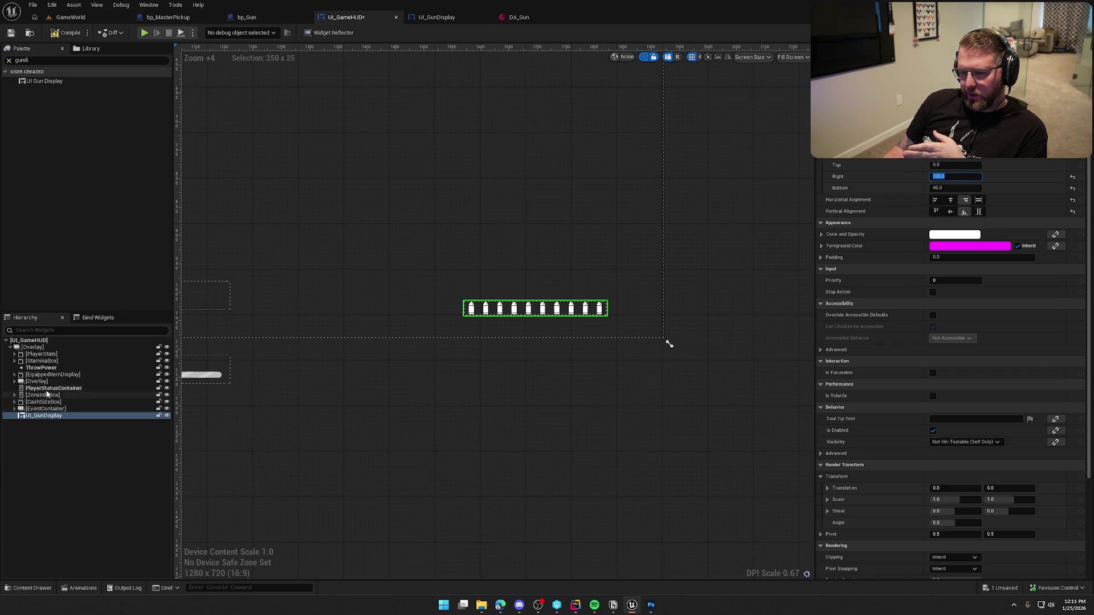
Raise the gun display's right padding to 125 and compile the HUD
left_click(49, 376)
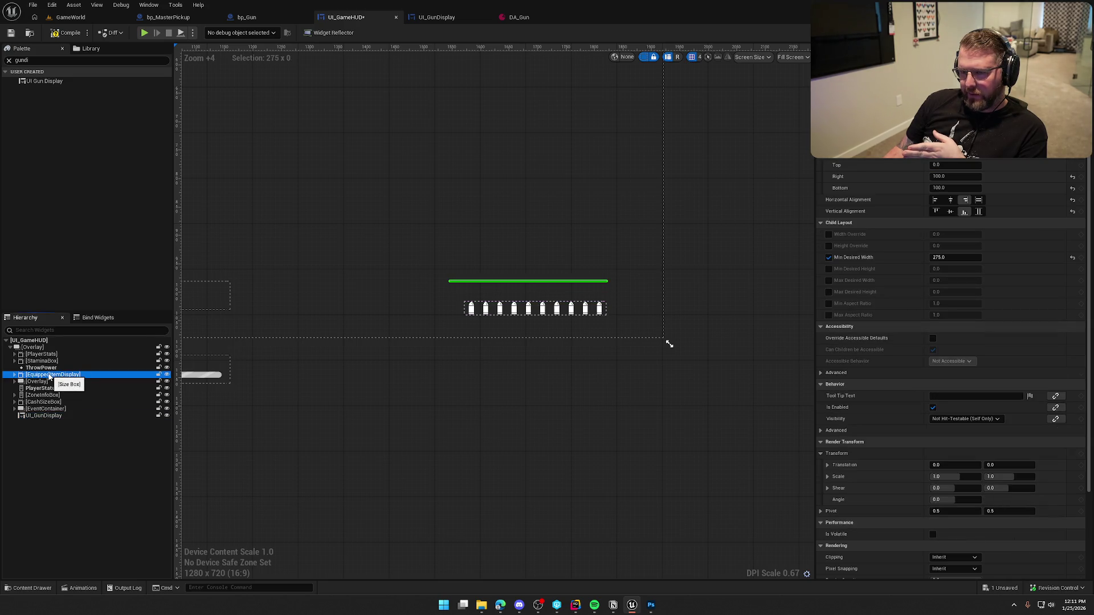
left_click(69, 416)
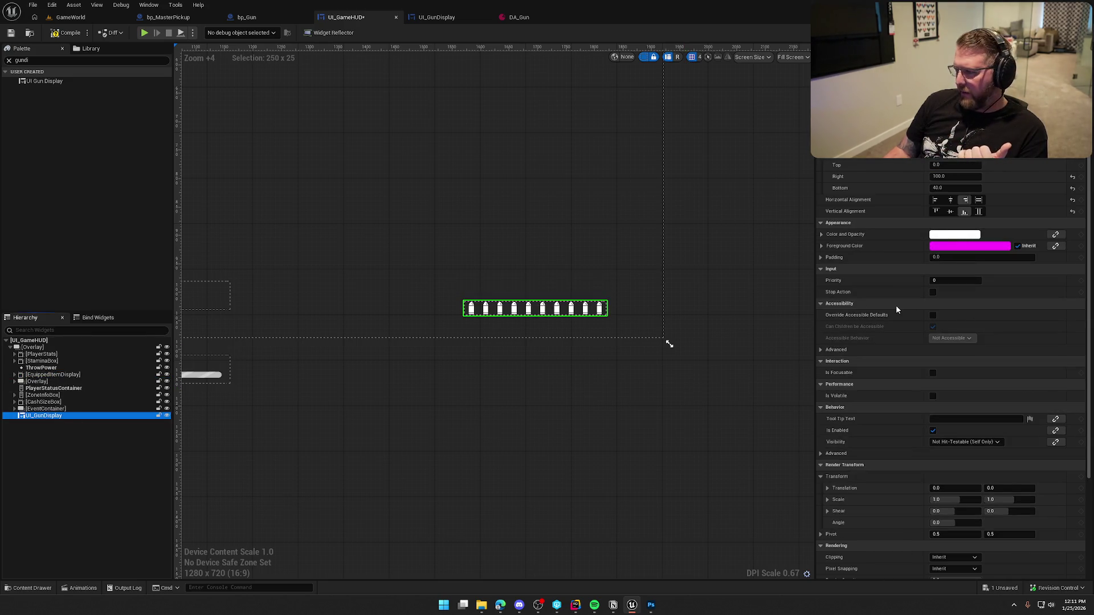
left_click(968, 177)
type("125")
key("Return")
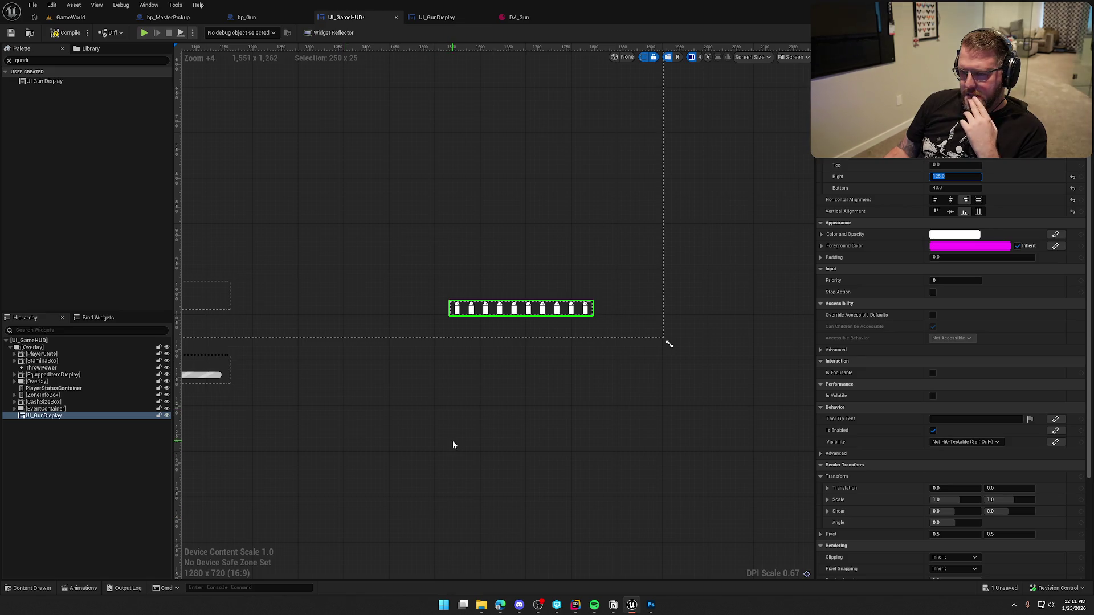
left_click(11, 32)
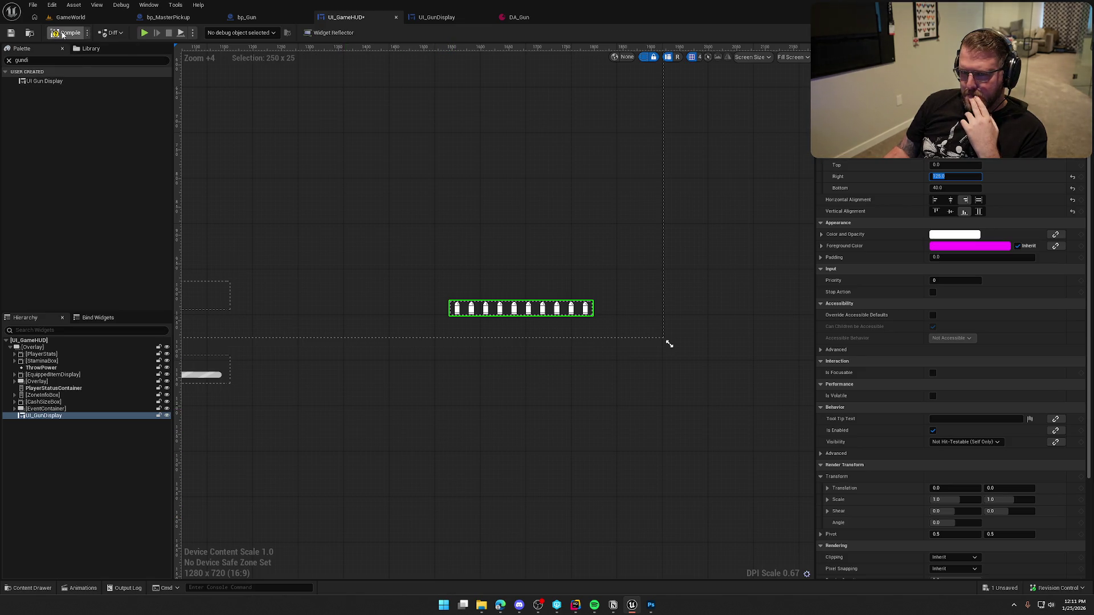
left_click(470, 435)
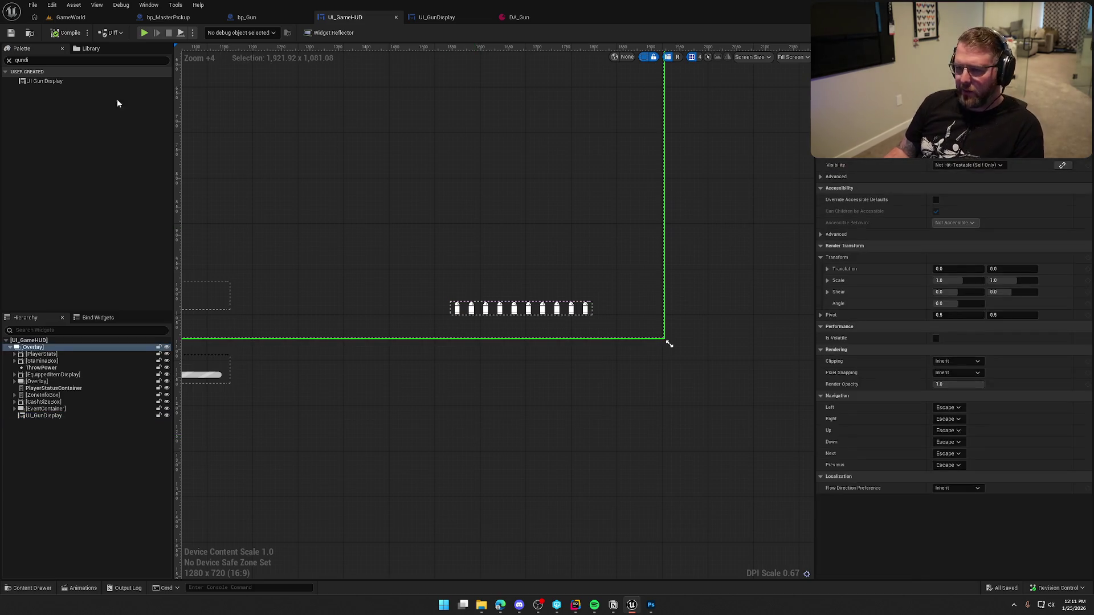
Playtest the level, running around and firing the gun to check the bottom-right bullet row, then stop play
left_click(71, 17)
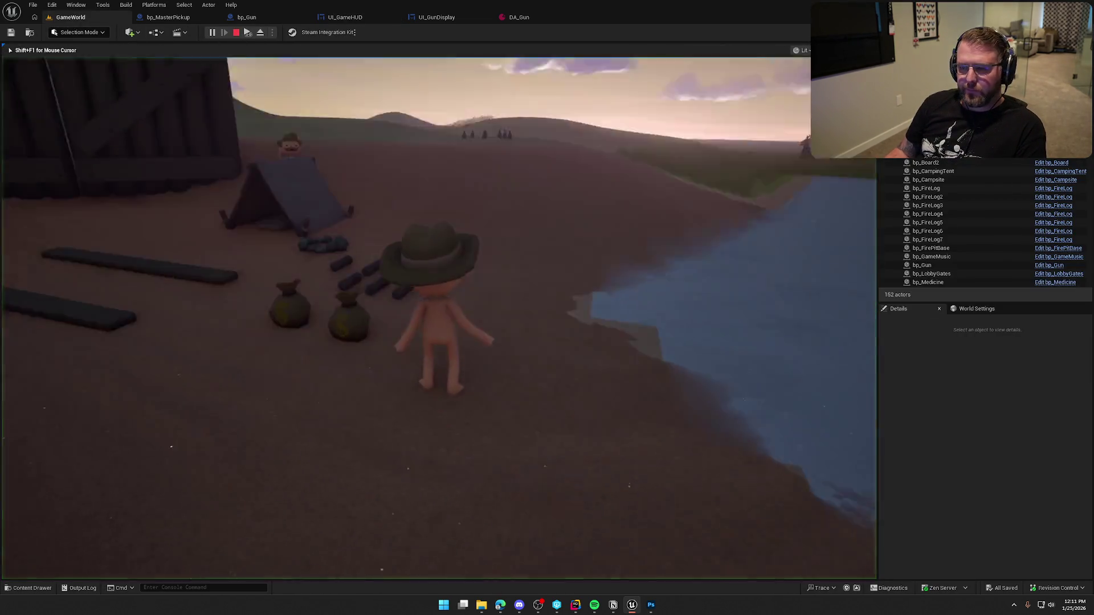
key("w")
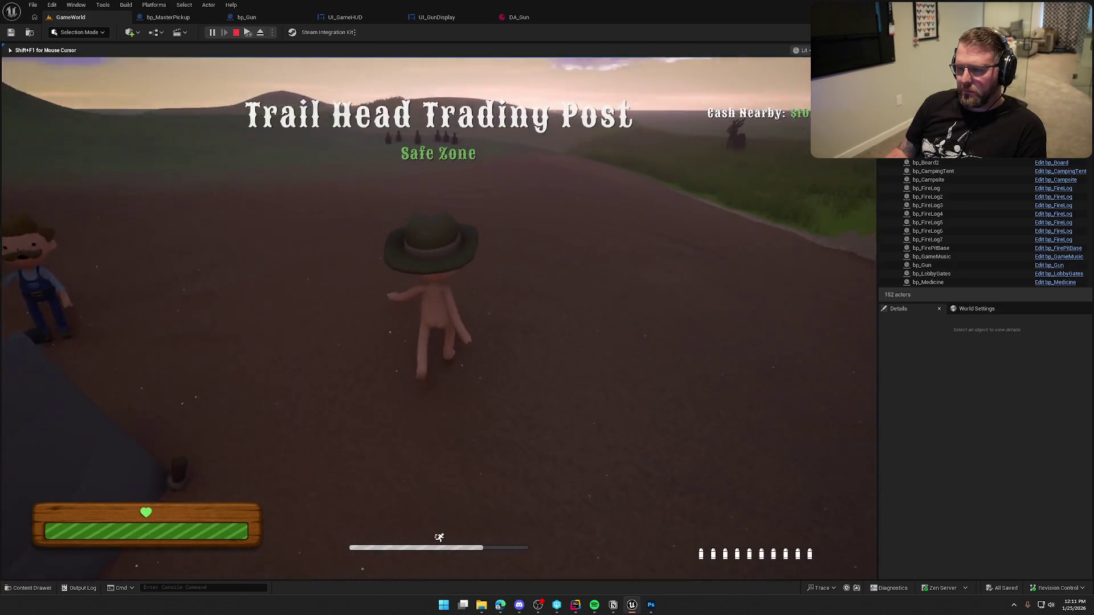
key("w")
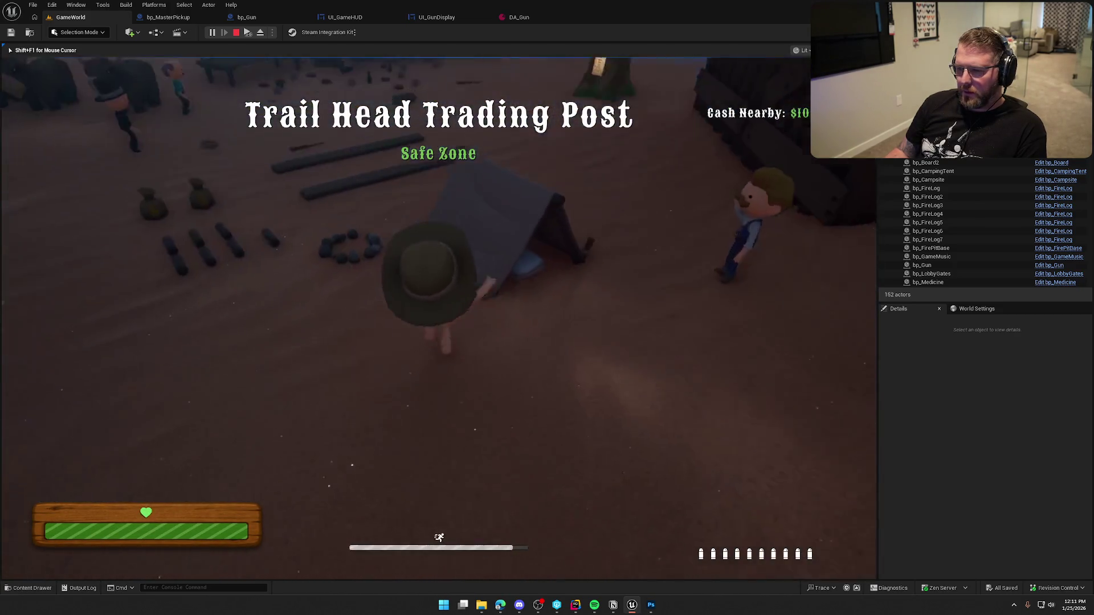
key("shift+w")
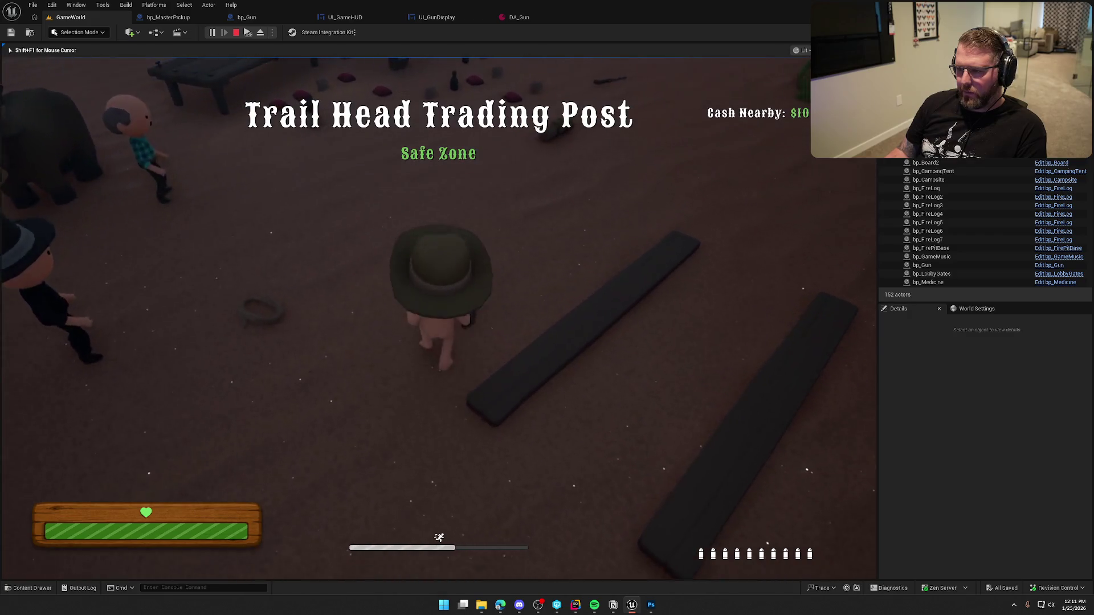
key("w")
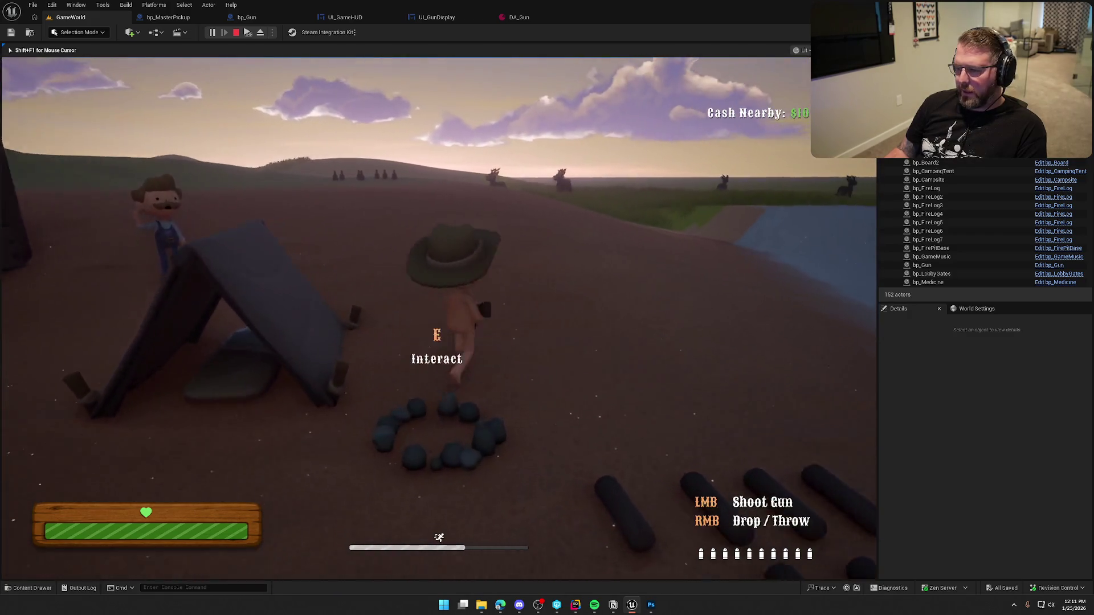
key("w")
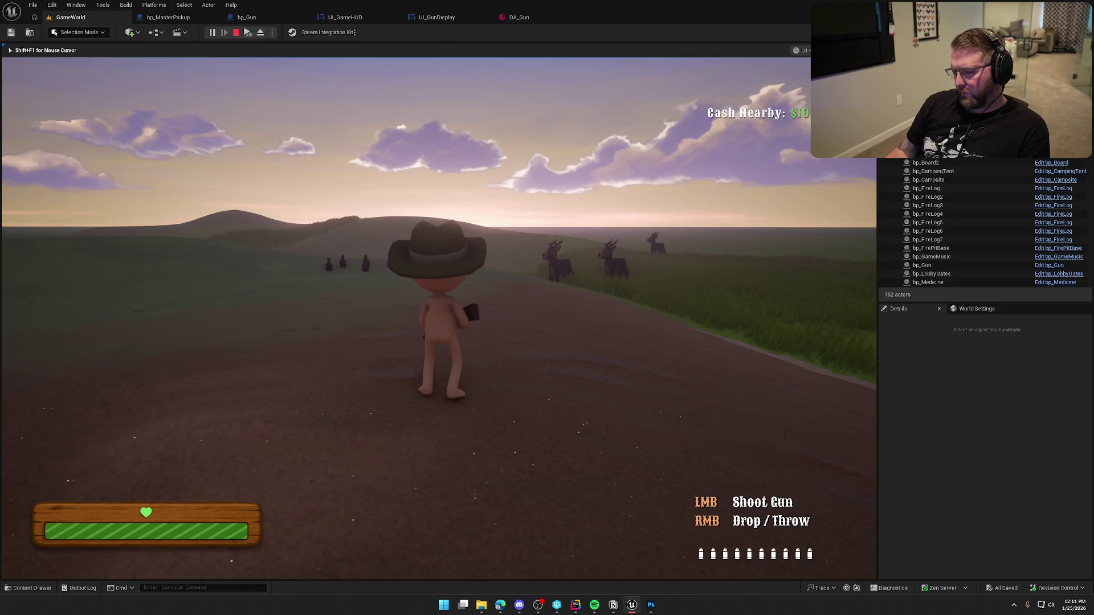
left_click(439, 313)
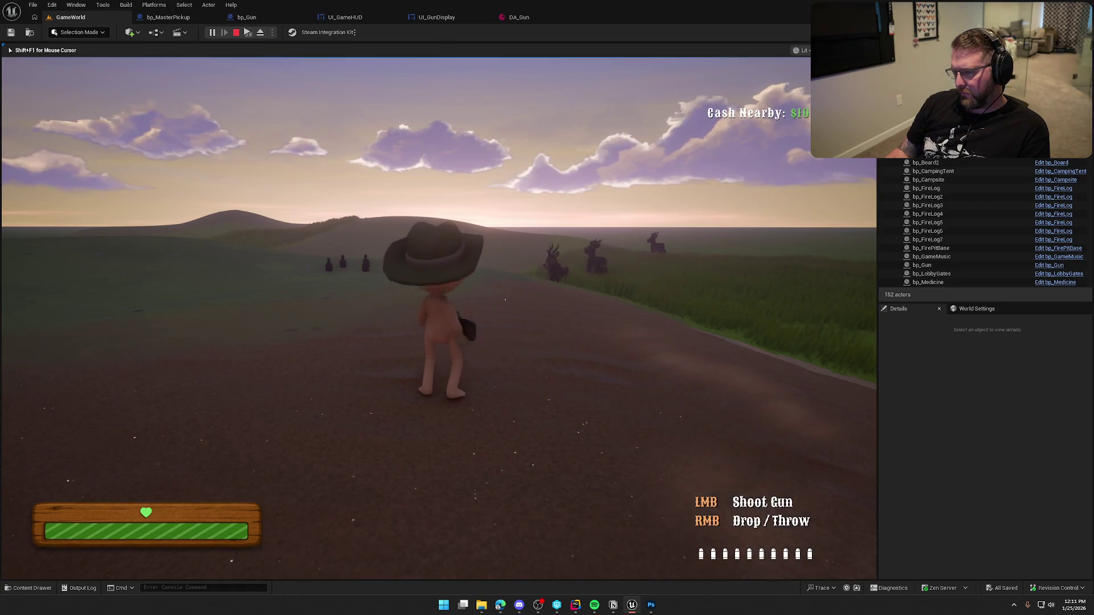
key("Escape")
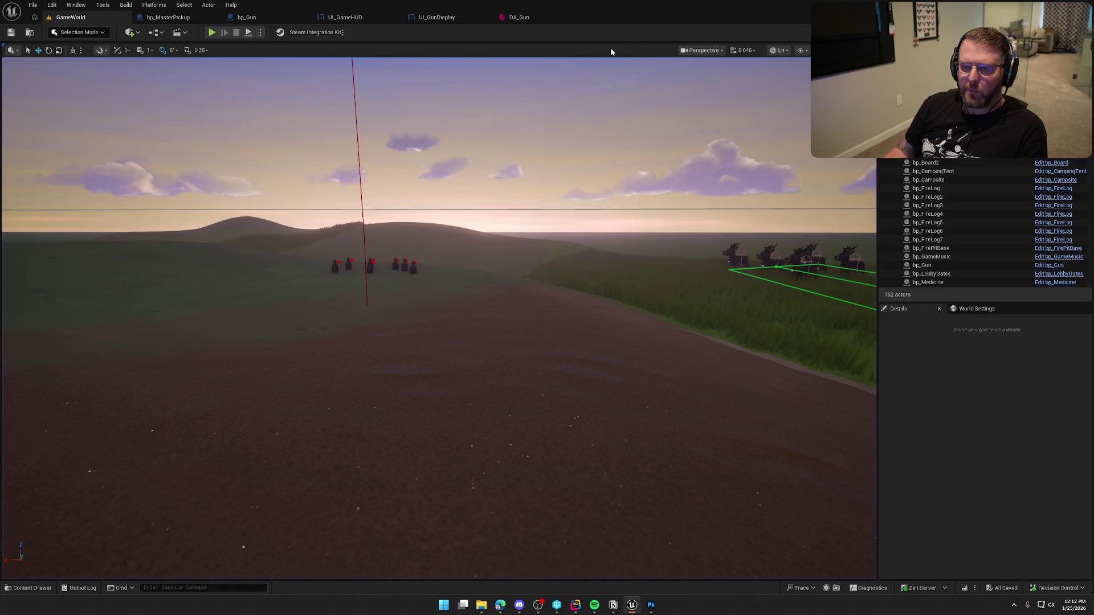
Inspect bp_Gun's AmmoCount variable and its empty OnRep_AmmoCount function, then return to UI_GameHUD
left_click(251, 17)
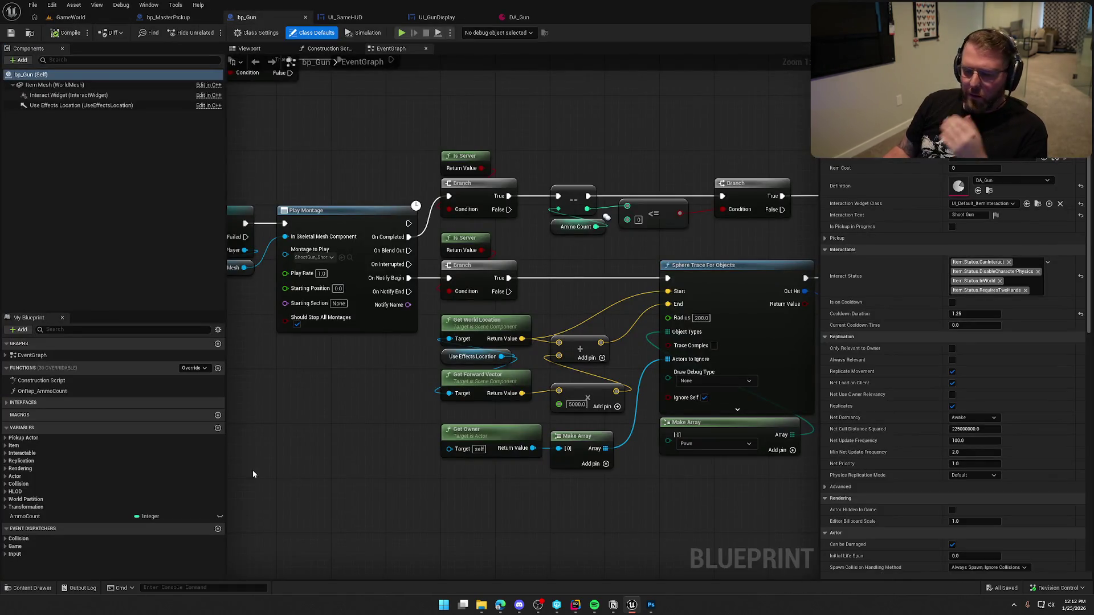
left_click(62, 517)
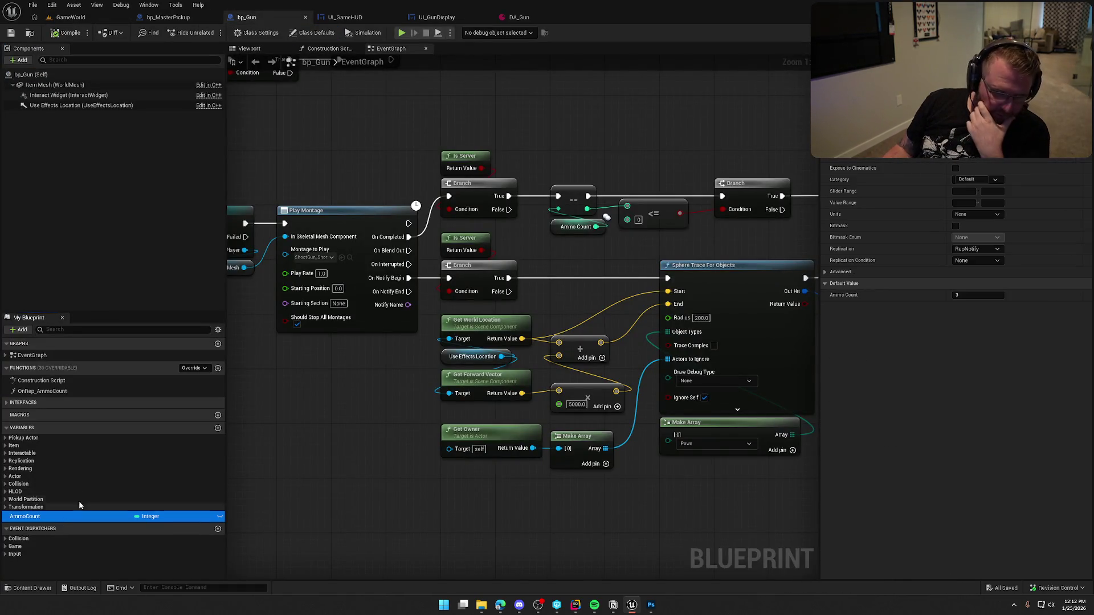
left_click(66, 390)
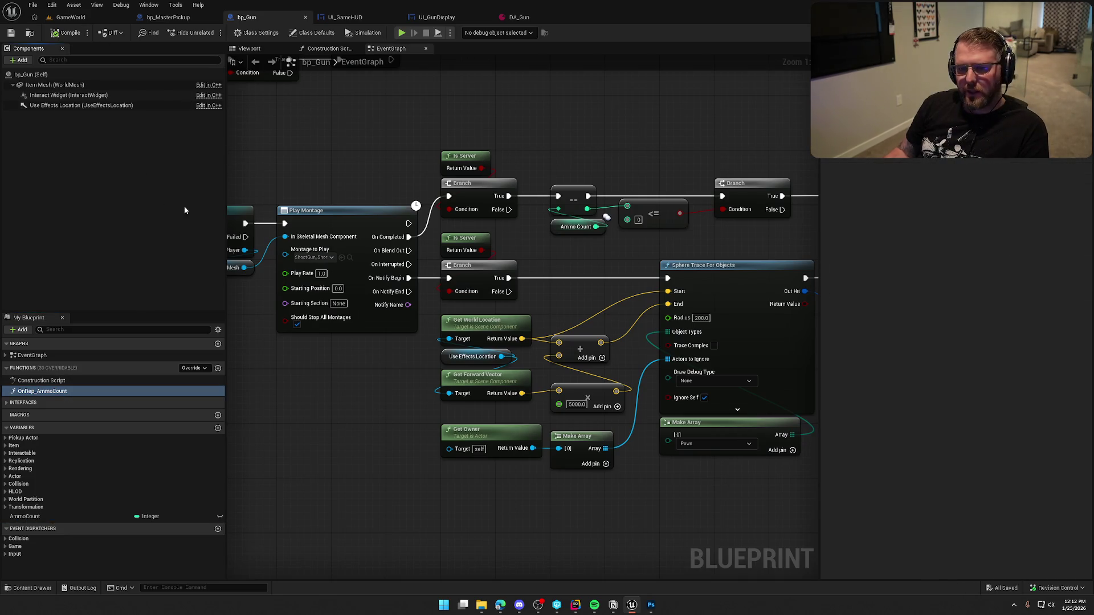
double_click(43, 391)
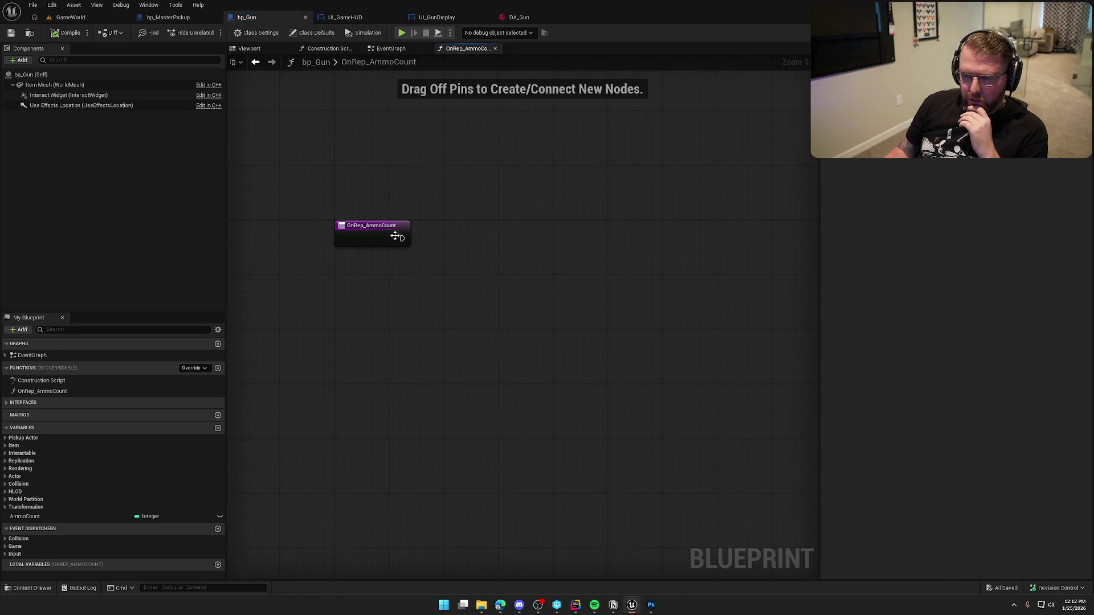
left_click(346, 17)
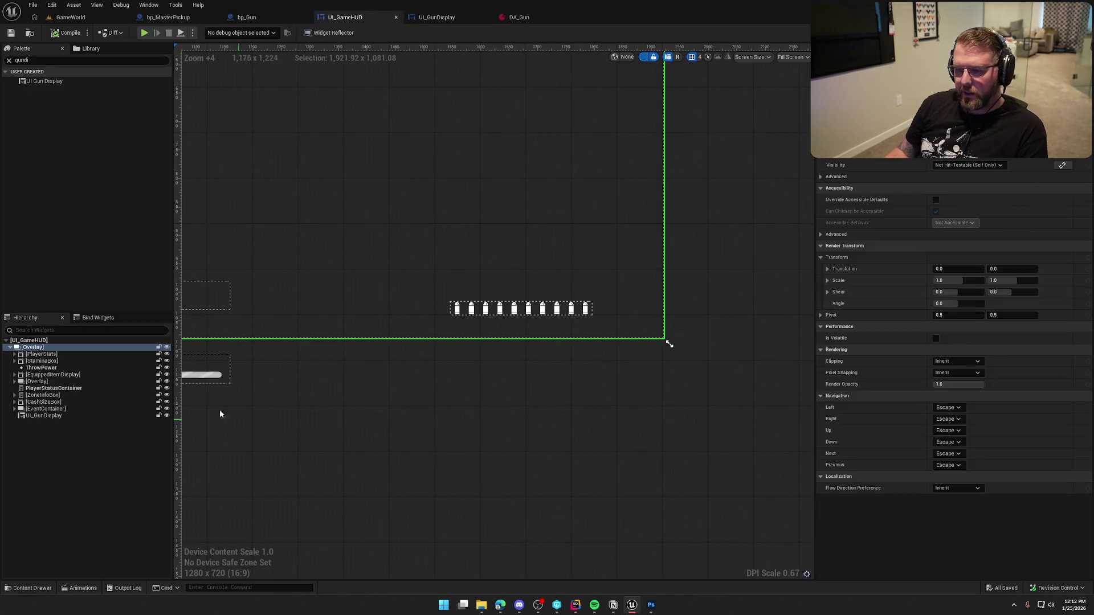
Rename the HUD's gun display widget to AmmoCounter and compile and save UI_GameHUD
left_click(78, 415)
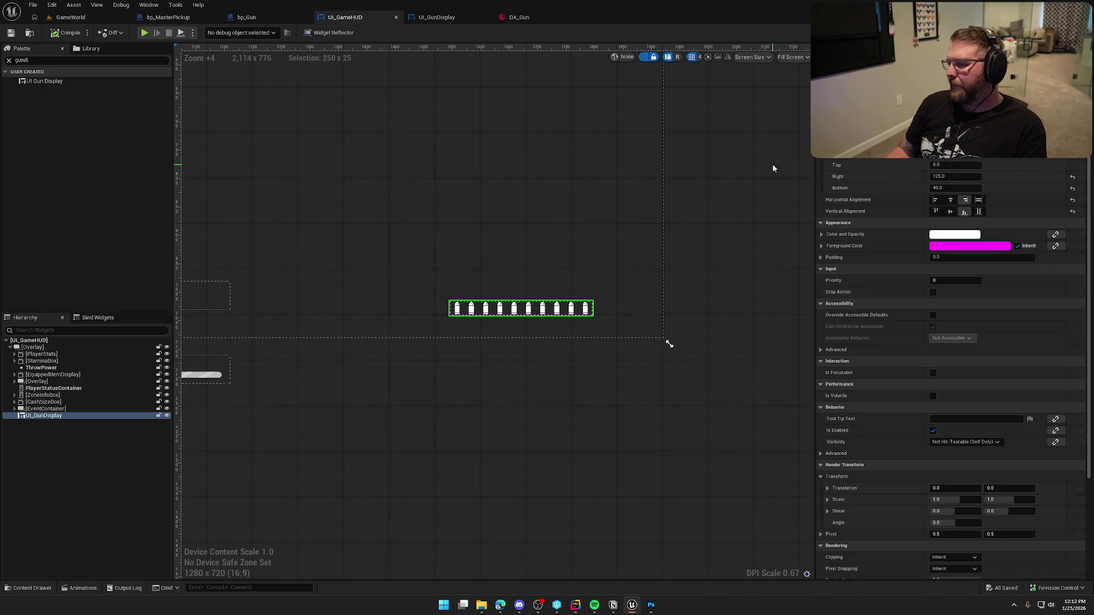
type("AmmoCounter")
key("Return")
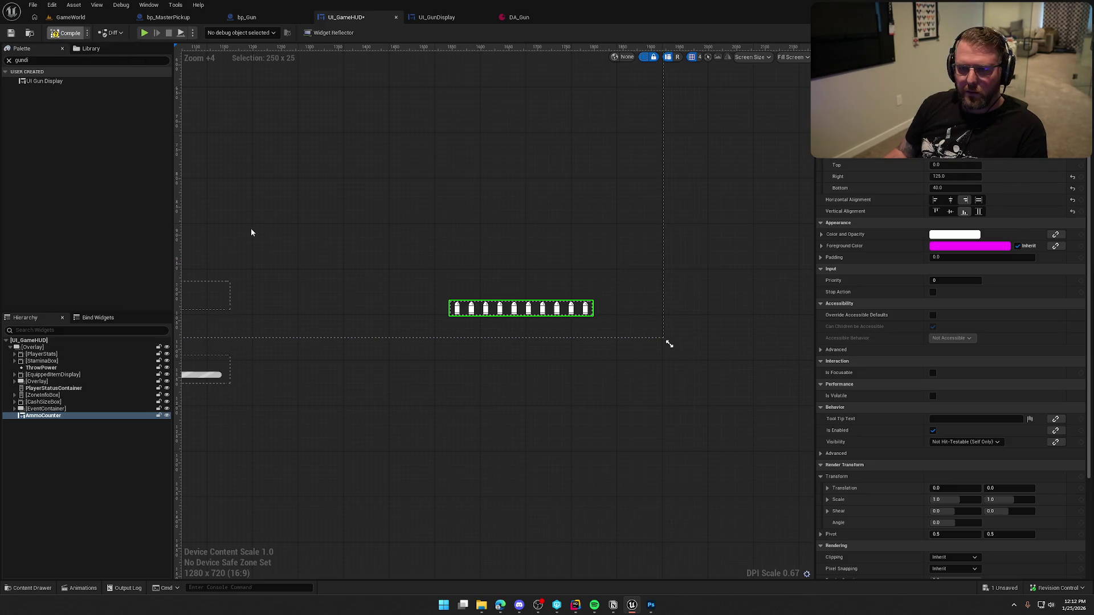
key("ctrl+s")
In UI_GunDisplay, select all ten bullet images from Image_86 to Image_8
left_click(441, 18)
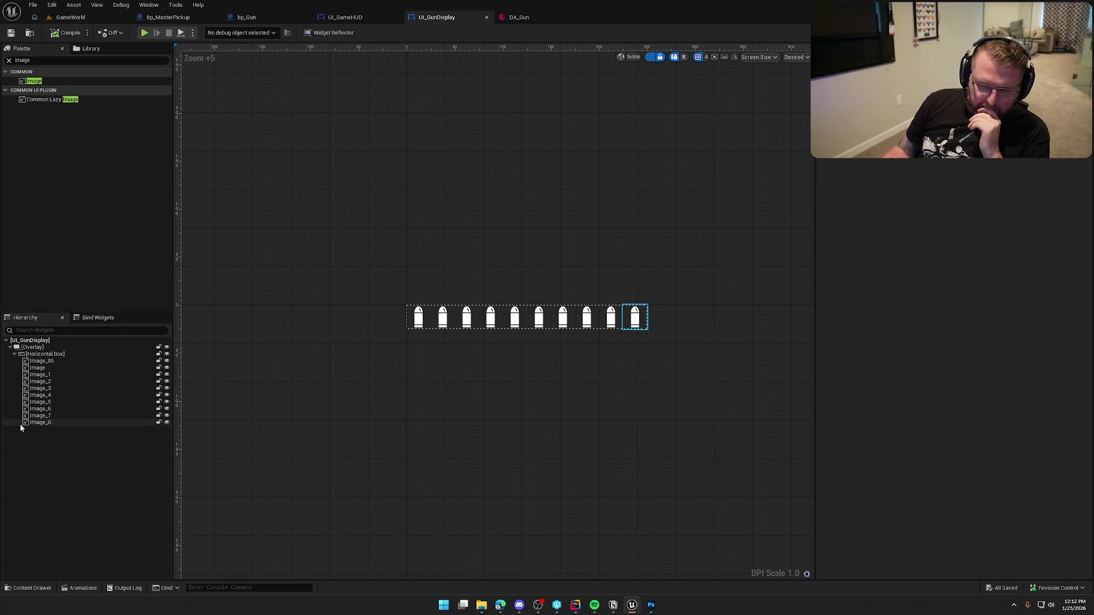
left_click(41, 361)
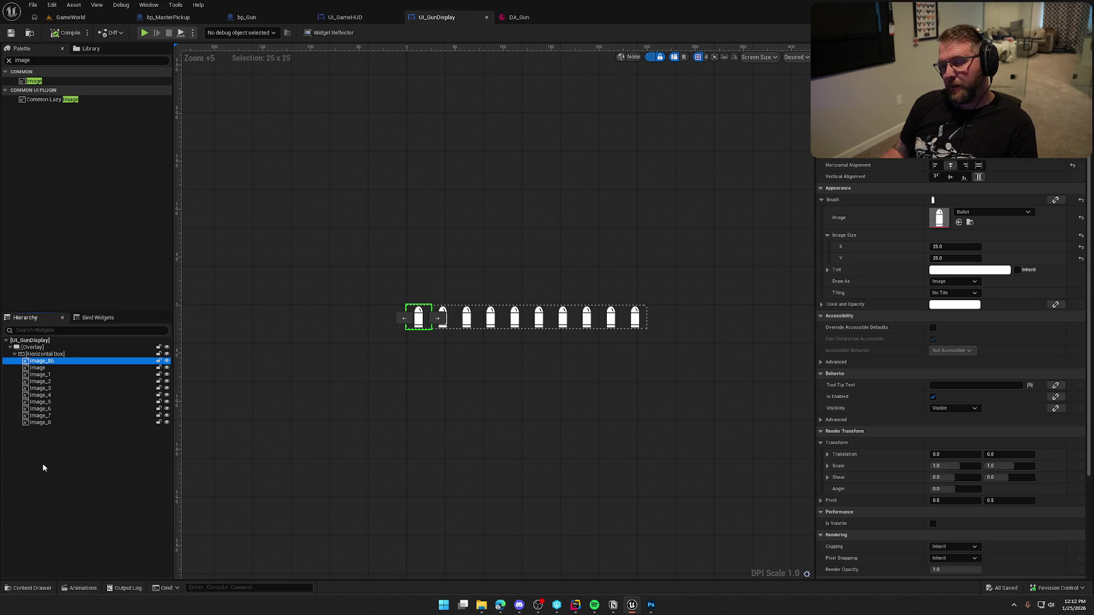
left_click(40, 422, "shift")
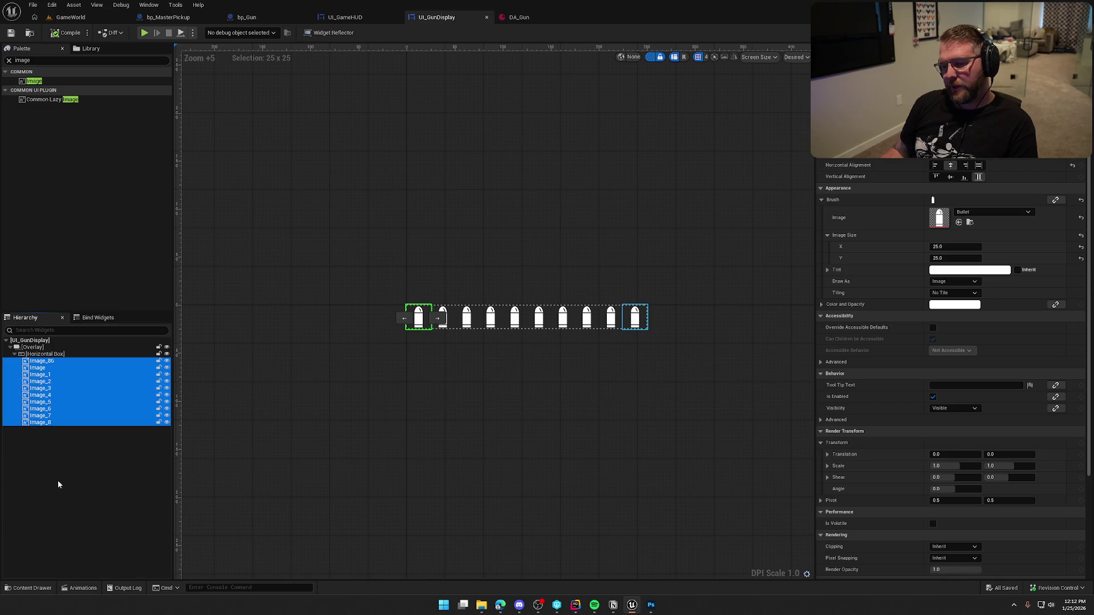
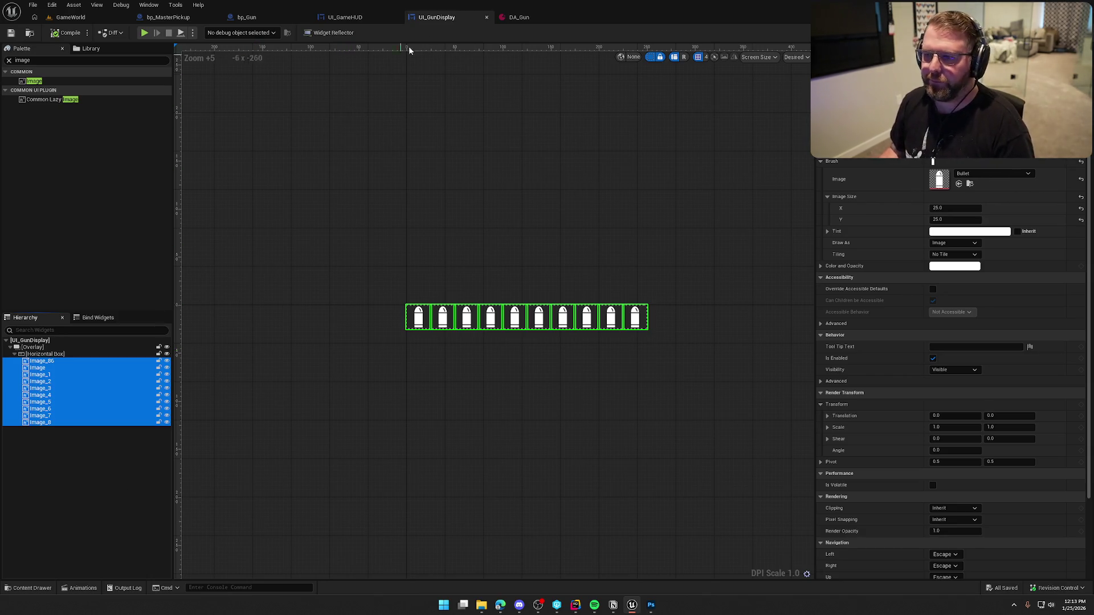
Close the UI_GunDisplay editor, delete AmmoCounter from UI_GameHUD's hierarchy, and save the HUD
middle_click(434, 20)
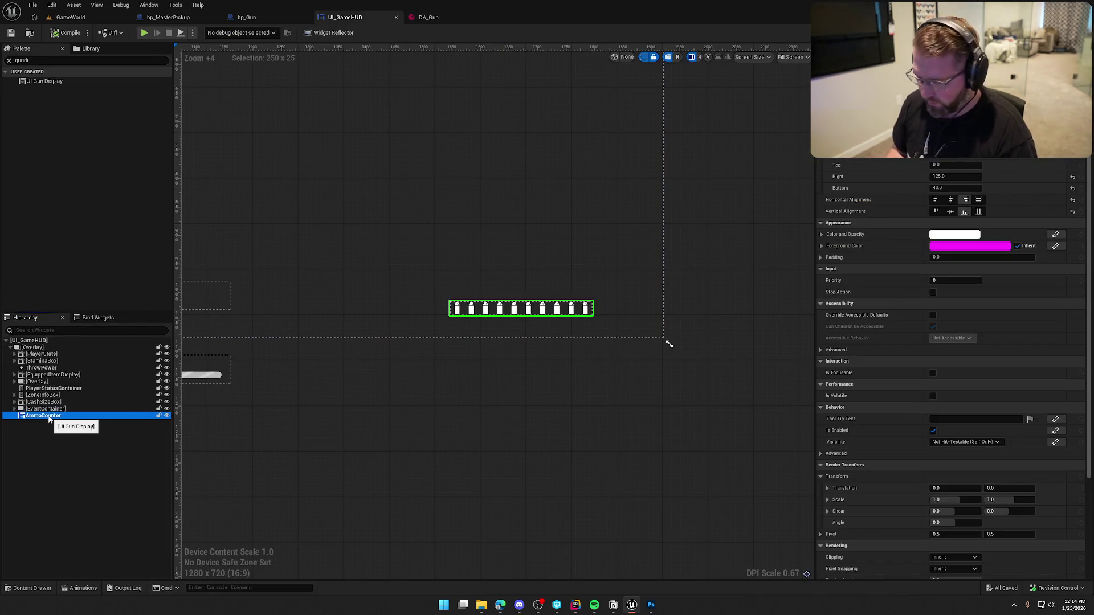
key("Delete")
key("ctrl+s")
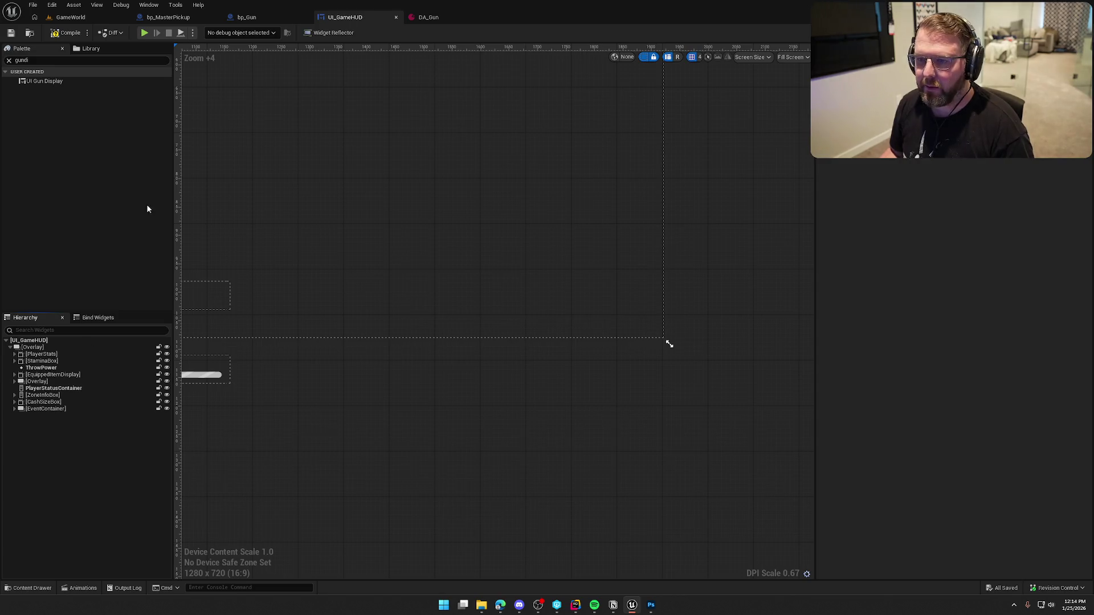
Force delete the UI_GunDisplay widget blueprint from the UI/InGame/Item folder
key("ctrl+space")
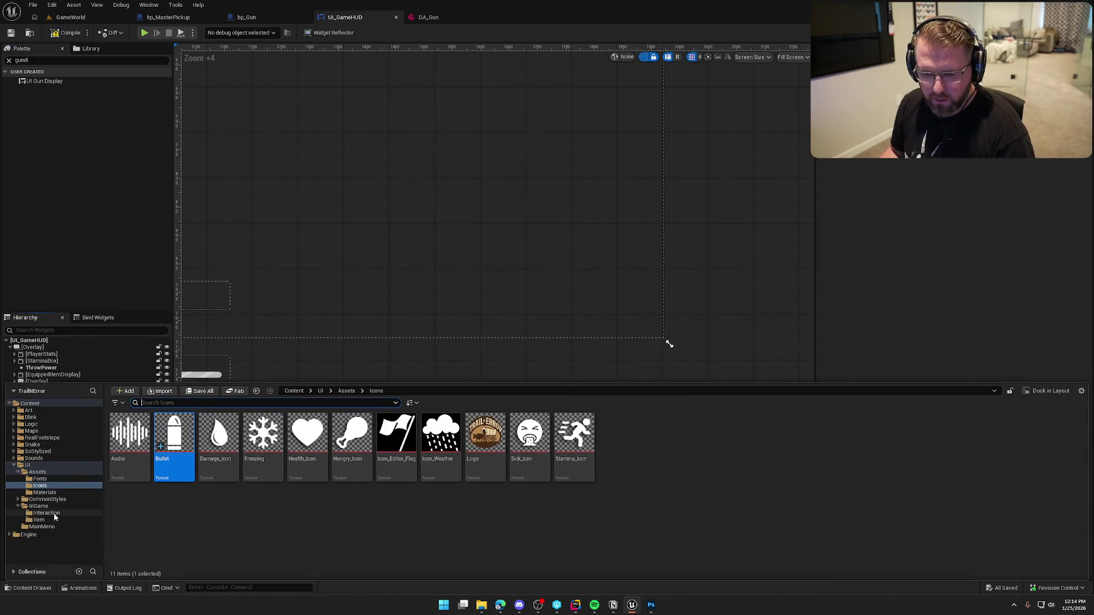
left_click(38, 520)
left_click(130, 461)
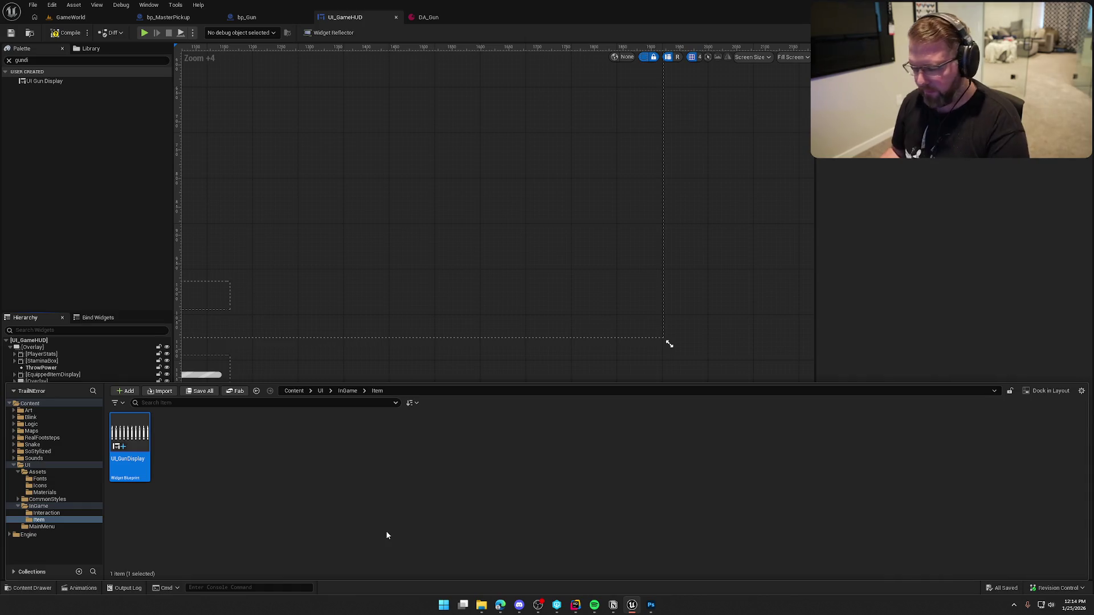
key("Delete")
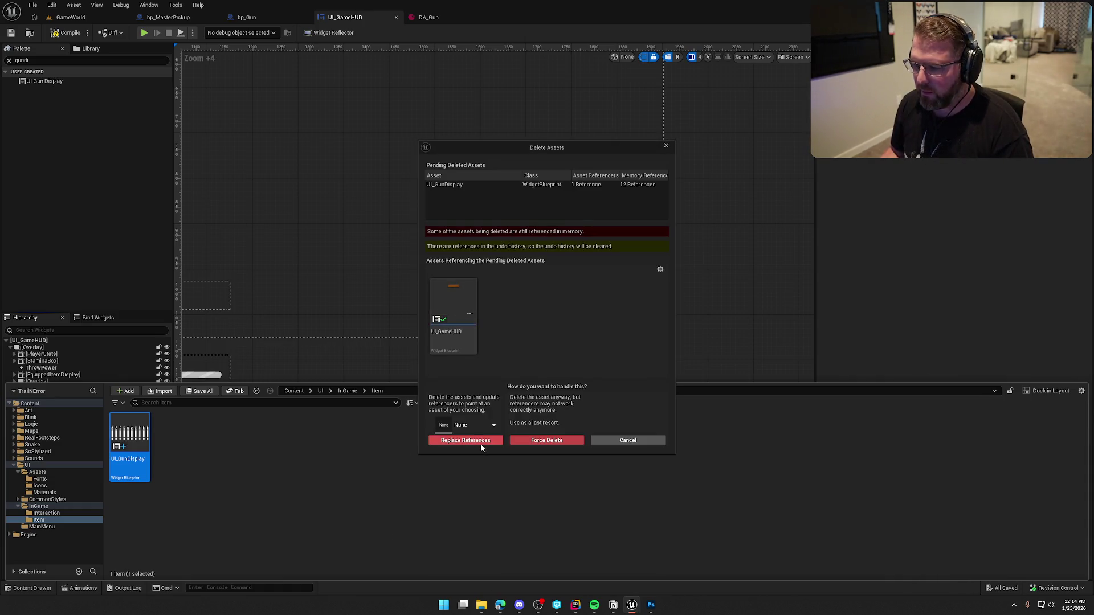
left_click(627, 441)
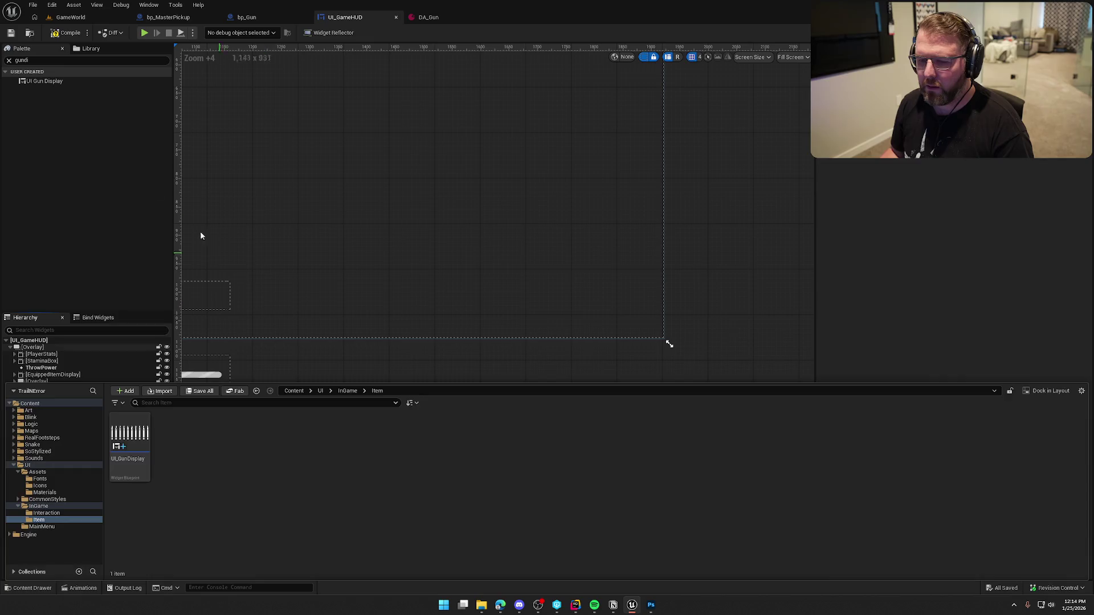
key("ctrl+space")
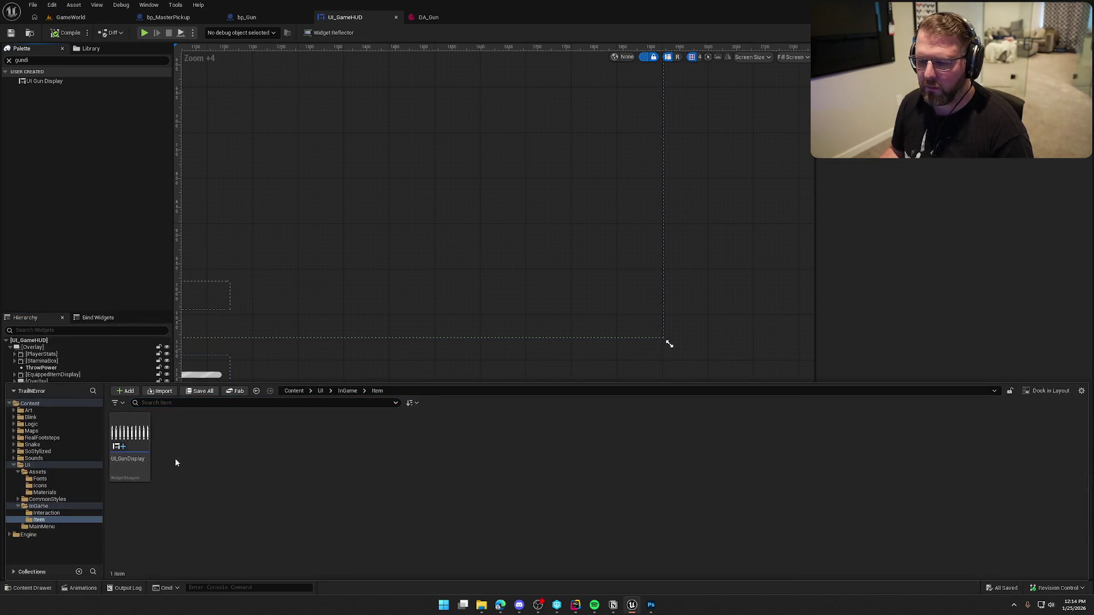
key("Delete")
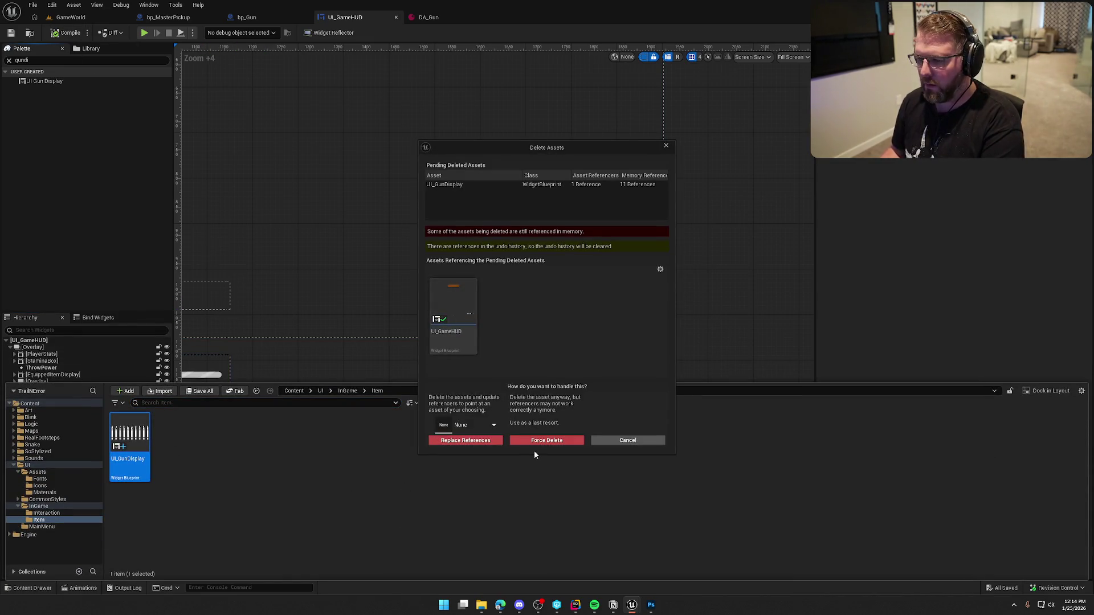
left_click(604, 445)
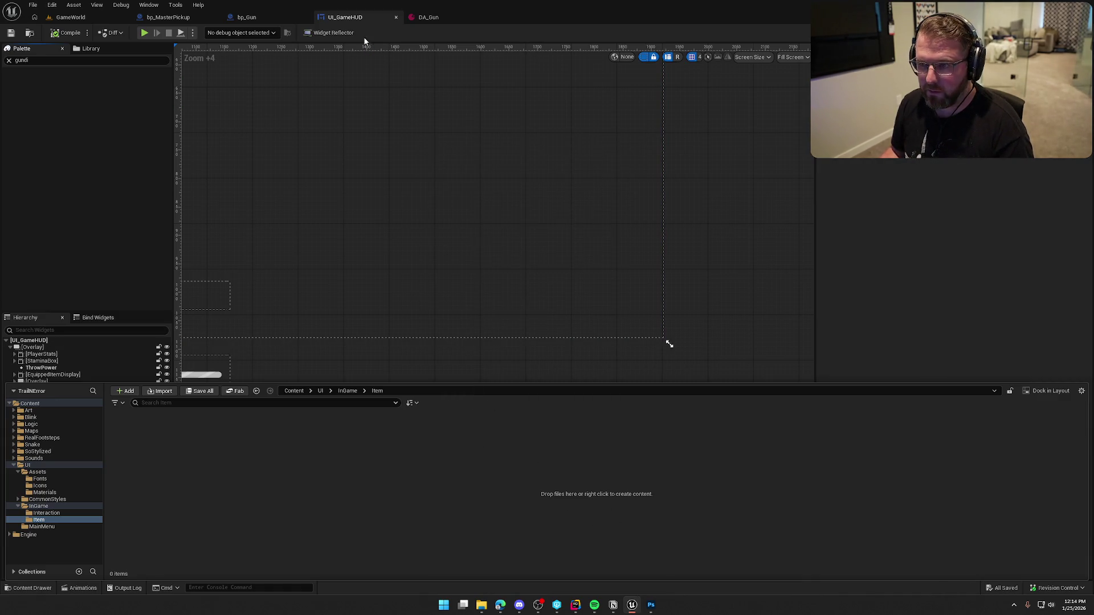
left_click(731, 248)
Add a Horizontal Box to the HUD hierarchy, aligned right and bottom
left_click(36, 60)
key("BackSpace")
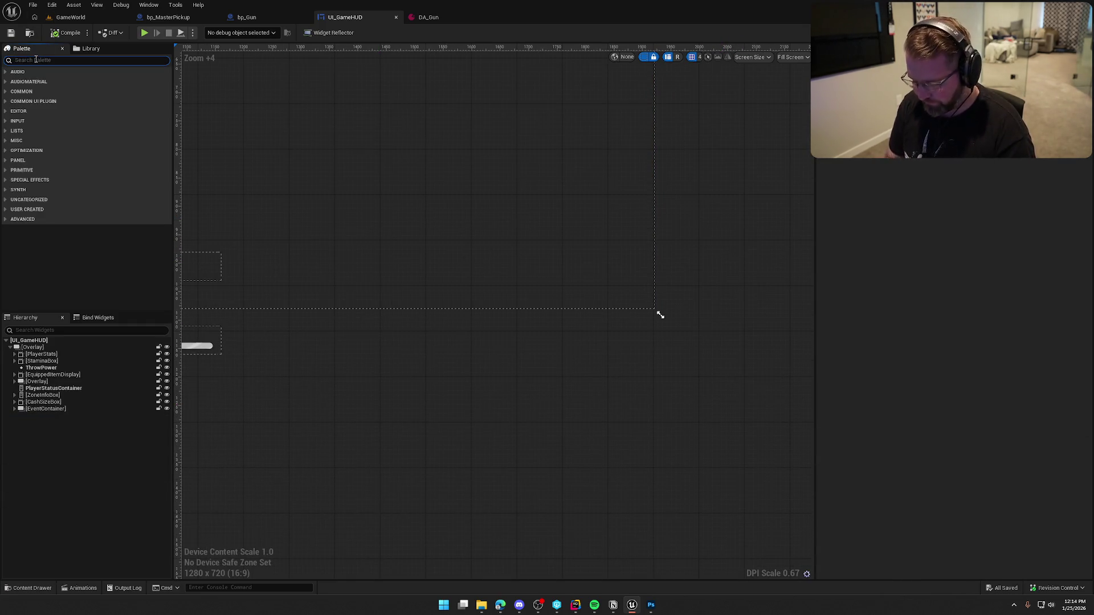
type("Nor")
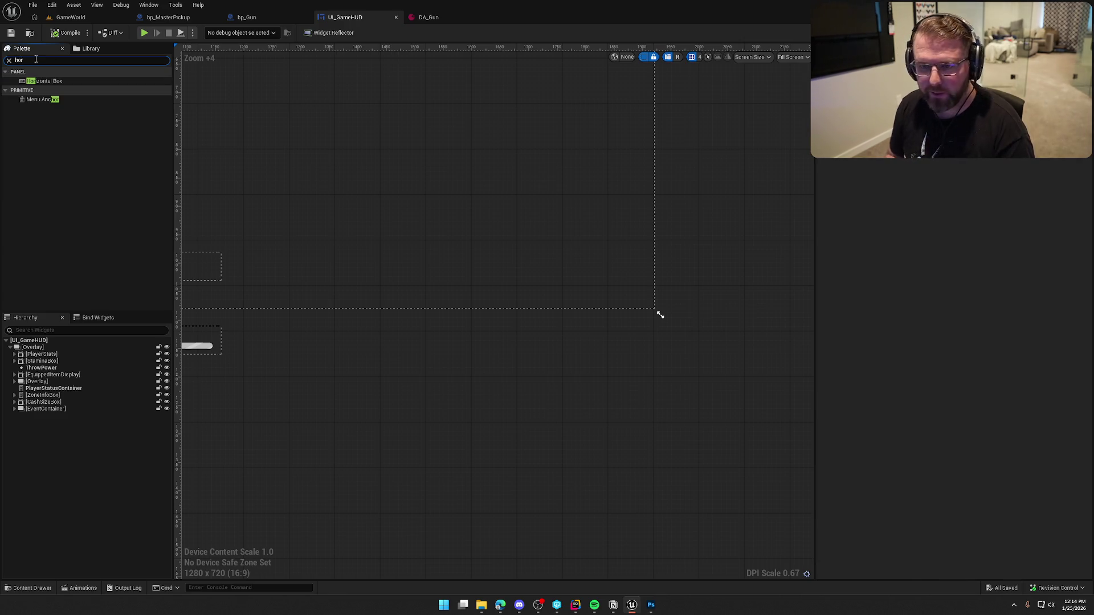
mouse_move(45, 81)
left_mouse_down()
mouse_move(175, 151)
mouse_move(45, 366)
mouse_move(33, 347)
left_mouse_up()
left_click(965, 199)
left_click(964, 211)
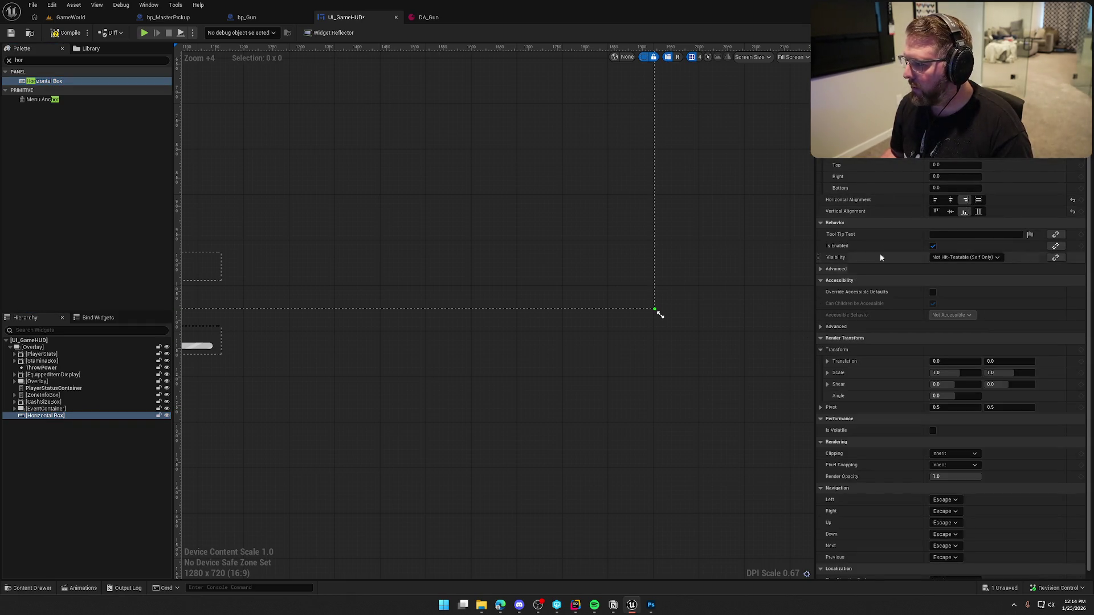
Set the box's padding to 40 bottom and 225 right
left_click(946, 188)
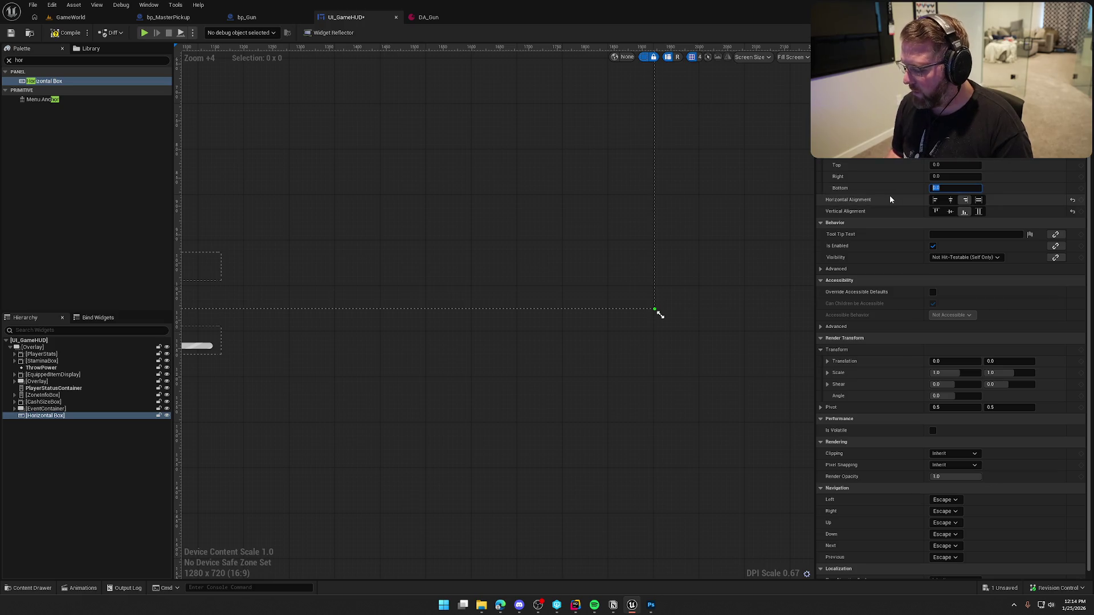
type("40")
key("shift+Tab")
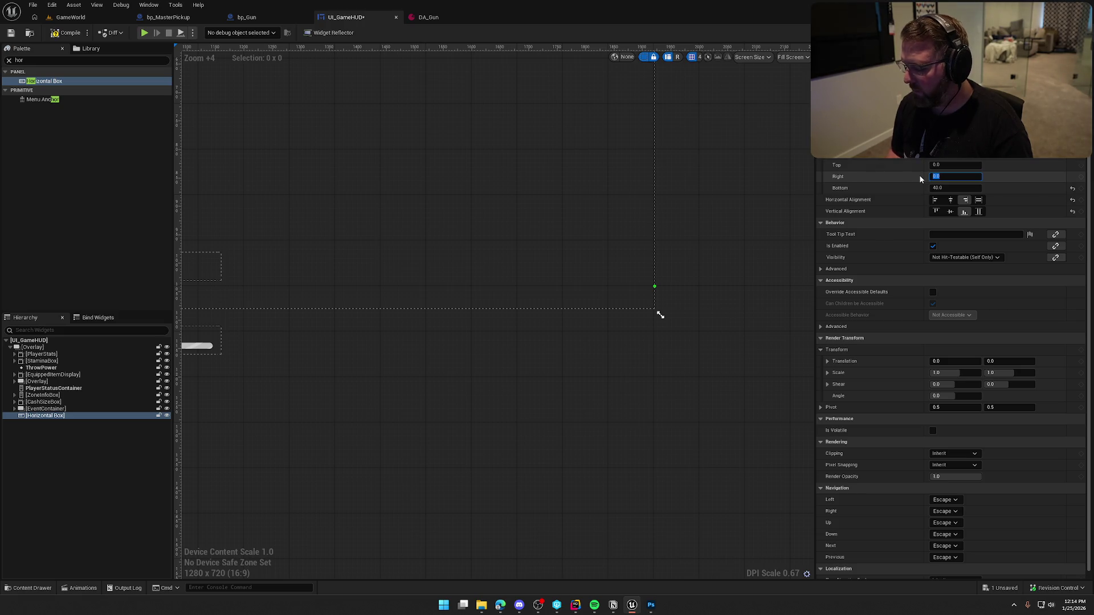
type("25")
key("Return")
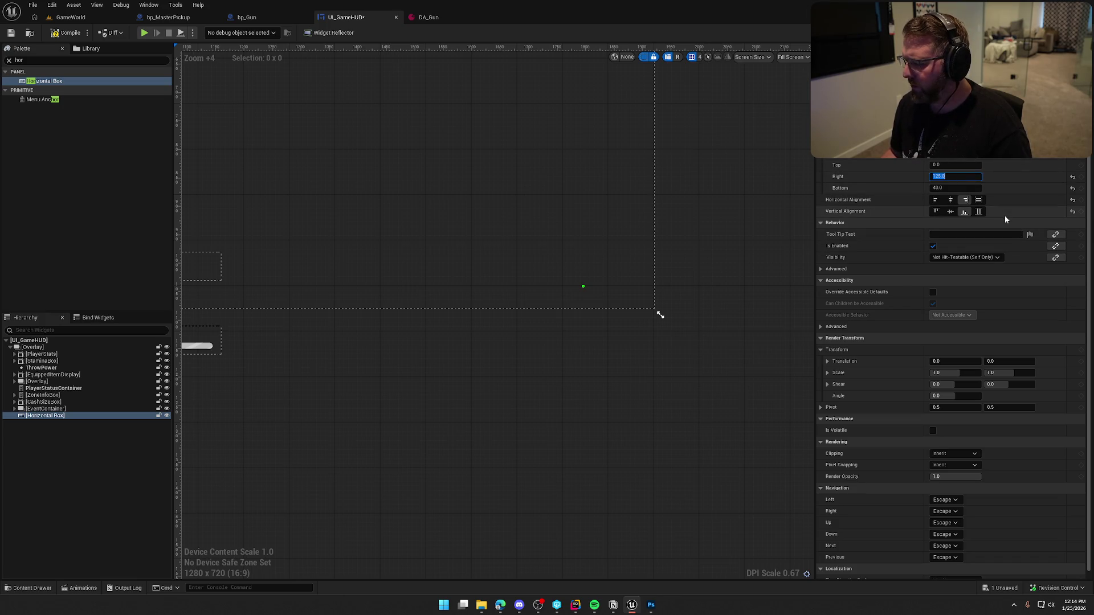
type("22")
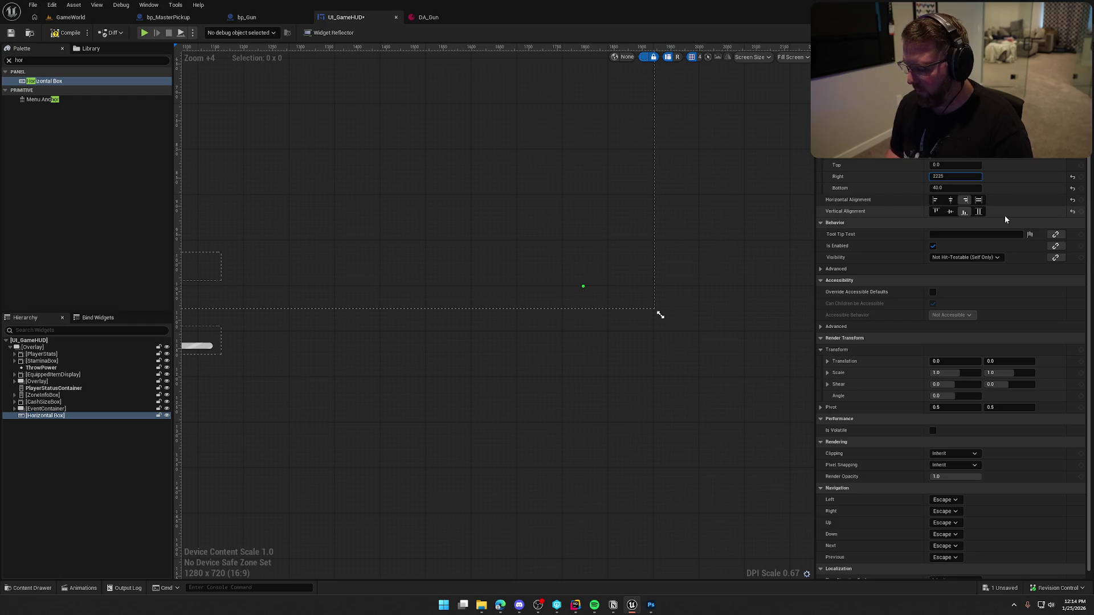
type("5")
key("Return")
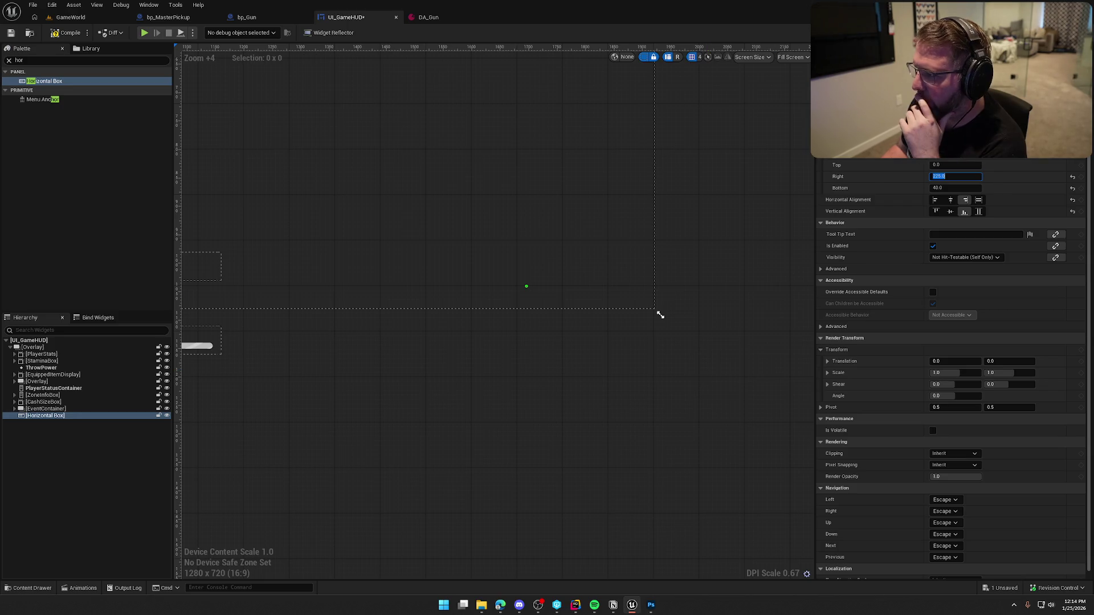
key("Return")
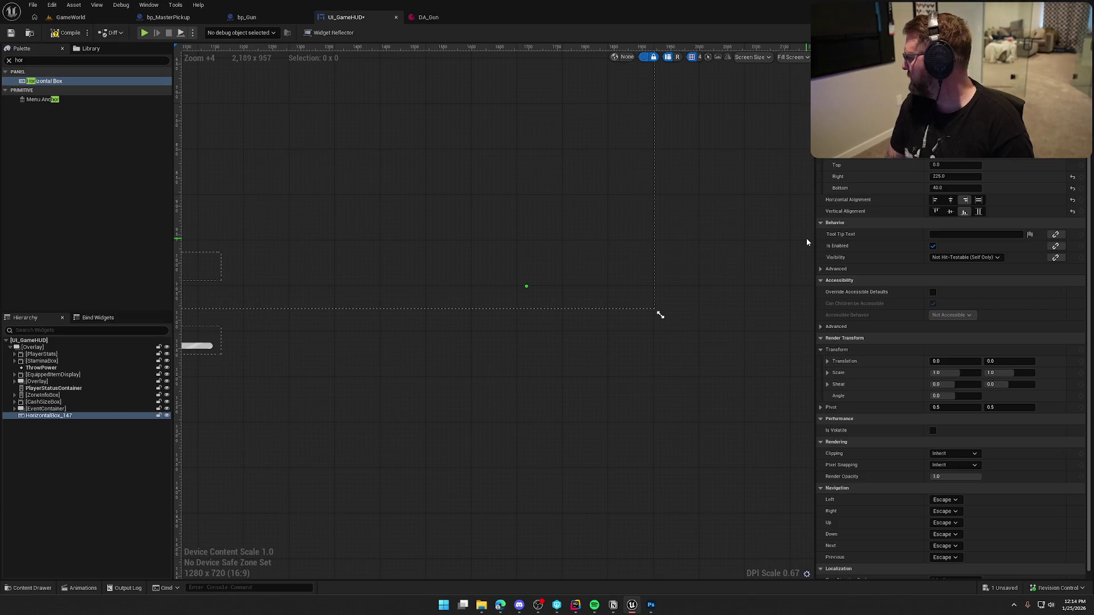
Rename the horizontal box AmmoCounter and save the HUD
key("alt+Tab")
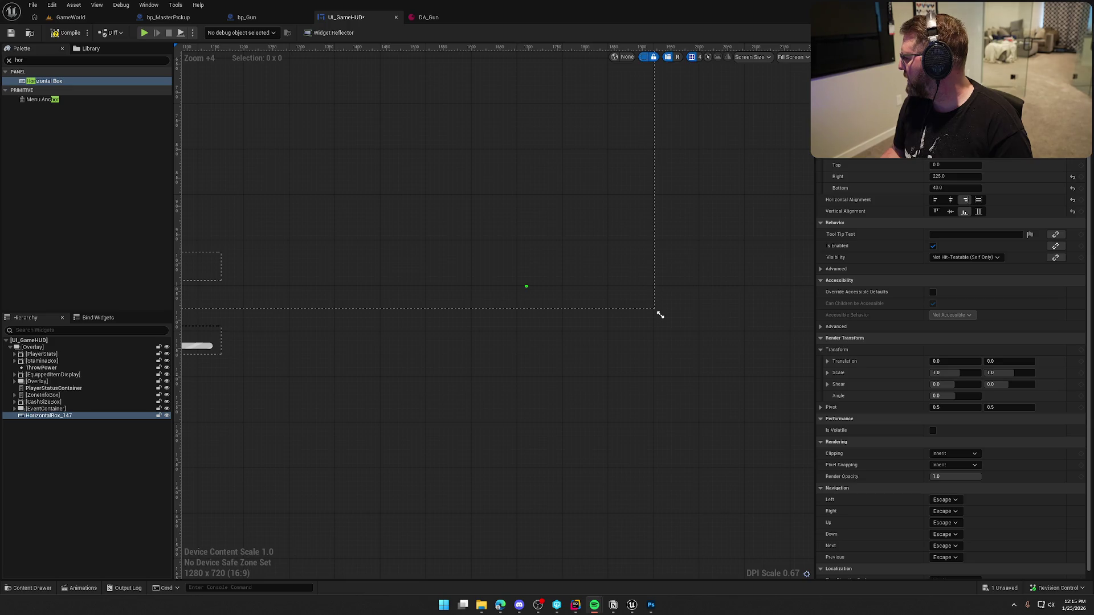
left_click(463, 349)
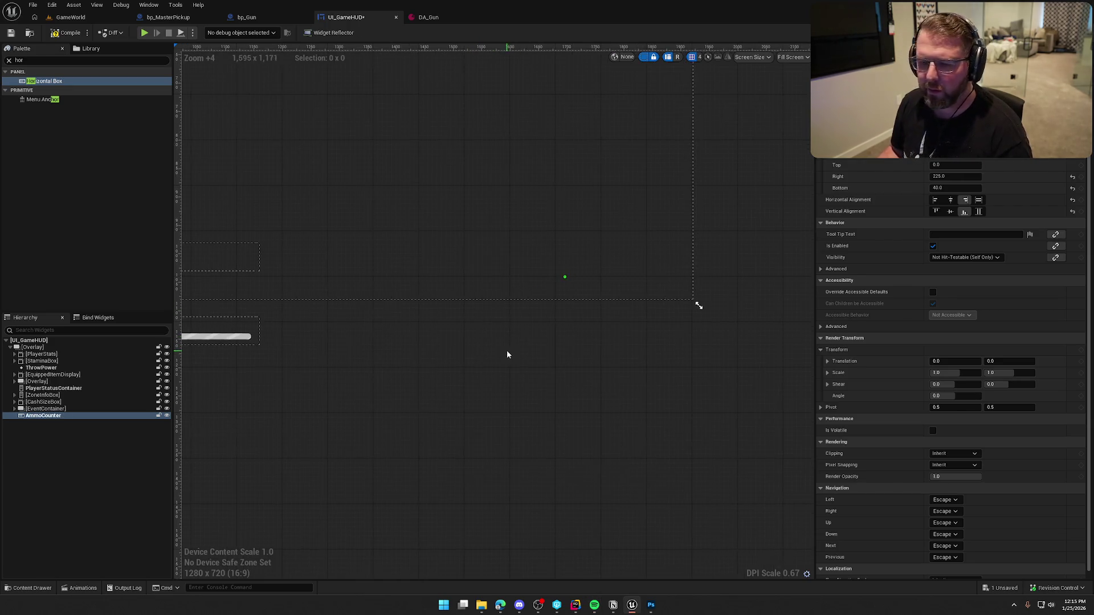
key("ctrl+s")
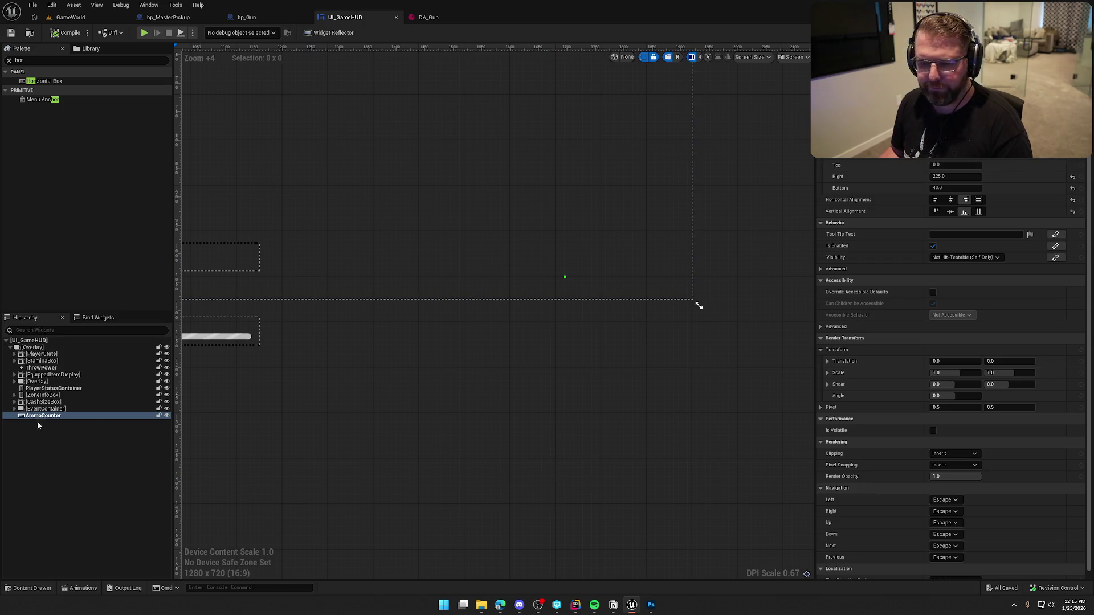
Delete the Delay/Create Widget/Add Child test-node row from the HUD EventGraph and compile
left_click(1070, 32)
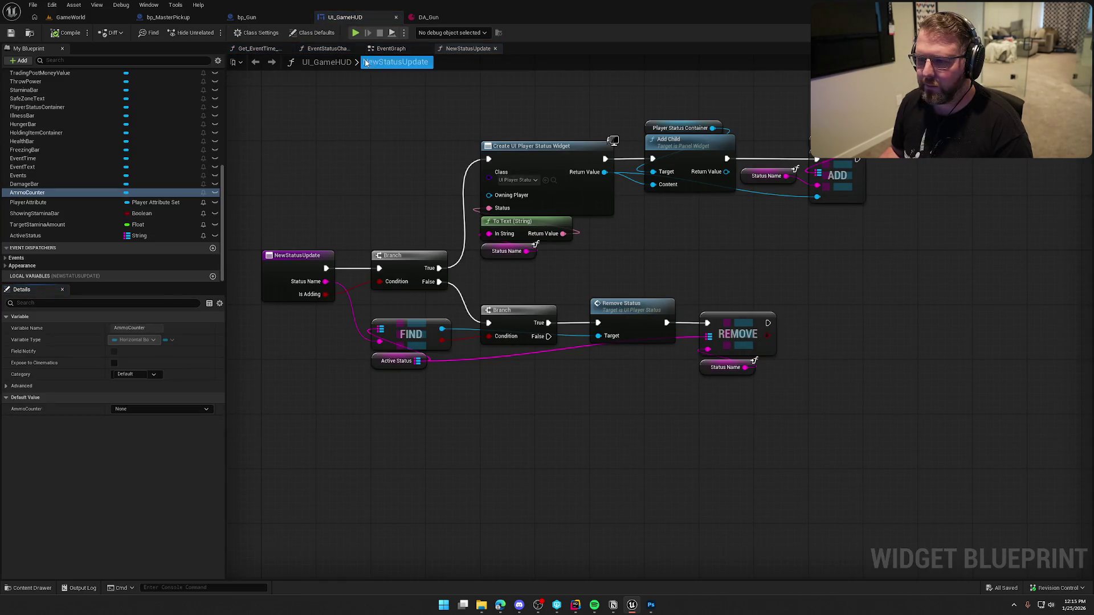
left_click(495, 48)
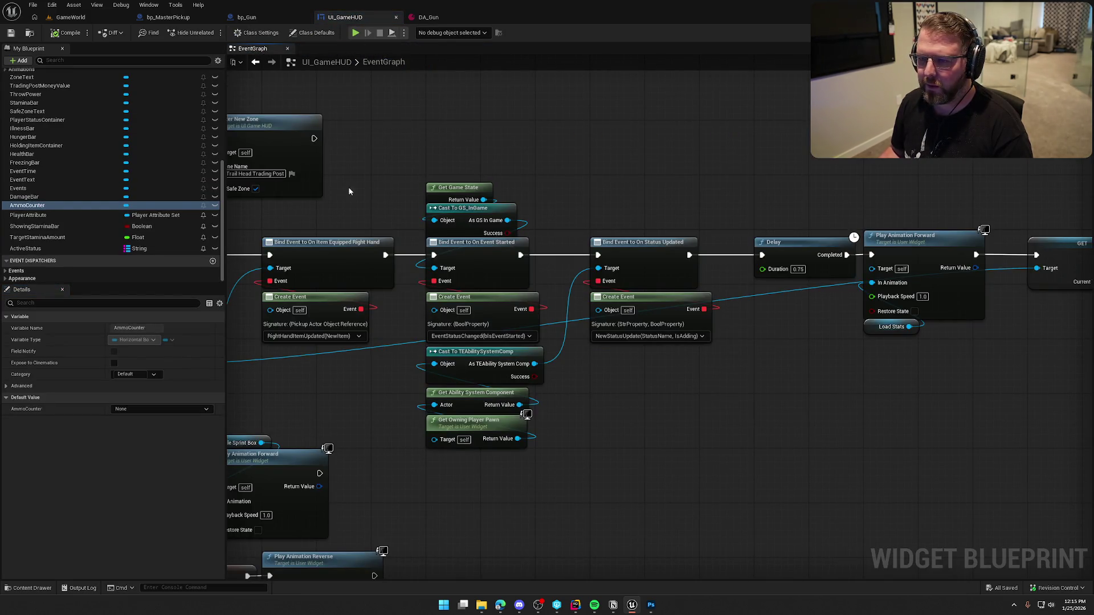
scroll(511, 447, "down", 4)
scroll(559, 466, "up", 4)
left_click_drag(515, 243, 598, 198)
mouse_move(332, 166)
left_mouse_down()
mouse_move(907, 305)
mouse_move(922, 295)
left_mouse_up()
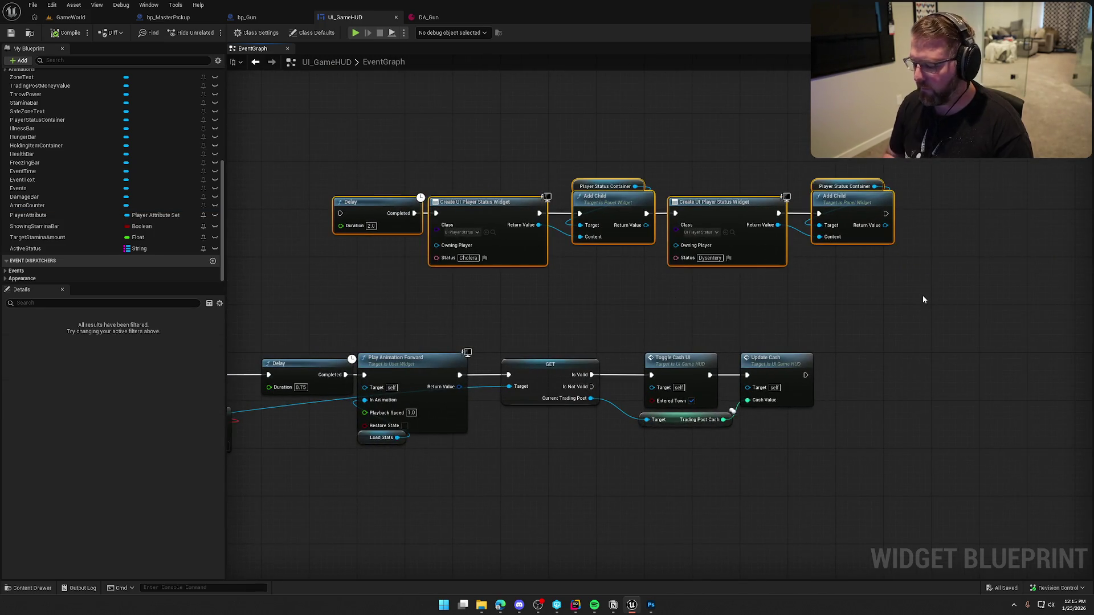
key("Delete")
key("ctrl+s")
Add a new function named UpdateGunAmmo and compile the blueprint
scroll(443, 264, "down", 4)
scroll(438, 275, "up", 5)
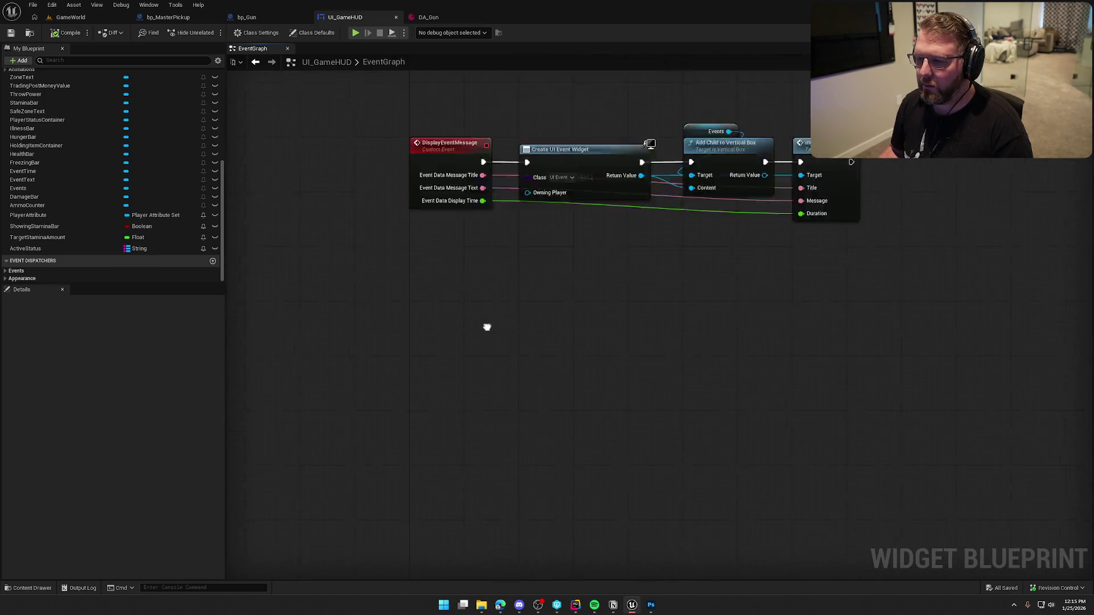
scroll(31, 191, "up", 5)
scroll(31, 190, "up", 3)
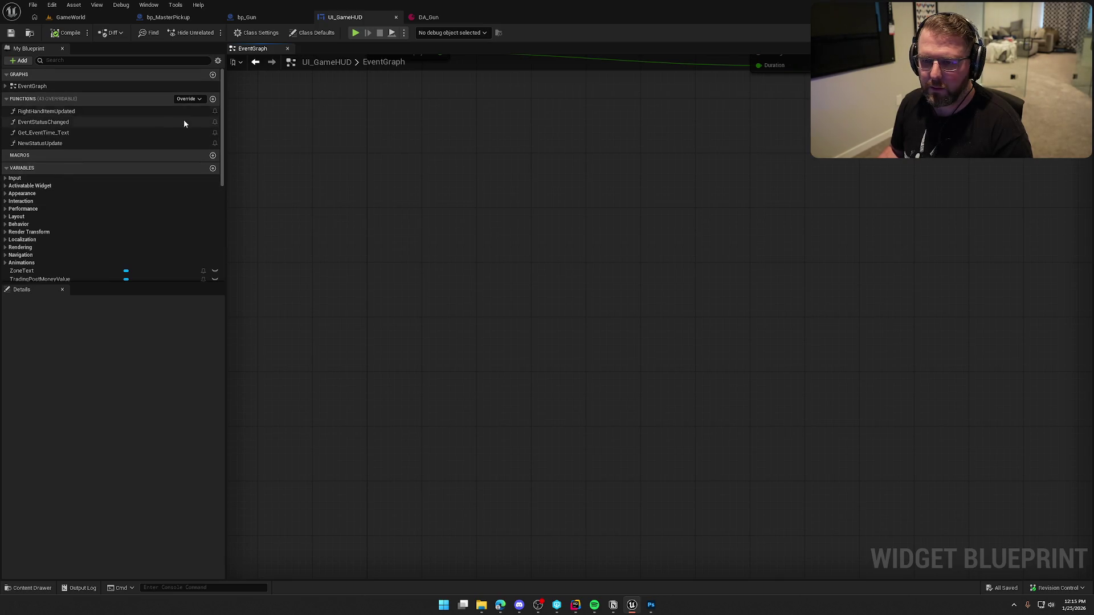
left_click(212, 98)
type("U")
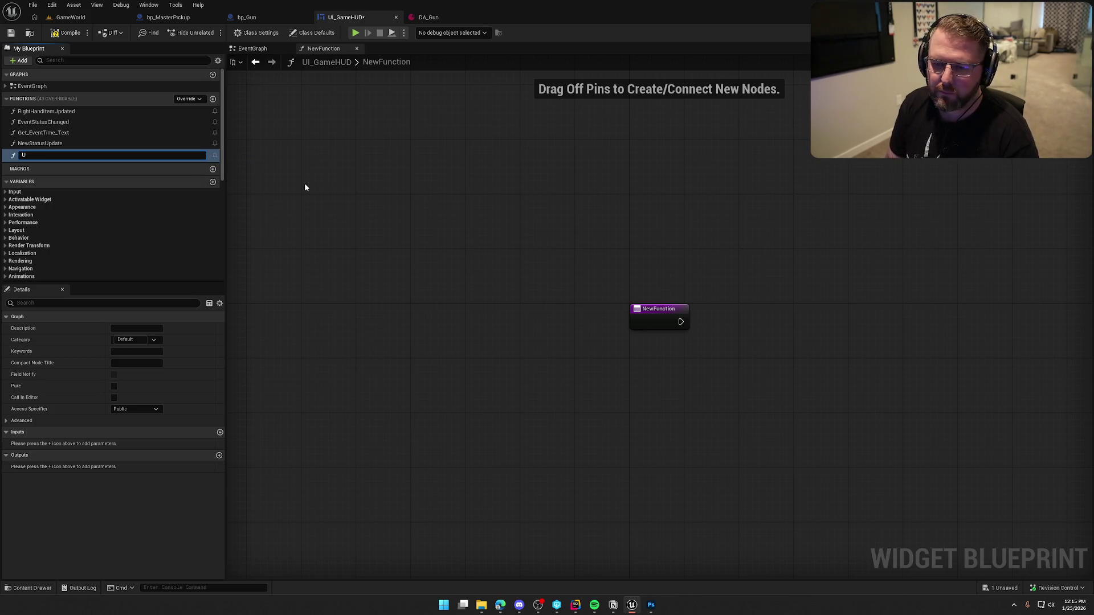
type("pdate")
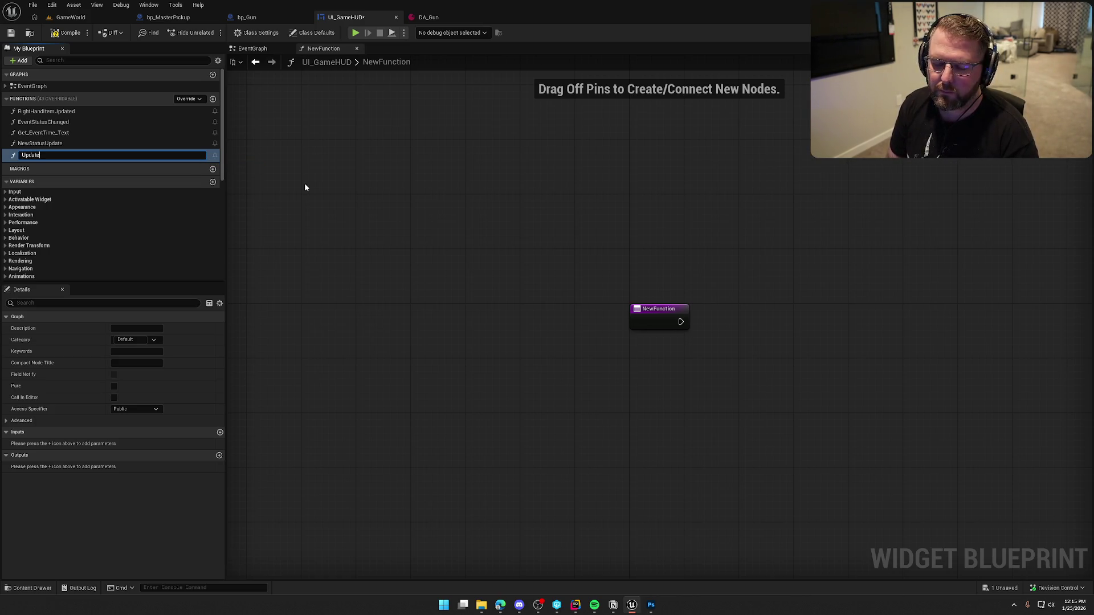
type("GunAmmo")
key("Return")
key("ctrl+s")
right_click(292, 283)
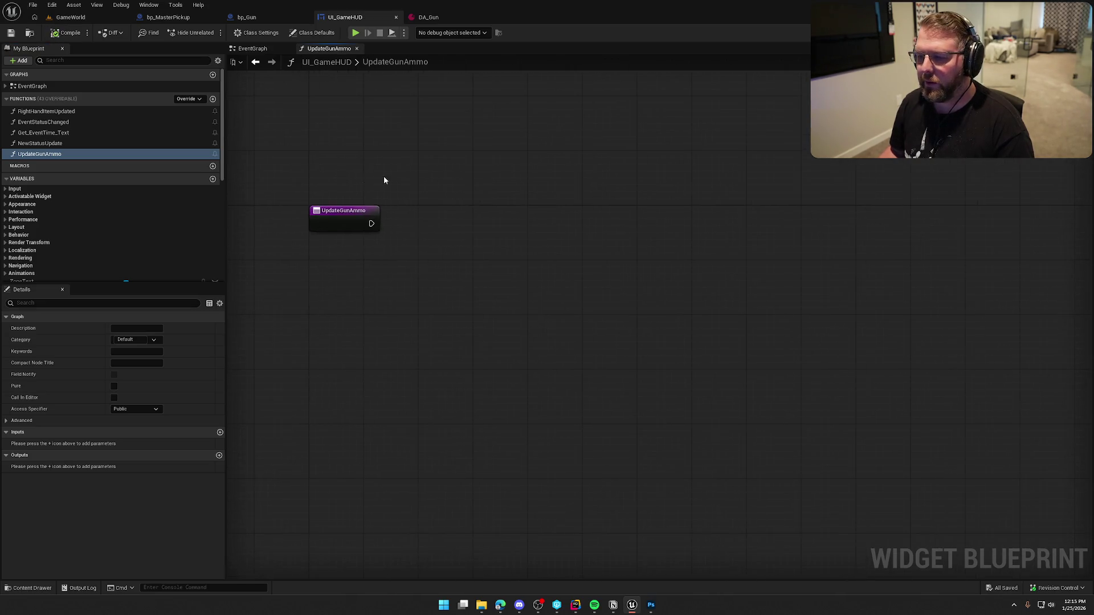
left_click_drag(417, 189, 545, 258)
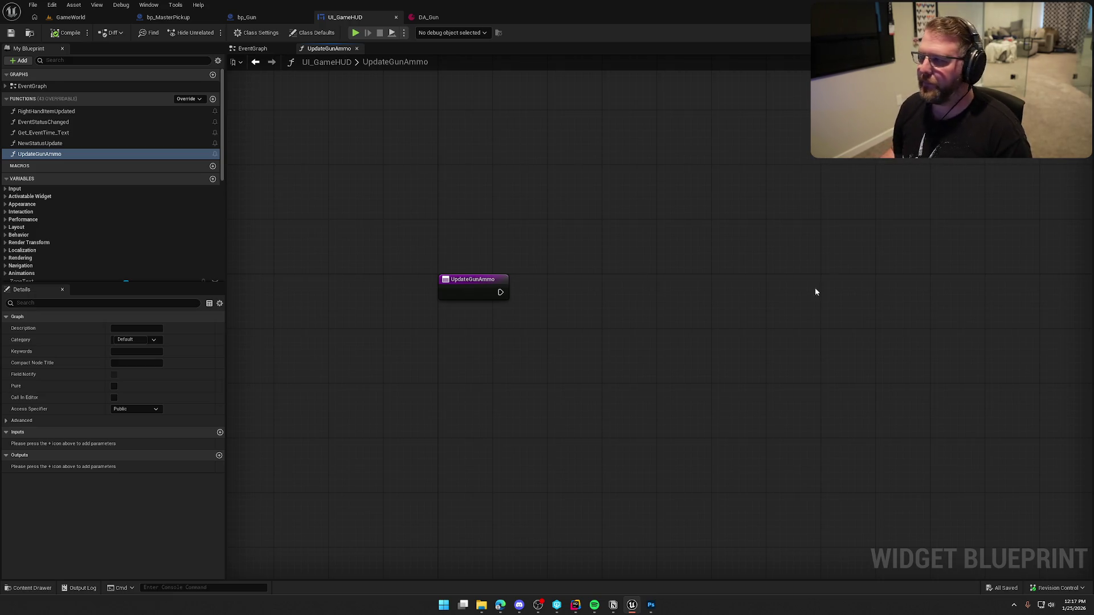
left_click(1063, 32)
Add an Image widget inside AmmoCounter from the palette
scroll(646, 316, "up", 4)
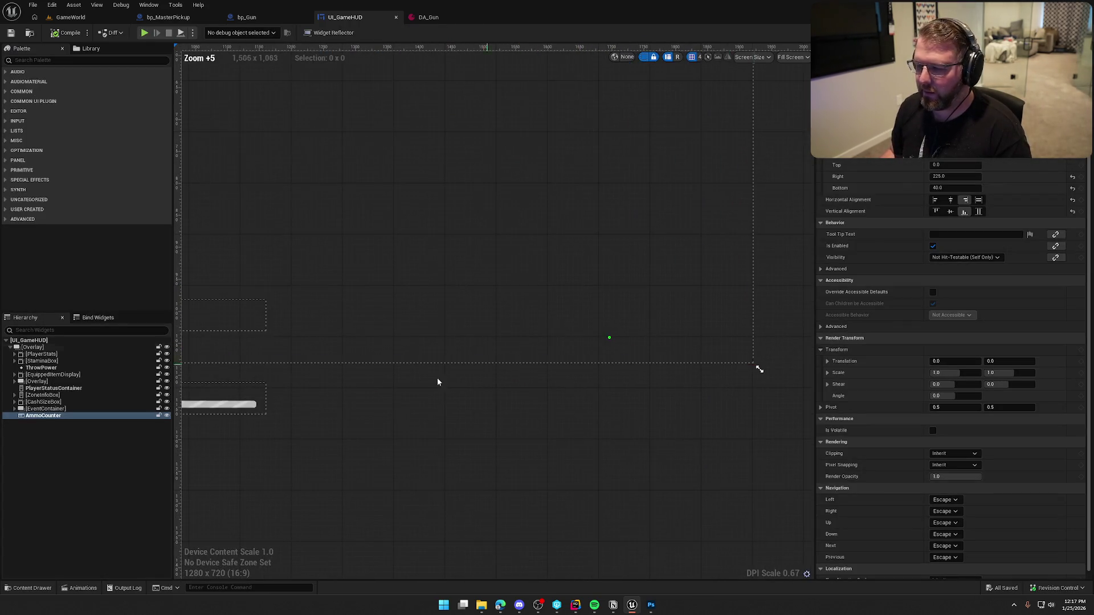
left_click(86, 60)
type("image")
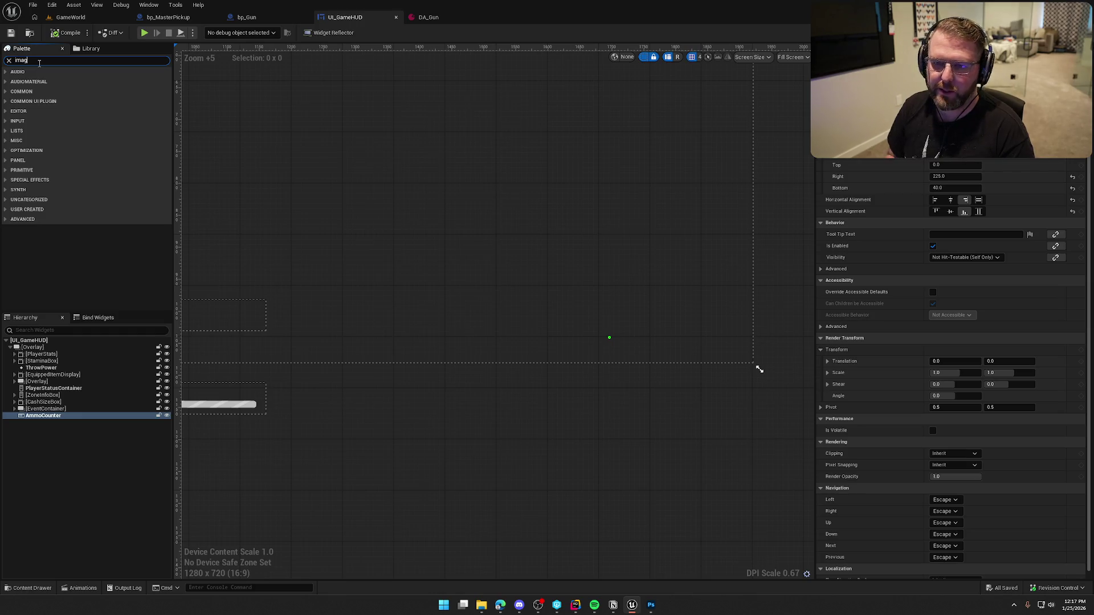
mouse_move(34, 81)
left_mouse_down()
mouse_move(114, 373)
mouse_move(40, 433)
mouse_move(43, 415)
left_mouse_up()
key("ctrl+space")
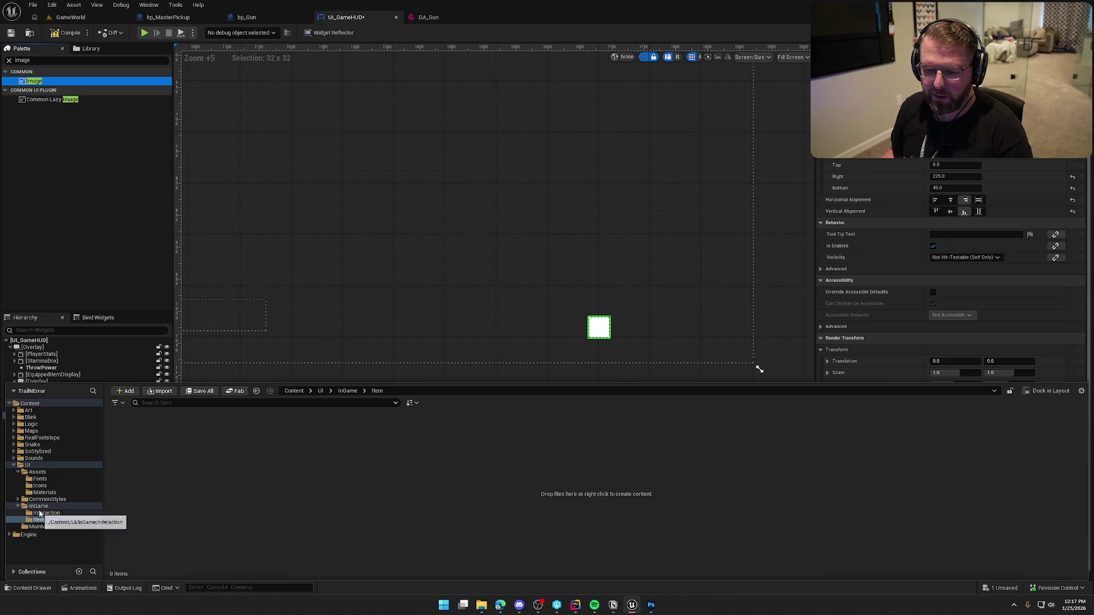
left_click(38, 472)
left_click(159, 432)
double_click(158, 431)
mouse_move(174, 438)
left_mouse_down()
mouse_move(695, 308)
mouse_move(749, 416)
mouse_move(826, 413)
mouse_move(516, 489)
left_mouse_up()
Set the image's brush to the Bullet texture at size 20 and save the HUD
left_click(57, 423)
key("ctrl+space")
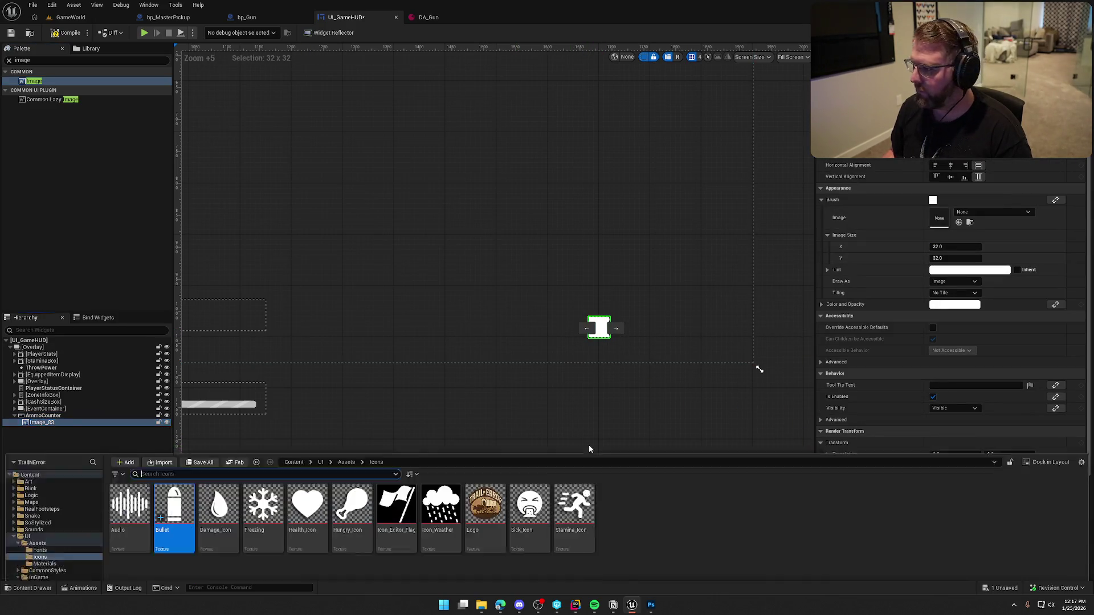
mouse_move(171, 442)
left_mouse_down()
mouse_move(794, 305)
mouse_move(963, 222)
left_mouse_up()
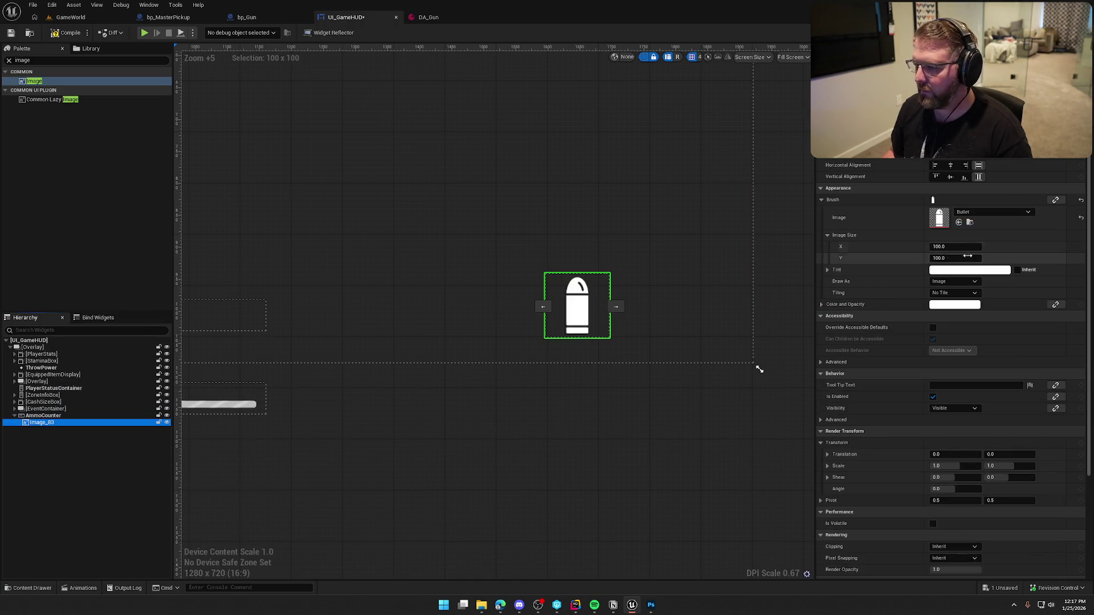
left_click(960, 248)
type("2")
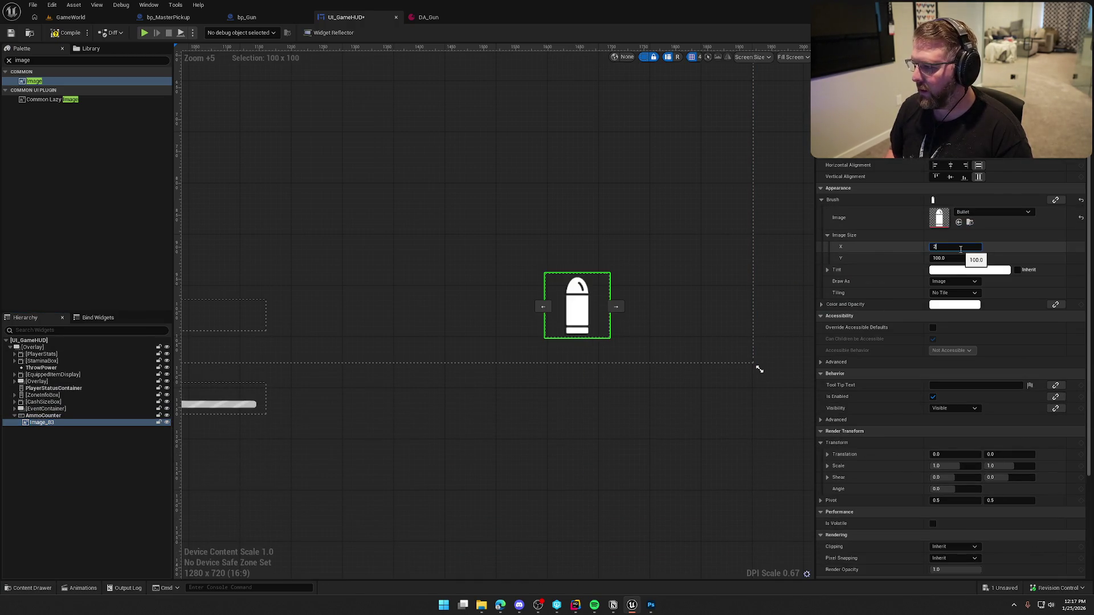
type("0")
key("Tab")
type("20")
key("Return")
left_click(675, 470)
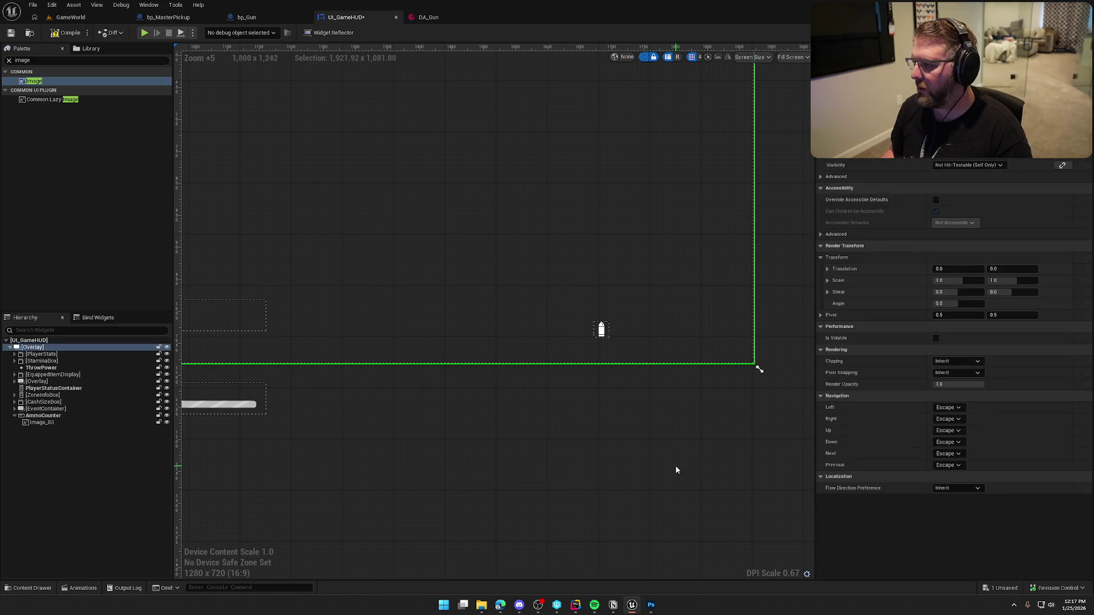
left_click(645, 57)
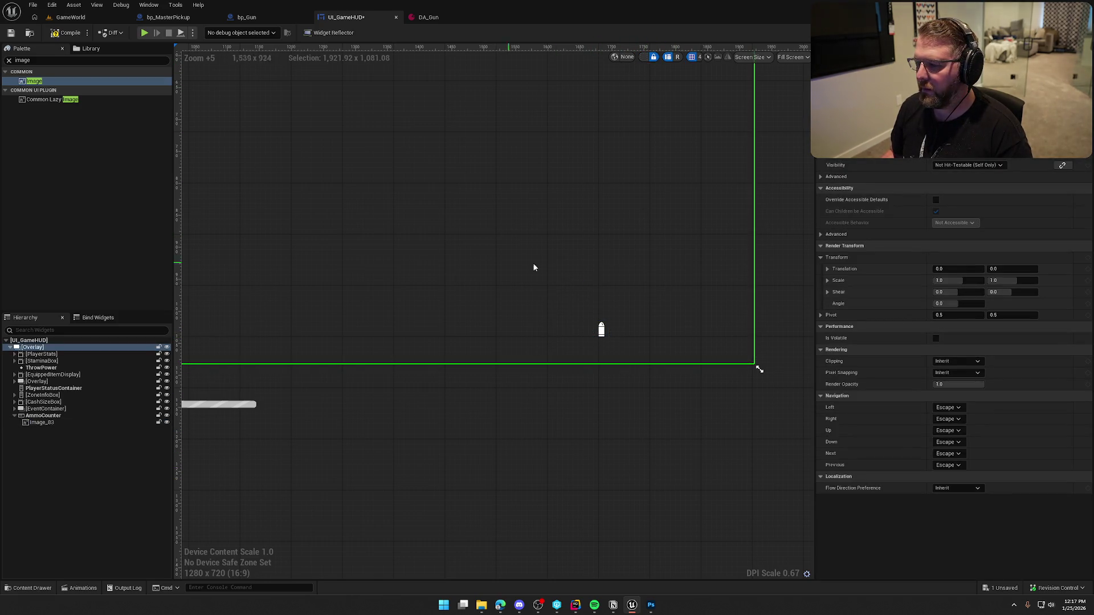
key("ctrl+s")
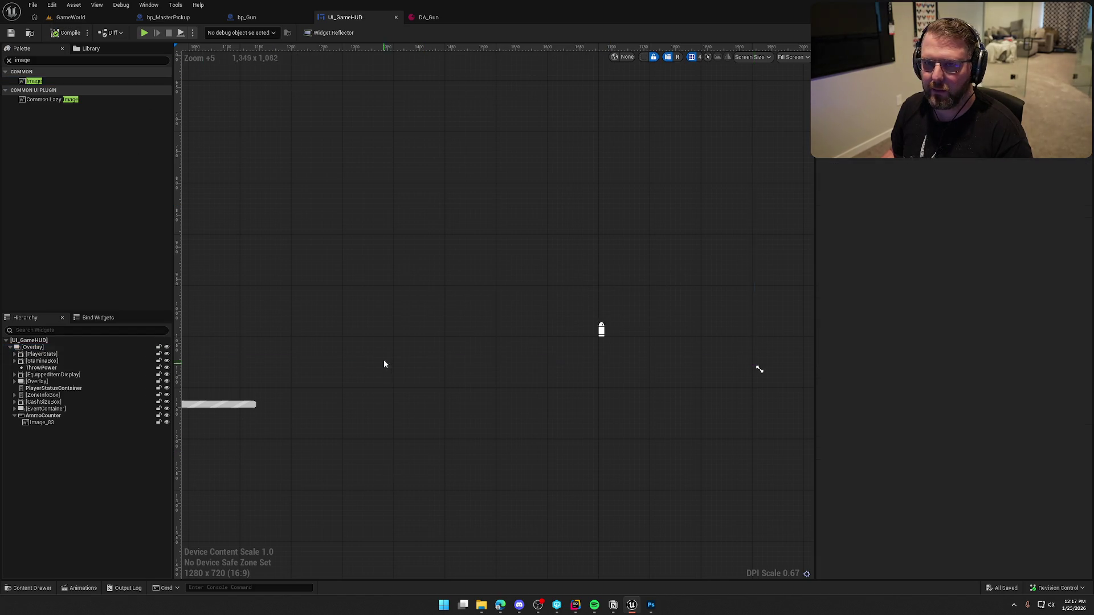
Delete the bullet image from AmmoCounter and switch to the UpdateGunAmmo graph
left_click(43, 423)
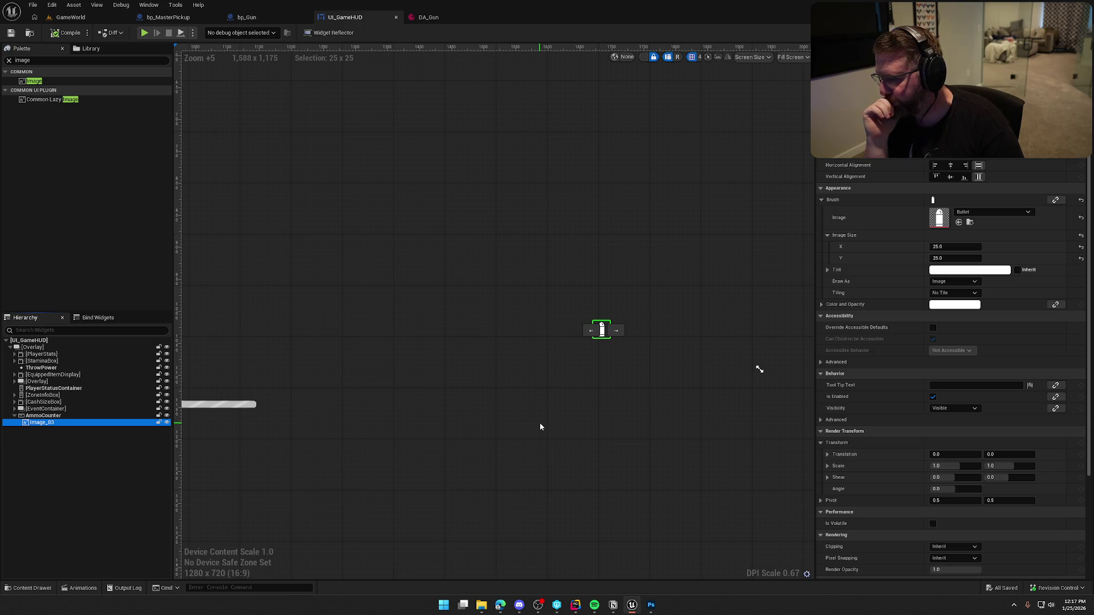
left_click(49, 425)
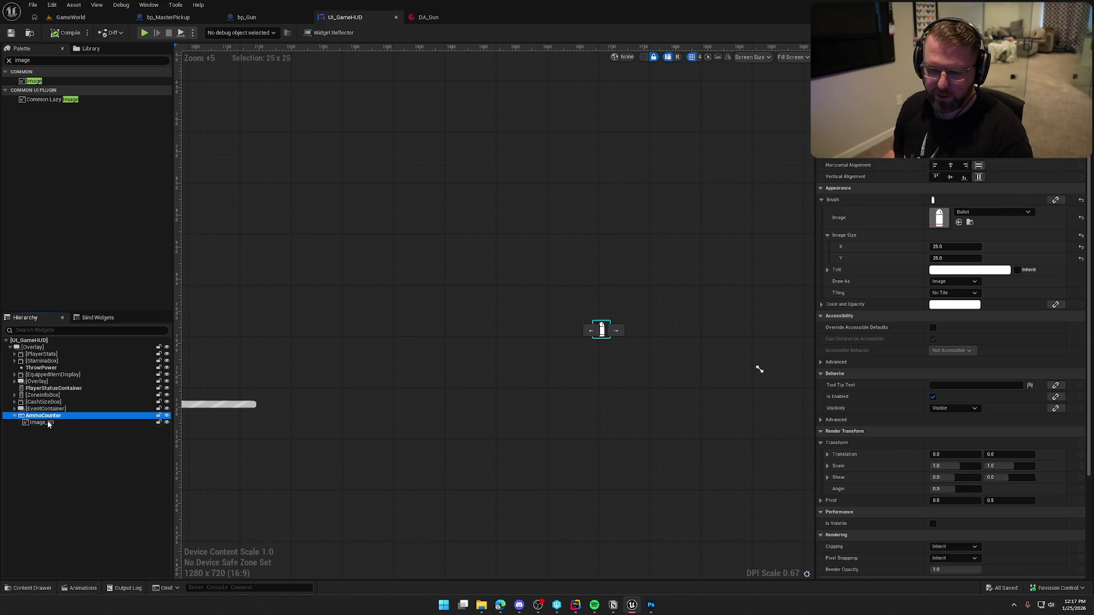
key("Delete")
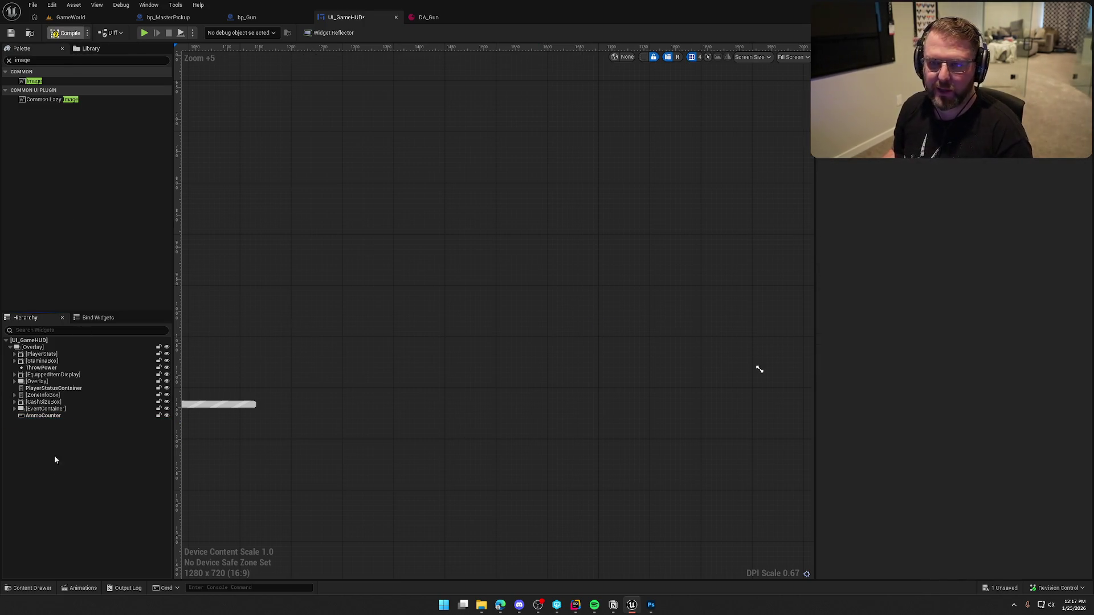
key("ctrl+shift+g")
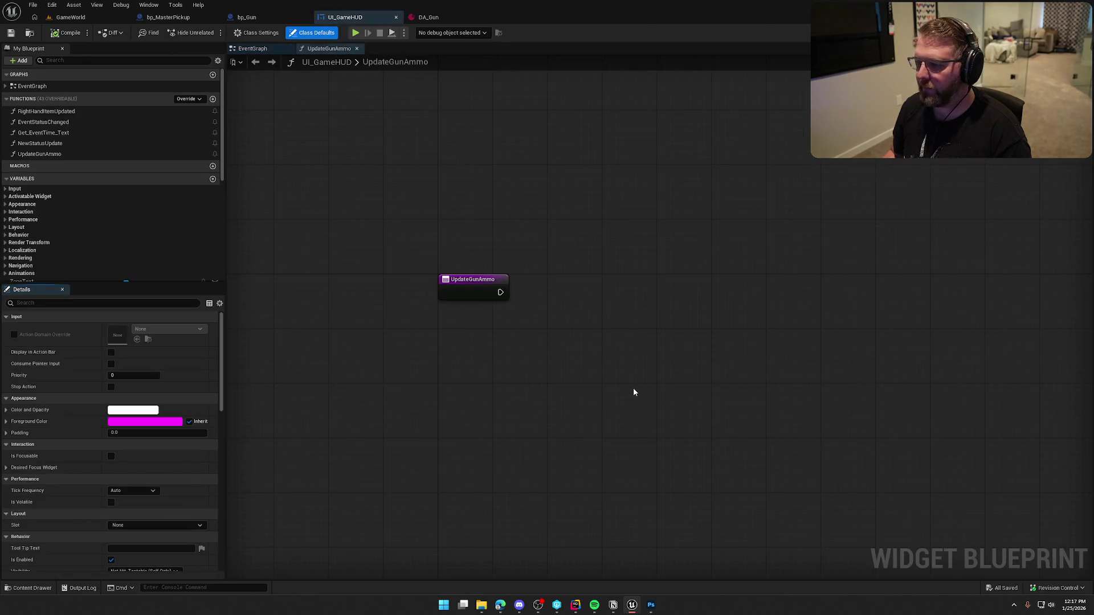
scroll(103, 230, "down", 5)
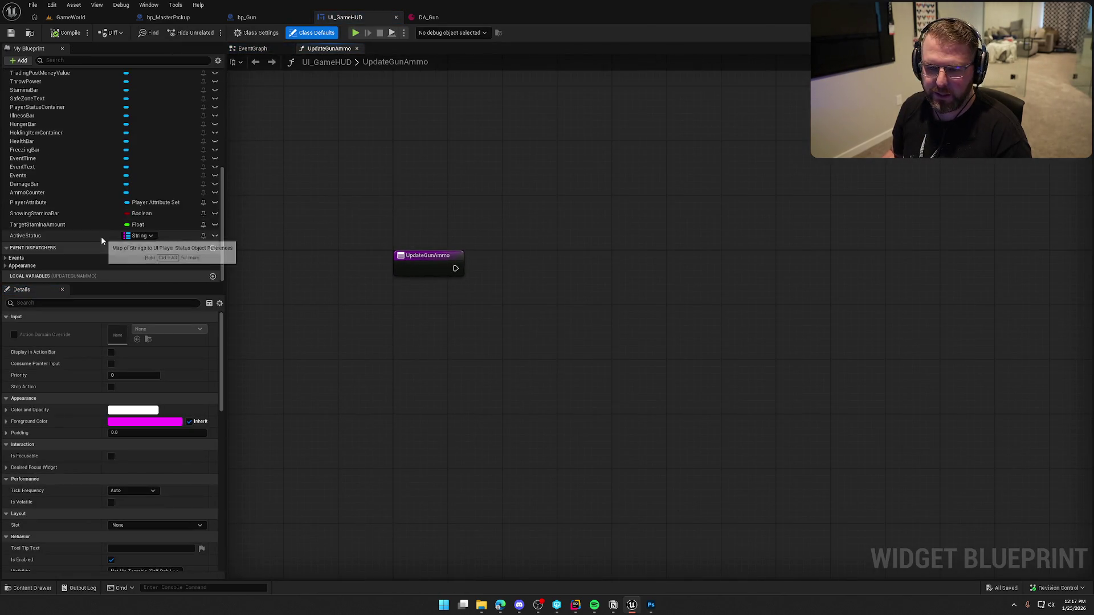
Add an AmmoCounter getter feeding Clear Children, wired right after the UpdateGunAmmo entry
left_click_drag(34, 247, 533, 224)
left_click_drag(550, 224, 593, 240)
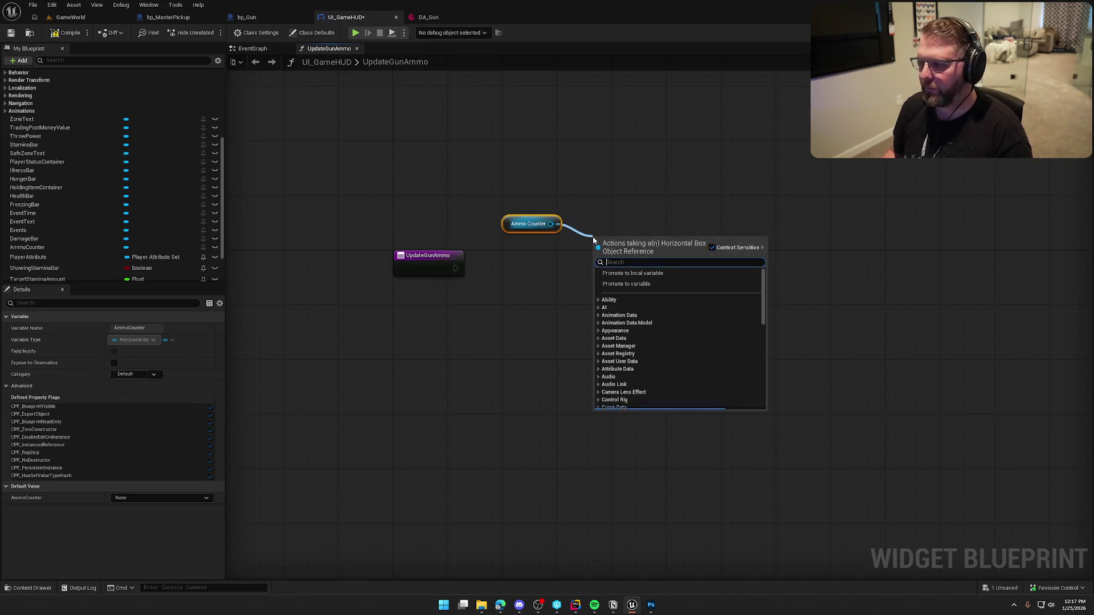
type("clear")
key("Return")
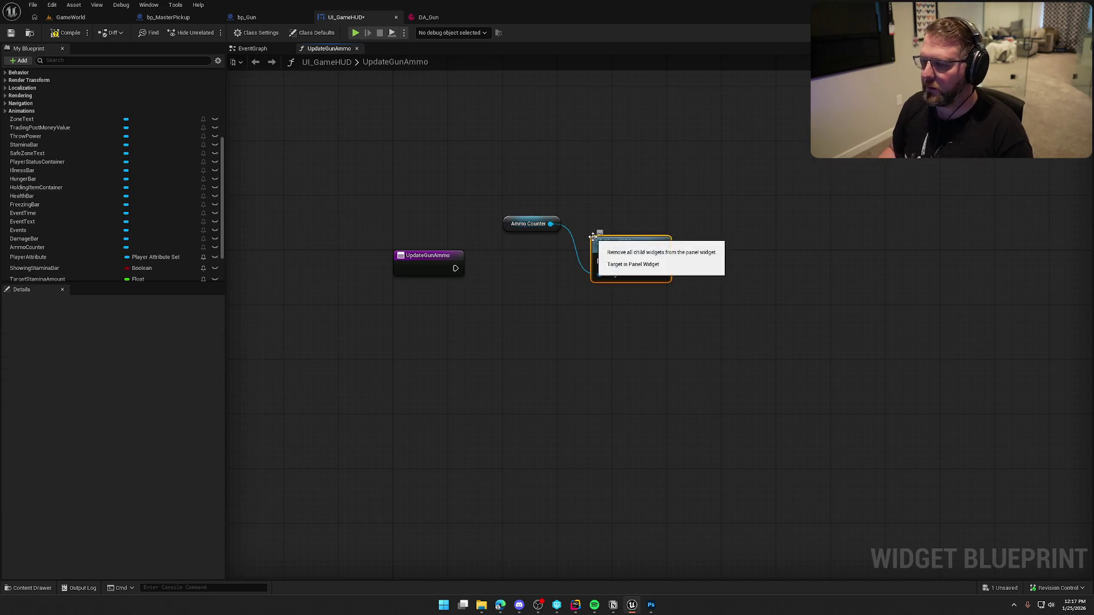
mouse_move(456, 269)
left_mouse_down()
mouse_move(599, 262)
mouse_move(552, 272)
mouse_move(542, 262)
left_mouse_up()
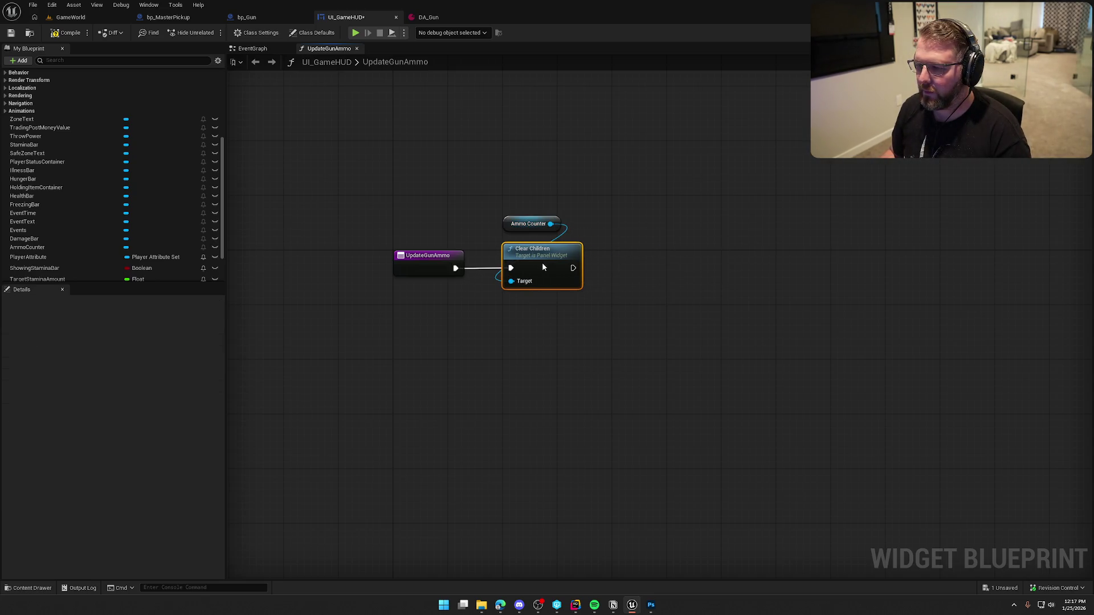
mouse_move(521, 225)
left_mouse_down()
mouse_move(521, 240)
mouse_move(511, 200)
mouse_move(464, 358)
left_mouse_up()
left_click(369, 252)
Add an Integer input named AmmoCount to UpdateGunAmmo
left_click(220, 455)
left_click(41, 465)
type("AmmoCo")
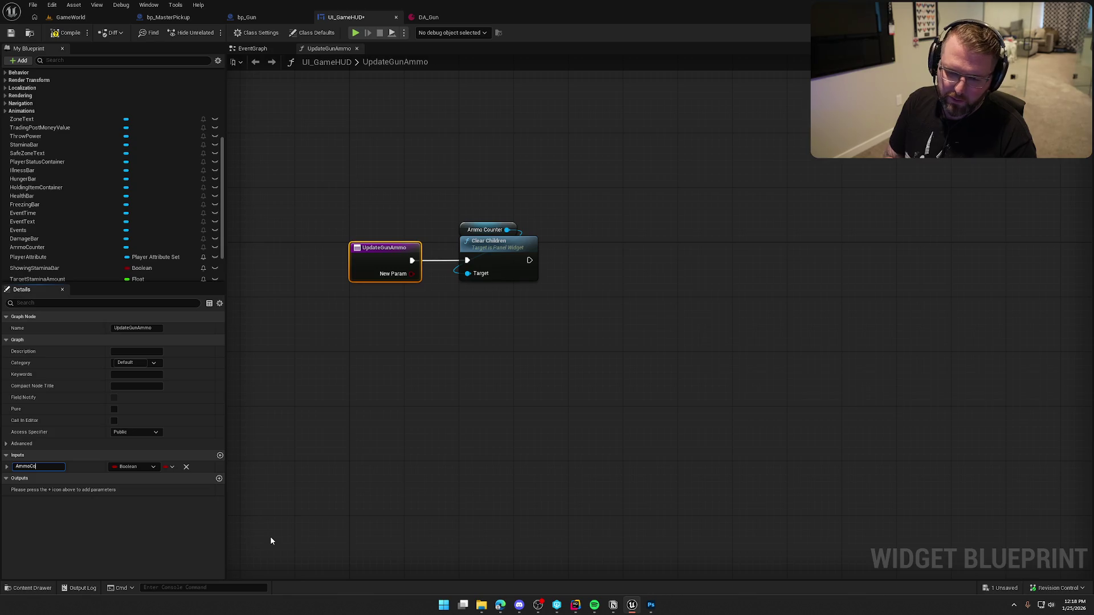
type("unt")
key("Return")
left_click(134, 467)
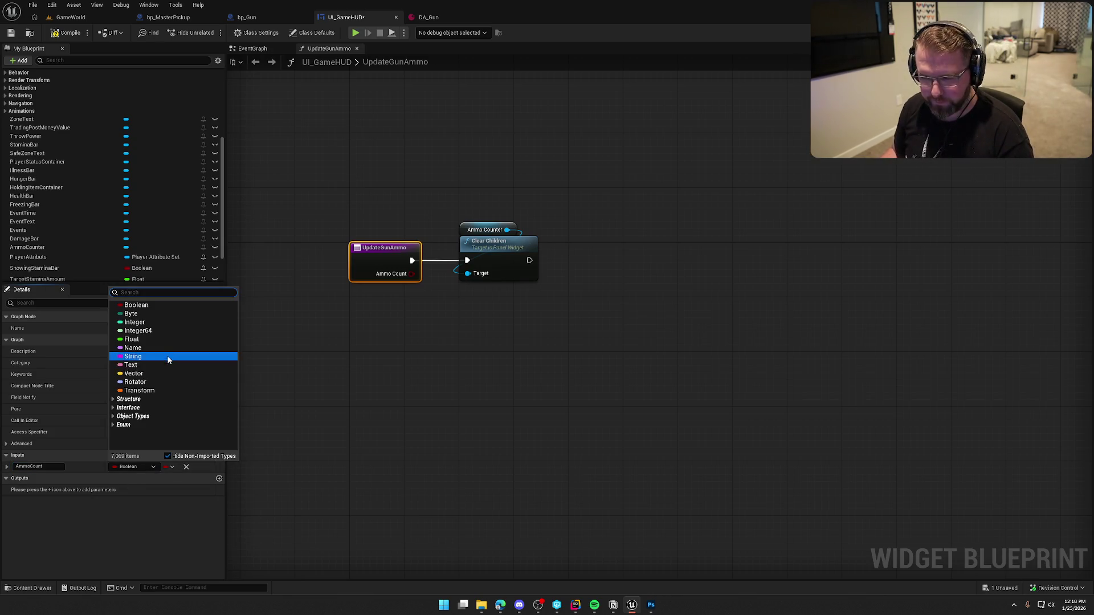
left_click(136, 322)
left_click(543, 279)
Add a For Loop after Clear Children with First Index 1 and Last Index from Ammo Count
left_click_drag(485, 236, 545, 242)
type("for")
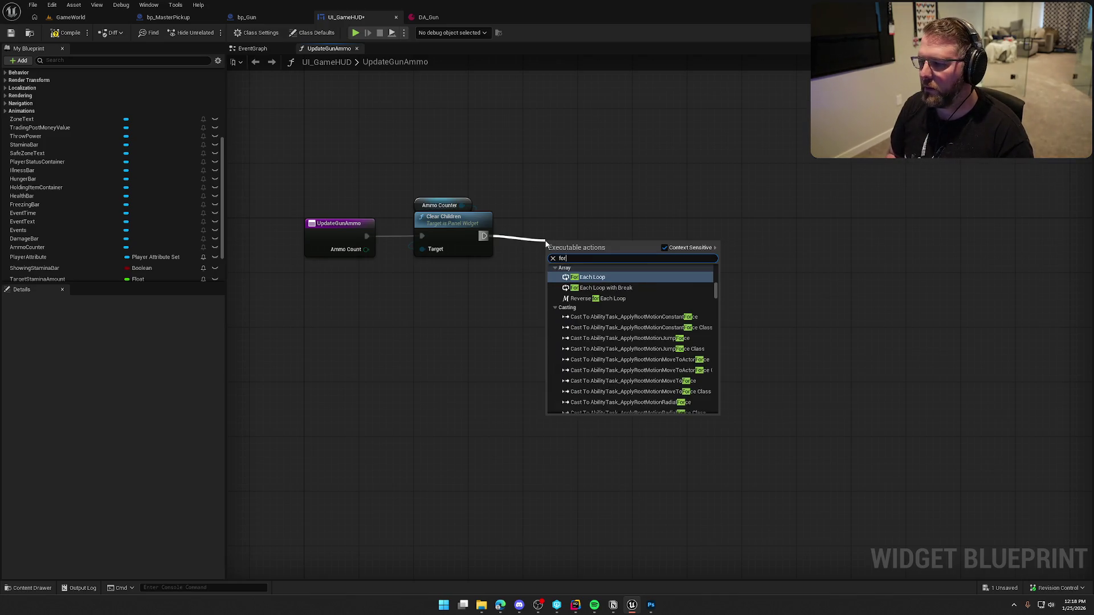
type(" loop")
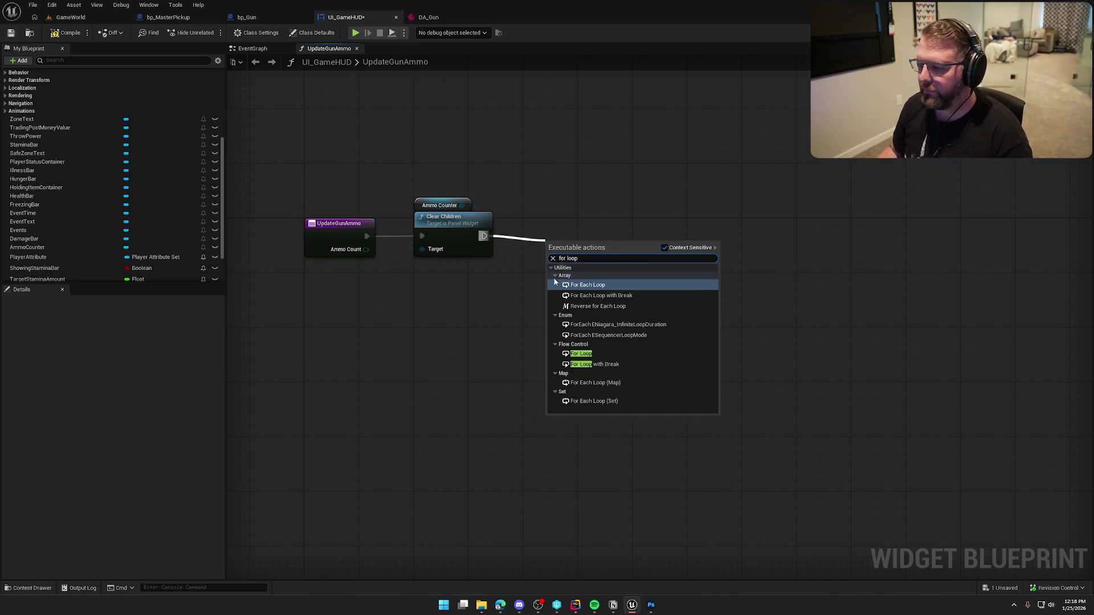
left_click(580, 354)
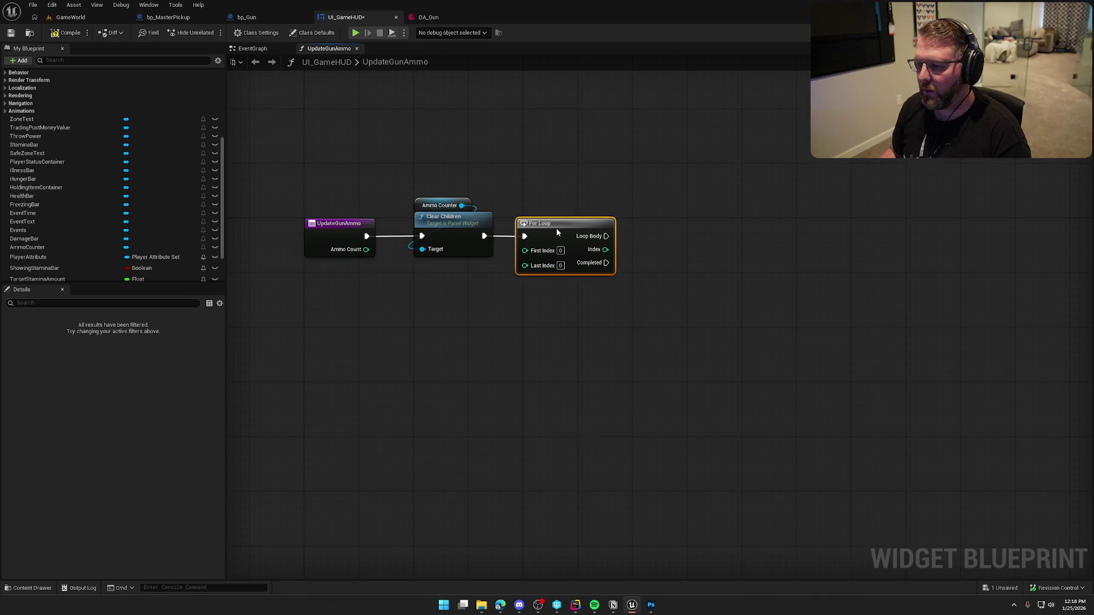
left_click(551, 314)
type("1")
key("Return")
left_click_drag(525, 265, 366, 249)
left_click_drag(450, 352, 413, 351)
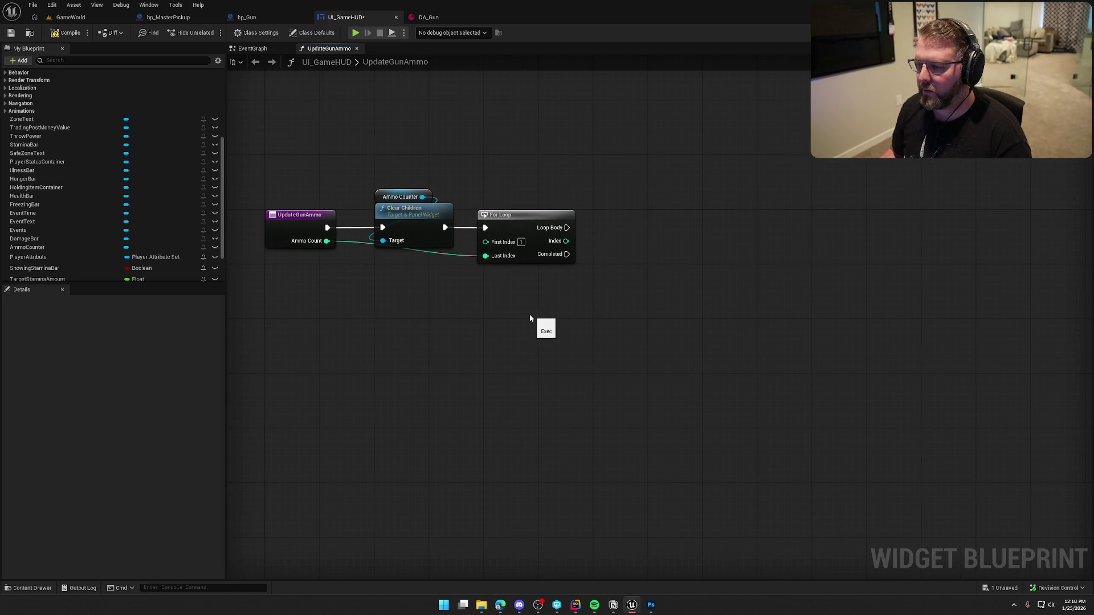
left_click_drag(531, 313, 508, 296)
left_click(503, 211)
left_click(503, 335)
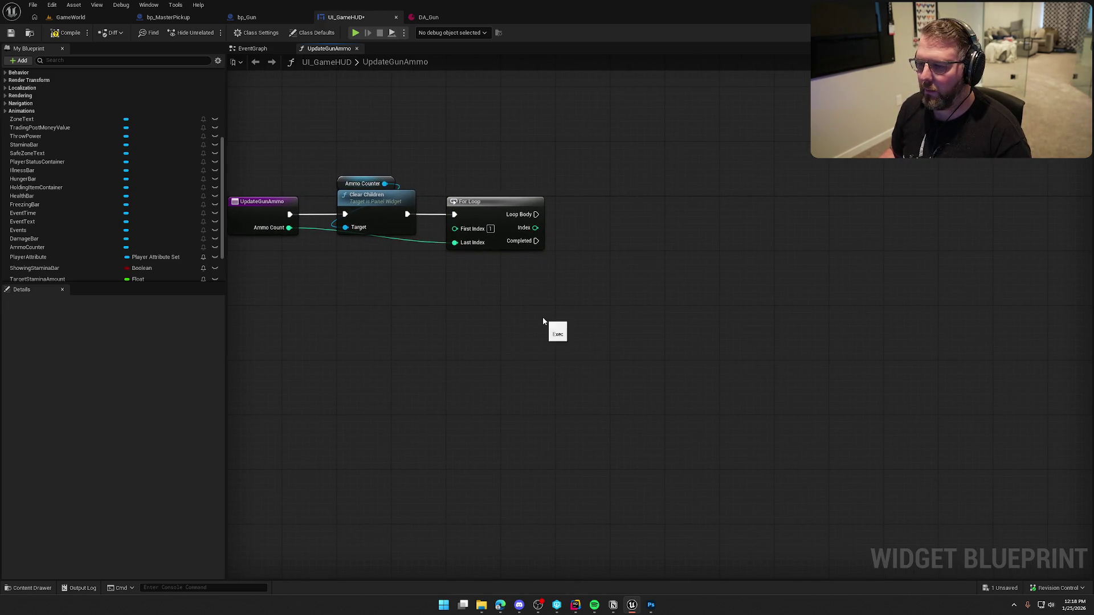
Add a Create Widget node on the Loop Body, leaving its class unset
left_click_drag(536, 214, 656, 206)
type("reate widget")
key("Return")
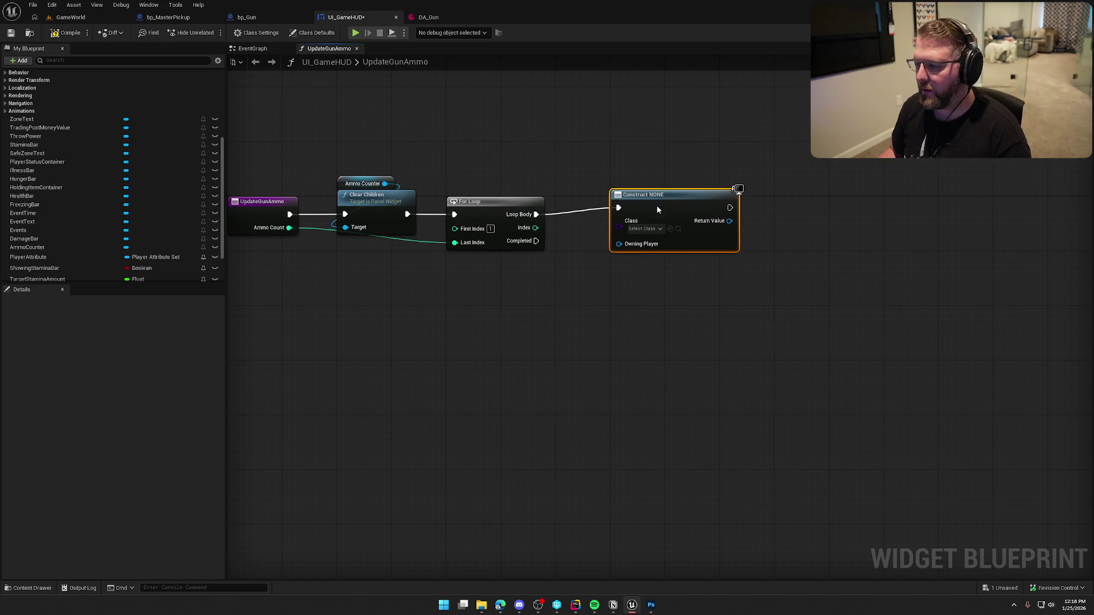
left_click(644, 235)
type("im")
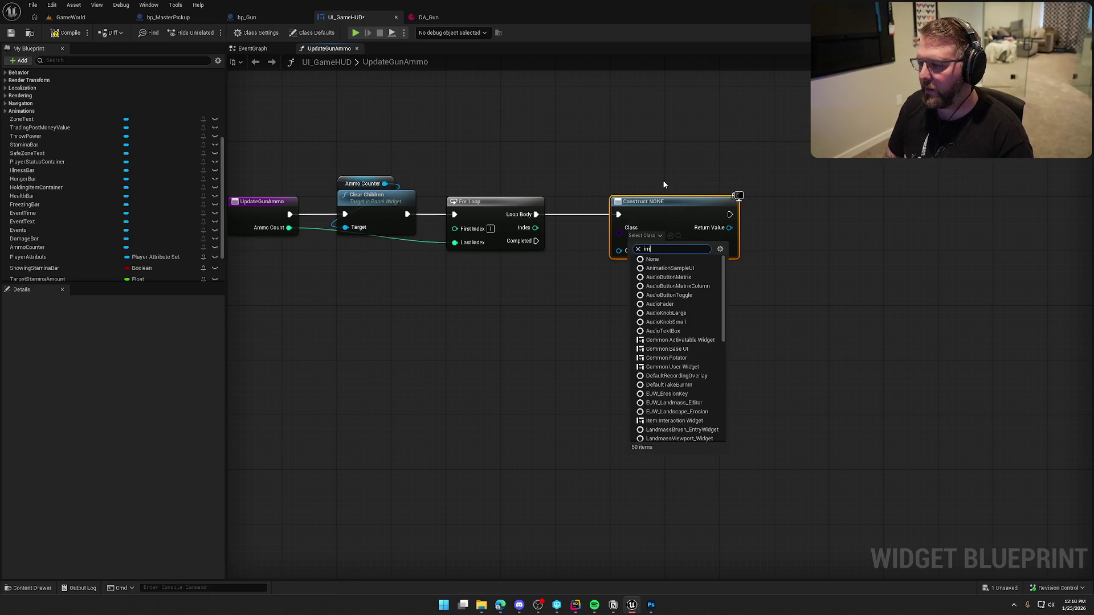
key("BackSpace")
key("BackSpace")
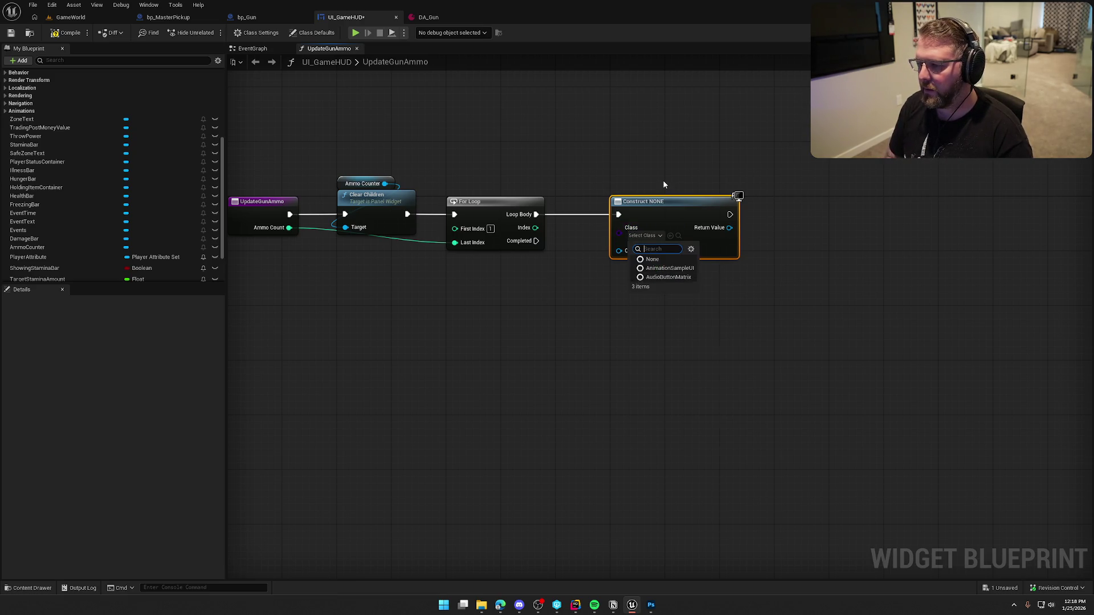
left_click(450, 359)
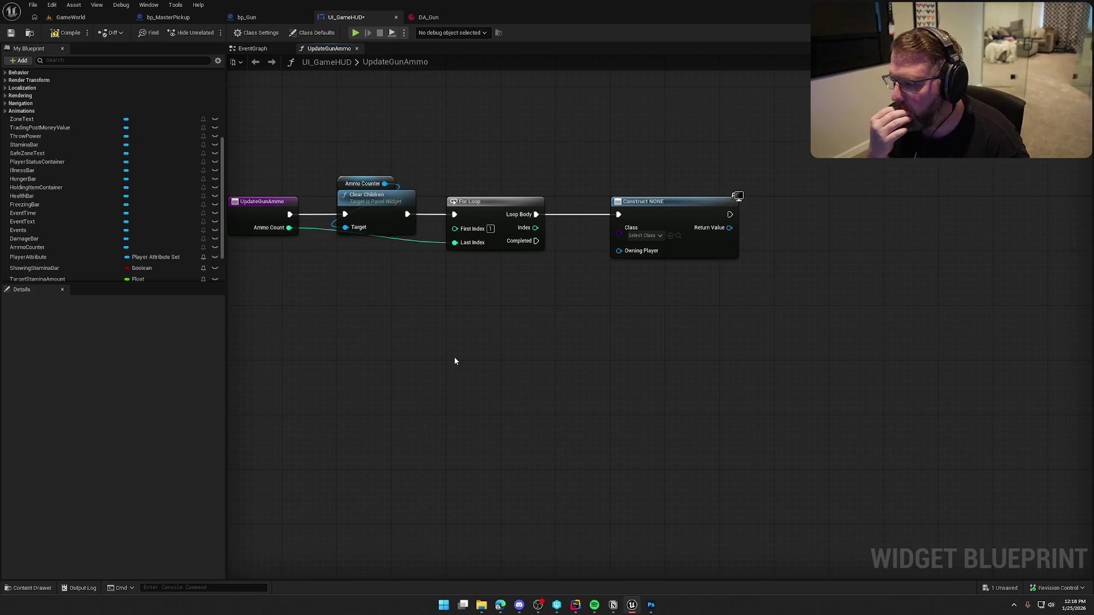
Search the graph actions for image, then return to the Designer view
right_click(654, 286)
type("image")
scroll(773, 392, "up", 5)
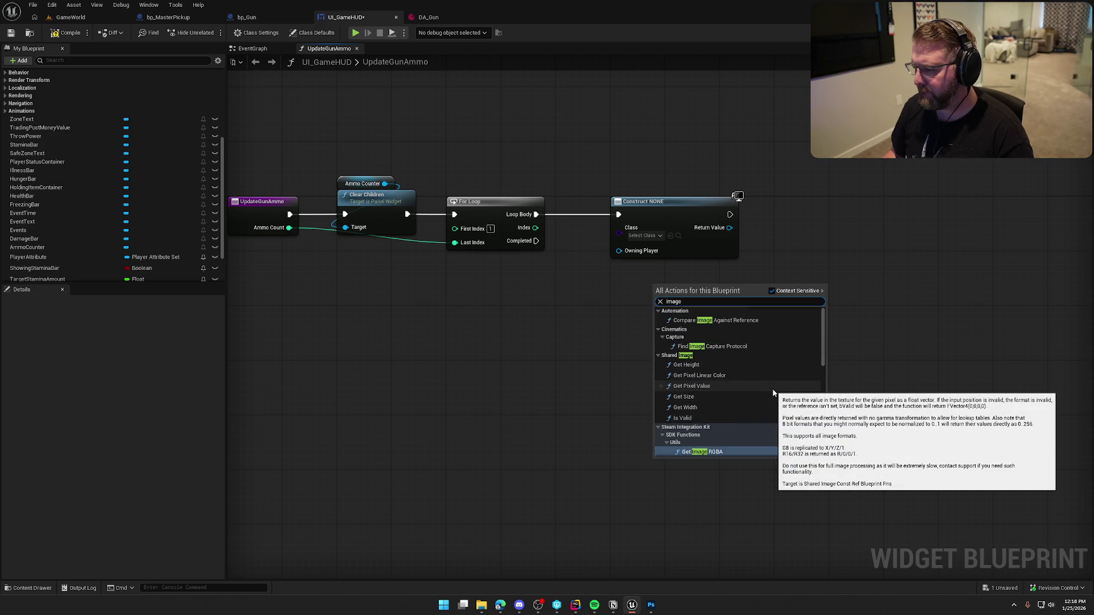
scroll(773, 392, "down", 10)
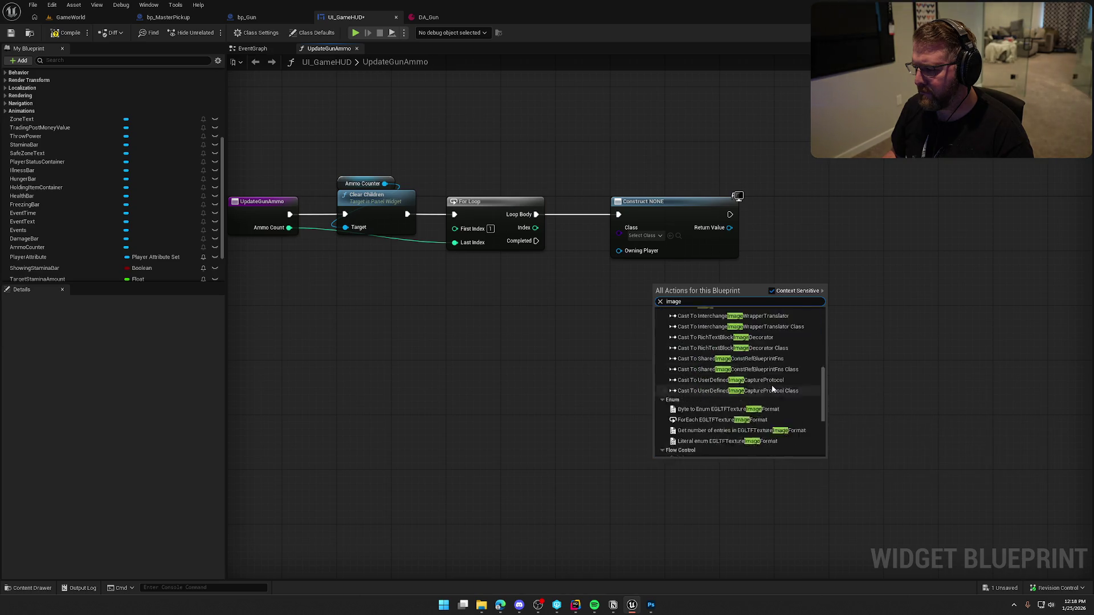
scroll(743, 450, "up", 10)
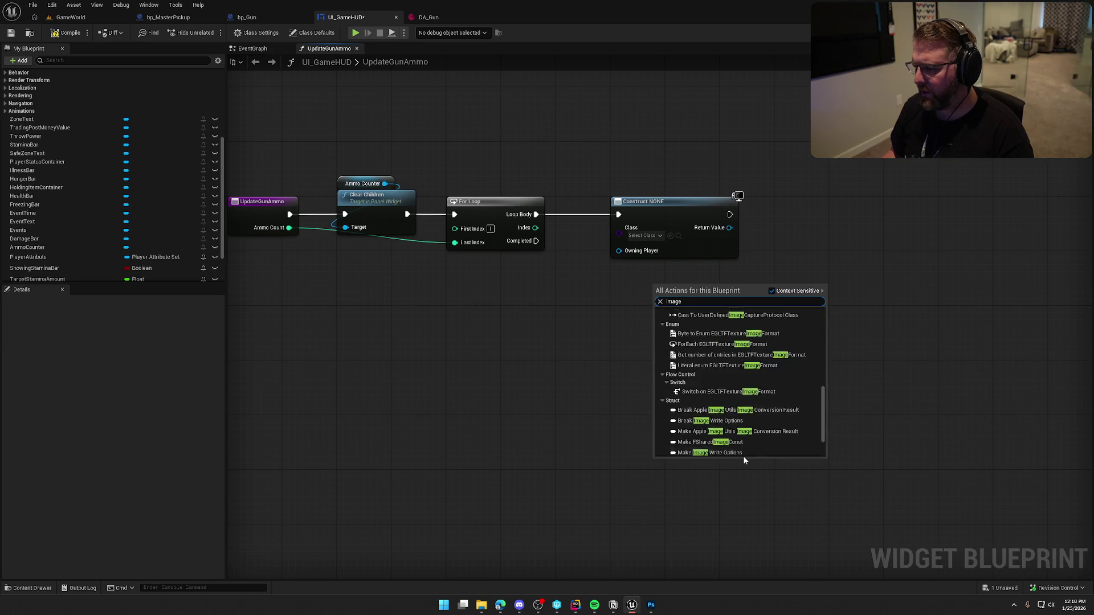
mouse_move(645, 298)
left_mouse_down()
mouse_move(664, 339)
mouse_move(699, 276)
left_mouse_up()
left_click(1047, 32)
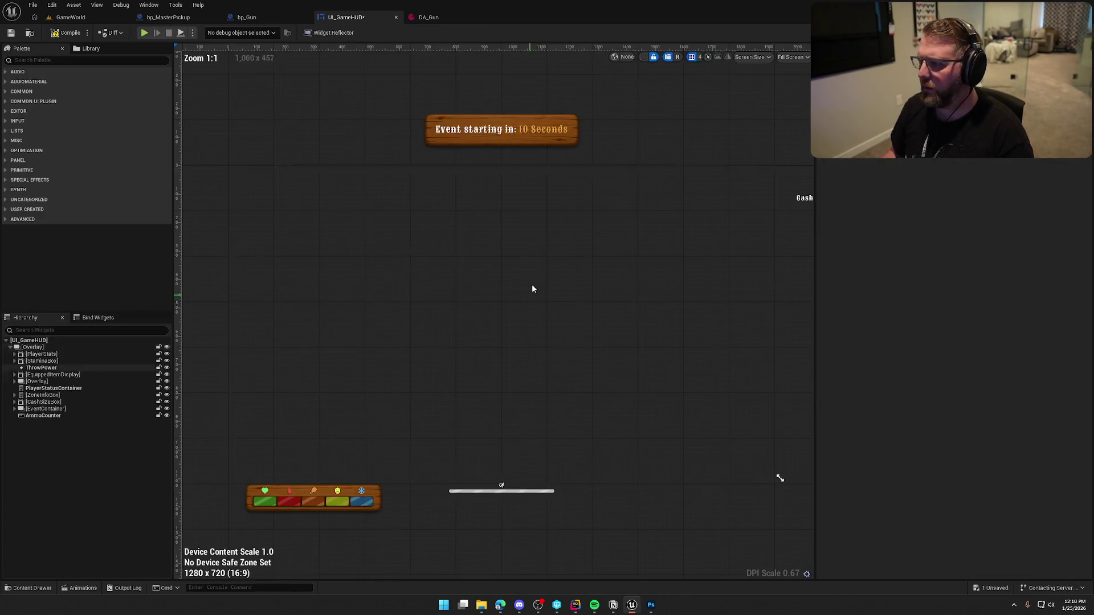
Search the palette and graph actions for image-related widgets and nodes
left_click(29, 60)
type("image")
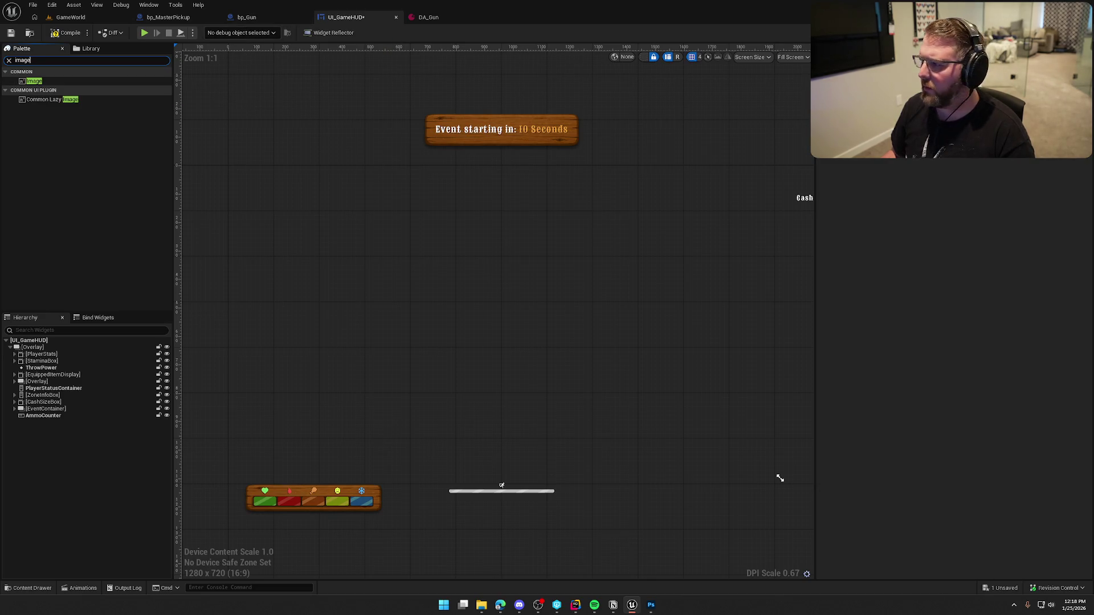
right_click(542, 272)
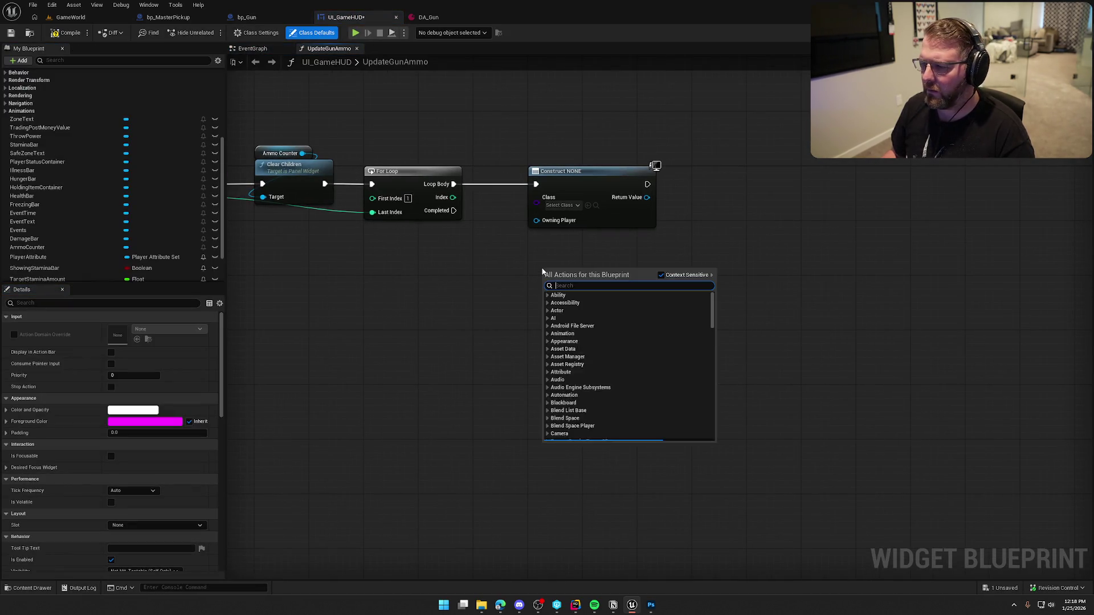
type("create image")
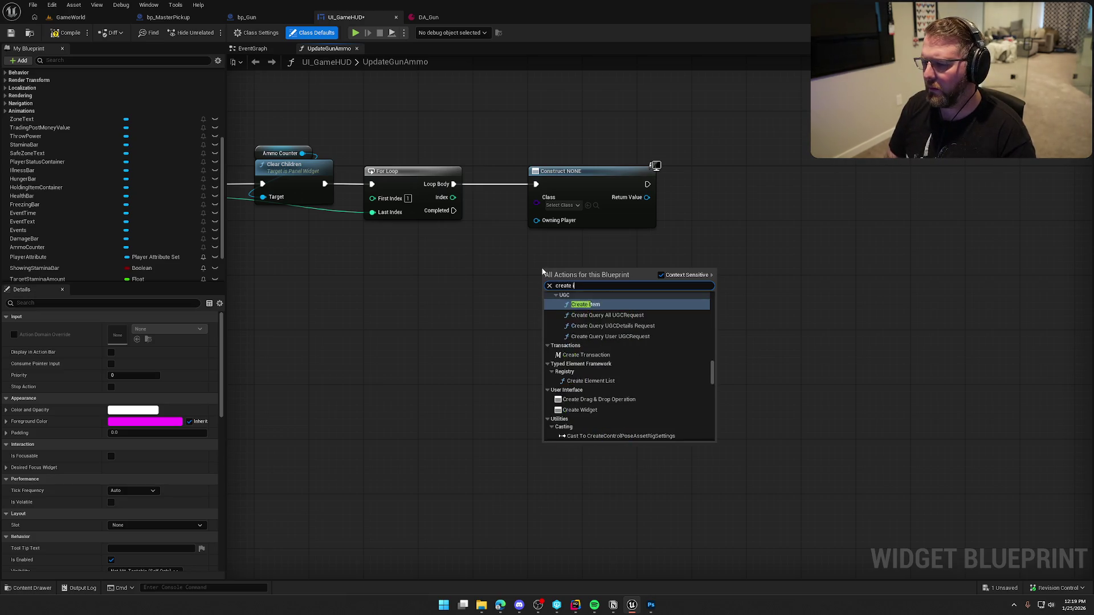
key("BackSpace")
key("BackSpace")
key("BackSpace")
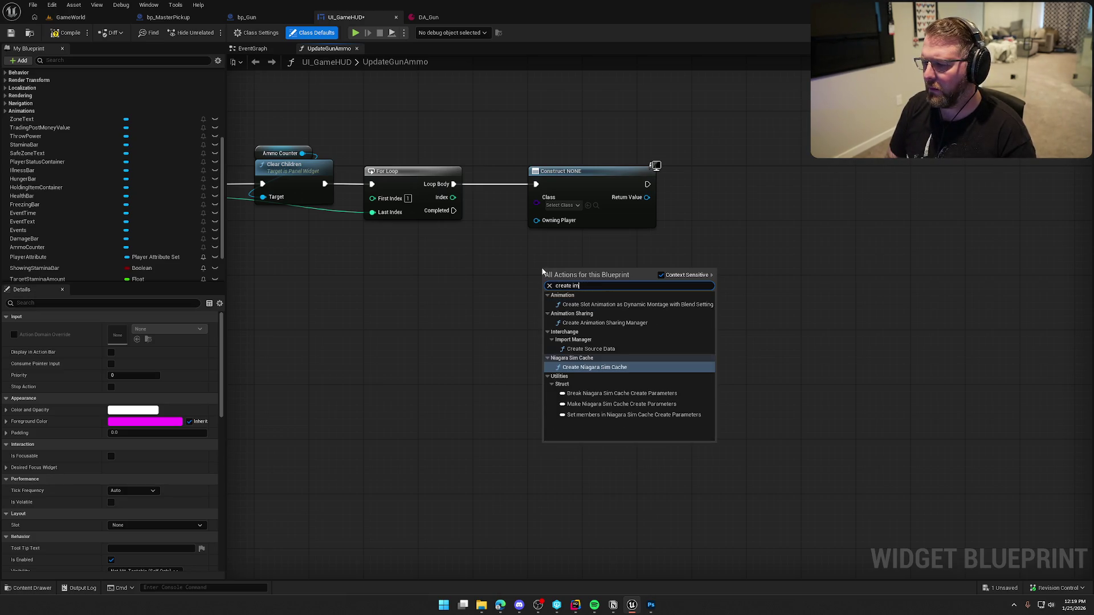
type("a")
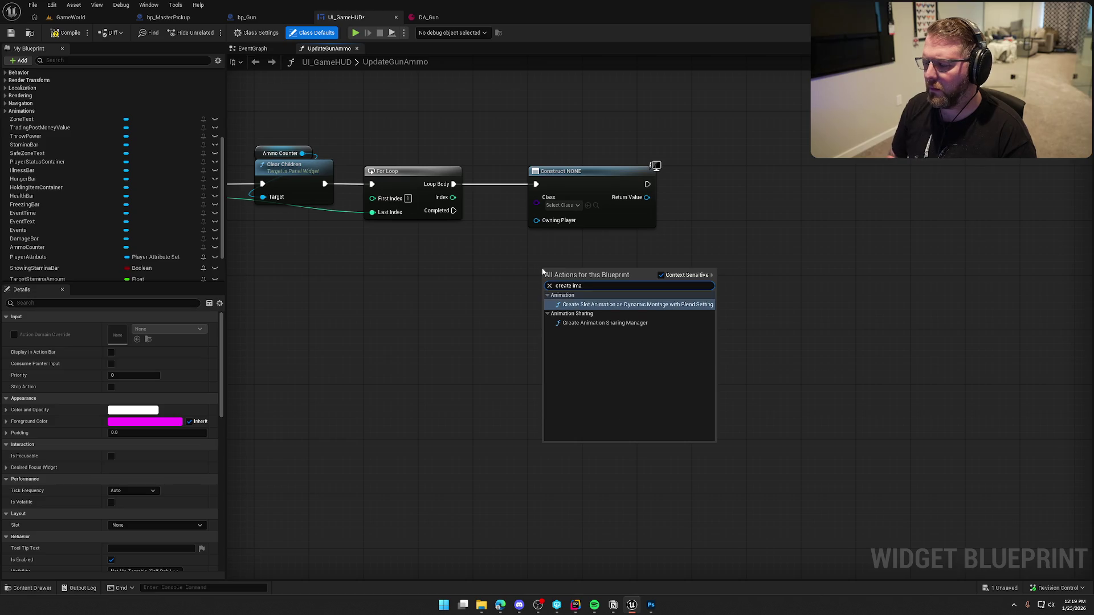
key("Escape")
Browse the Construct node's class list for image and brush without picking one
left_click(572, 205)
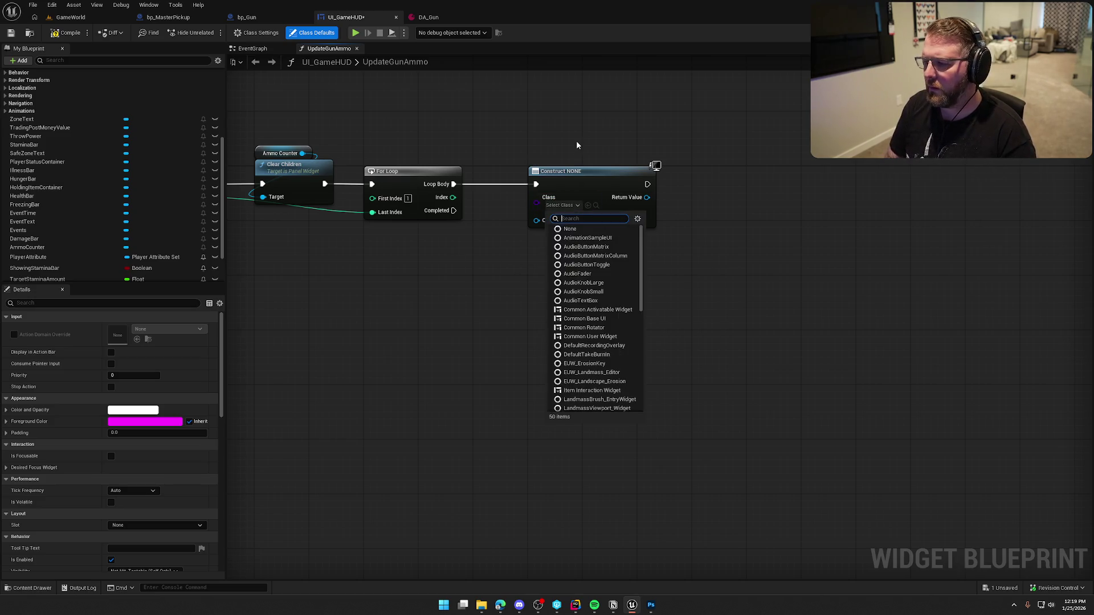
type("im")
key("BackSpace")
key("BackSpace")
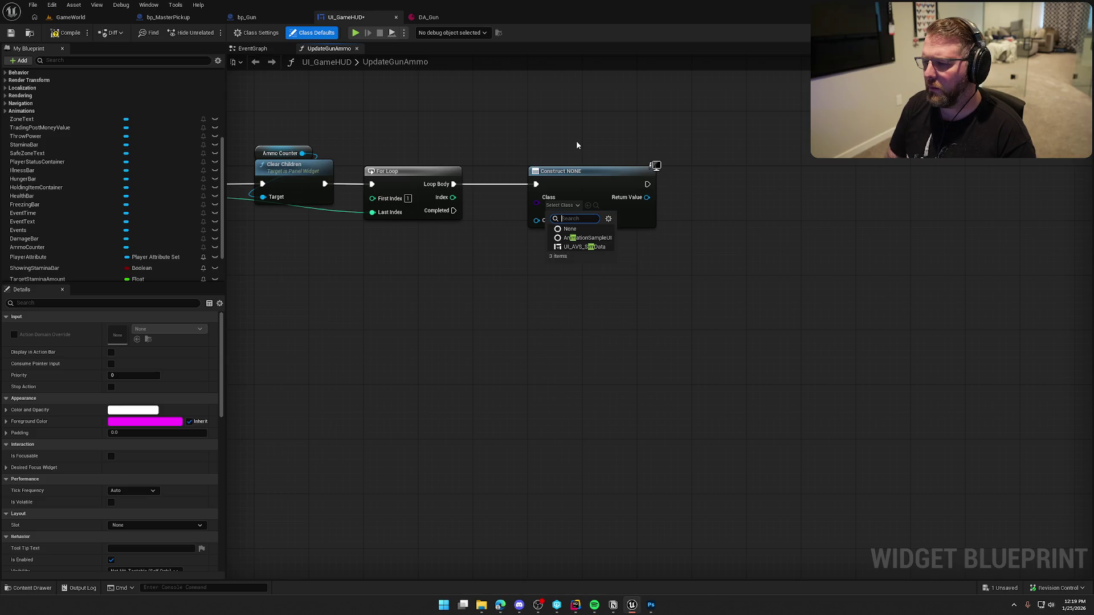
type("bru")
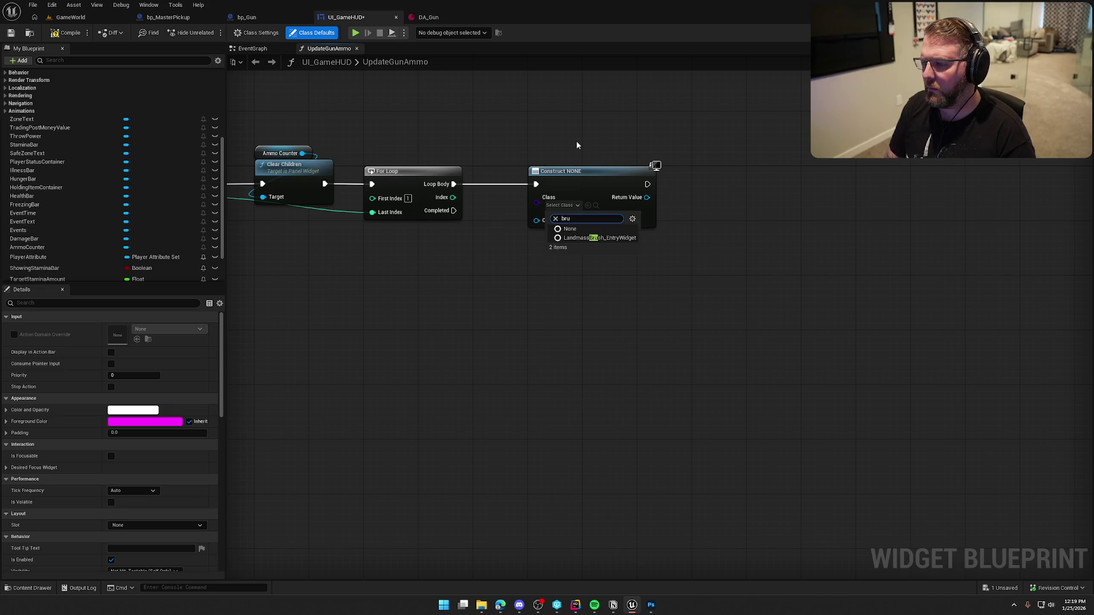
key("BackSpace")
key("BackSpace")
key("BackSpace")
key("Escape")
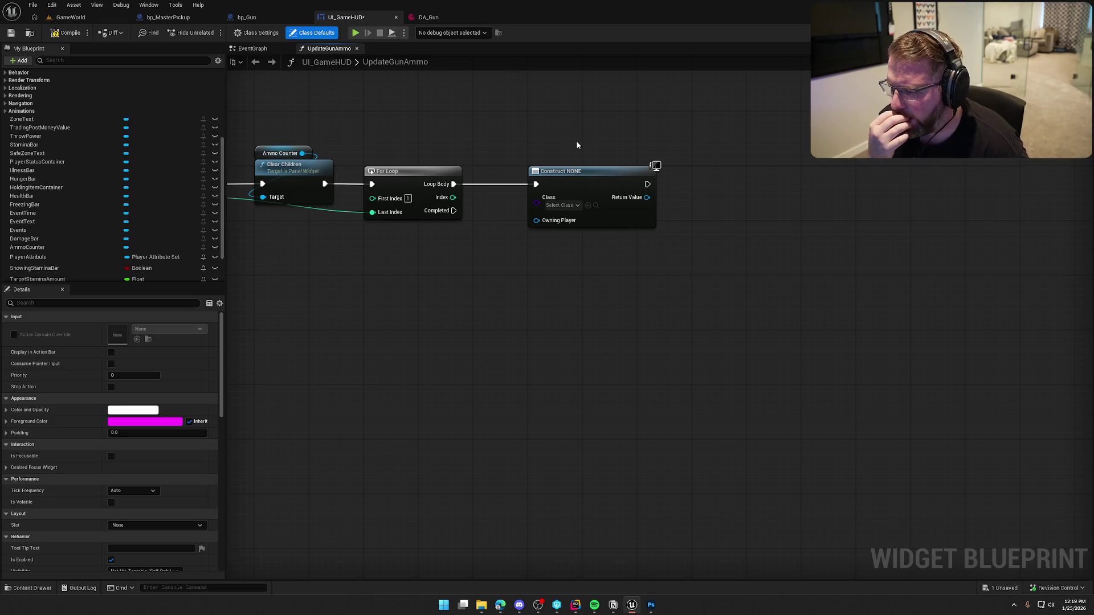
Place a Create Widget node, then delete the duplicate
left_click_drag(545, 283, 545, 282)
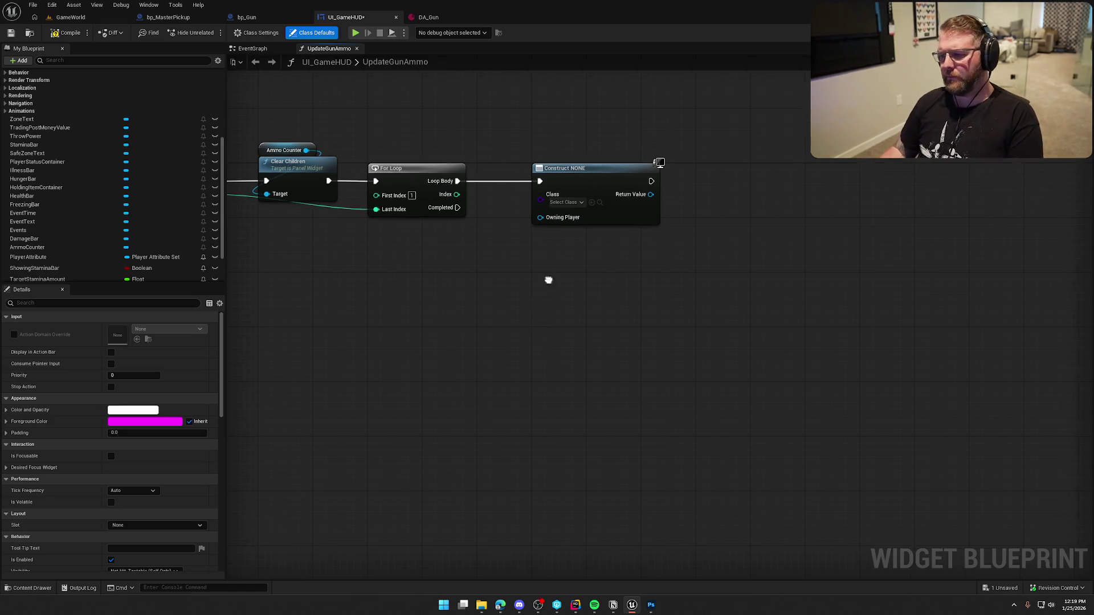
right_click(565, 271)
type("create widget")
key("Return")
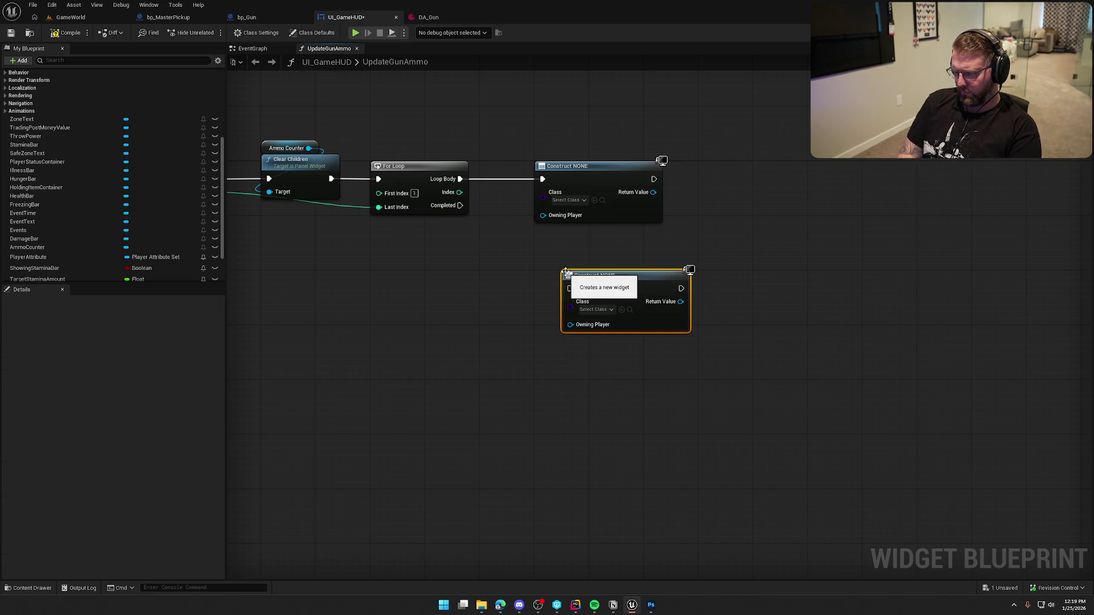
key("Delete")
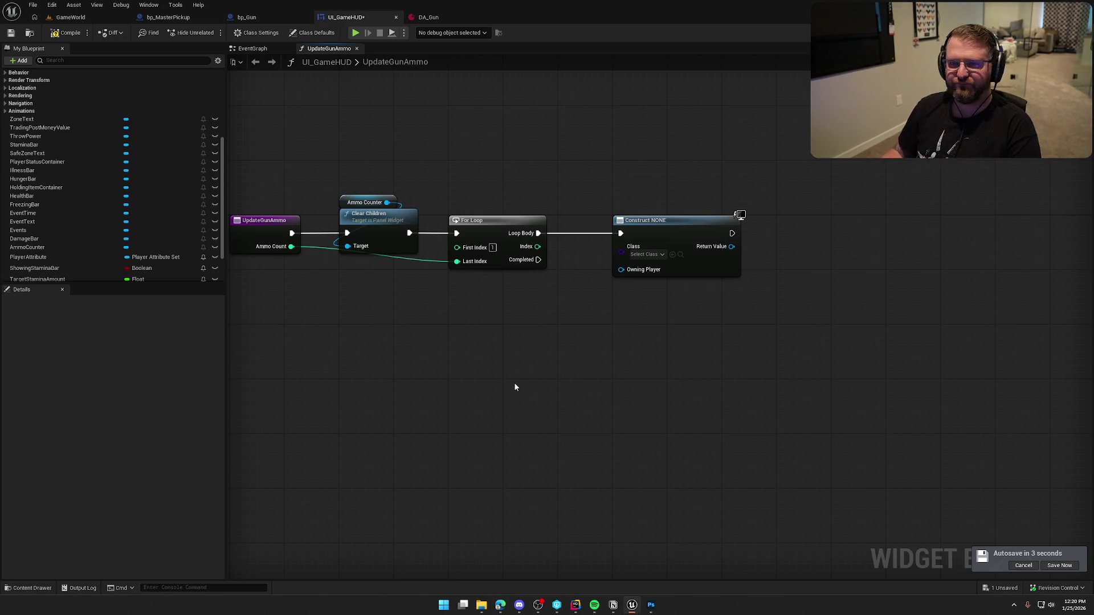
Create a Widget Blueprint named UI_Bullet in the UI/InGame/Item folder
key("ctrl+space")
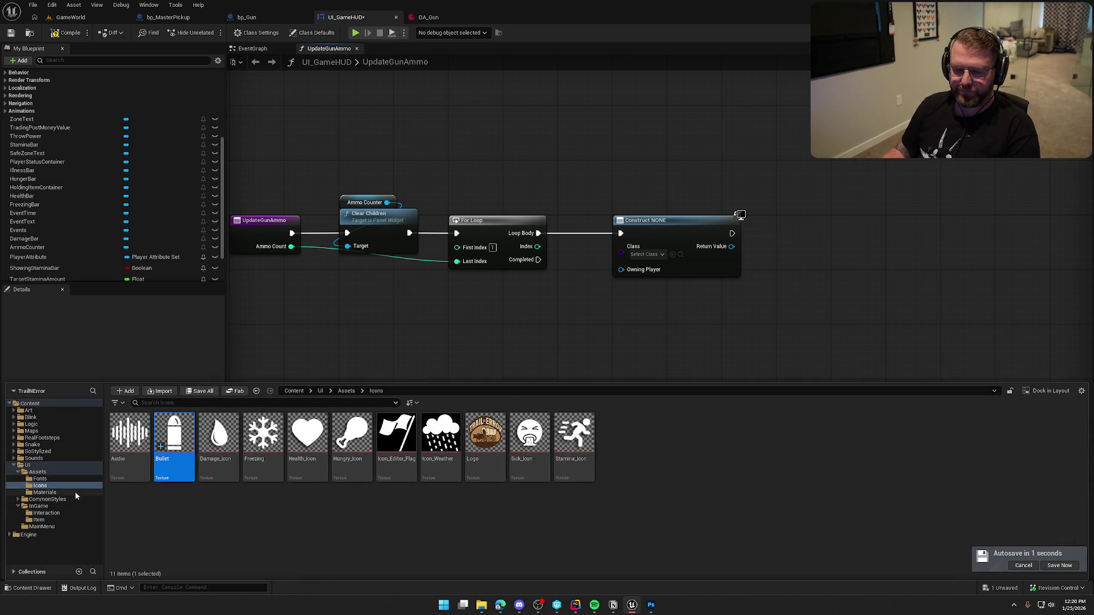
left_click(43, 520)
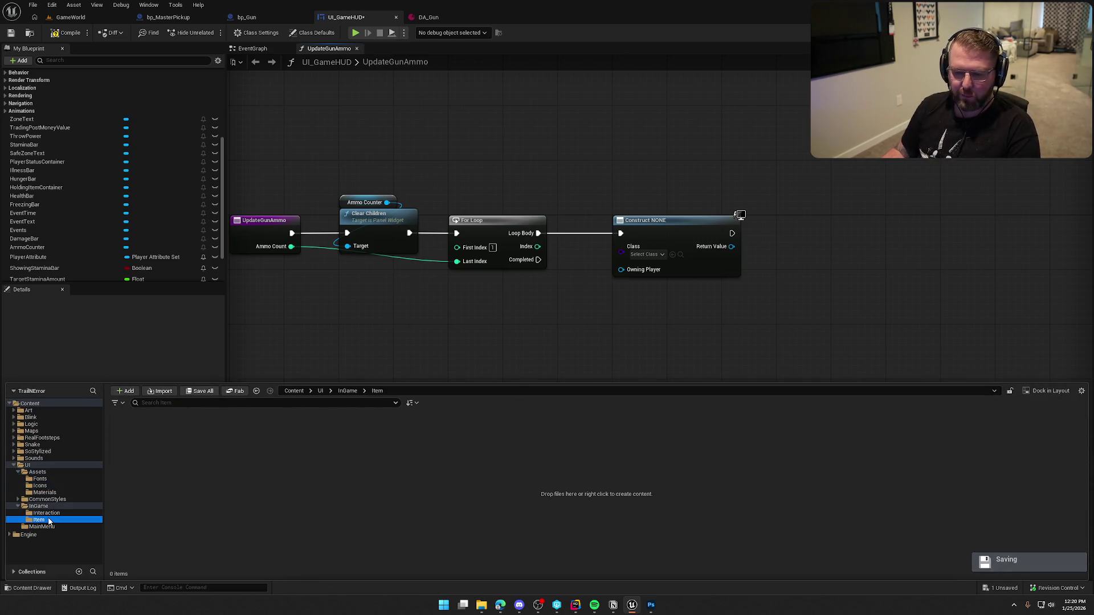
right_click(169, 450)
mouse_move(239, 420)
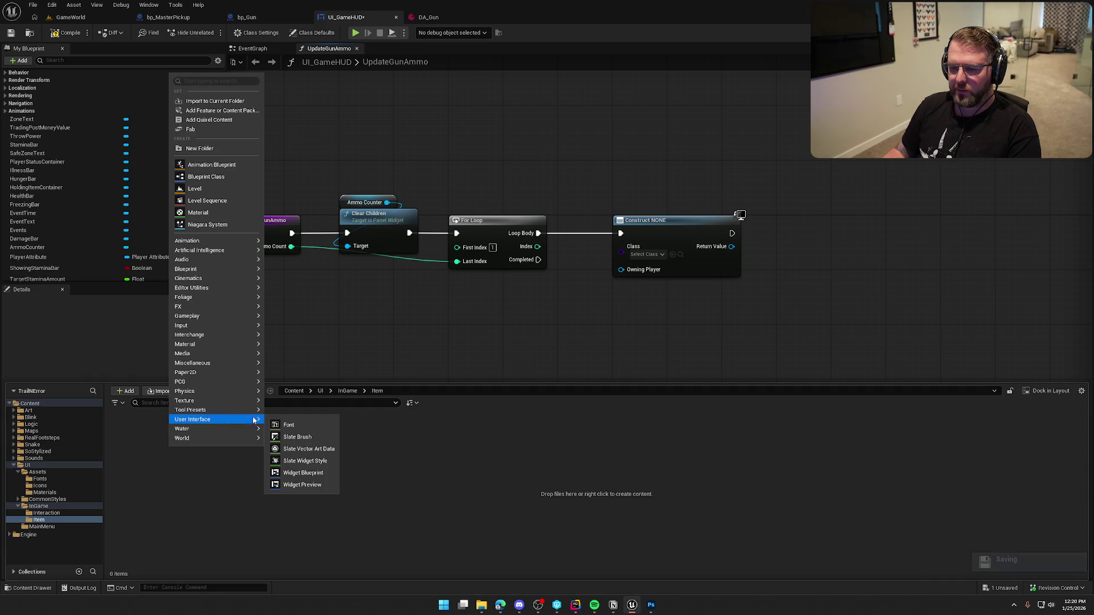
left_click(305, 474)
left_click(456, 229)
type("UI_Bullet")
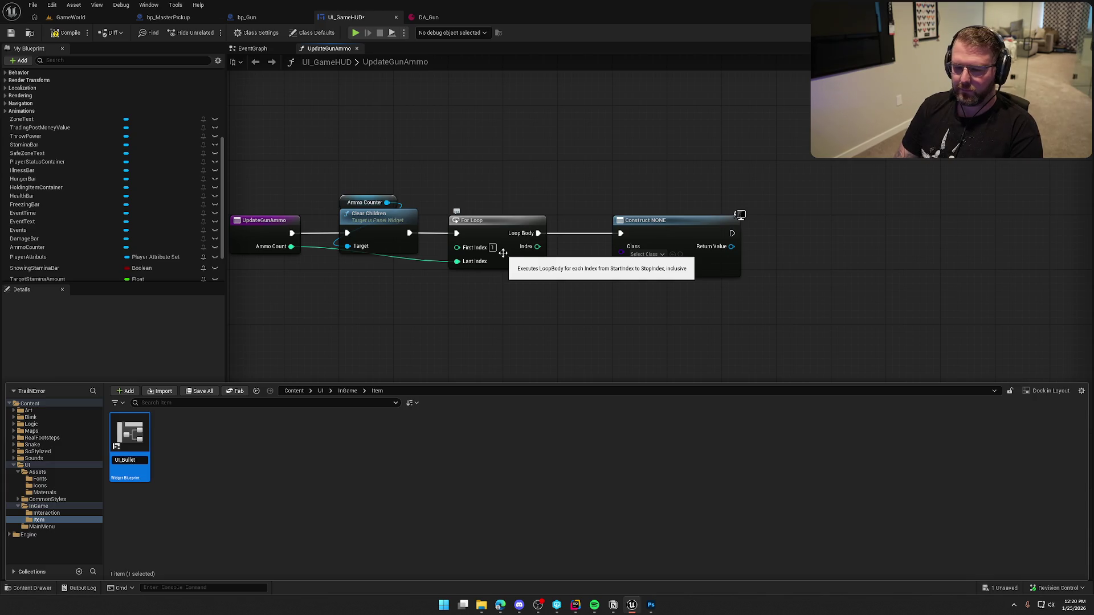
key("Return")
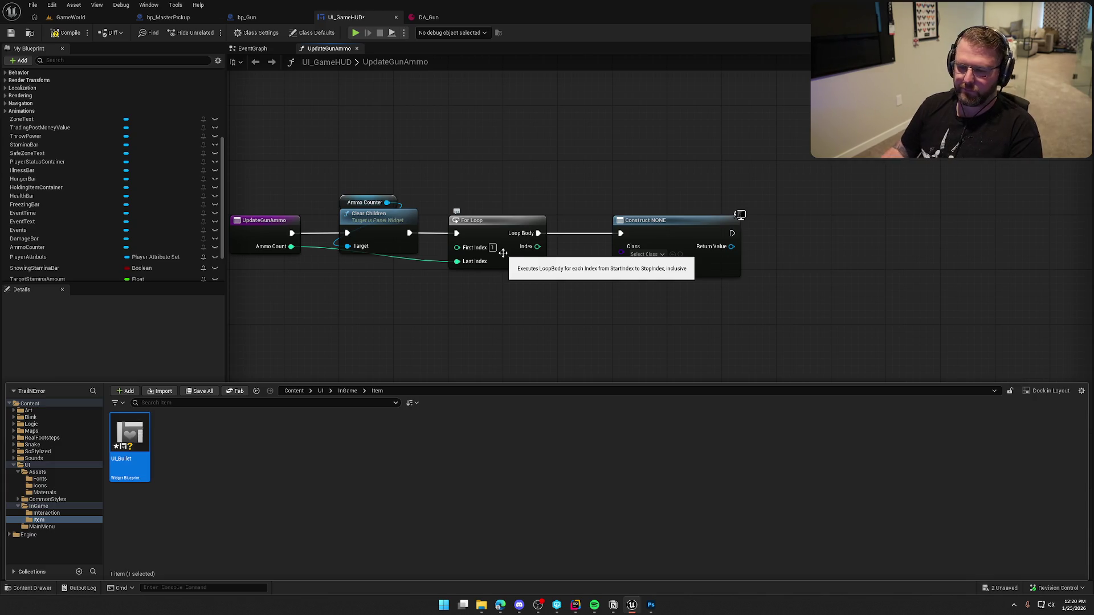
Save all unsaved assets and open UI_Bullet
left_click(234, 524)
key("ctrl+shift+s")
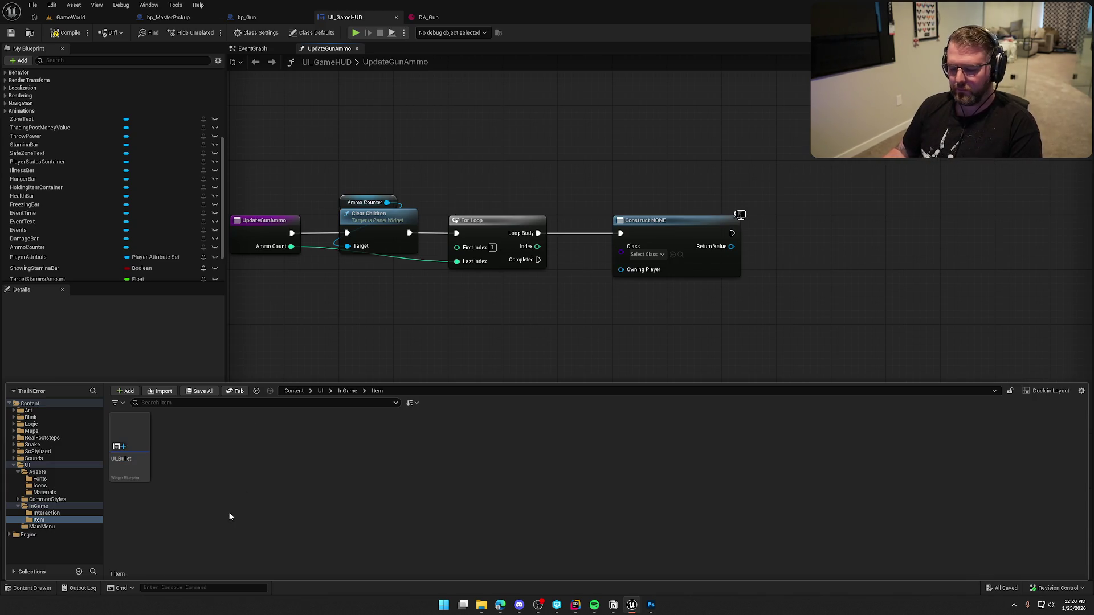
left_click(130, 439)
left_click(453, 347)
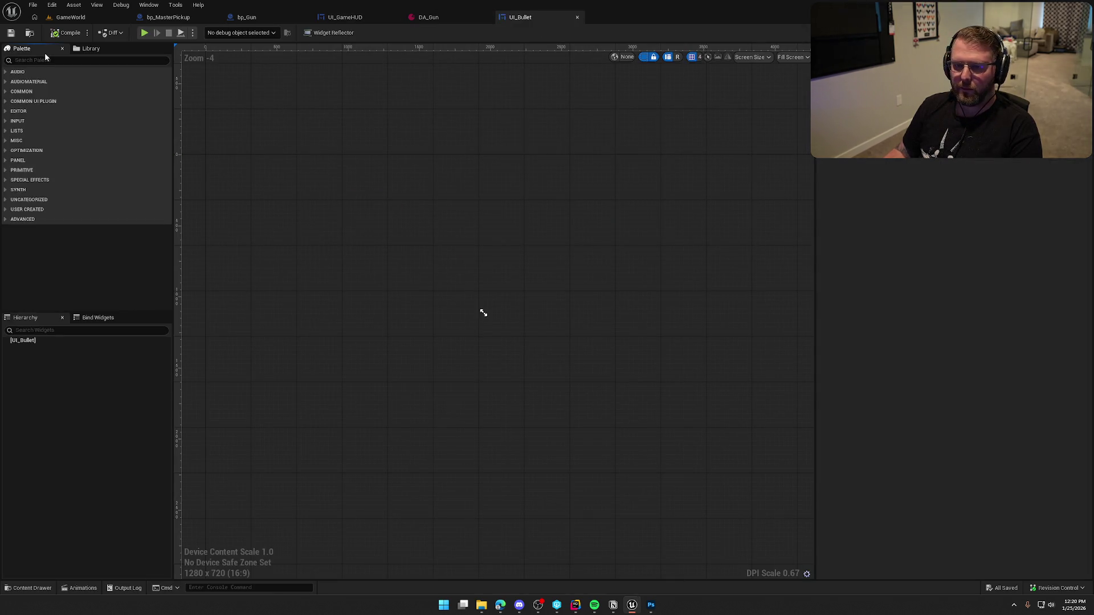
Place an Image widget on the UI_Bullet canvas and set its brush to the Bullet texture
type("image")
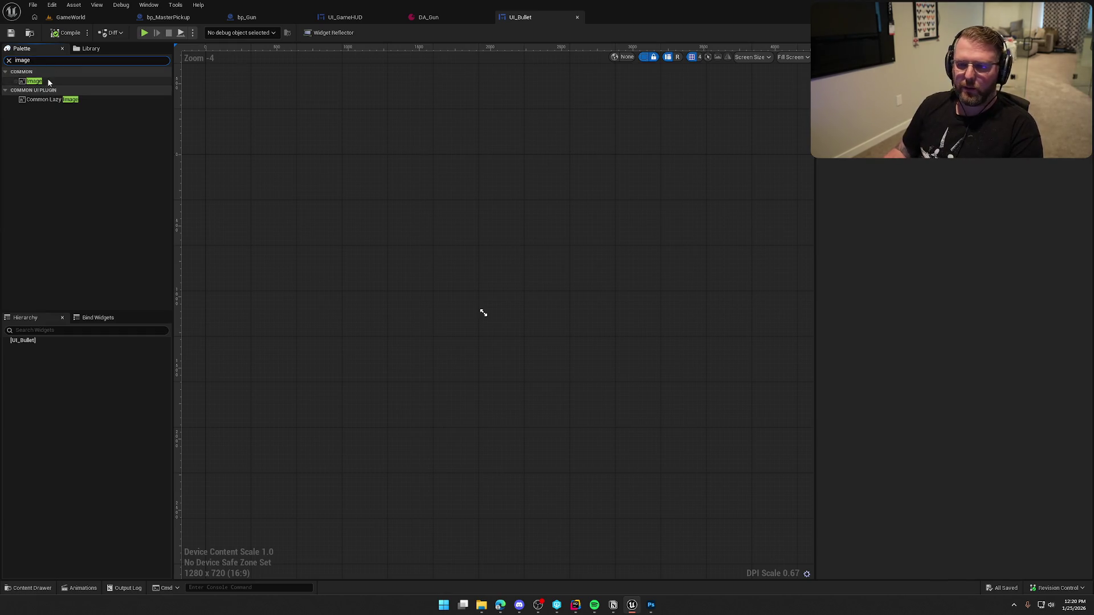
left_click_drag(46, 80, 374, 234)
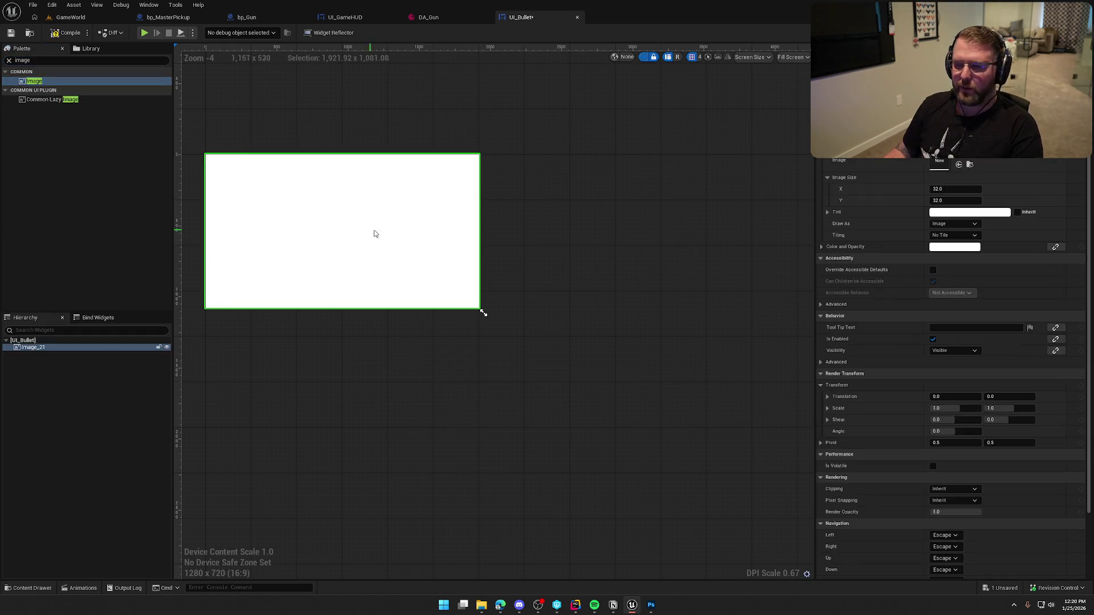
left_click(732, 378)
key("ctrl+space")
left_click(356, 262)
key("ctrl+space")
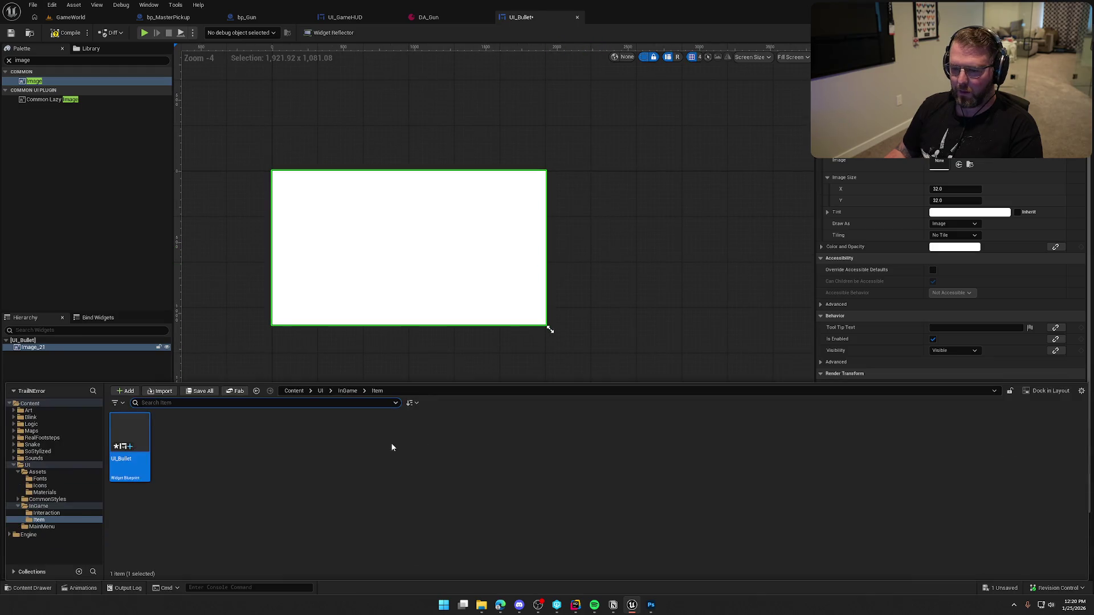
left_click(40, 485)
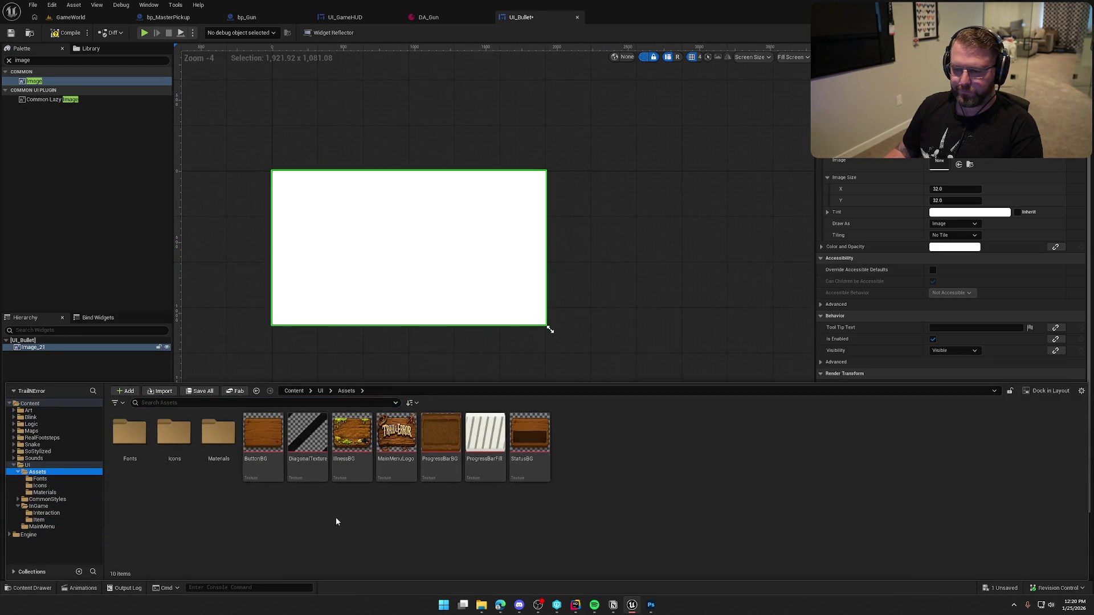
left_click_drag(180, 437, 939, 164)
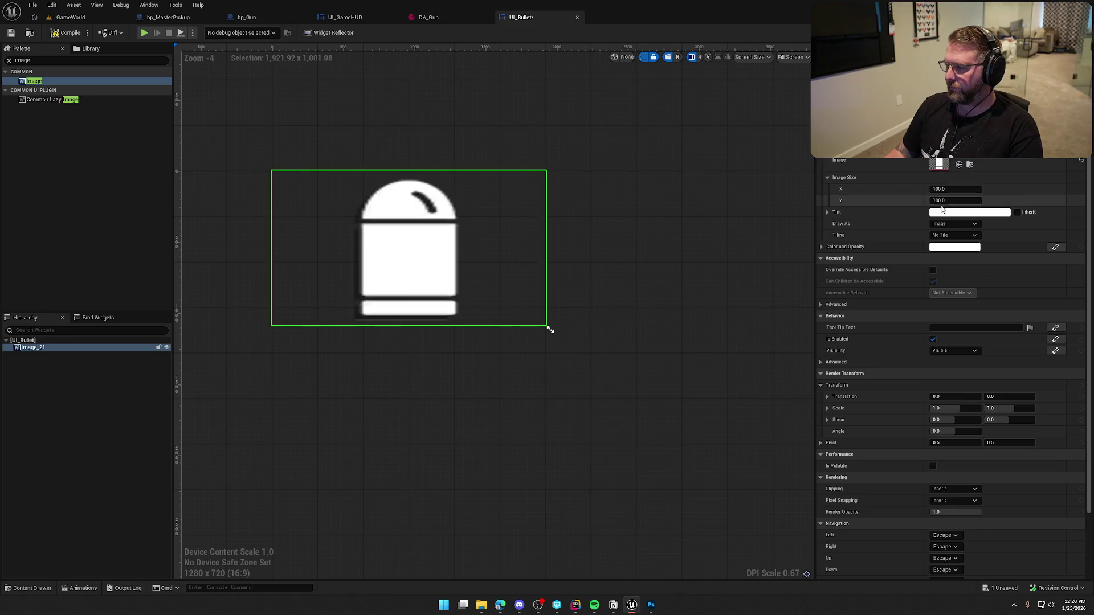
Size the image 25×25, compile UI_Bullet, and preview it at Desired size
left_click(949, 188)
type("25")
key("Tab")
type("25")
key("Return")
left_click(77, 36)
left_click(792, 57)
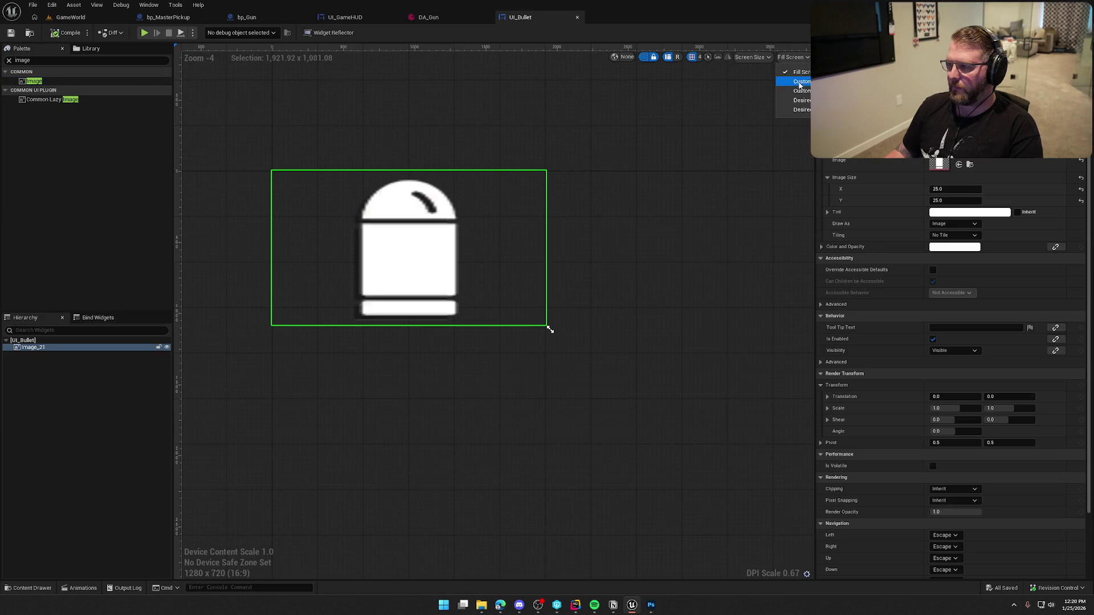
left_click(793, 101)
Save UI_Bullet and return to the widget-creation node in UI_GameHUD
left_click(357, 220)
scroll(357, 220, "up", 7)
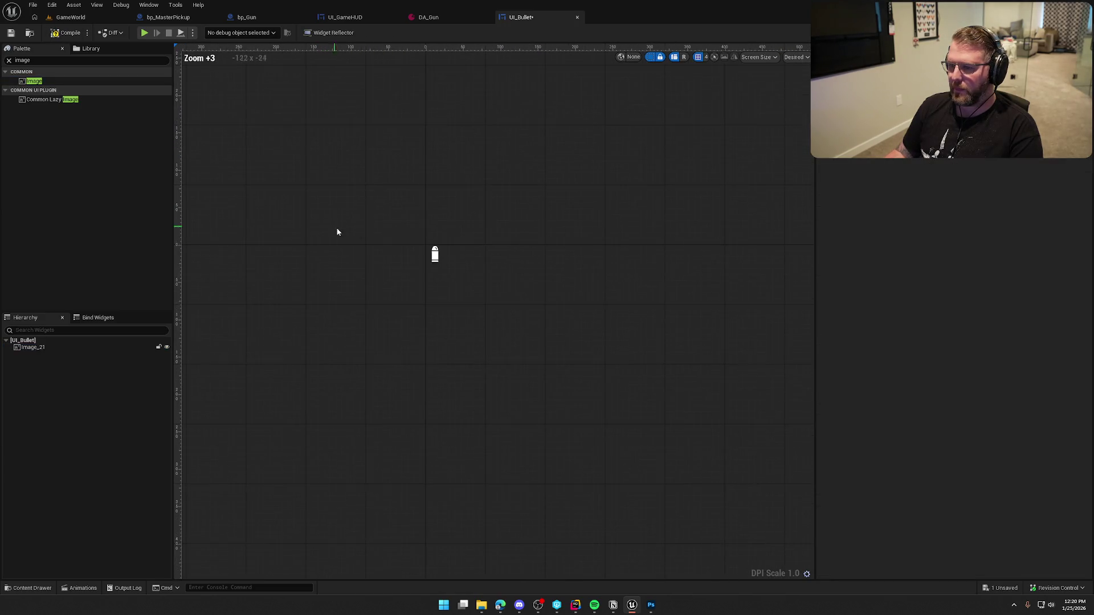
left_click(65, 32)
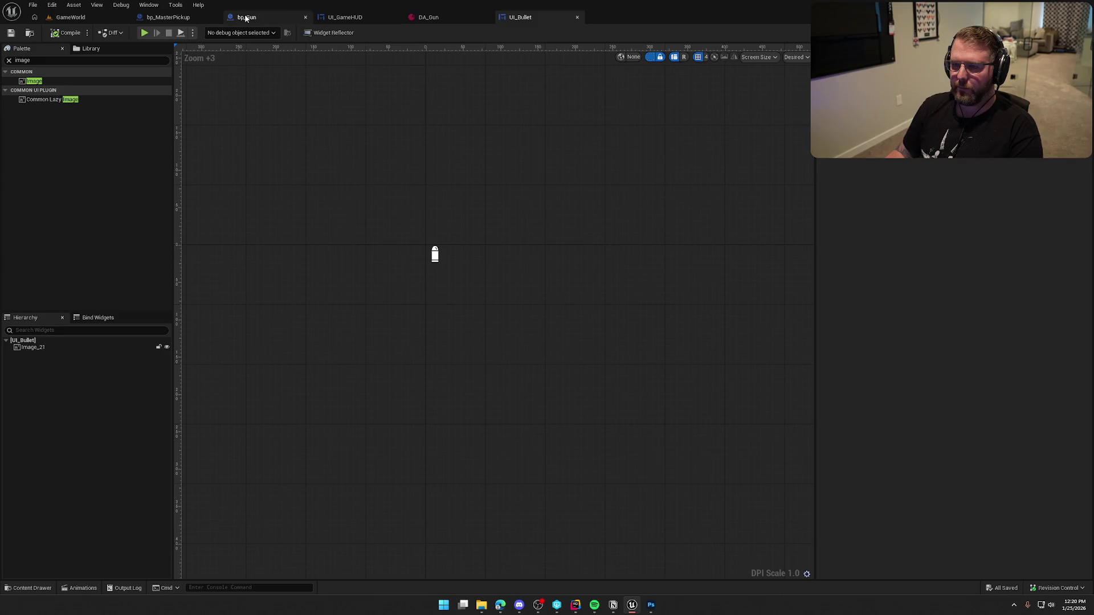
left_click(331, 18)
left_click(647, 254)
Set the Create Widget node's class to UI_Bullet and move it left
type("ui bull")
left_click(658, 287)
mouse_move(575, 211)
left_mouse_down()
mouse_move(525, 204)
mouse_move(630, 159)
left_mouse_up()
Add each bullet widget to a copied Ammo Counter via Add Child to Horizontal Box, then save
left_click(342, 160)
key("ctrl+c")
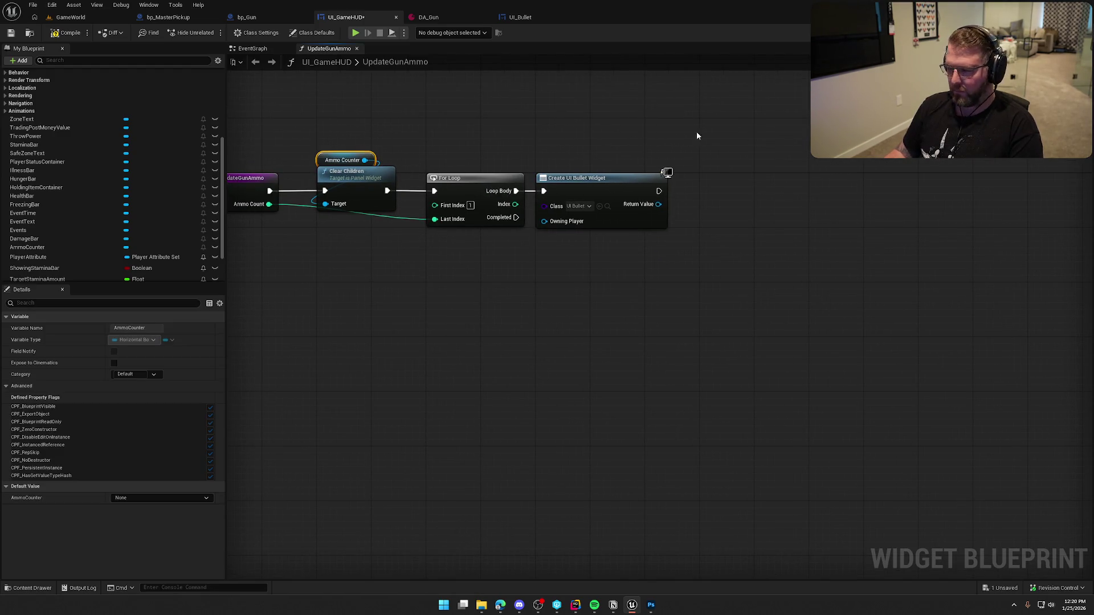
key("ctrl+v")
left_click_drag(741, 139, 764, 166)
type("add")
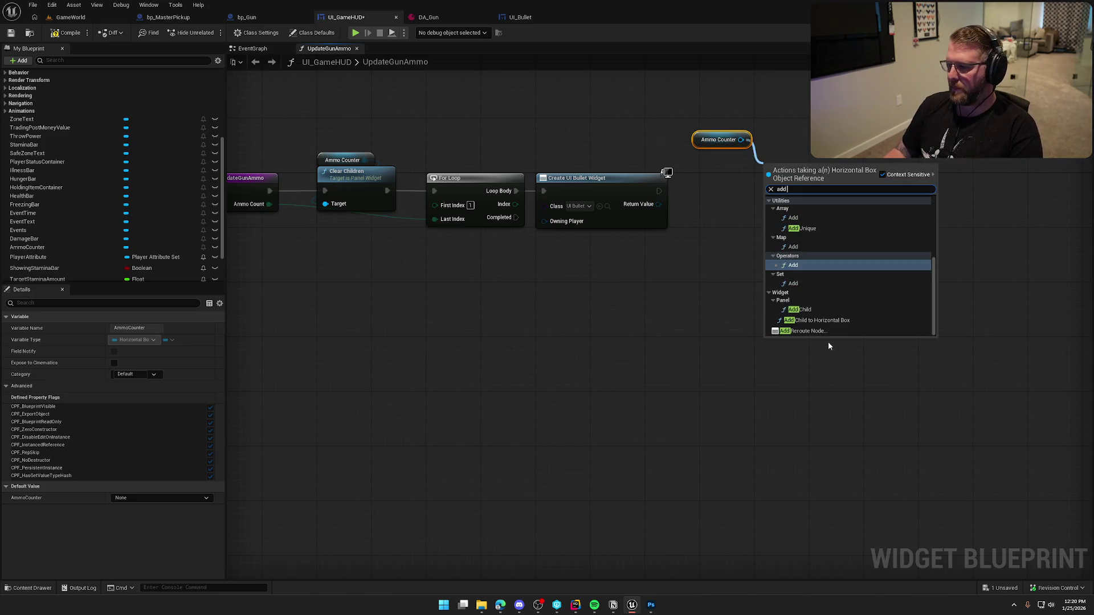
left_click(823, 320)
mouse_move(769, 183)
left_mouse_down()
mouse_move(659, 191)
mouse_move(769, 210)
left_mouse_up()
left_click_drag(819, 184, 748, 189)
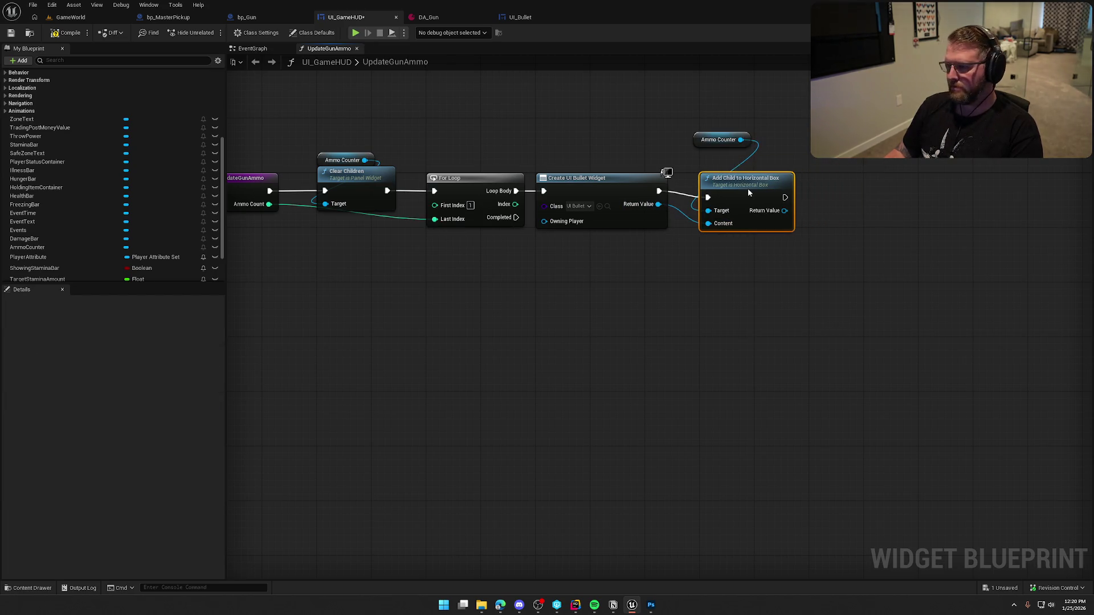
left_click_drag(705, 134, 708, 153)
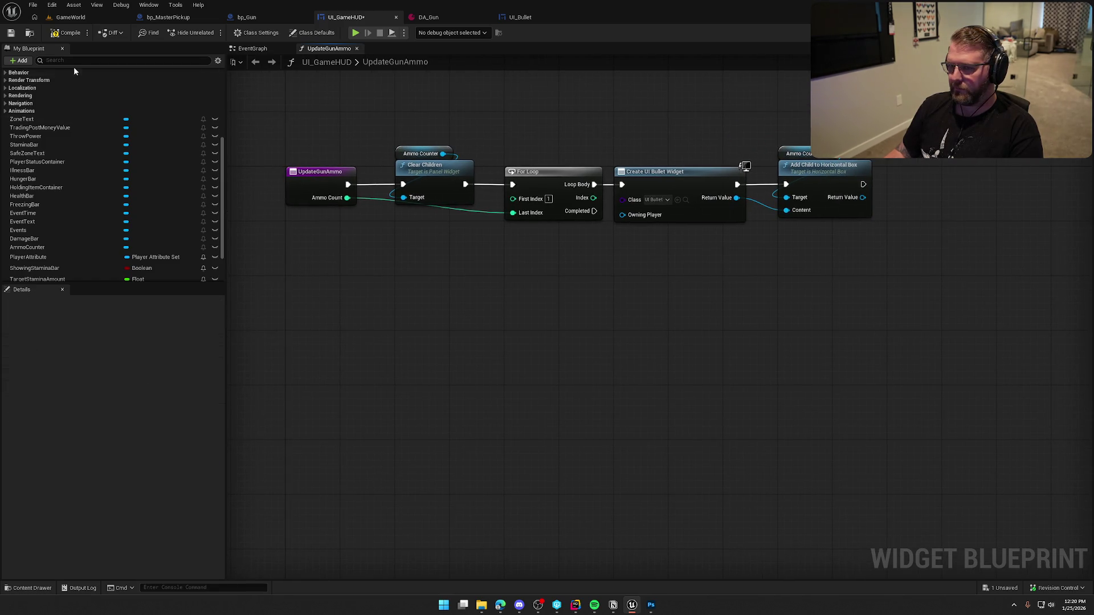
key("ctrl+s")
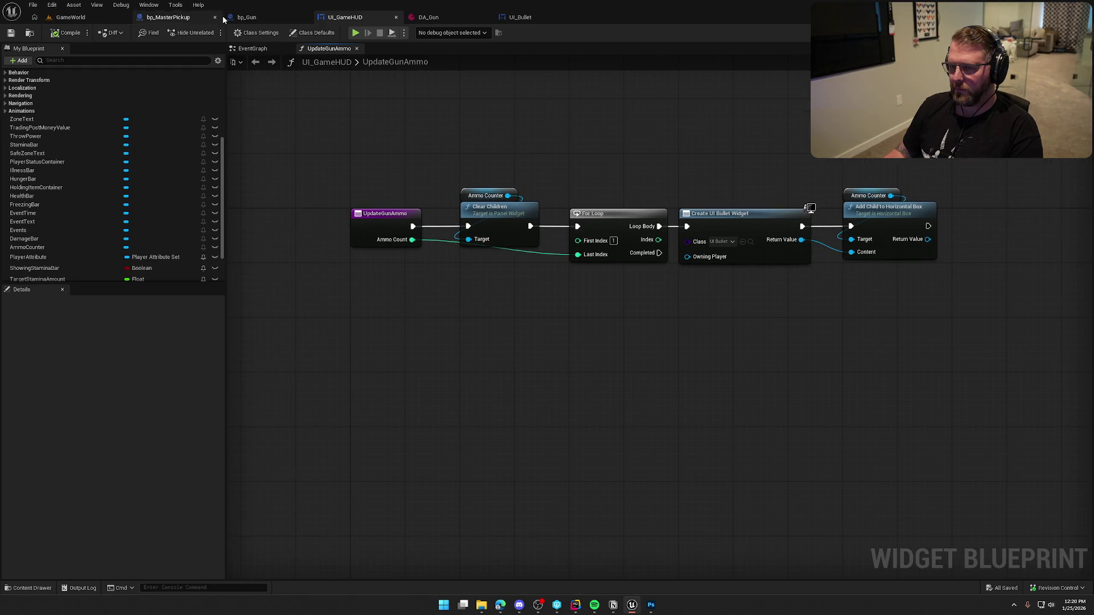
left_click(247, 17)
Add a Get Owner node below the OnRep_AmmoCount entry
left_click_drag(378, 317, 456, 340)
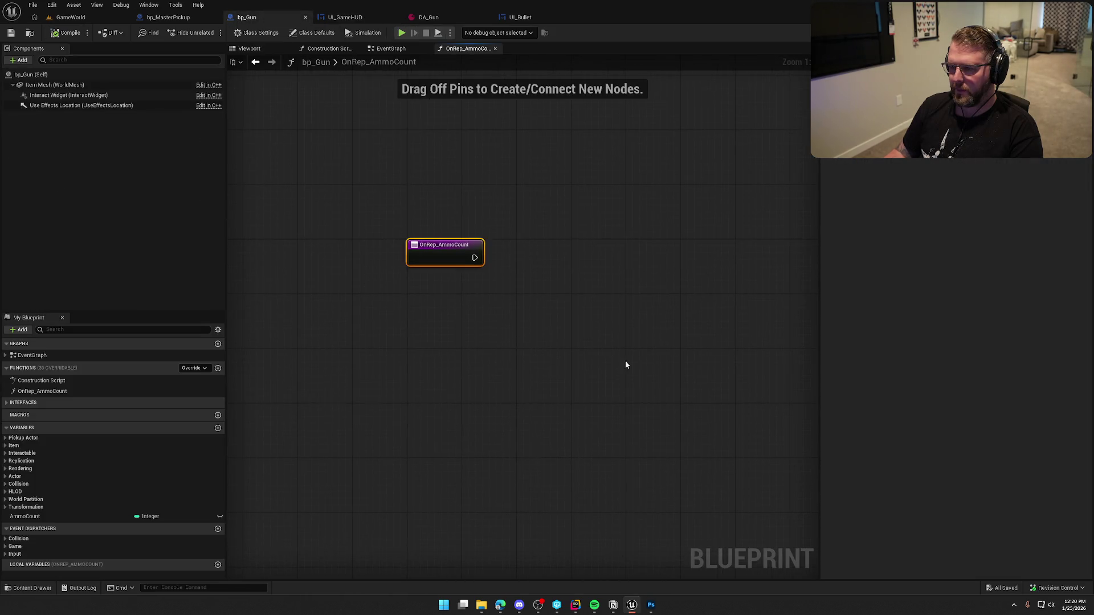
left_click_drag(627, 364, 472, 287)
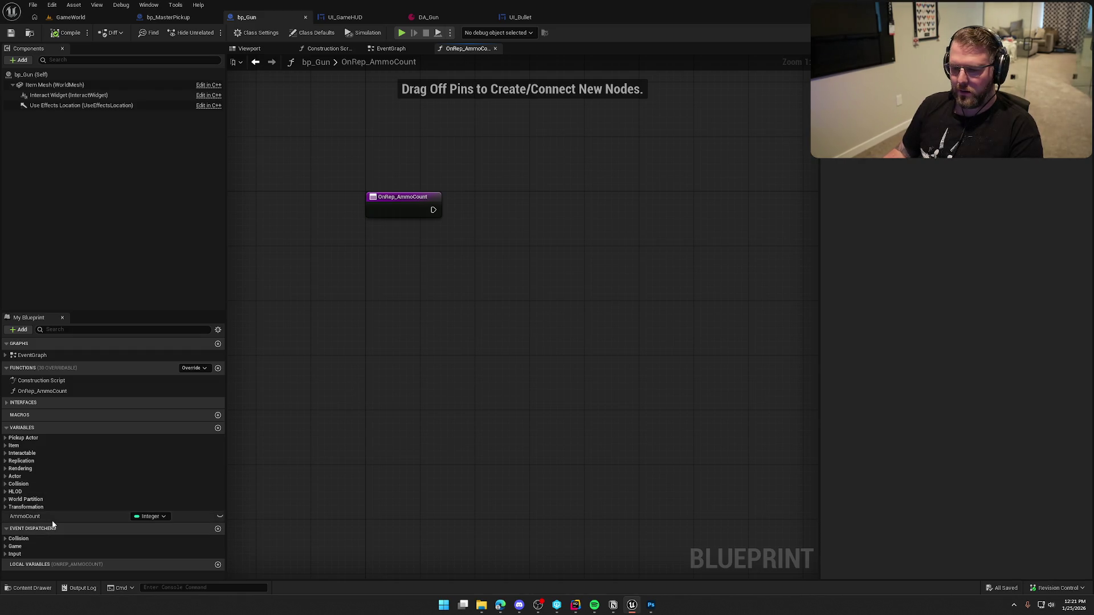
left_click_drag(398, 277, 406, 322)
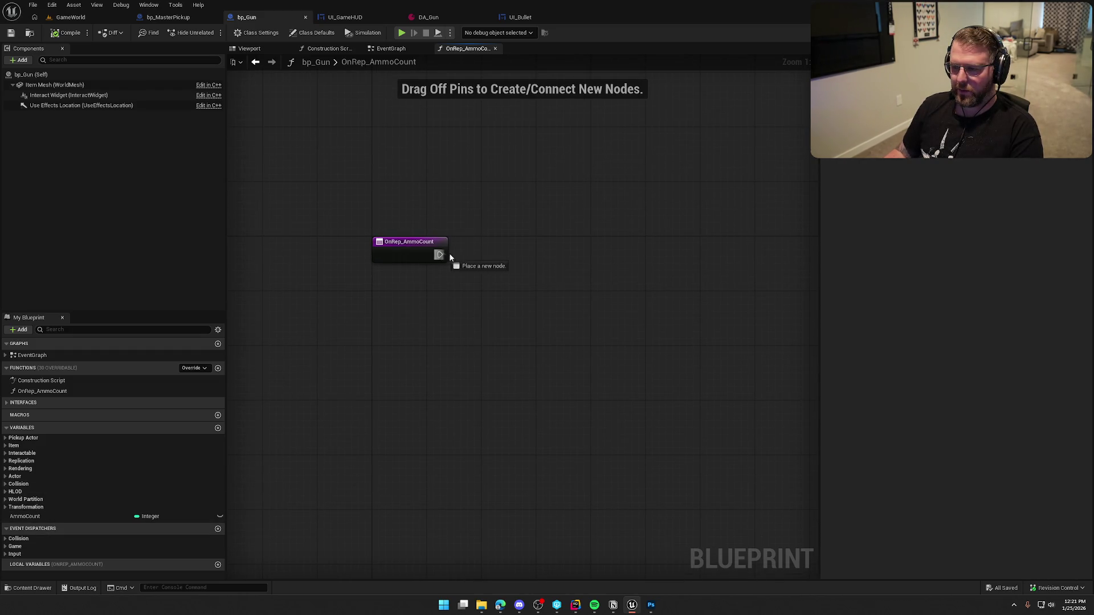
right_click(400, 286)
type("get")
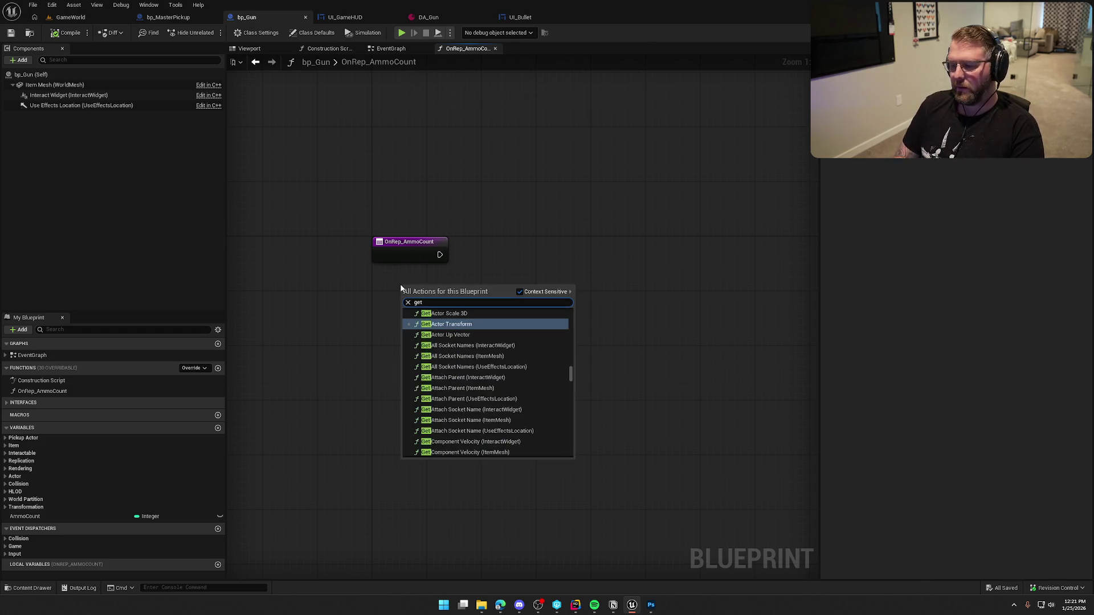
left_click(469, 278)
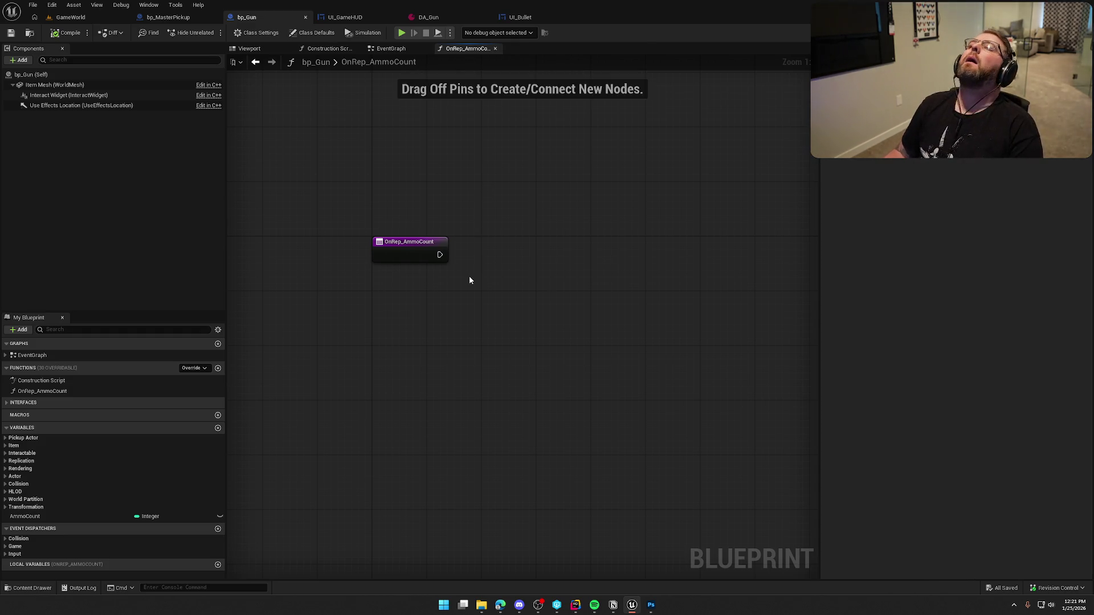
right_click(389, 276)
type("get own")
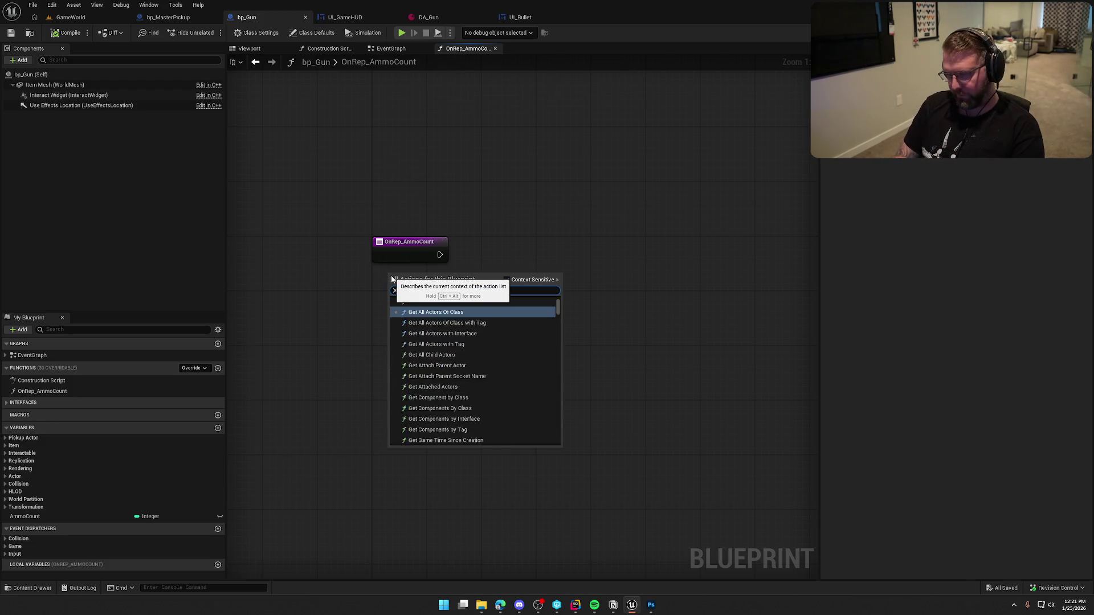
type("er")
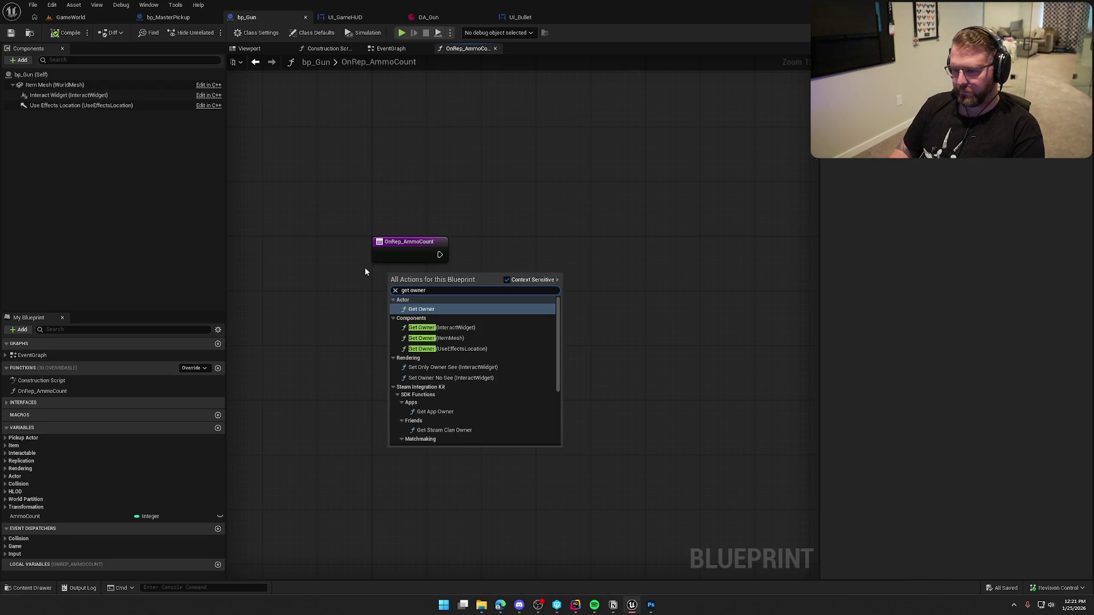
key("Return")
mouse_move(434, 274)
left_mouse_down()
mouse_move(421, 295)
mouse_move(512, 317)
left_mouse_up()
left_click(480, 315)
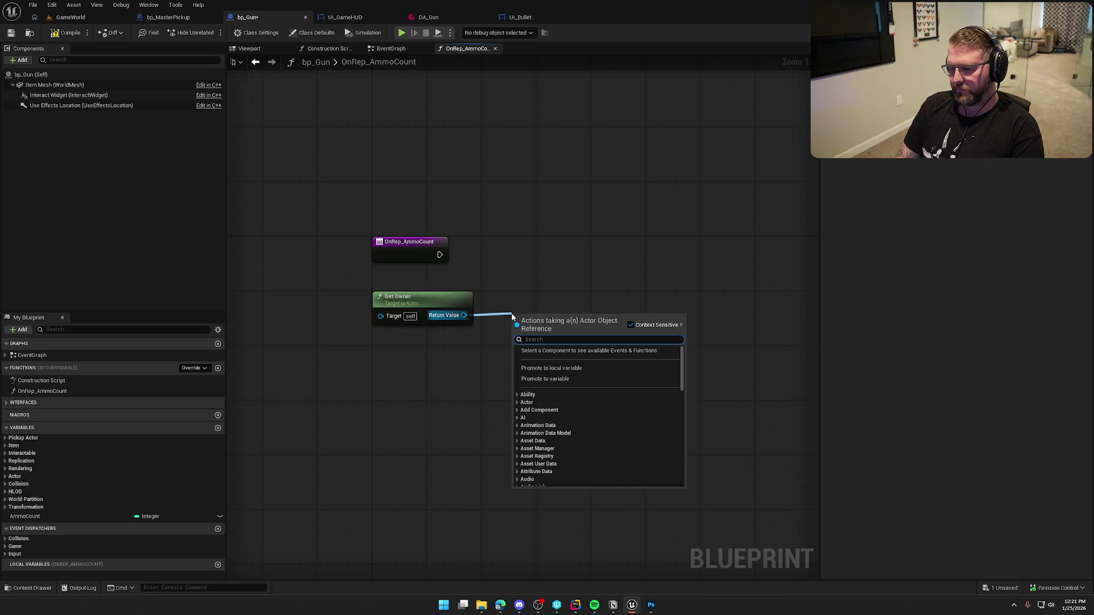
Feed Get Local Role into a Switch on ENetRole fired by OnRep_AmmoCount's execution
type("local")
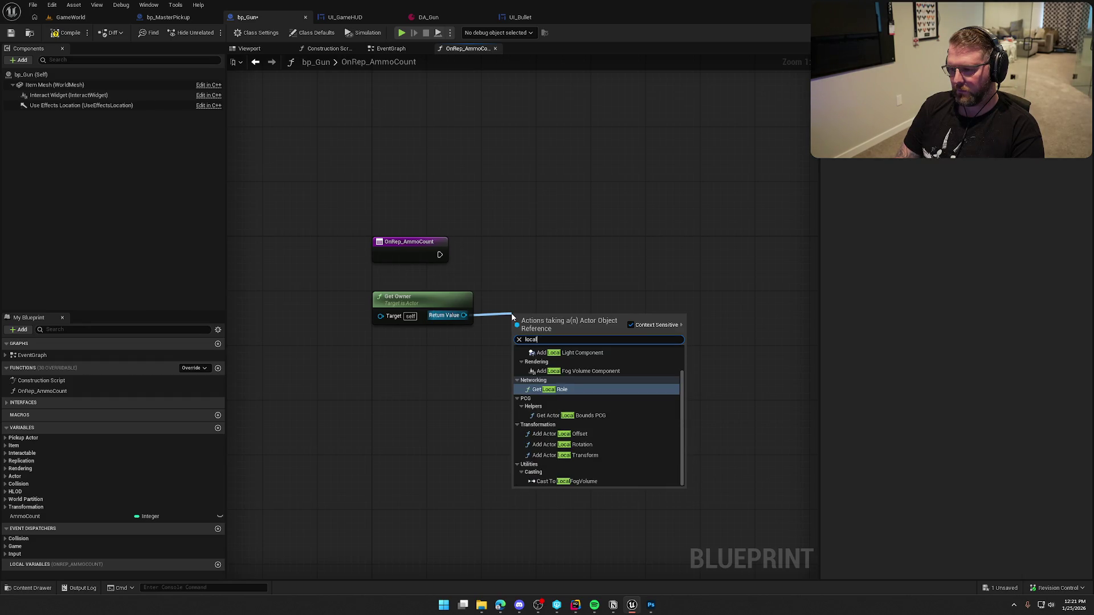
left_click(566, 390)
mouse_move(556, 330)
left_mouse_down()
mouse_move(528, 311)
mouse_move(604, 292)
left_mouse_up()
type("swi")
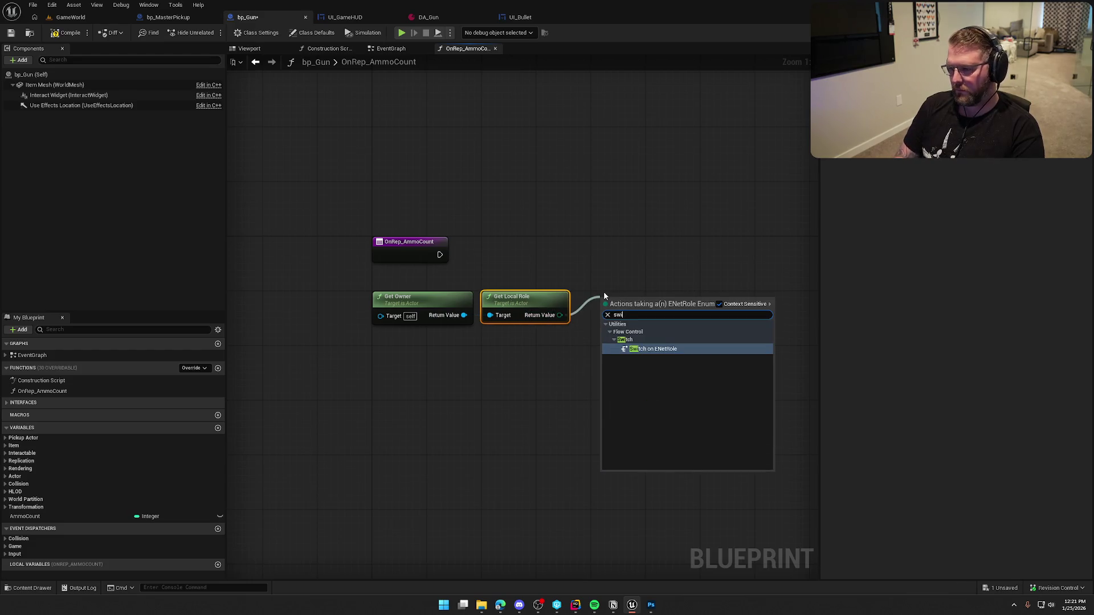
key("Return")
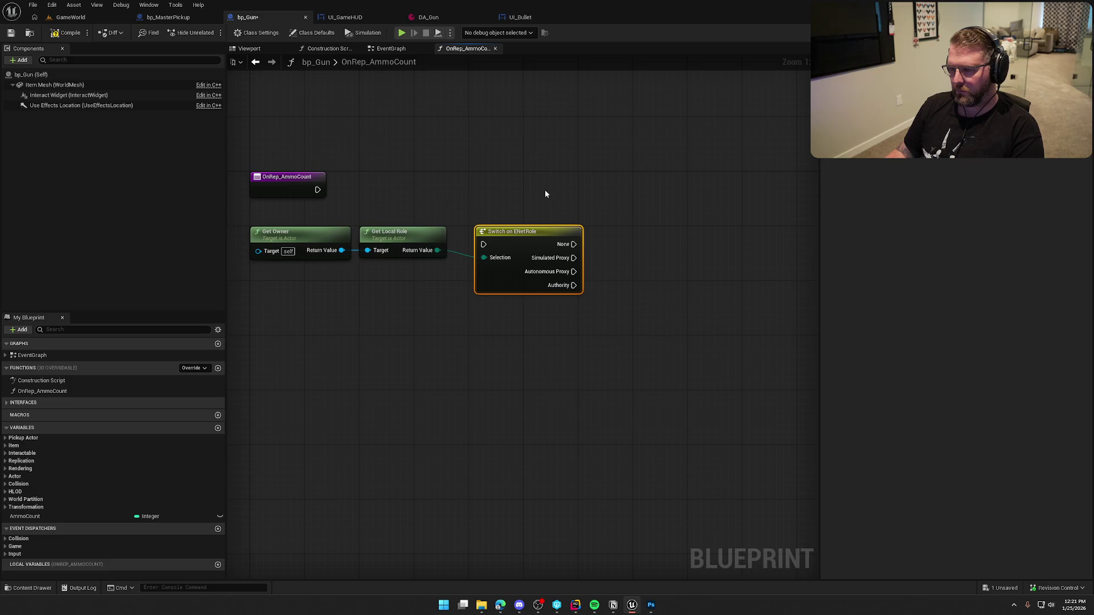
left_click_drag(574, 284, 578, 285)
key("Escape")
left_click_drag(483, 244, 317, 194)
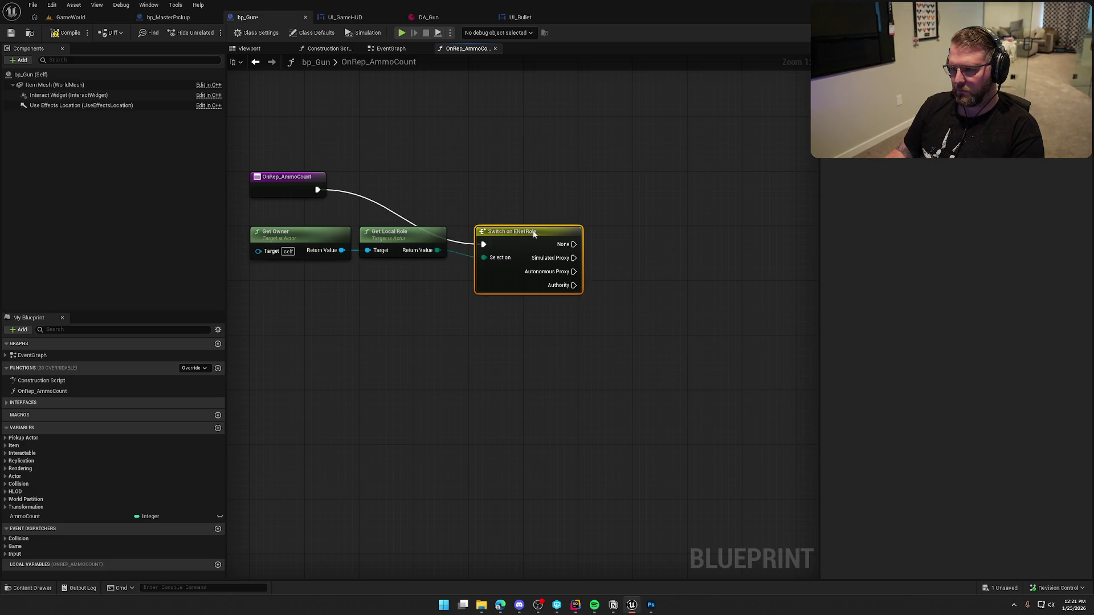
left_click_drag(534, 241, 531, 187)
left_click(529, 272)
Add a Hello Print String on the Authority branch and compile bp_Gun
left_click_drag(565, 236, 645, 251)
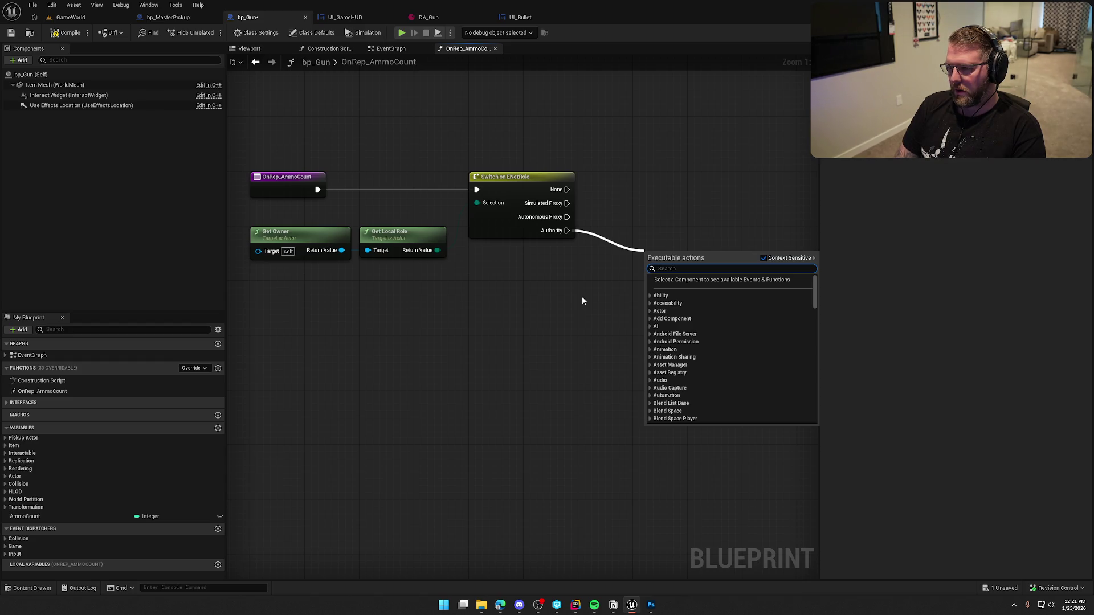
type("print string")
key("Return")
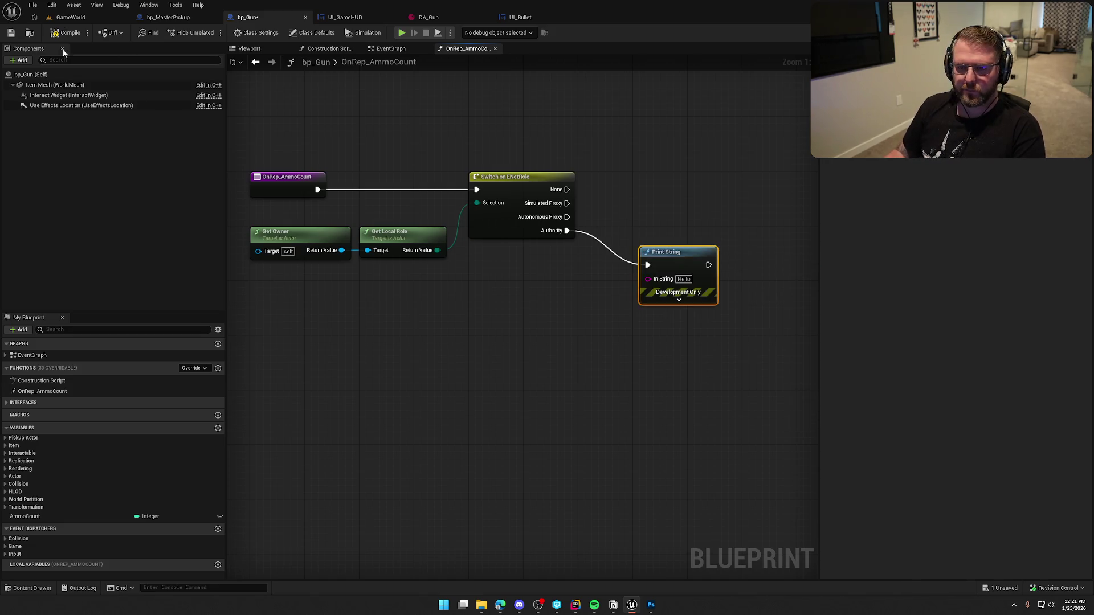
left_click(67, 30)
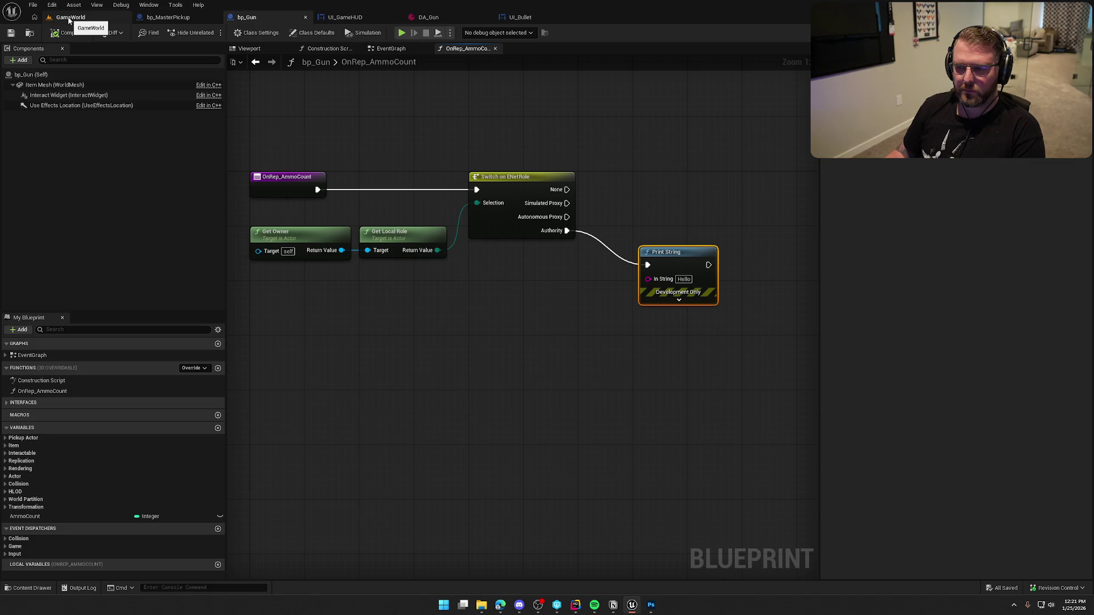
left_click(453, 412)
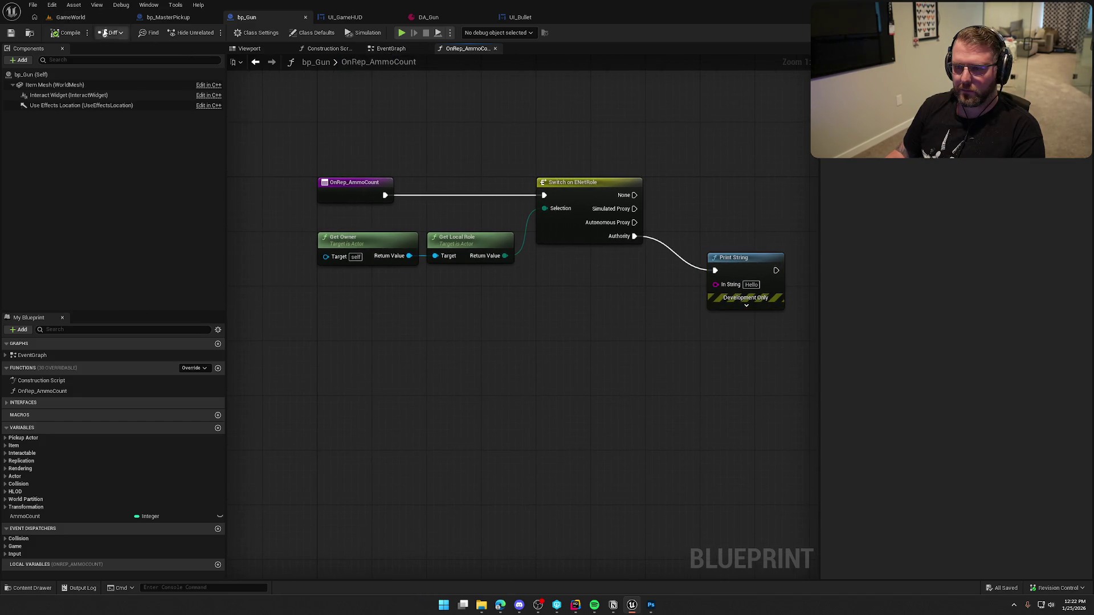
left_click(71, 17)
Play-test GameWorld, walking forward and firing the gun once
key("alt+p")
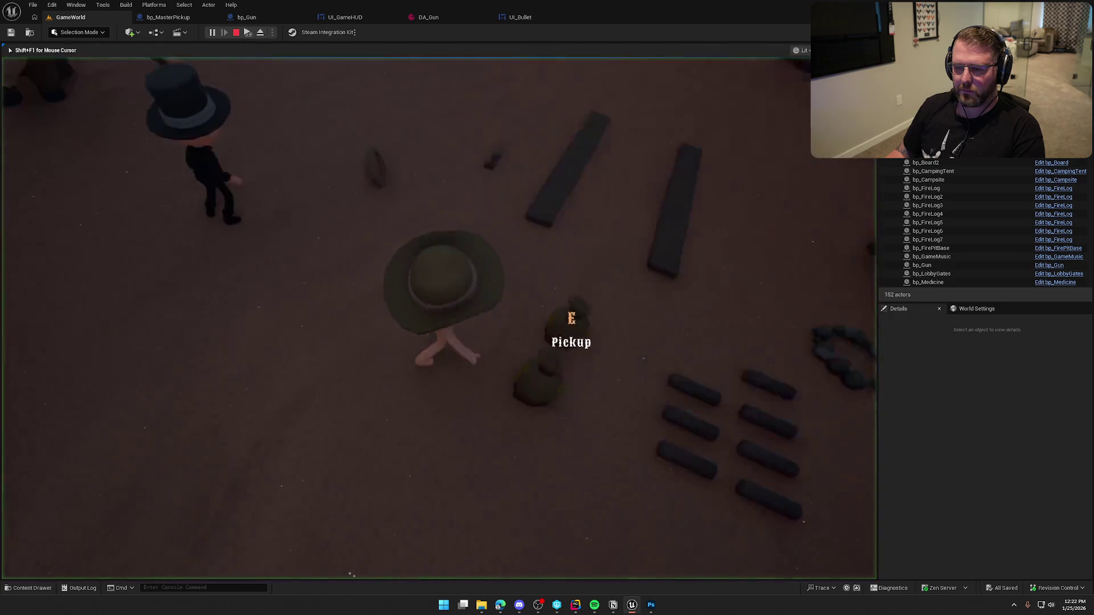
key("w")
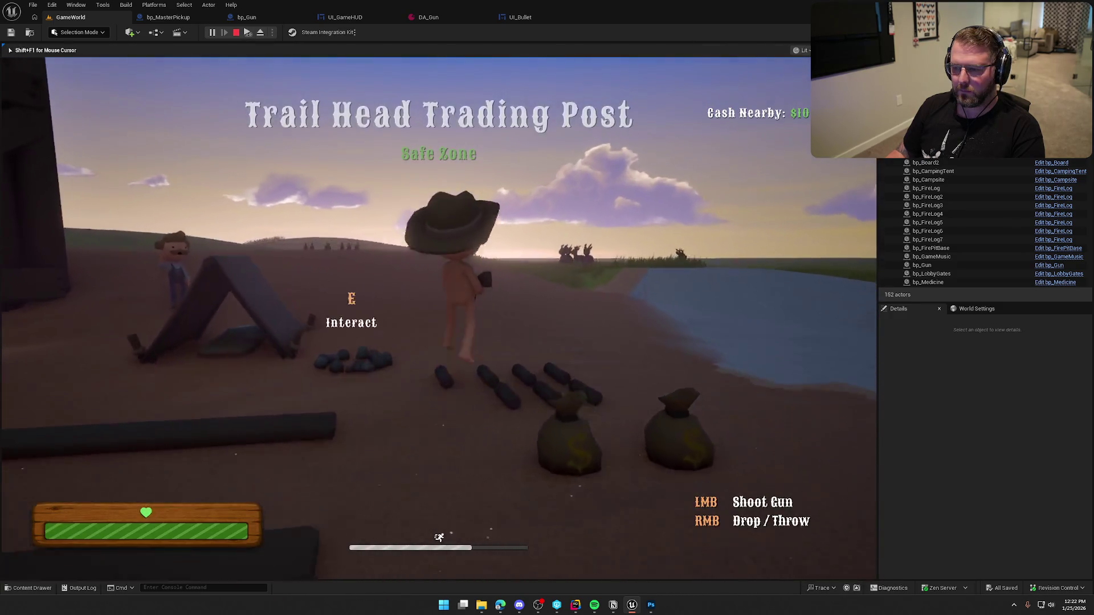
key("w")
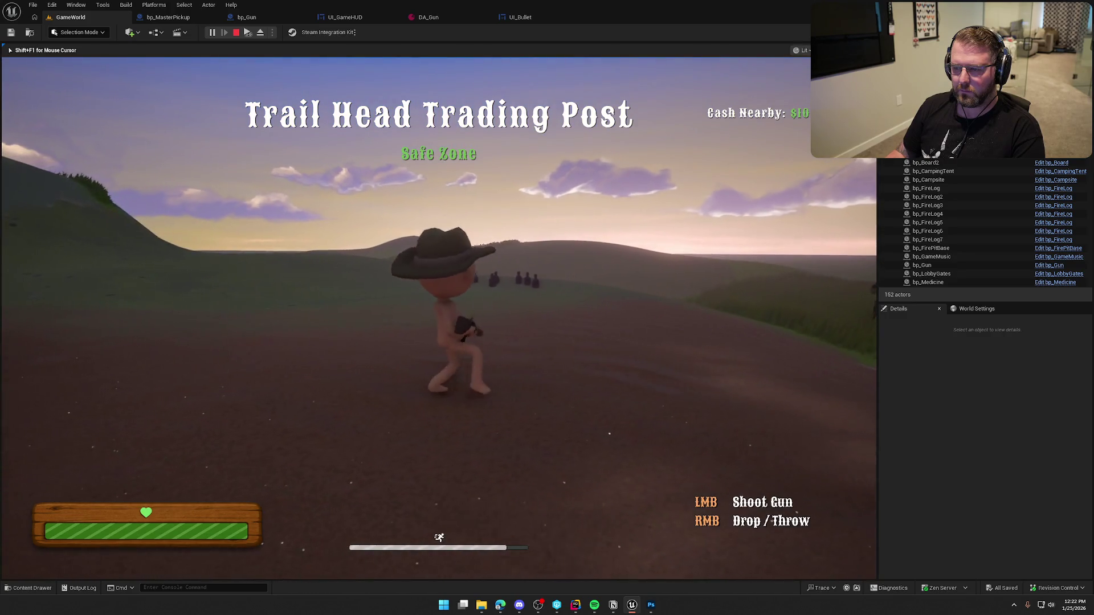
left_click(439, 318)
key("Escape")
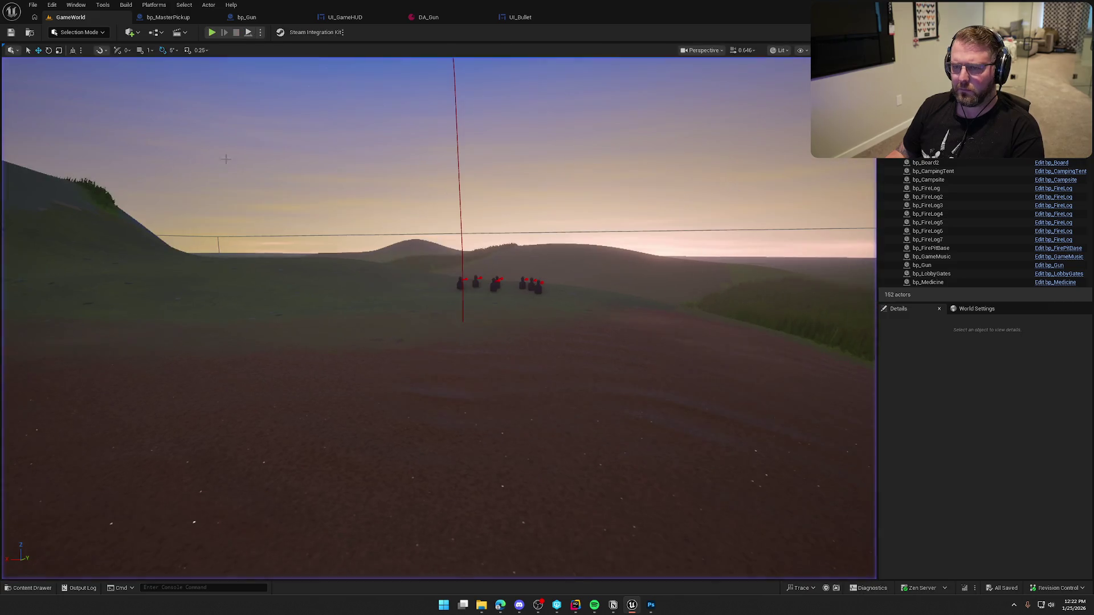
left_click(247, 17)
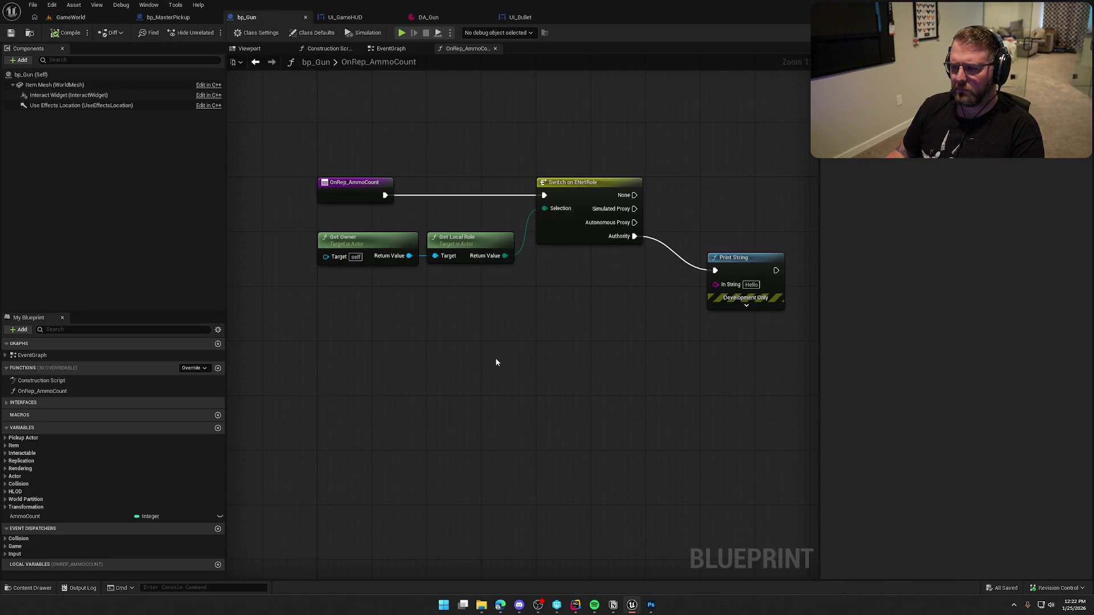
Insert a Print String reading 'Ammo Rep' after OnRep_AmmoCount and compile
left_click_drag(385, 195, 435, 121)
type("print")
key("Return")
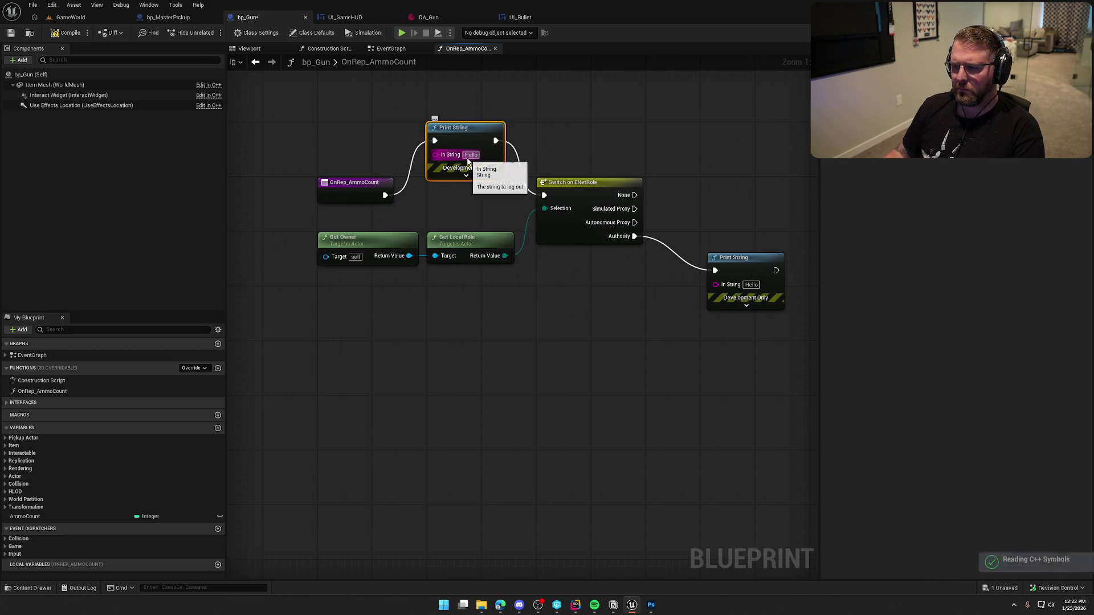
left_click(469, 155)
type("Ammo Rep")
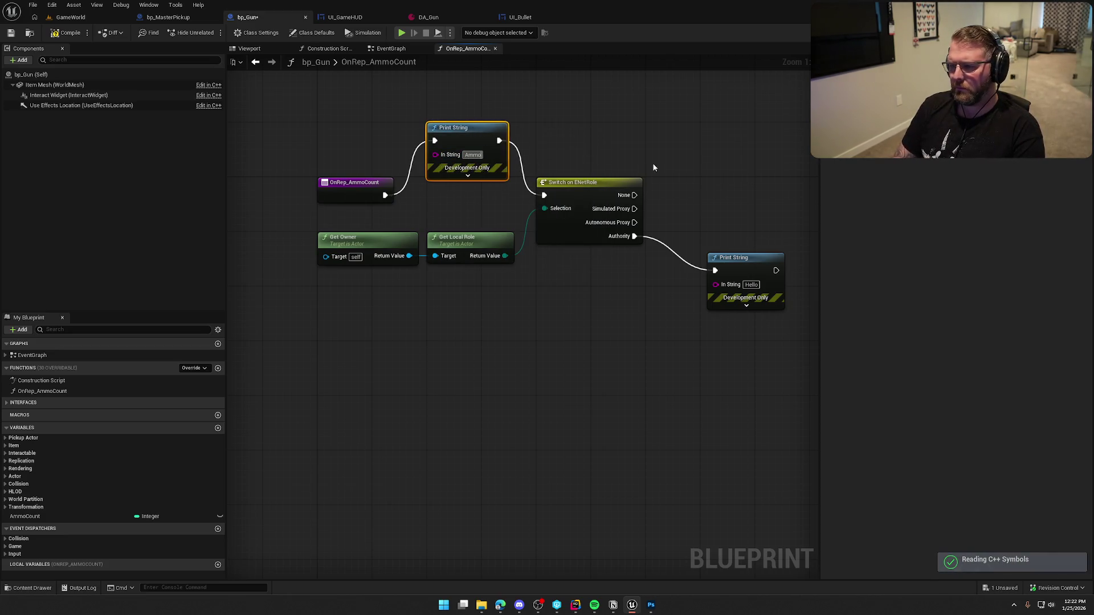
left_click(66, 32)
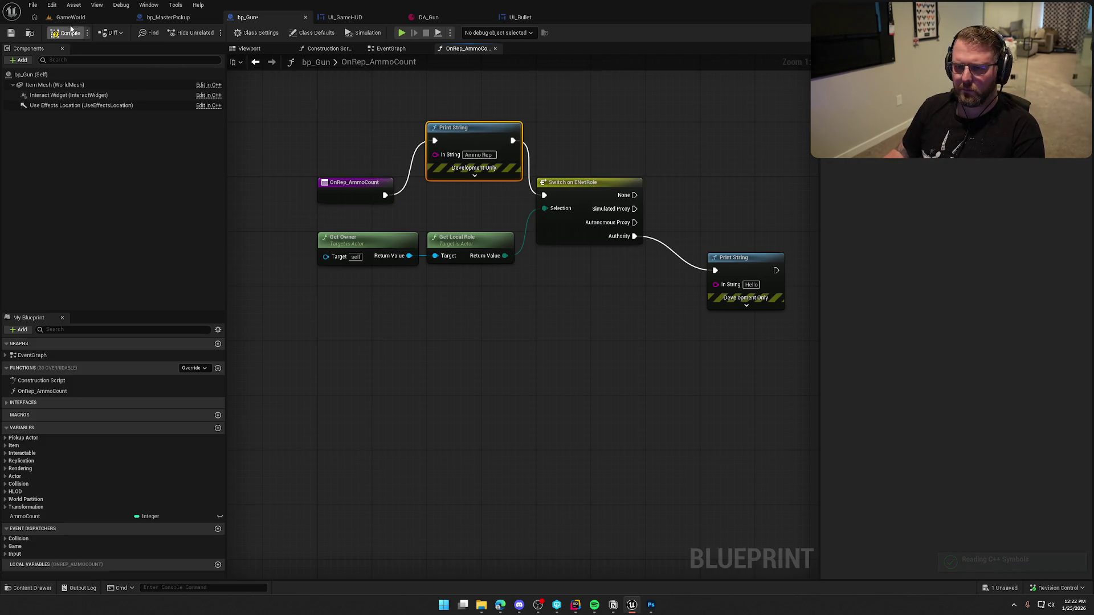
Play GameWorld again briefly, running the character, then return to bp_Gun
left_click(71, 19)
left_click(212, 33)
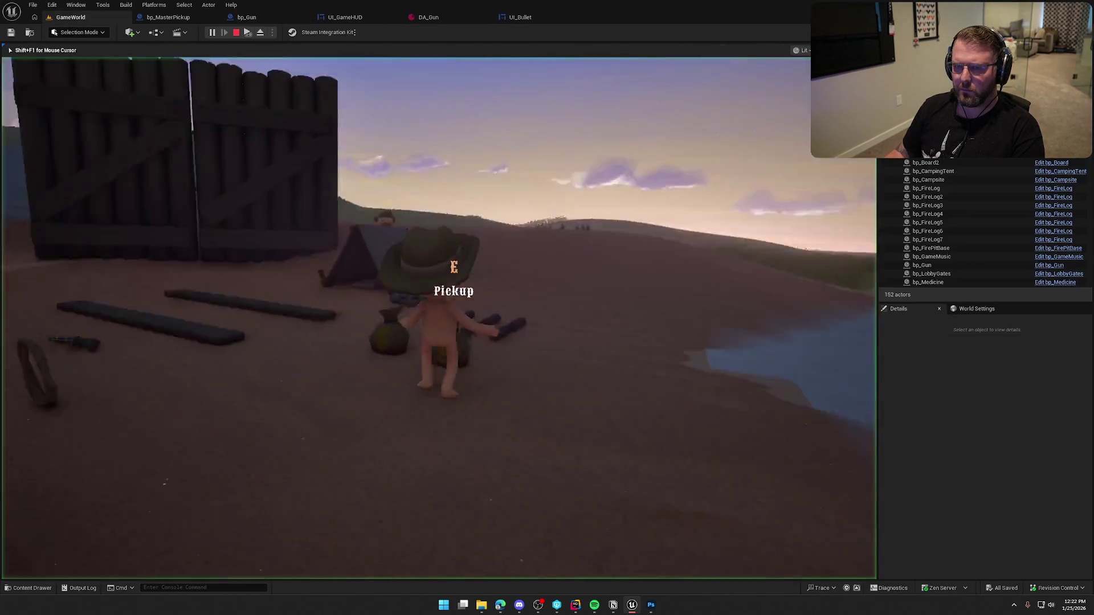
key("w")
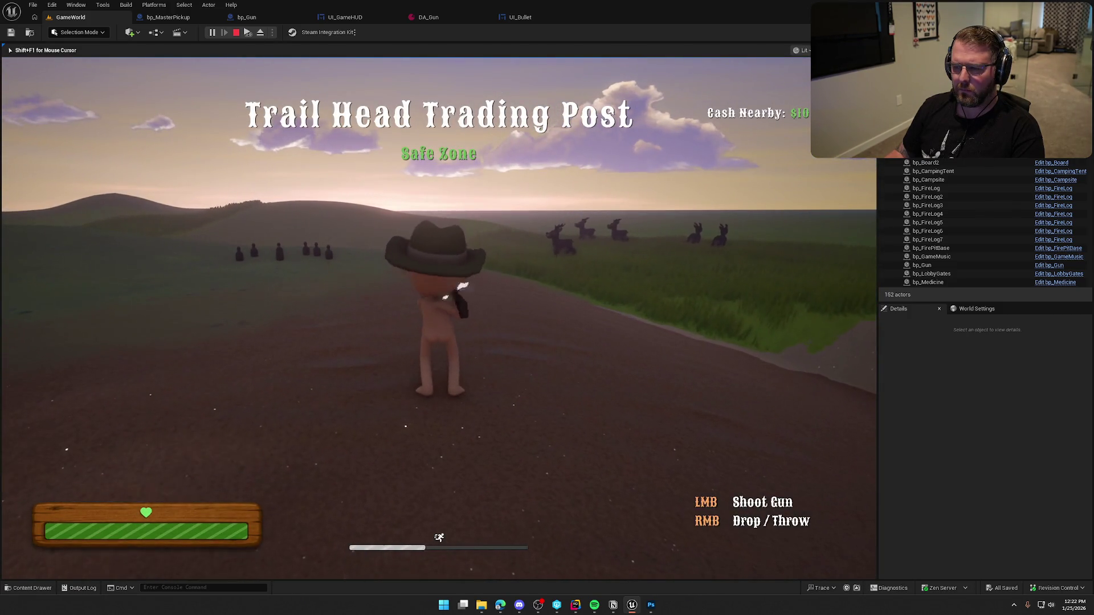
key("Escape")
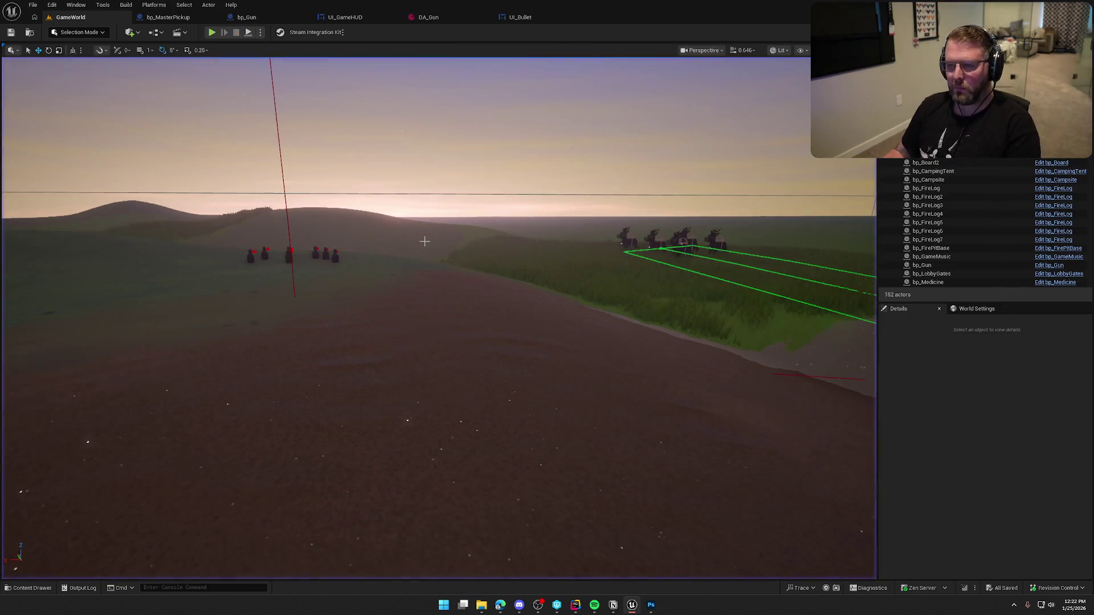
left_click(247, 17)
left_click(563, 313)
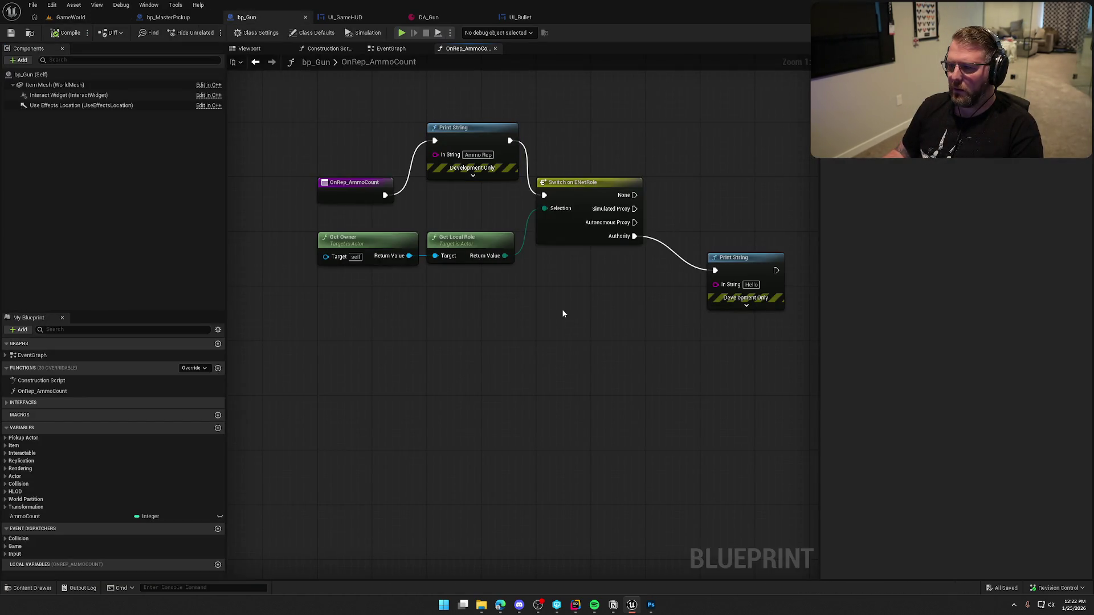
Set the AmmoCount variable's default value to 10 and compile bp_Gun
left_click(391, 48)
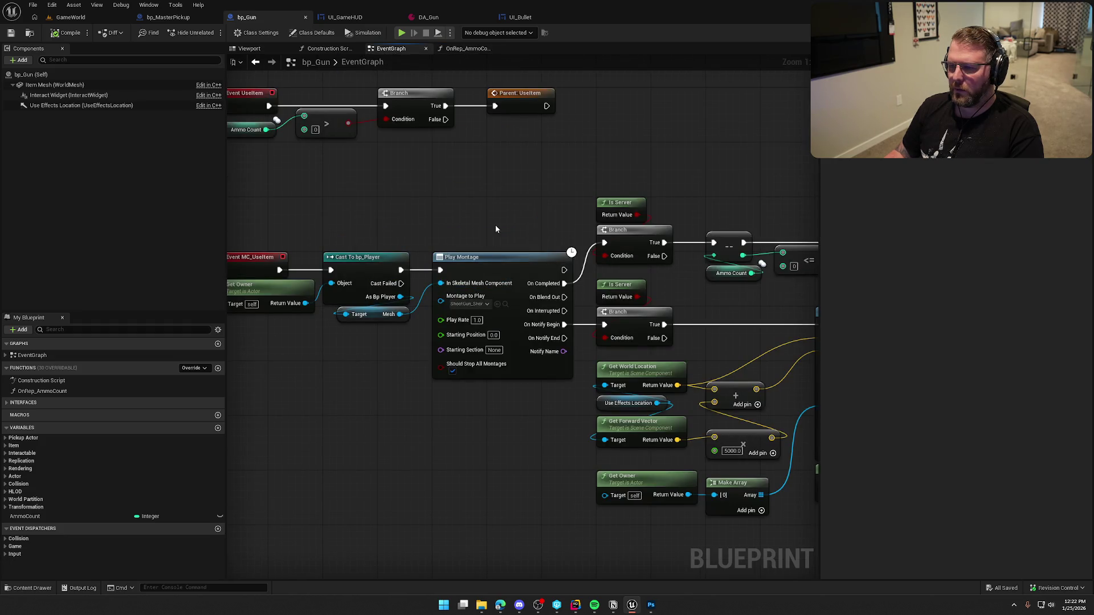
mouse_move(499, 224)
left_mouse_down()
mouse_move(594, 229)
mouse_move(430, 215)
mouse_move(453, 177)
mouse_move(396, 146)
mouse_move(741, 217)
left_mouse_up()
left_click(570, 139)
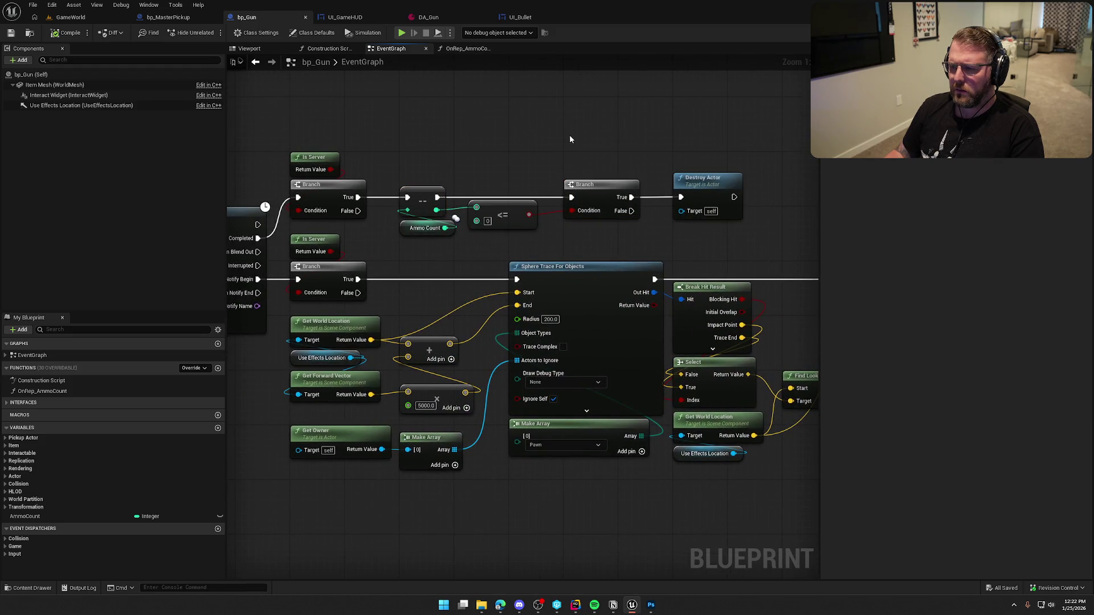
left_click_drag(486, 129, 513, 131)
left_click(34, 516)
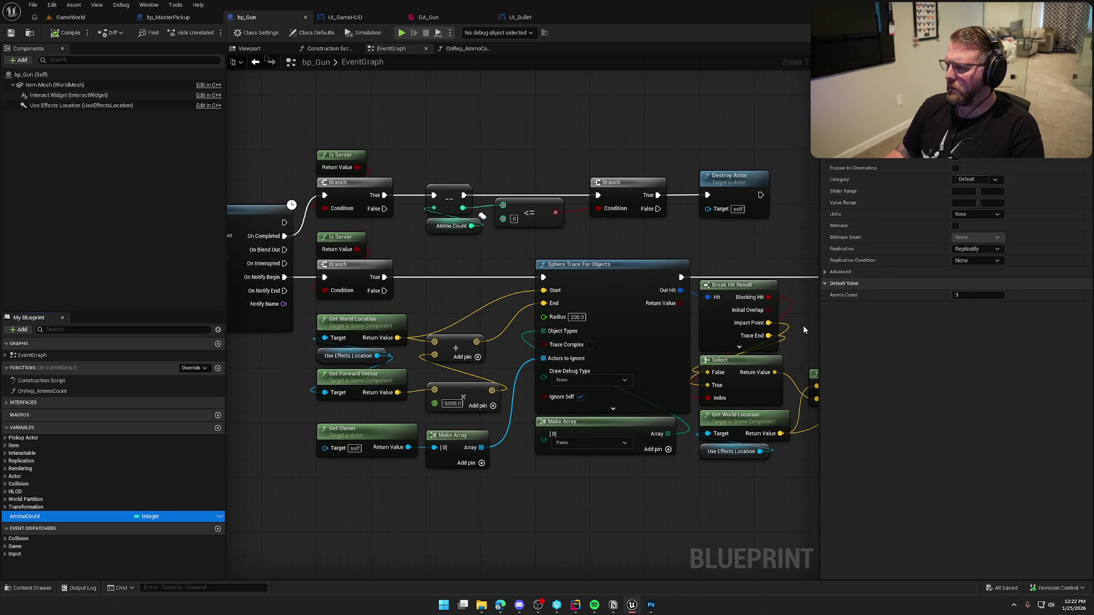
left_click(968, 296)
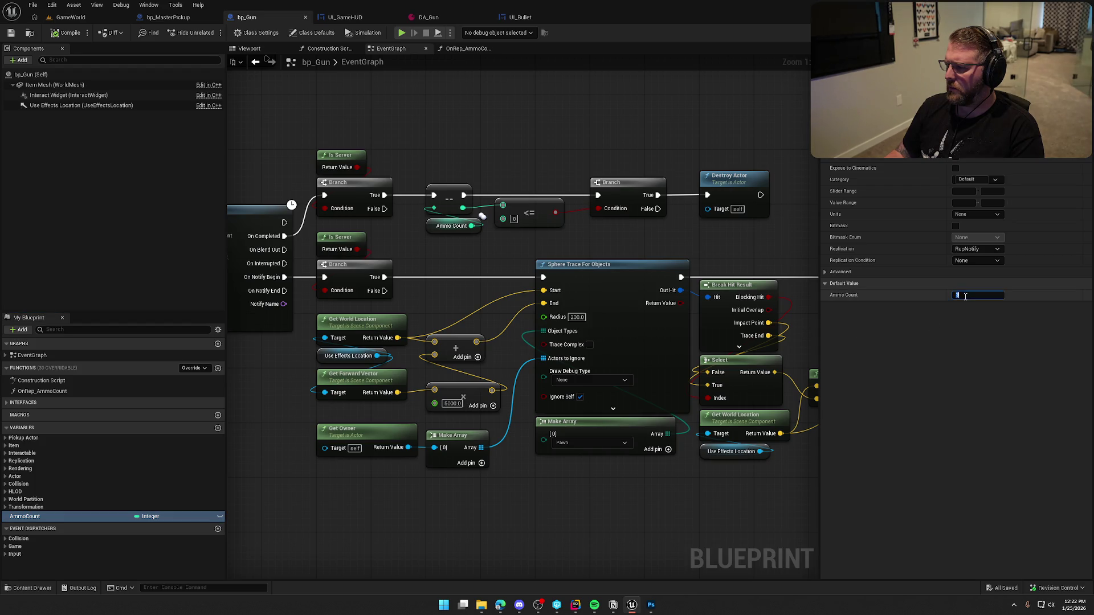
type("10")
key("Return")
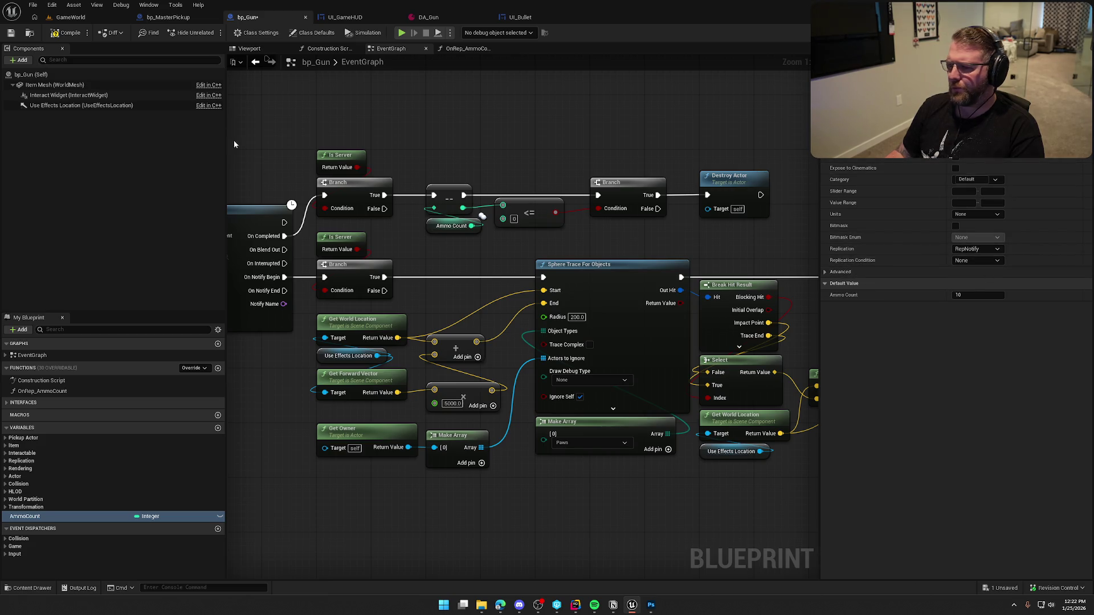
left_click(61, 34)
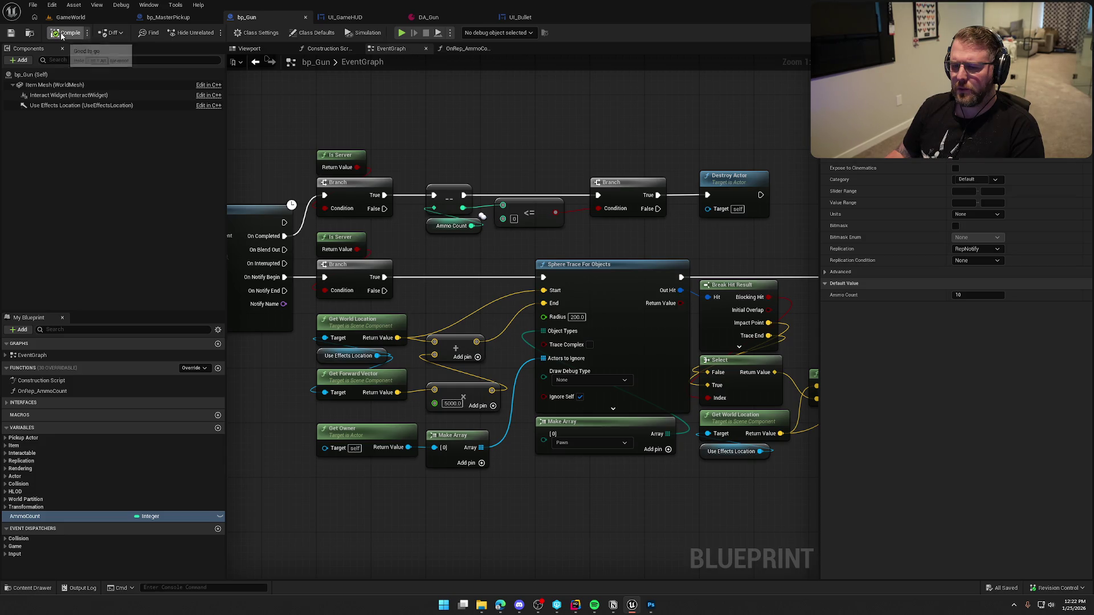
Open OnRep_AmmoCount, line up the Ammo Rep print with the entry, and compile
double_click(59, 392)
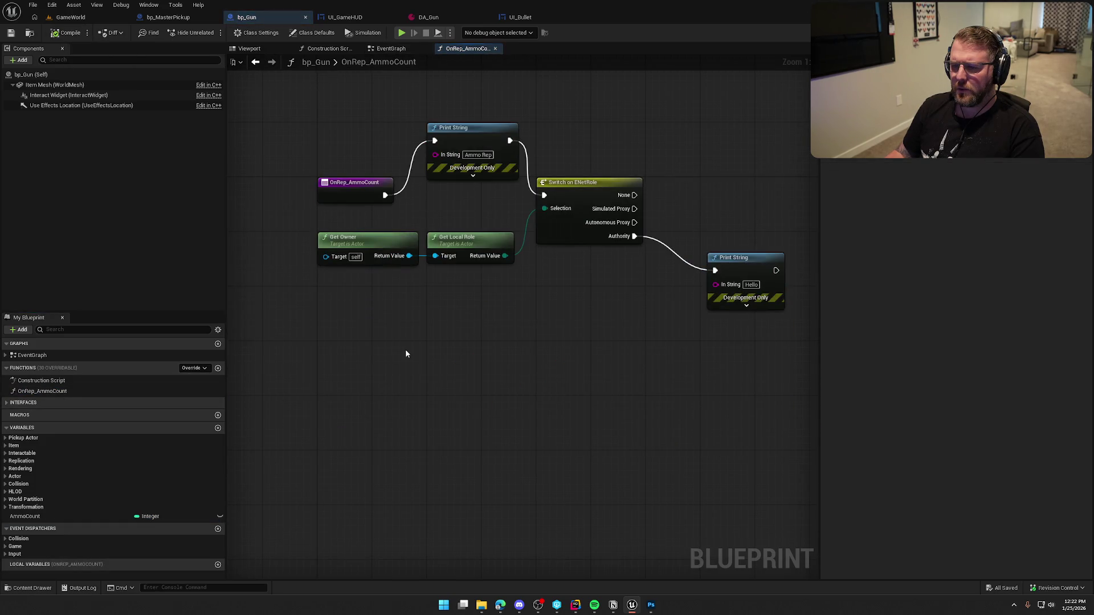
left_click_drag(482, 139, 481, 187)
left_click(470, 130)
left_click(52, 35)
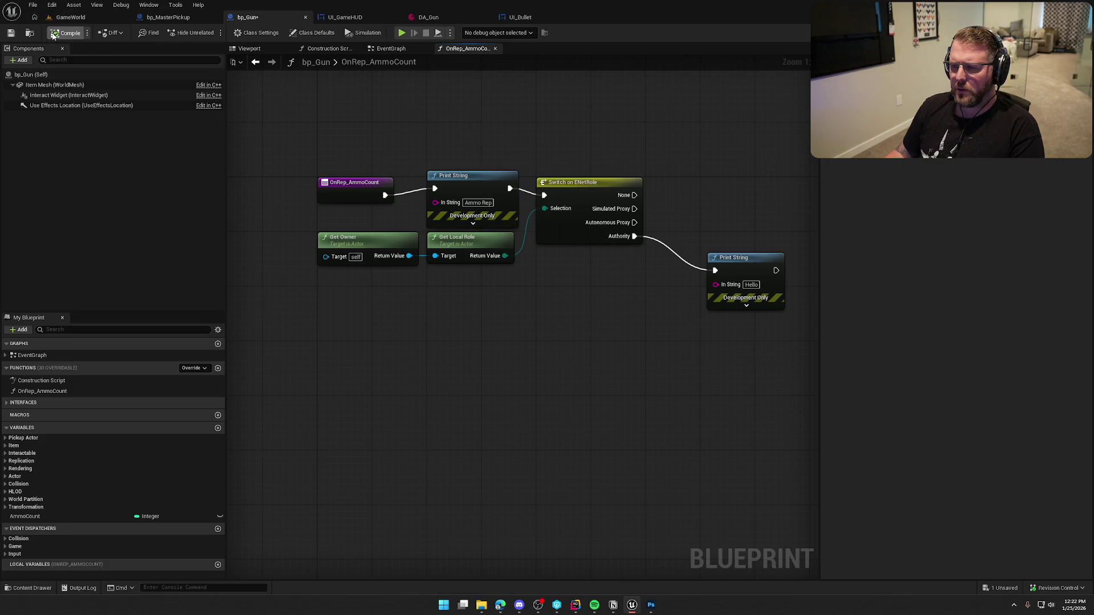
Play GameWorld, walk toward the bottle targets, and fire eight shots before stopping
left_click(71, 17)
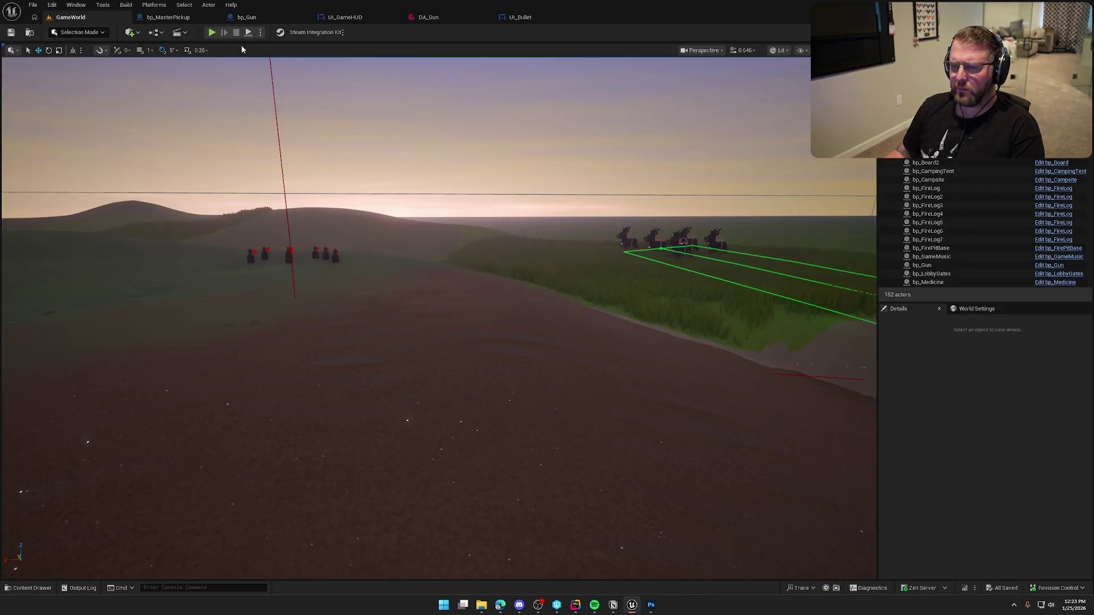
left_click(211, 32)
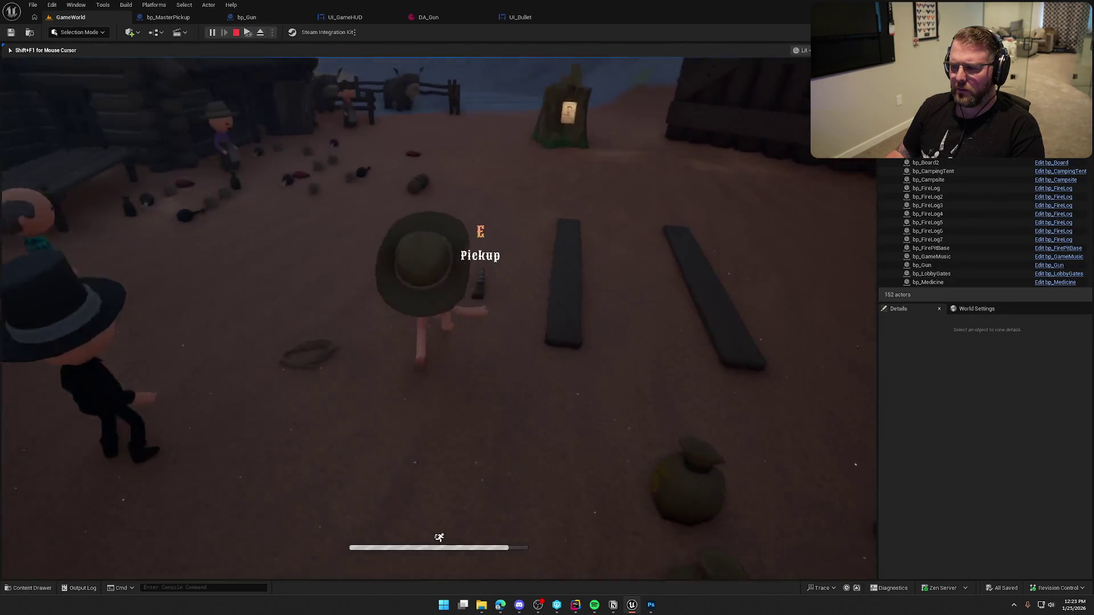
key("shift+w")
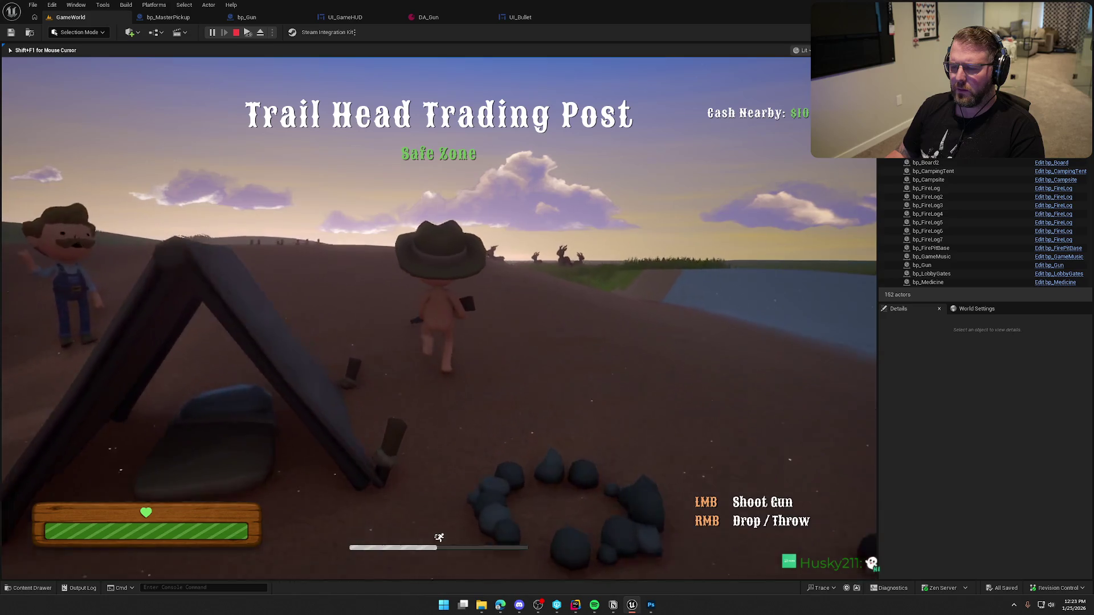
key("w")
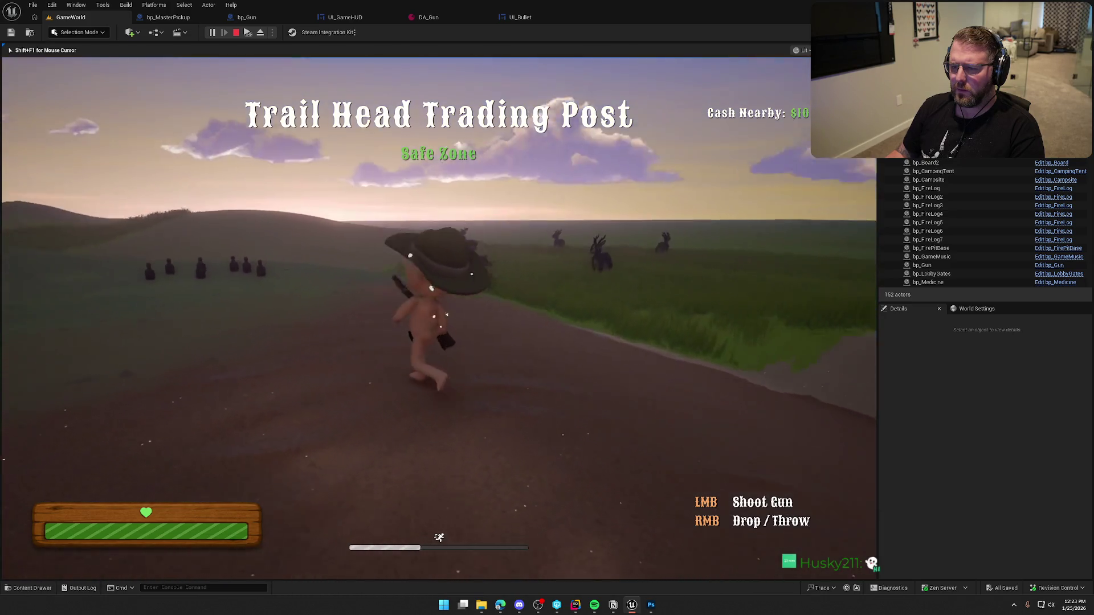
key("w")
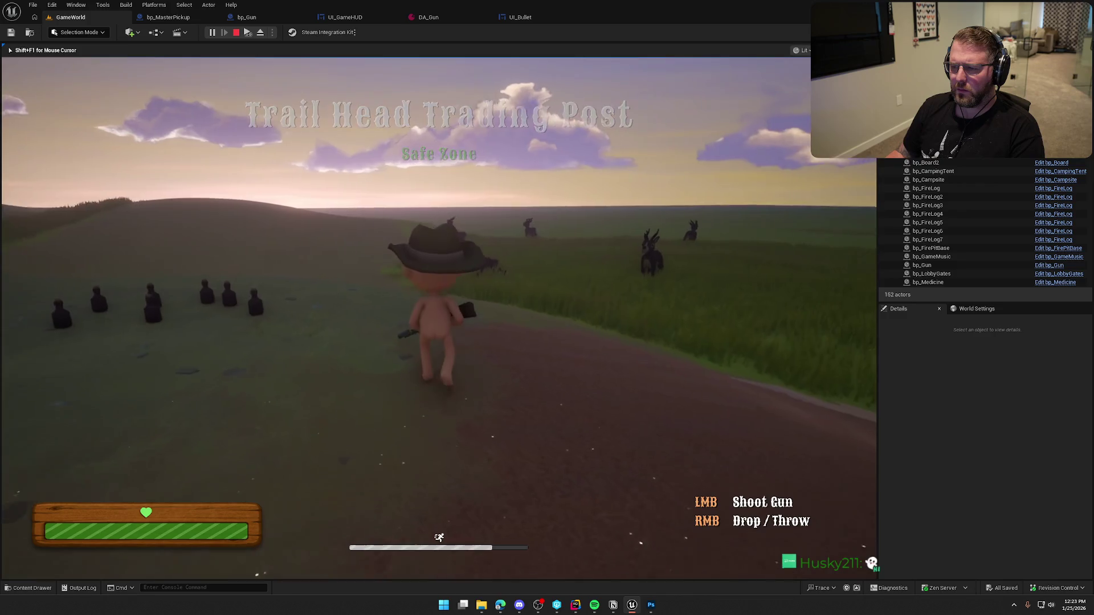
key("w")
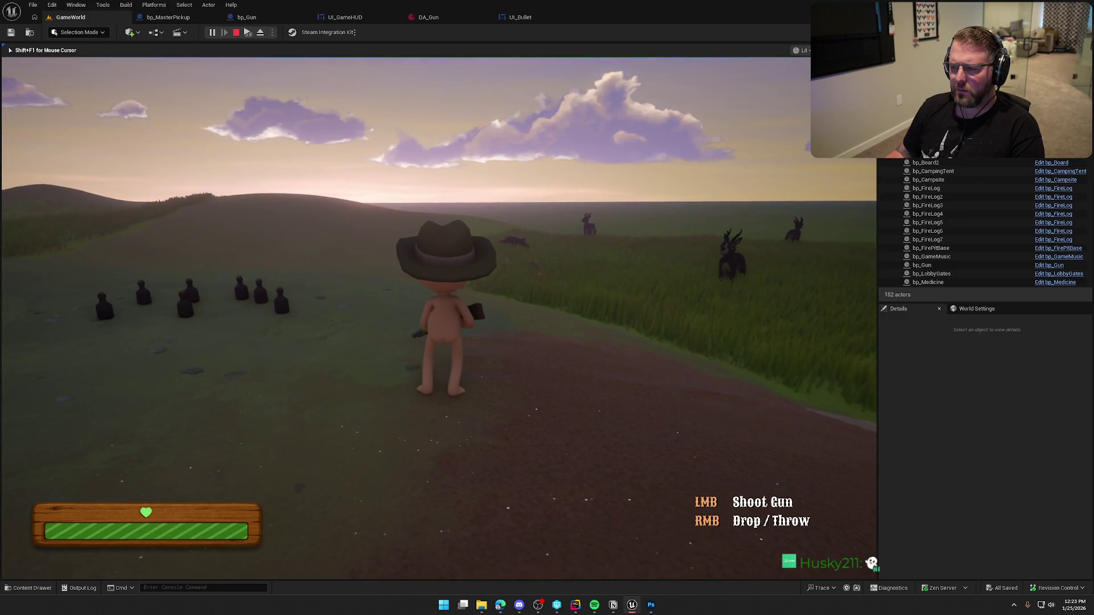
key("w")
left_click(438, 319)
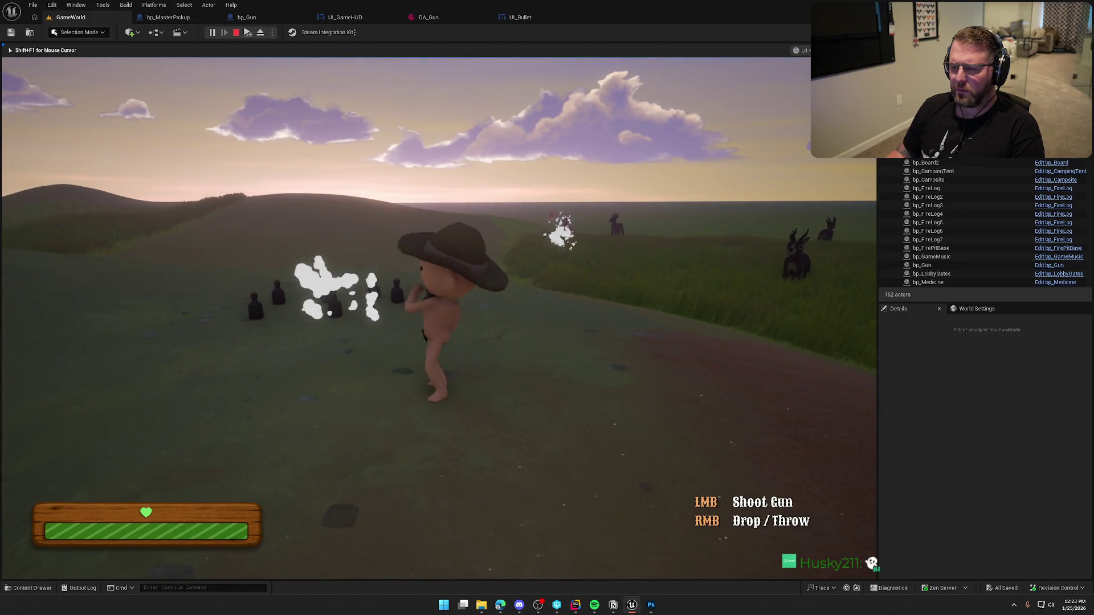
key("w")
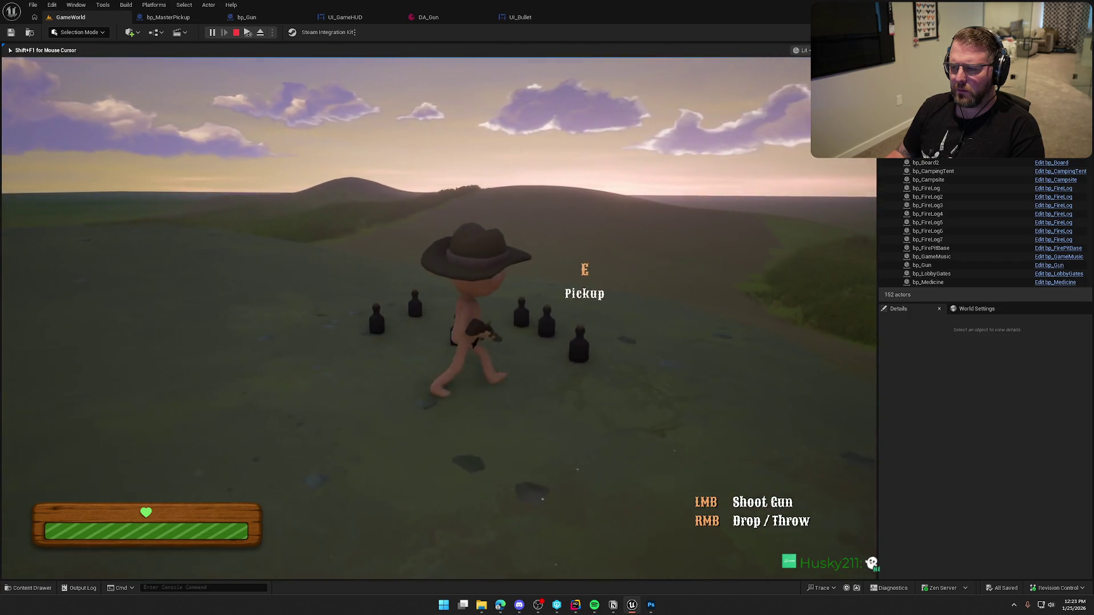
left_click(438, 319)
key("w")
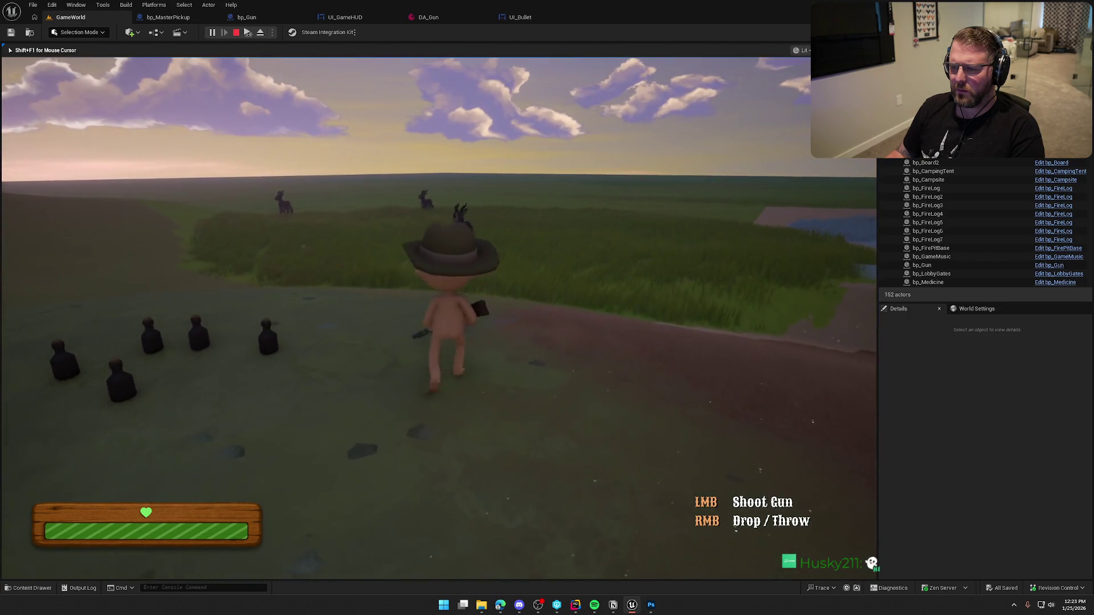
key("w")
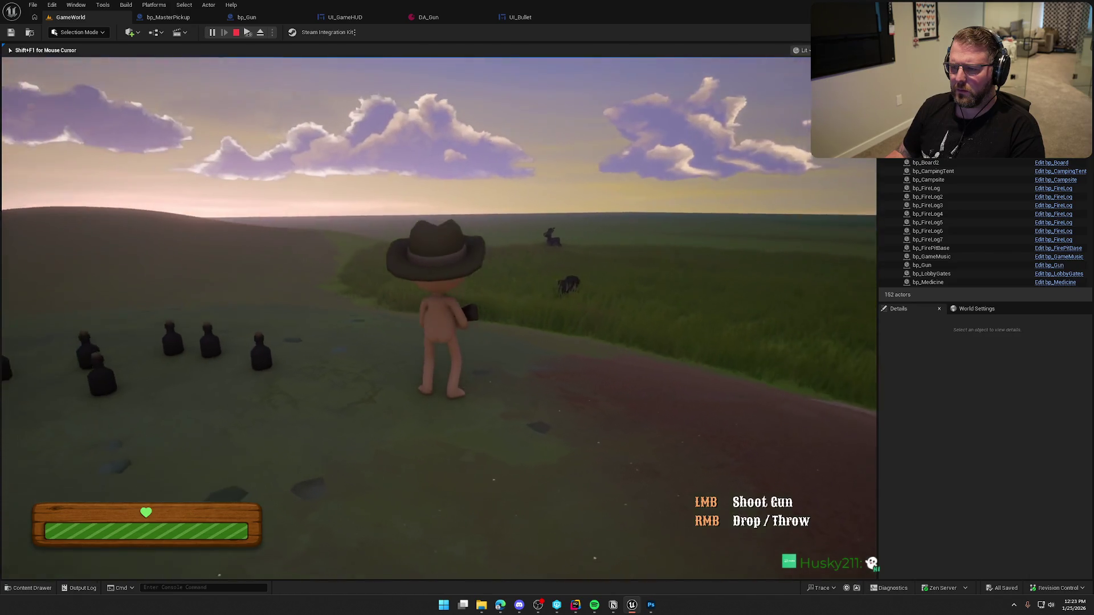
left_click(439, 319)
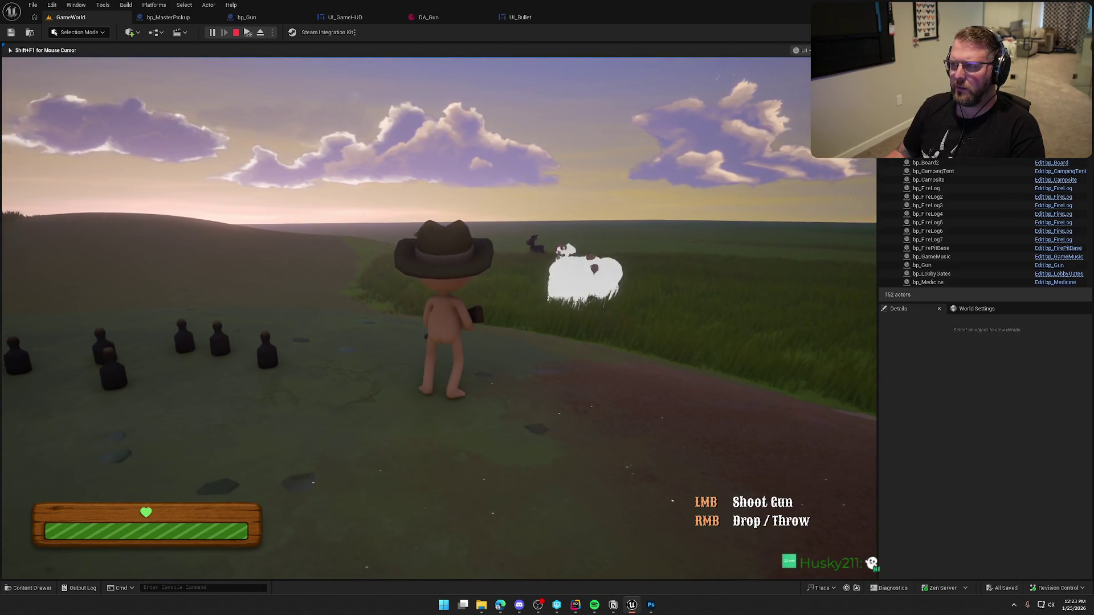
left_click(439, 319)
key("w")
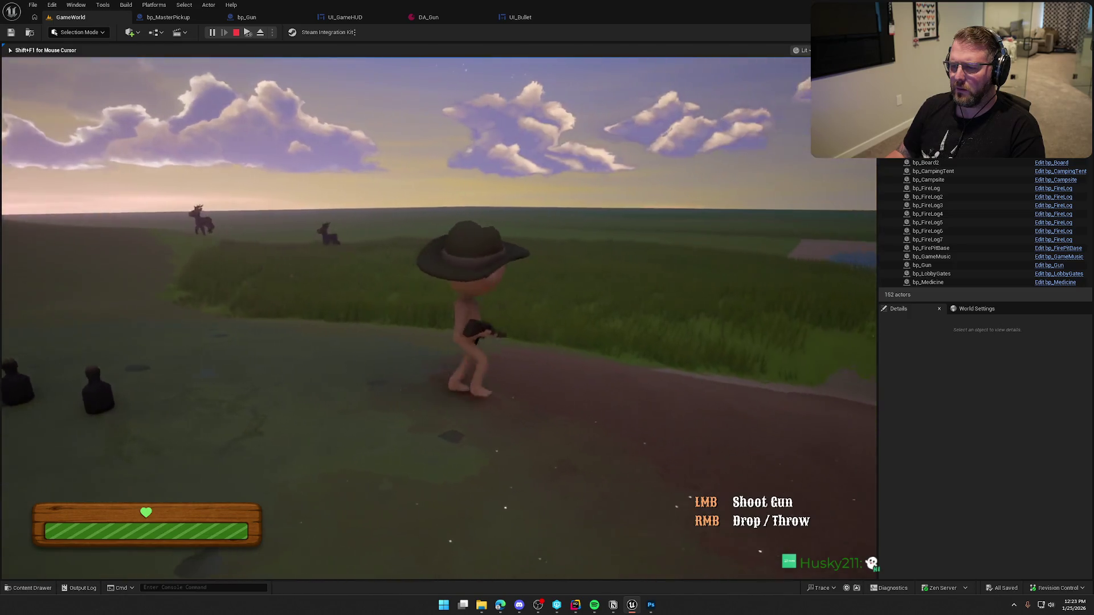
left_click(438, 319)
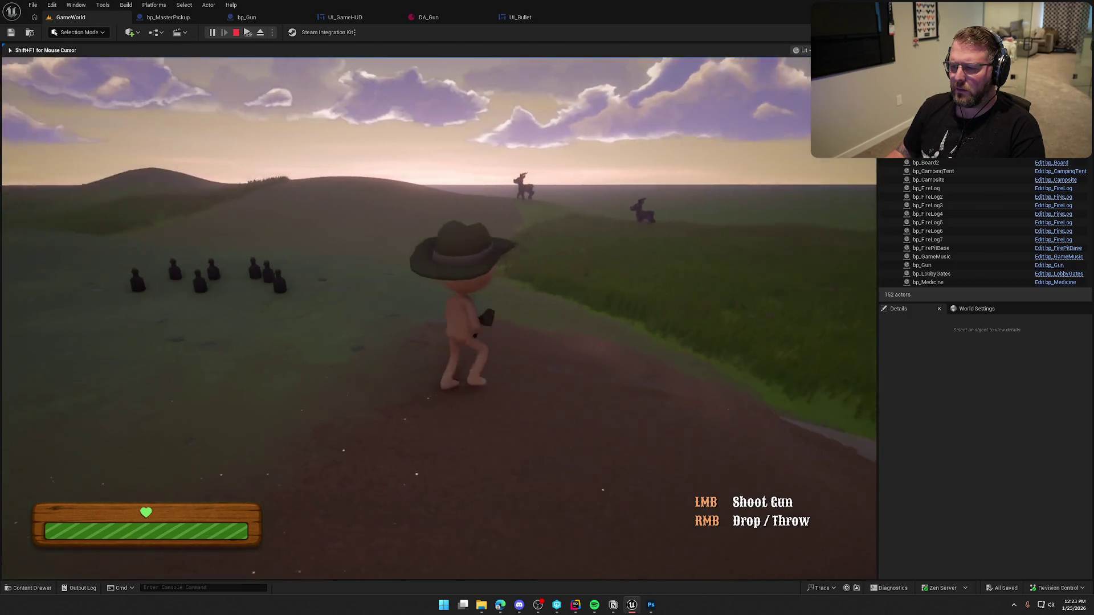
left_click(438, 319)
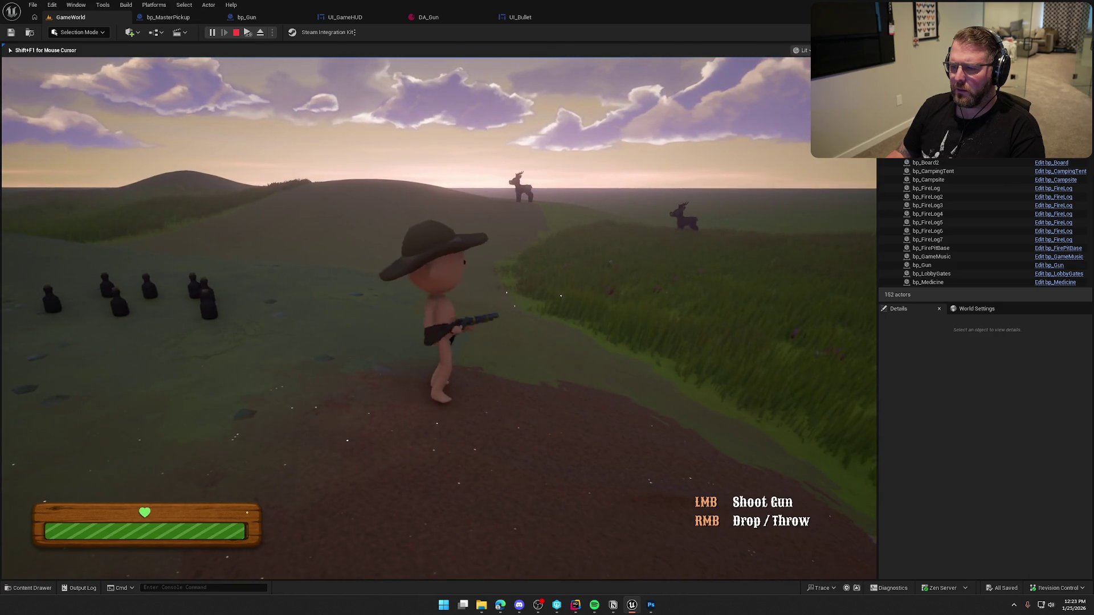
left_click(439, 319)
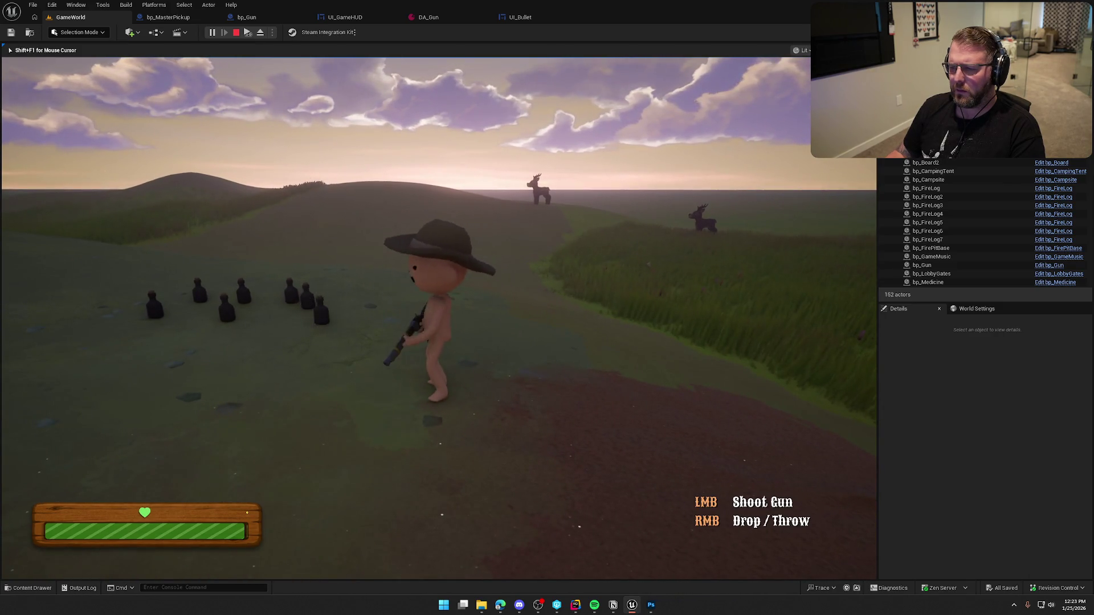
left_click(438, 319)
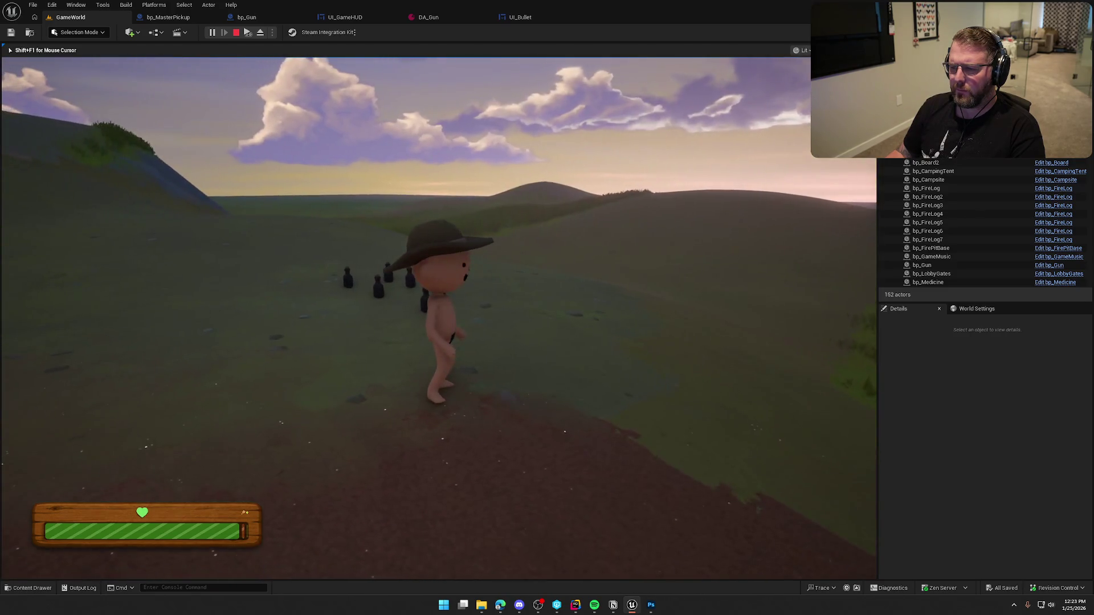
key("Escape")
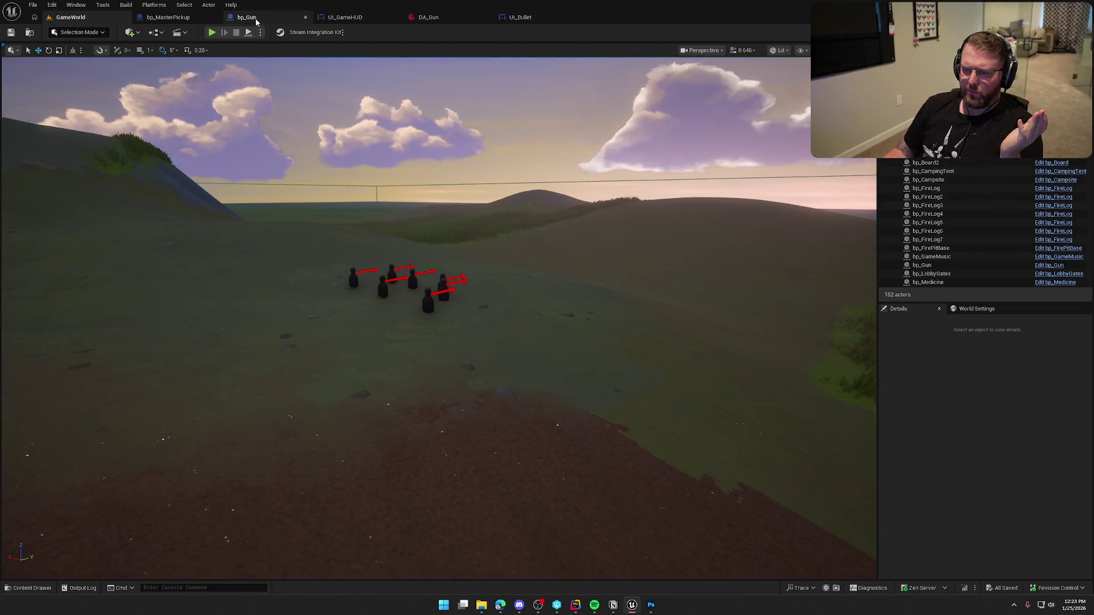
Review bp_Gun's class defaults and the AmmoCount variable's properties
left_click(246, 17)
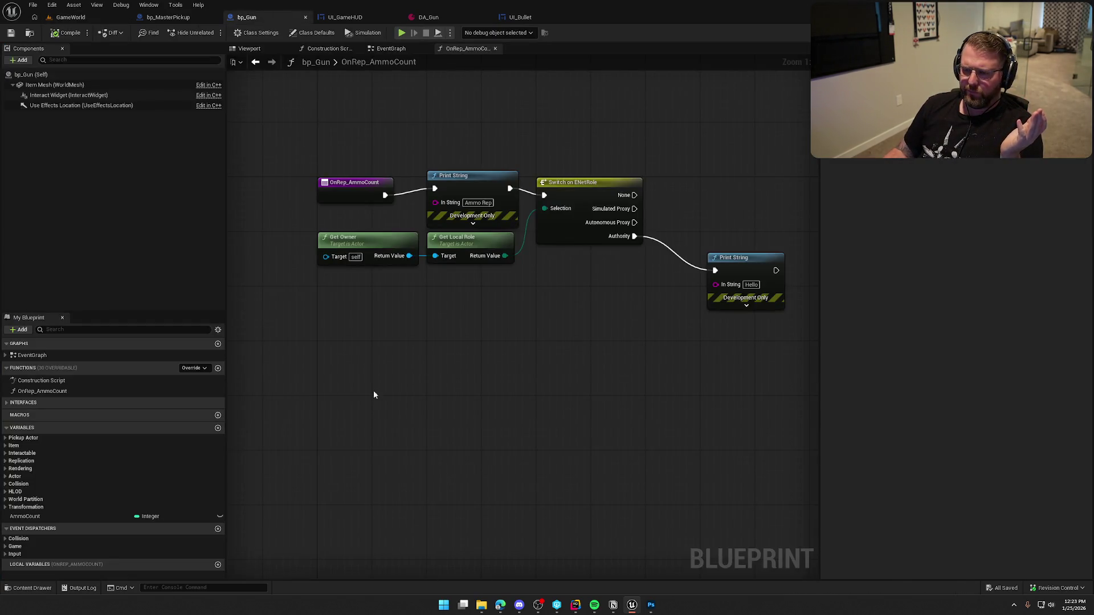
left_click(314, 34)
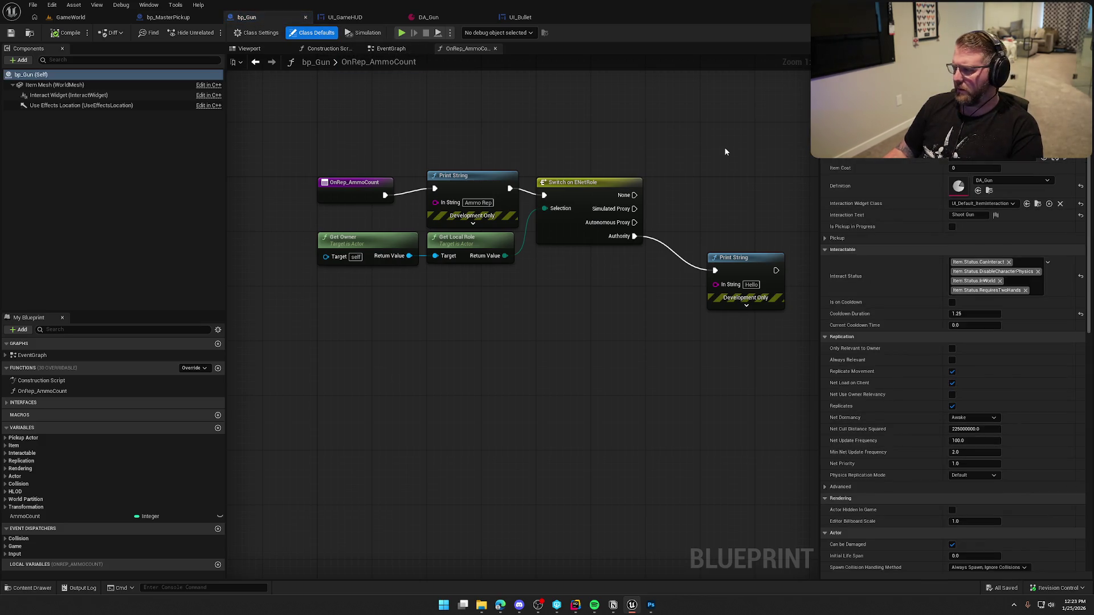
scroll(954, 365, "down", 8)
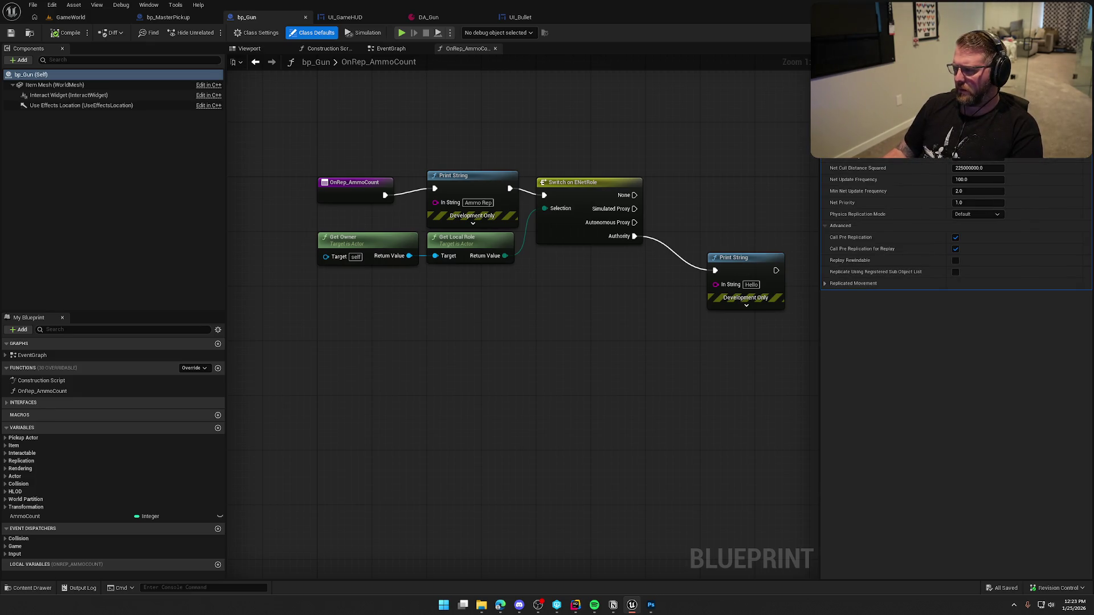
left_click(547, 145)
left_click(68, 517)
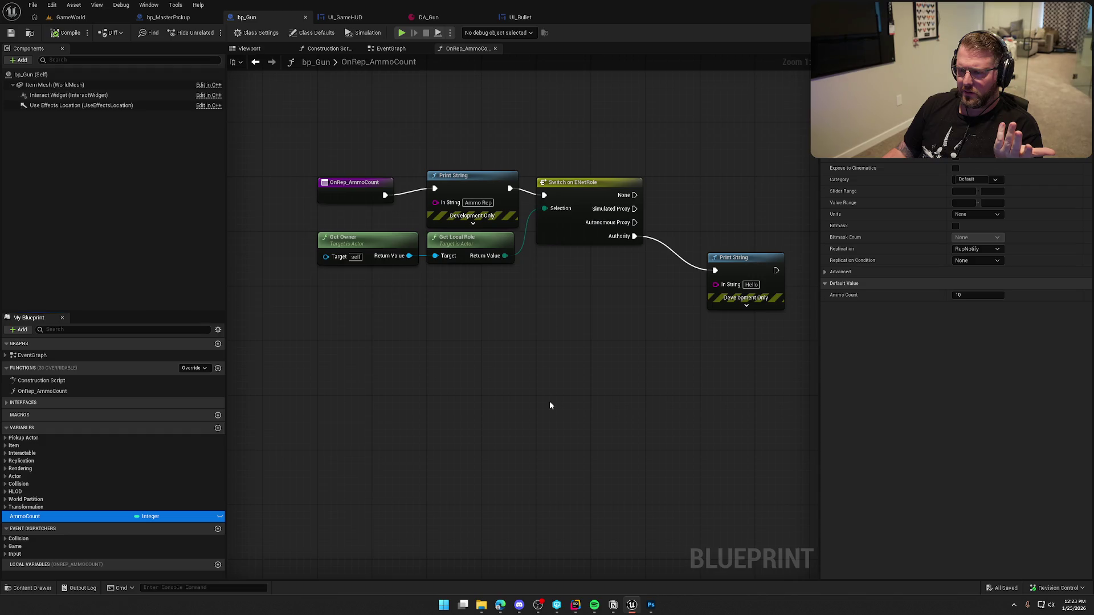
Delete the role switch, Hello print, Get Owner and Get Local Role nodes, straighten, and save
left_click_drag(749, 354, 561, 193)
left_click_drag(538, 342, 323, 253)
key("Delete")
left_click(461, 184)
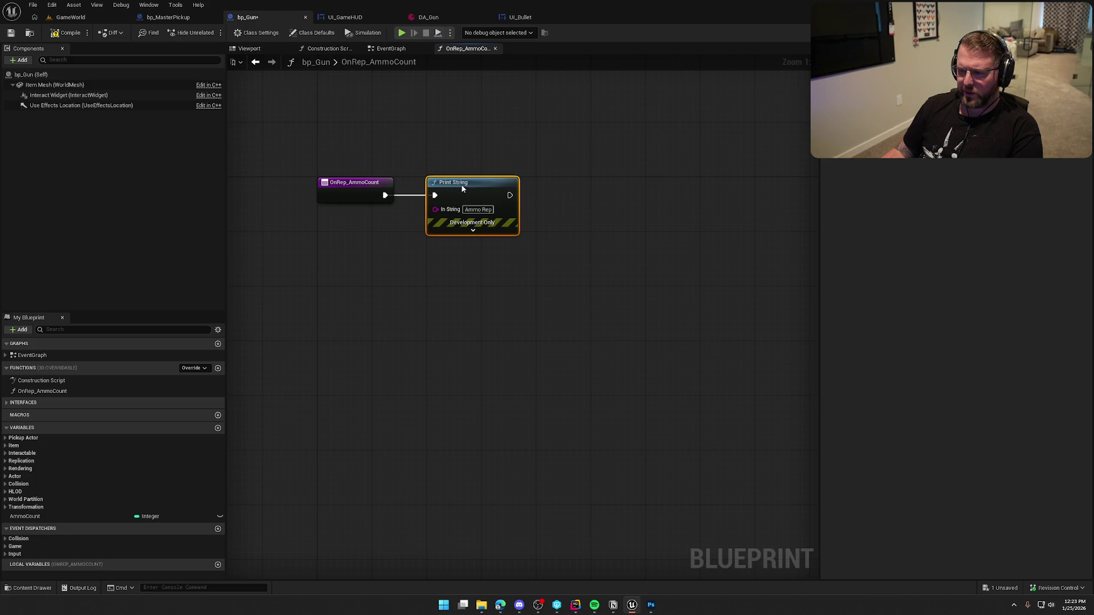
key("q")
key("ctrl+a")
left_click(688, 332)
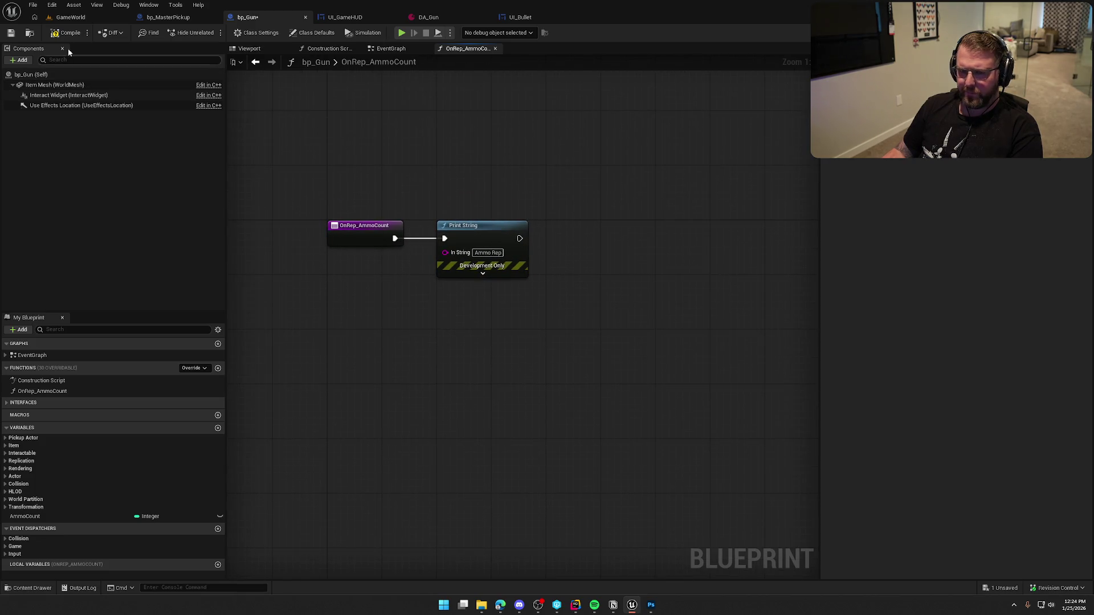
key("ctrl+s")
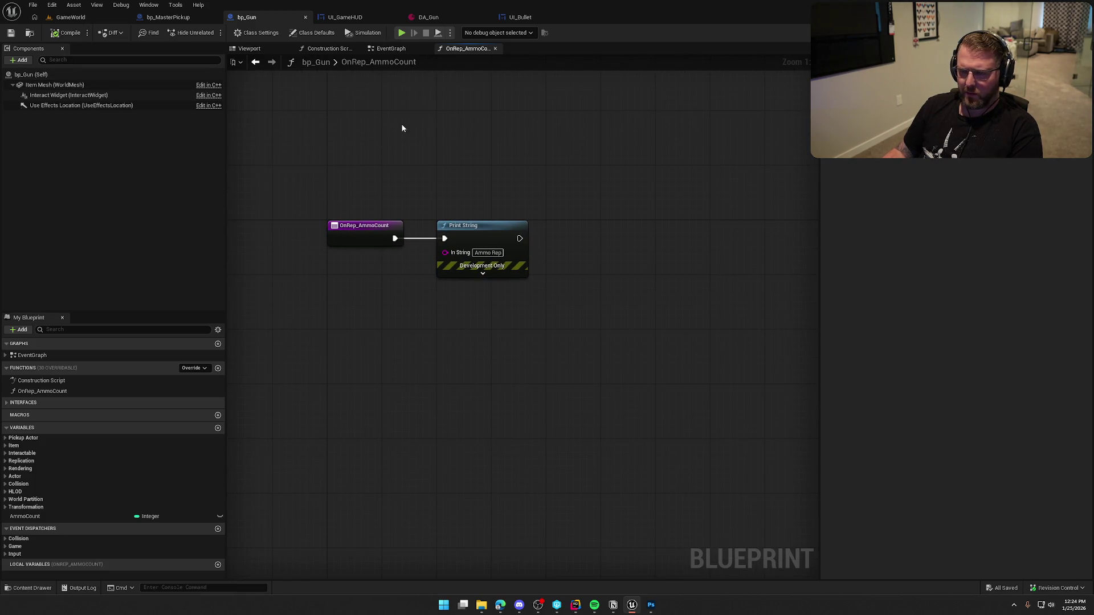
Switch to the EventGraph and close the Construction Script graph
left_click(391, 48)
left_click(325, 48)
middle_click(323, 50)
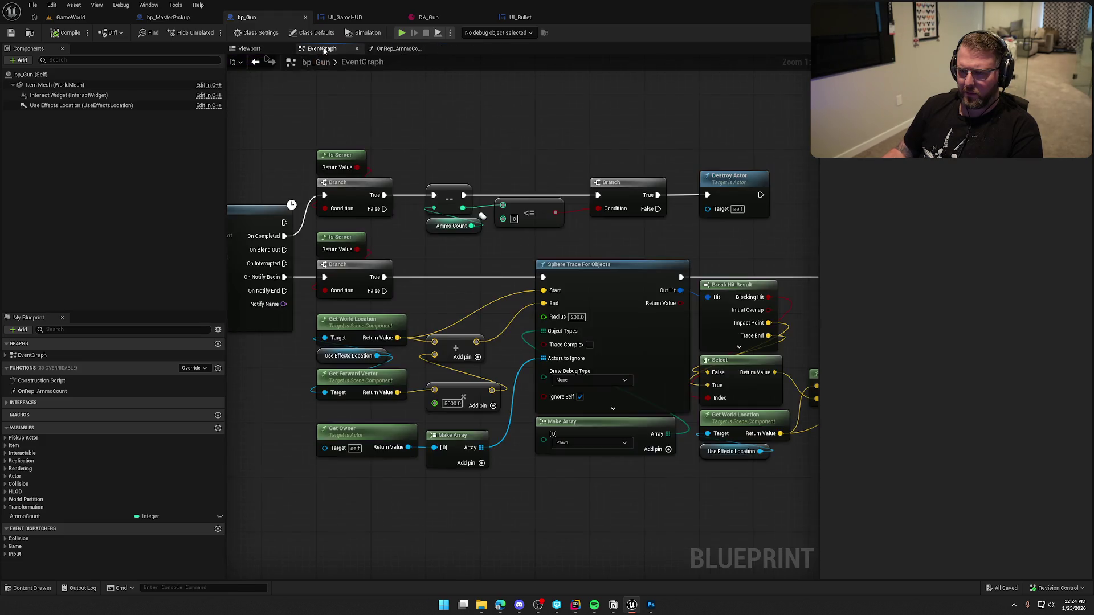
Check AmmoCount's RepNotify setup and the OnRep_AmmoCount graph, then start a GameWorld play test
left_click_drag(462, 147, 425, 111)
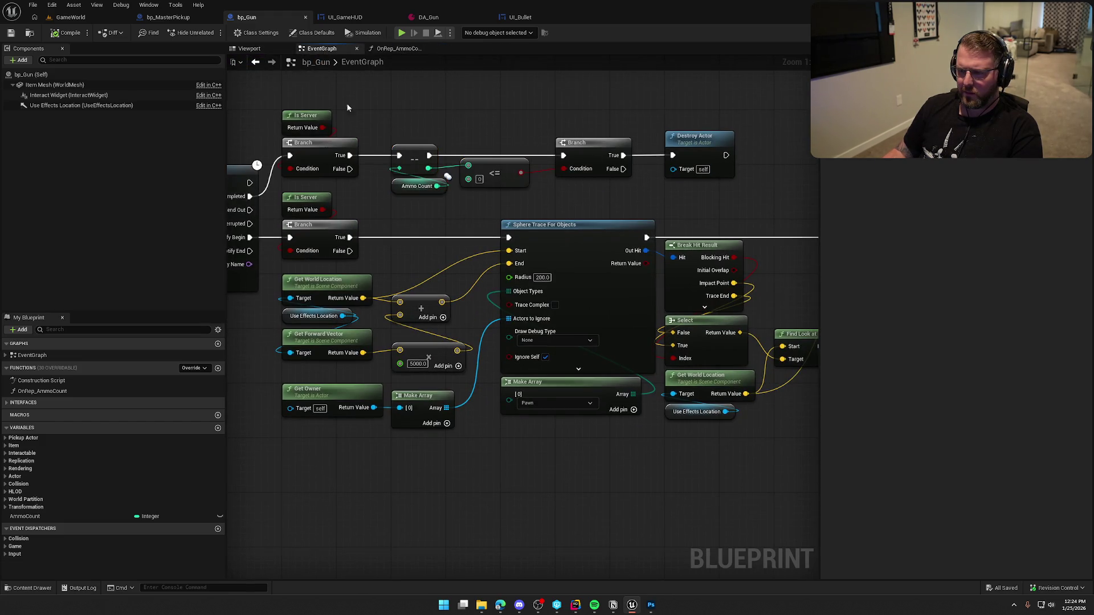
left_click_drag(718, 145, 761, 156)
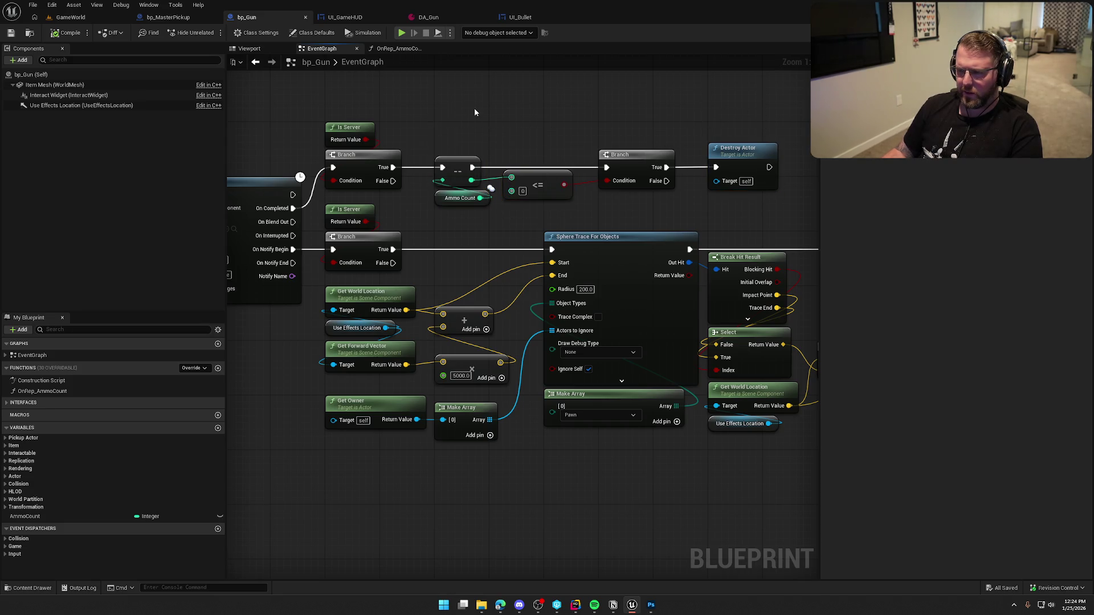
mouse_move(427, 129)
left_mouse_down()
mouse_move(575, 219)
mouse_move(399, 91)
mouse_move(570, 200)
mouse_move(487, 117)
left_mouse_up()
left_click(71, 516)
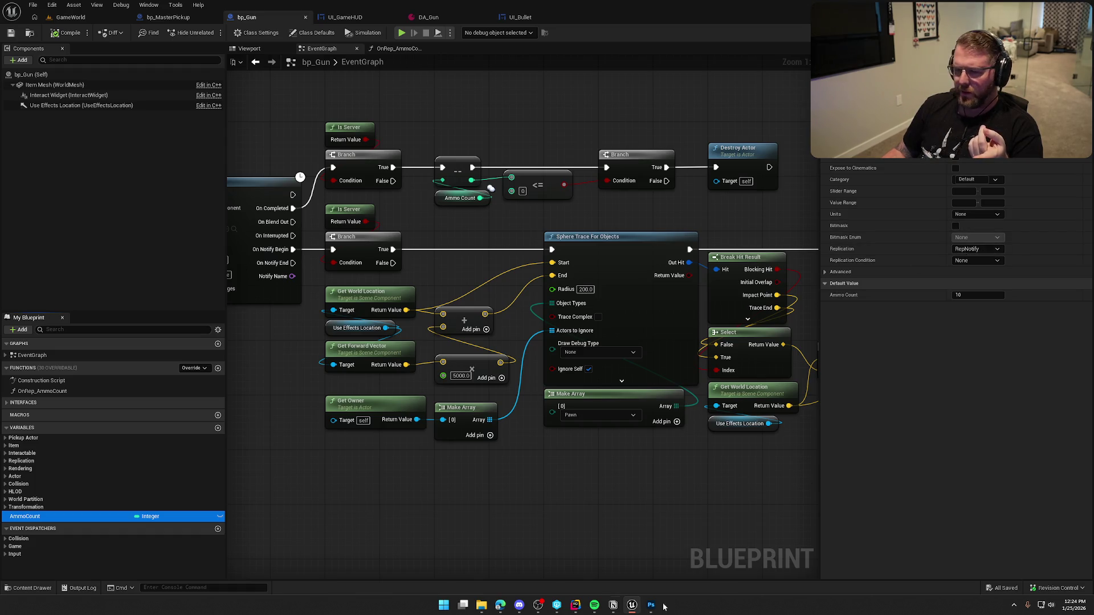
double_click(57, 392)
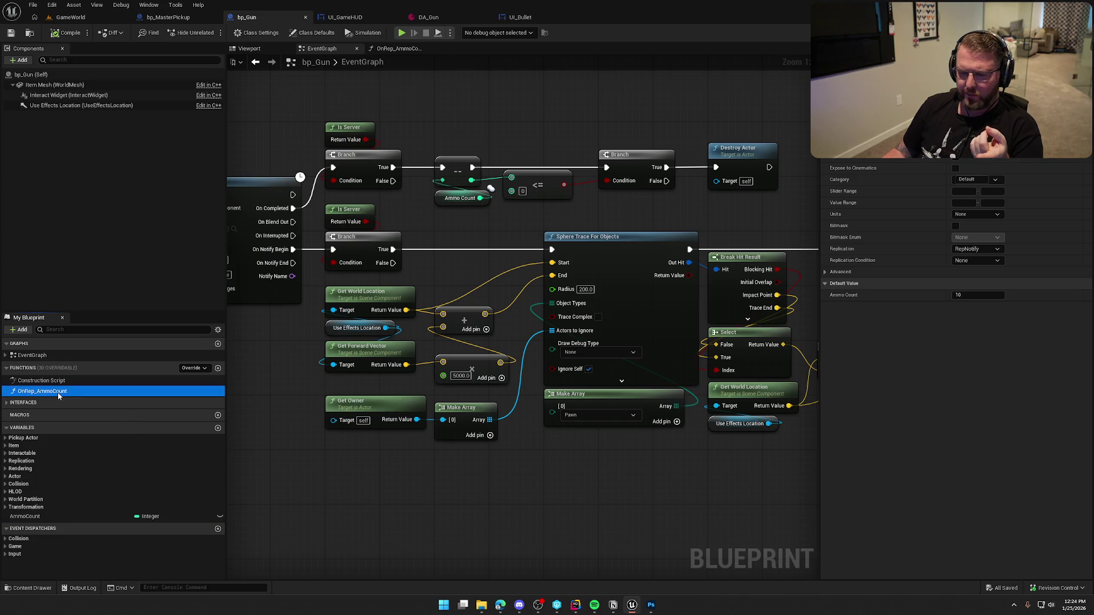
left_click(337, 153)
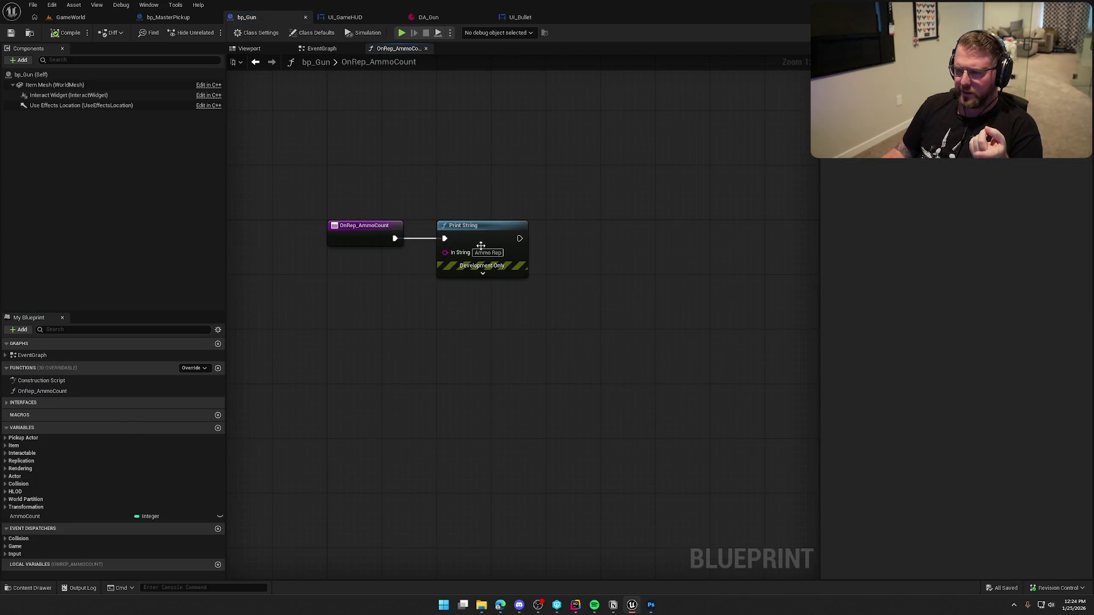
key("alt+p")
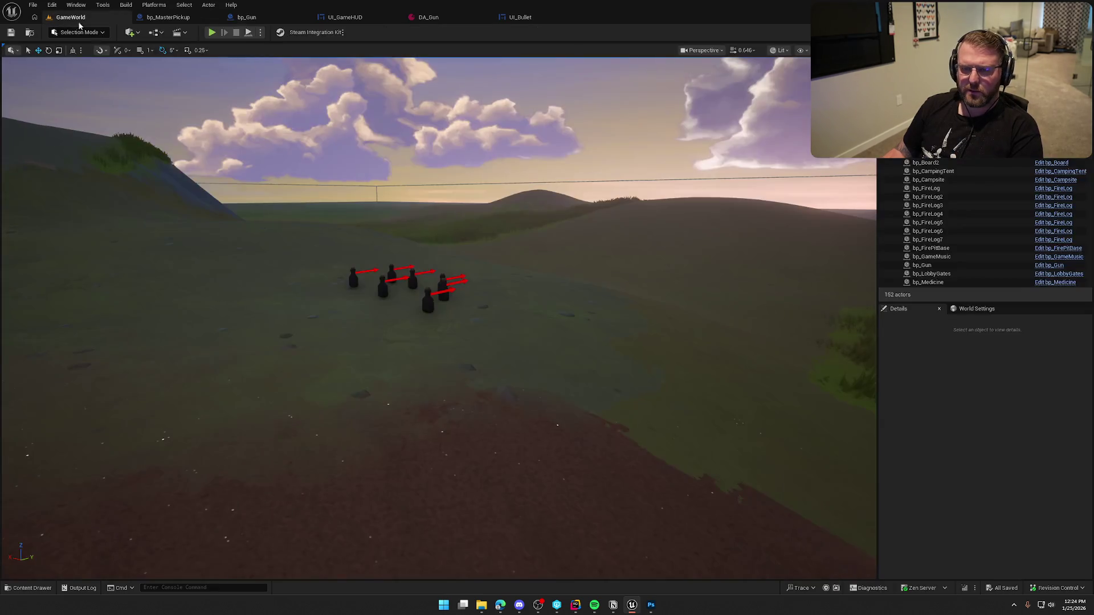
key("w")
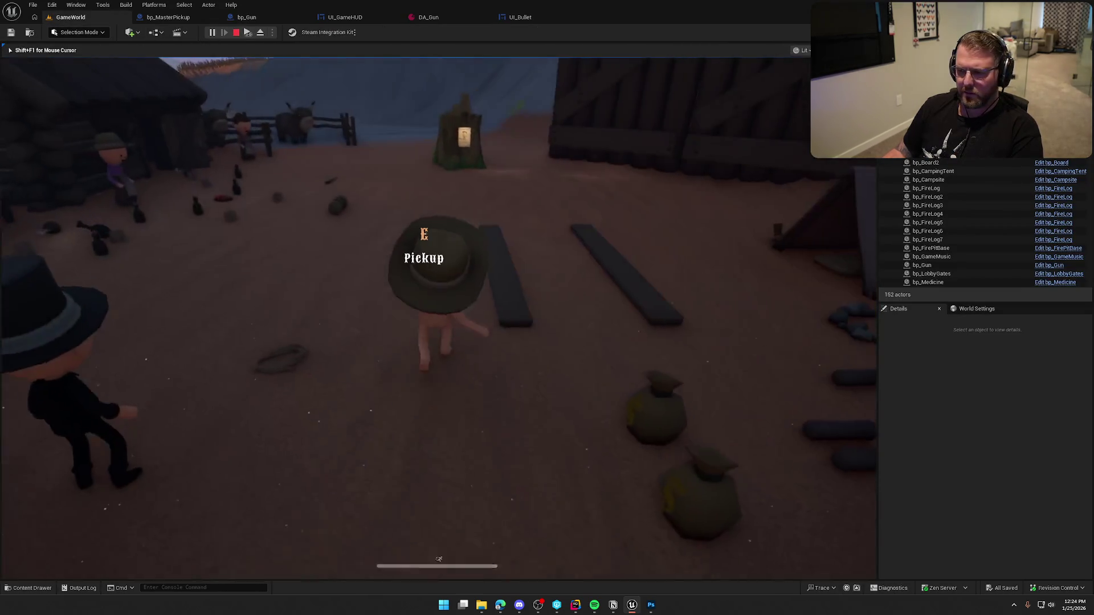
key("grave")
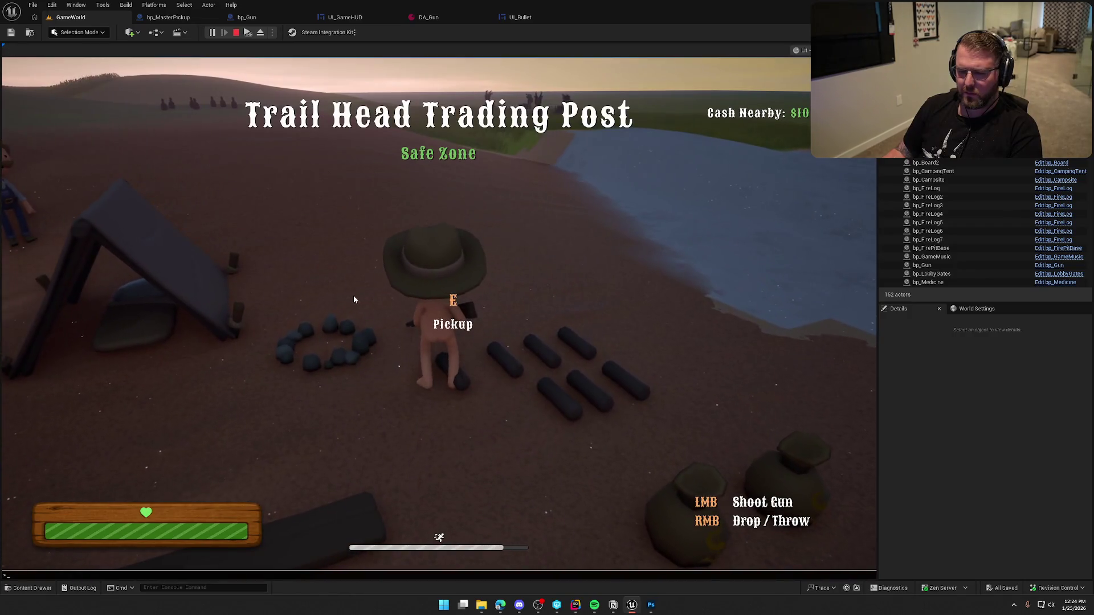
key("grave")
key("grave")
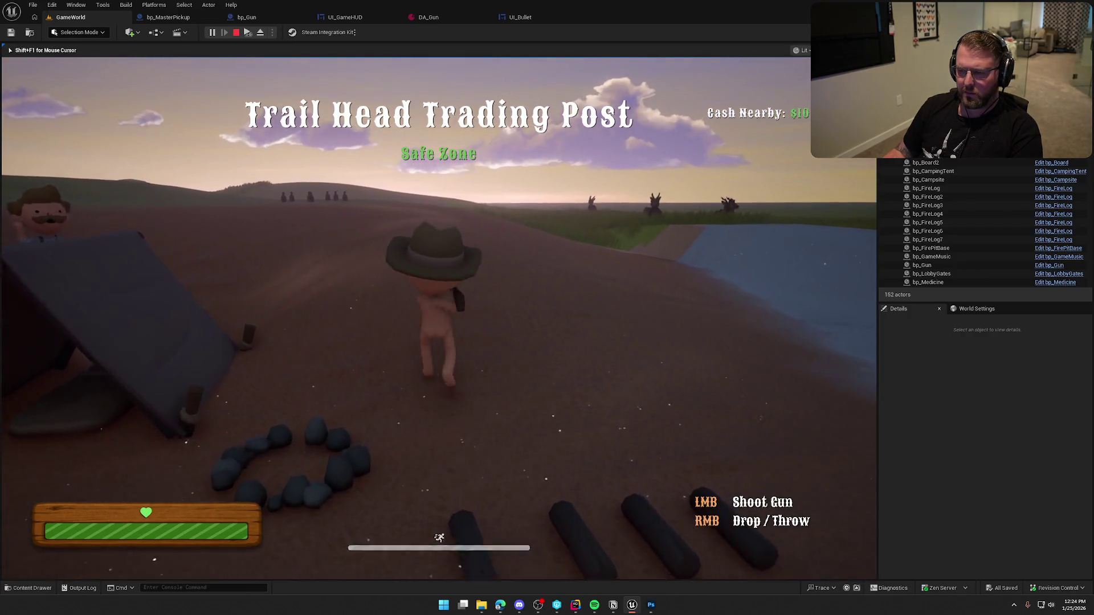
key("grave")
key("grave")
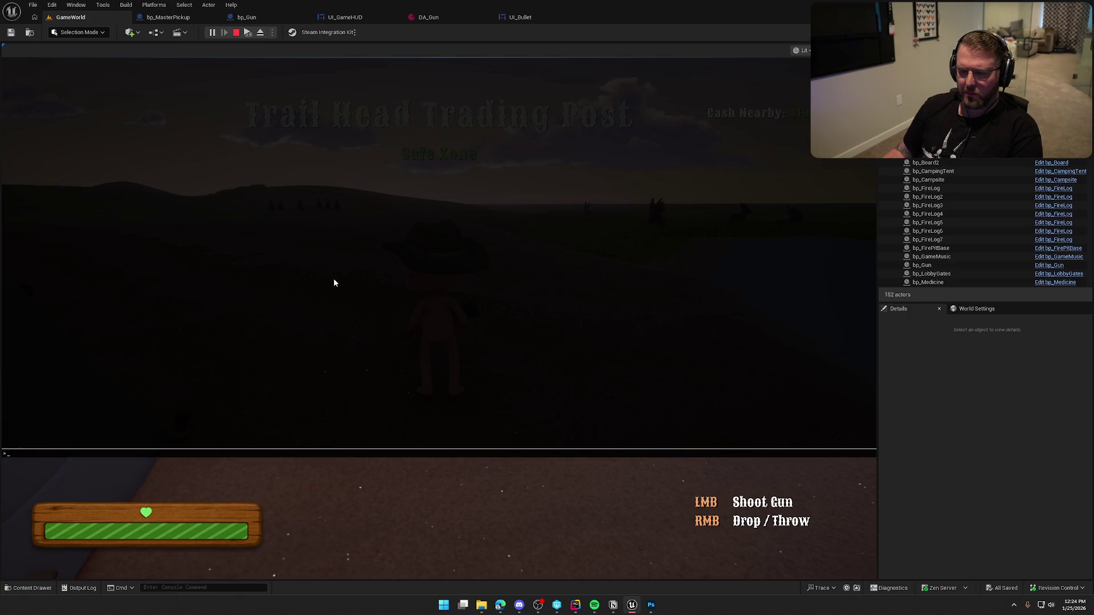
key("grave")
key("shift")
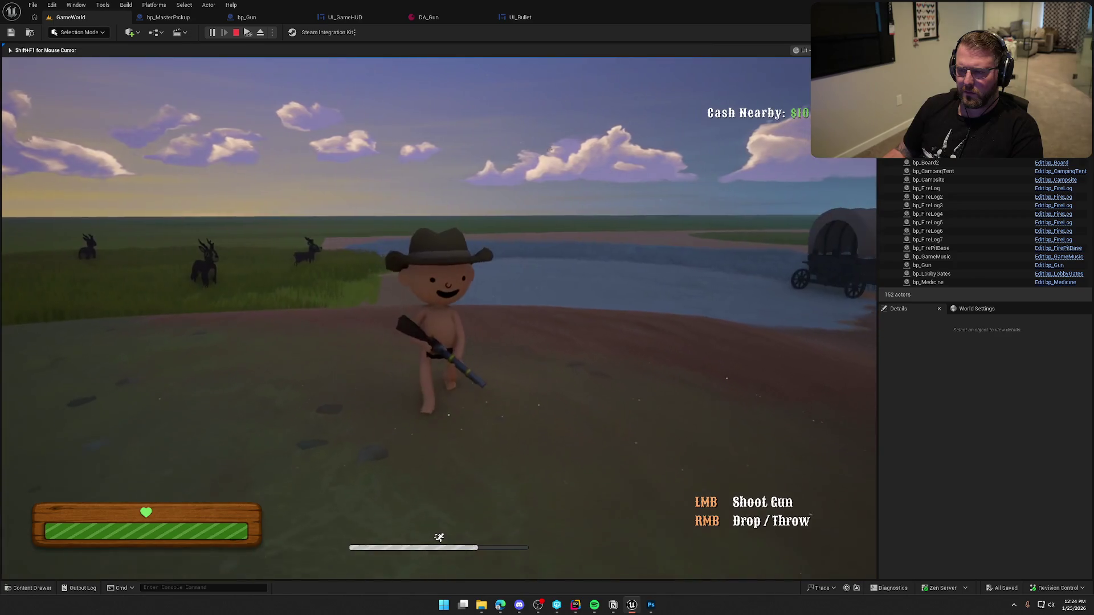
key("Escape")
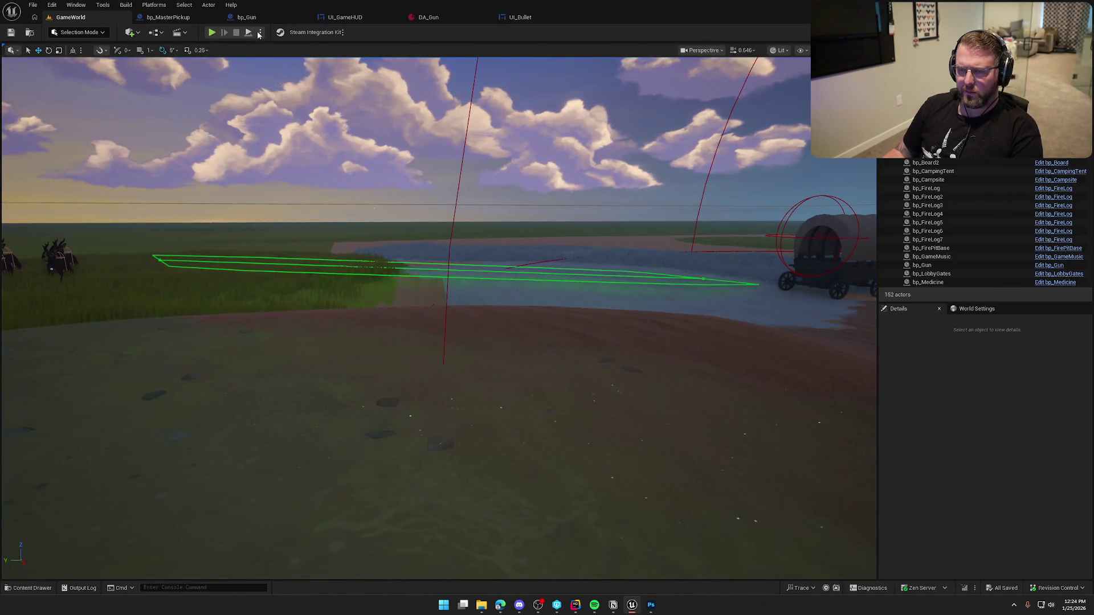
Run Play in Editor and walk until 'Client 1: Ammo Rep' prints, then return to bp_Gun's OnRep_AmmoCount
left_click(257, 34)
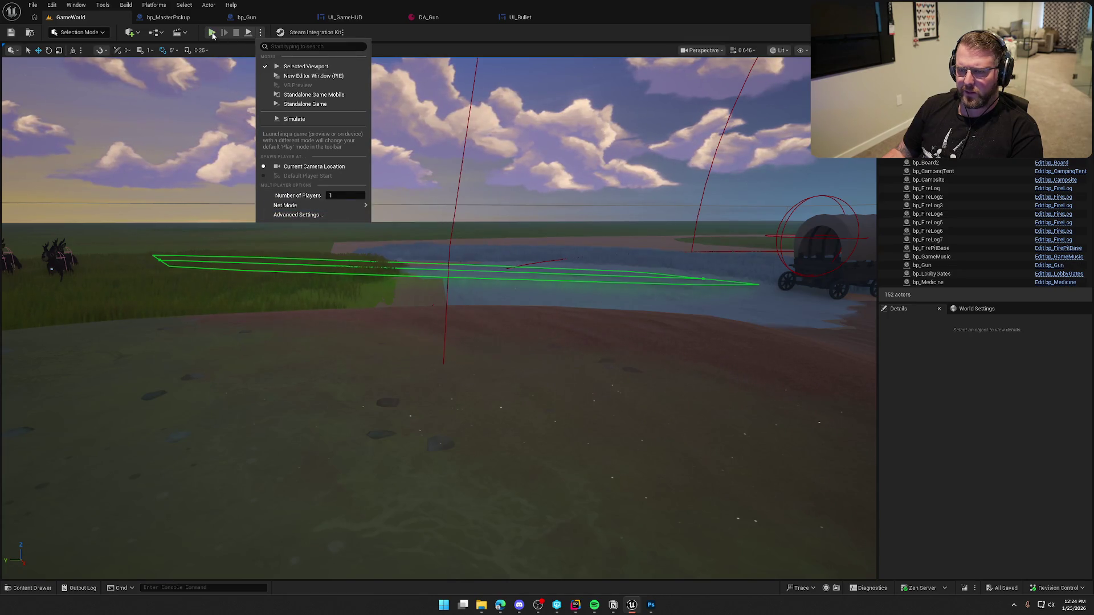
left_click(306, 66)
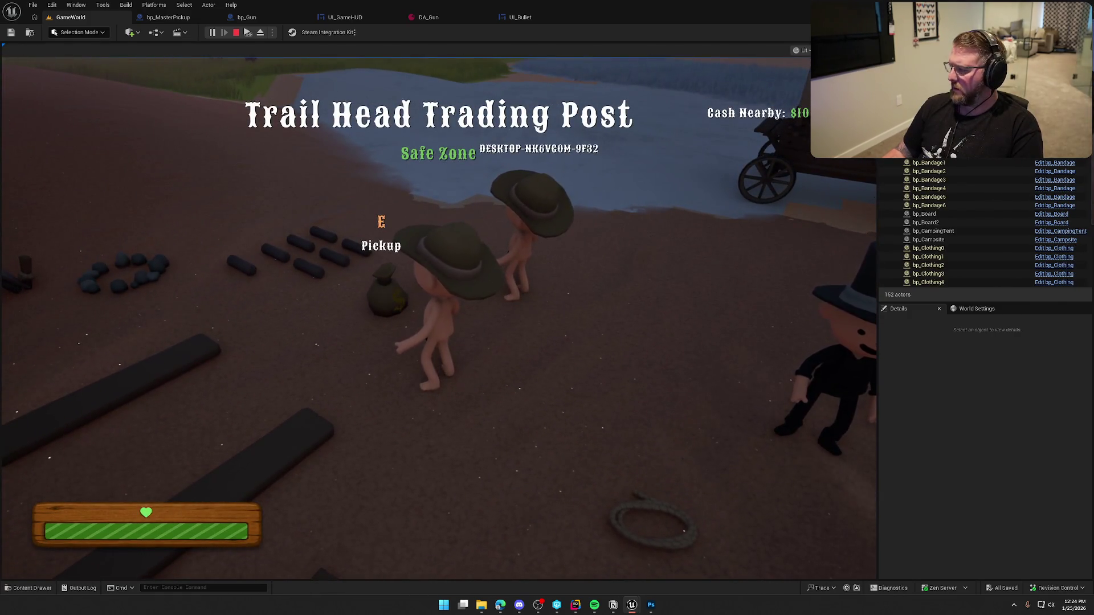
key("super")
key("super")
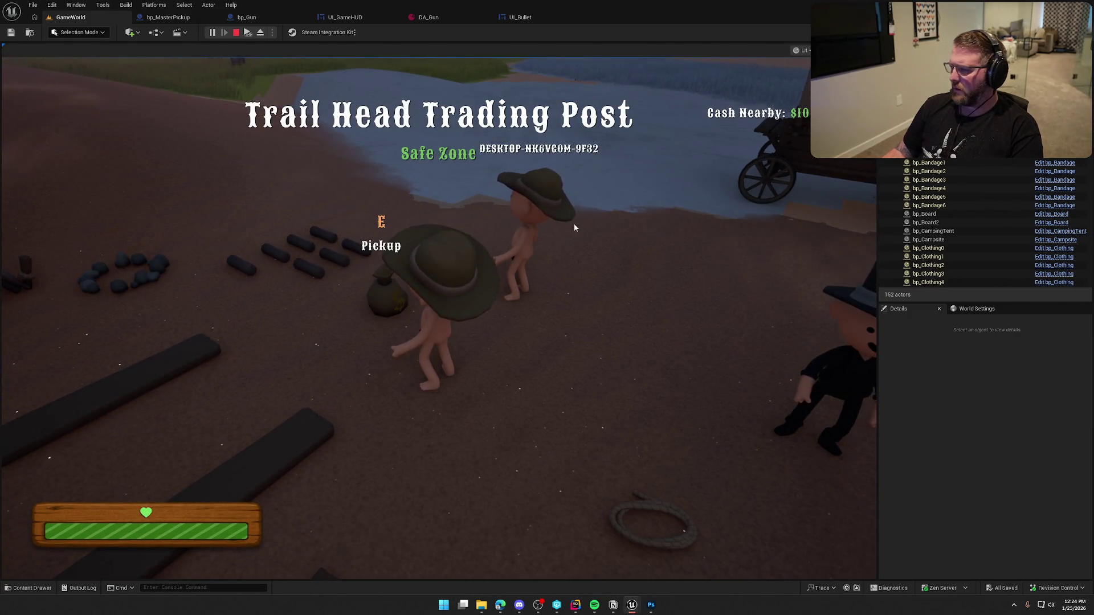
left_click(572, 225)
key("shift+w")
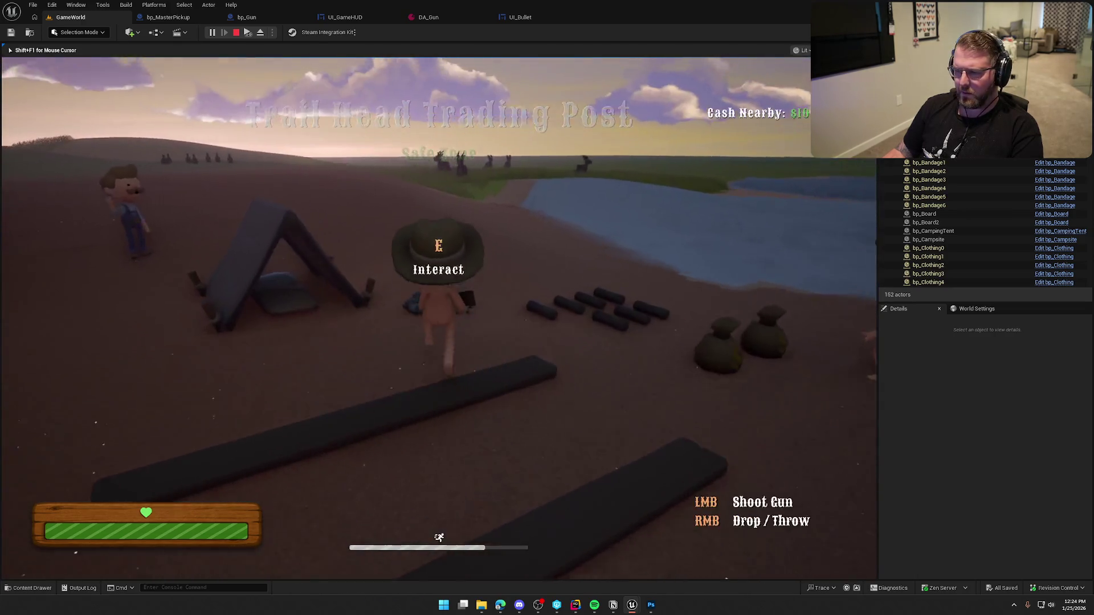
key("w")
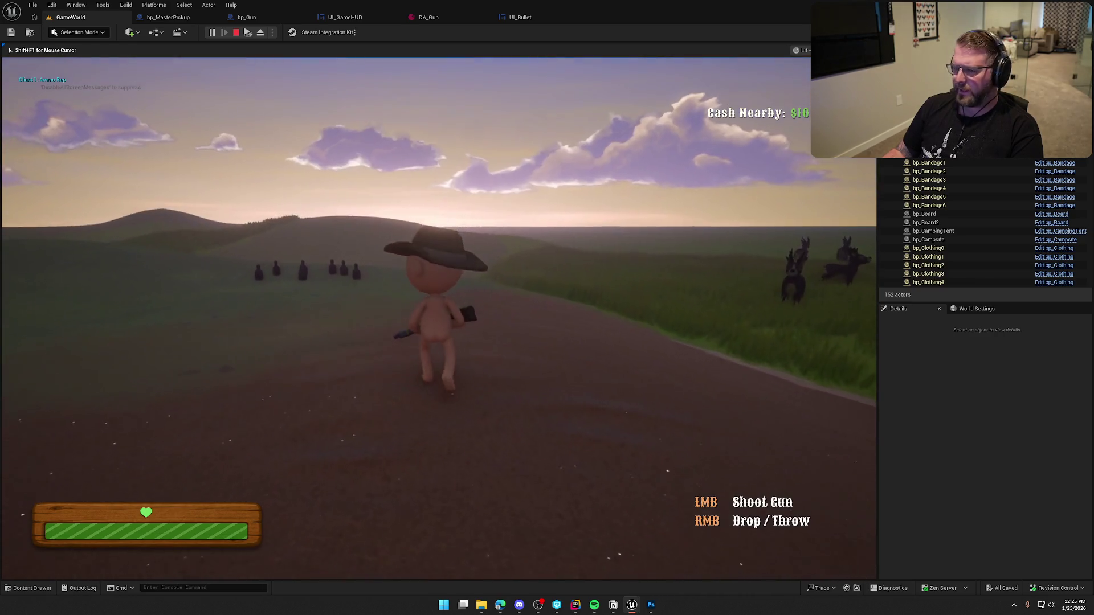
key("Escape")
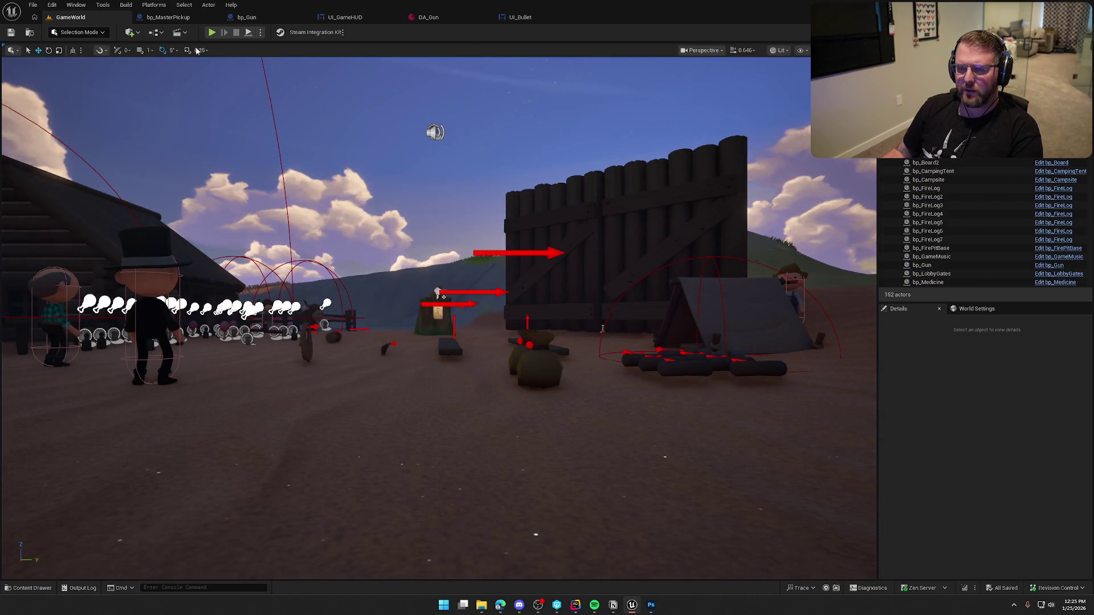
left_click(247, 17)
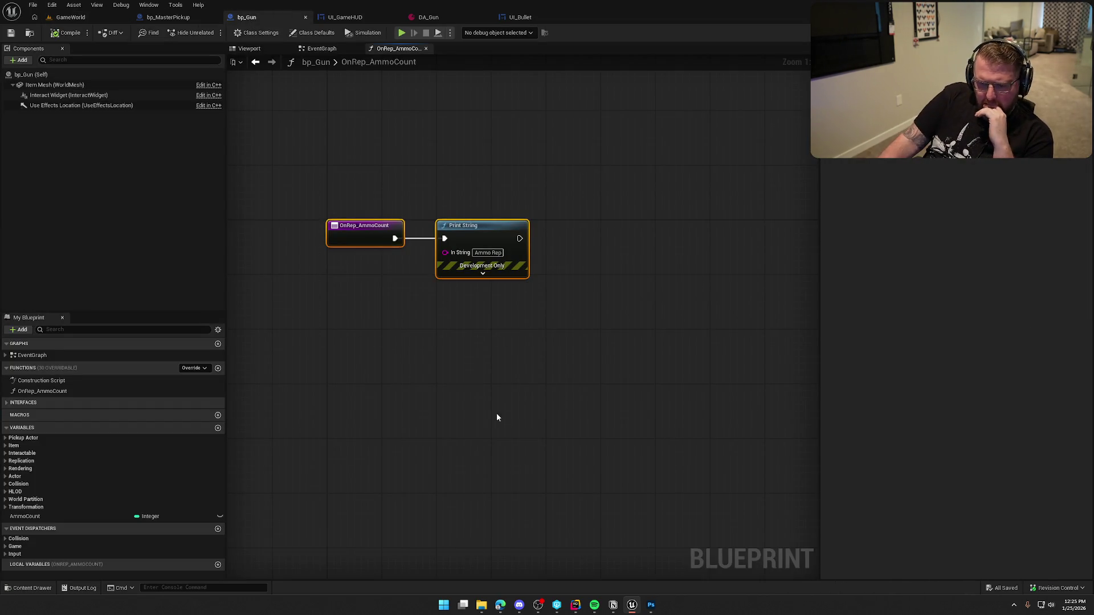
Check that the AmmoCount variable is RepNotify with a default value of 10
left_click(64, 516)
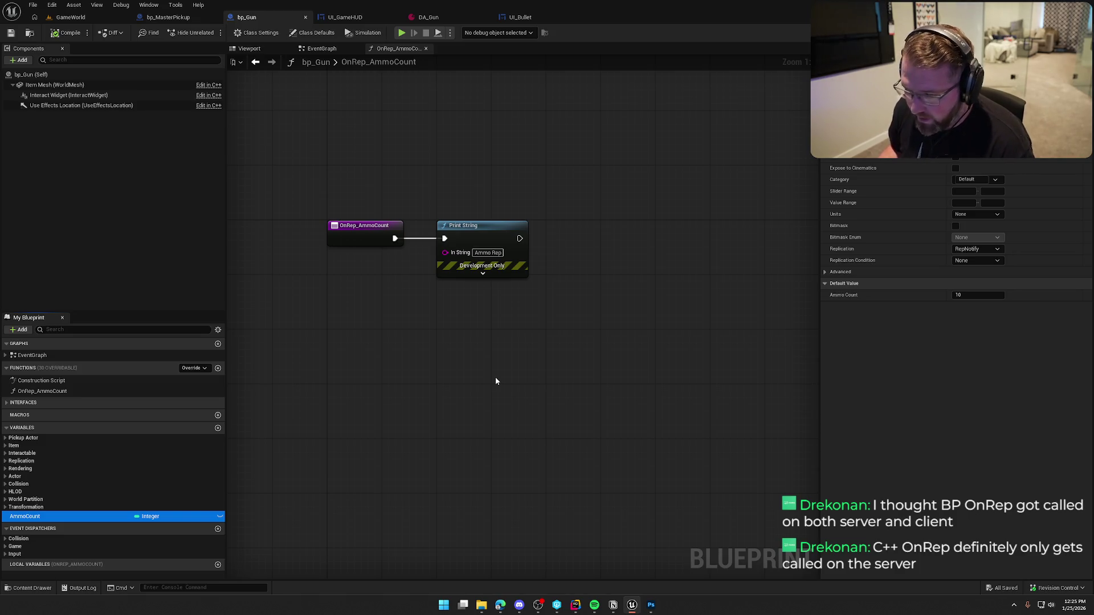
left_click_drag(318, 178, 452, 245)
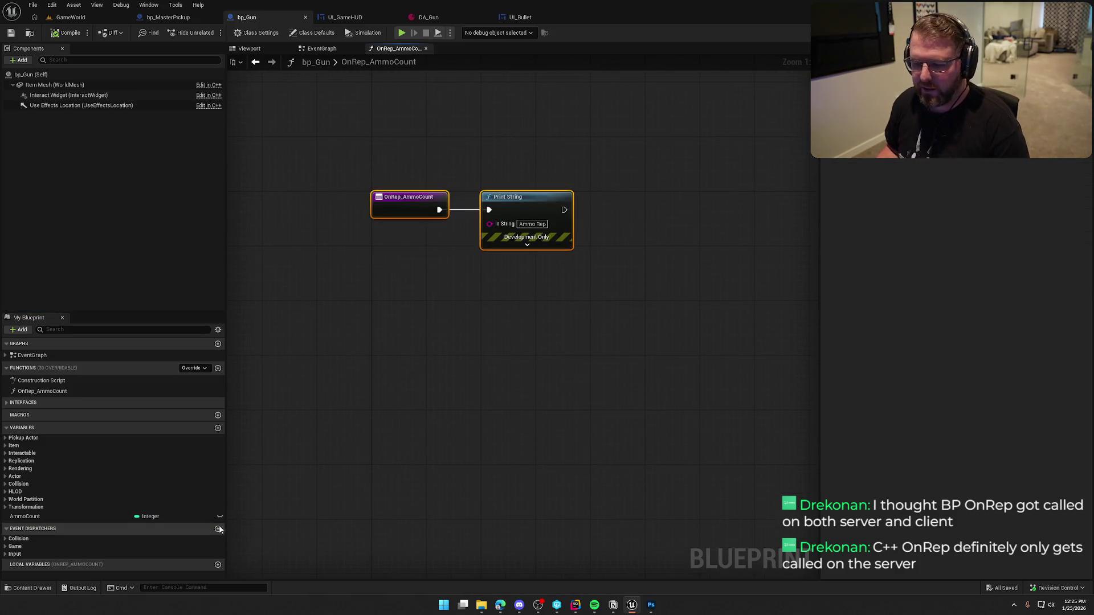
left_click(60, 517)
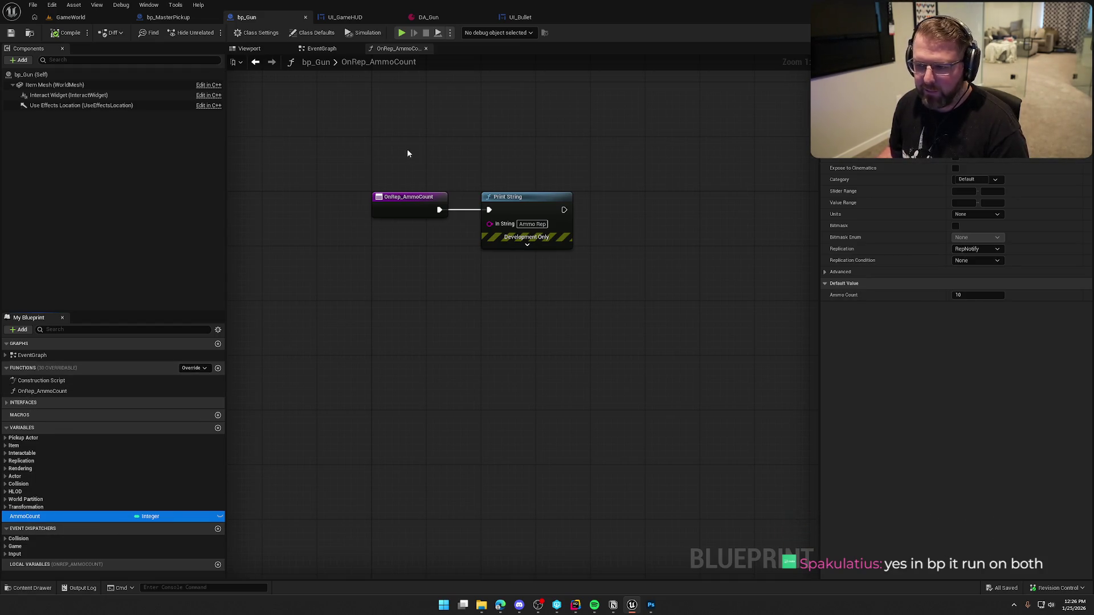
Switch to the EventGraph and select the ammo decrement, Is Server check and Destroy Actor nodes
left_click(320, 49)
mouse_move(429, 136)
left_mouse_down()
mouse_move(567, 189)
mouse_move(590, 211)
mouse_move(744, 219)
mouse_move(788, 209)
left_mouse_up()
mouse_move(324, 102)
left_mouse_down()
mouse_move(398, 154)
mouse_move(788, 200)
left_mouse_up()
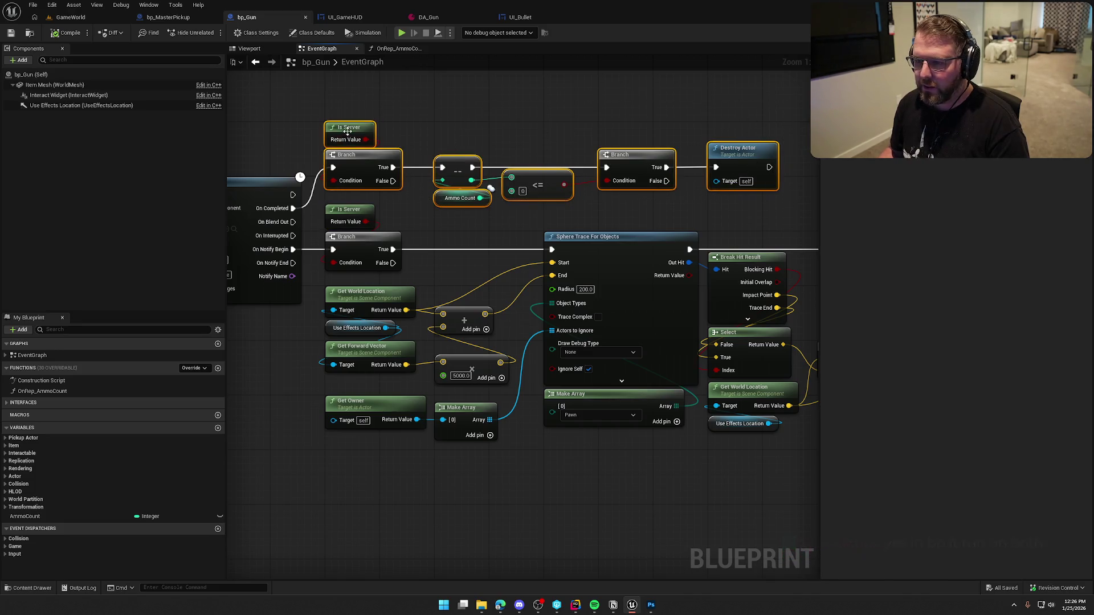
Rearrange the decrement nodes, moving the <= comparison beside the Branch
left_click(302, 216)
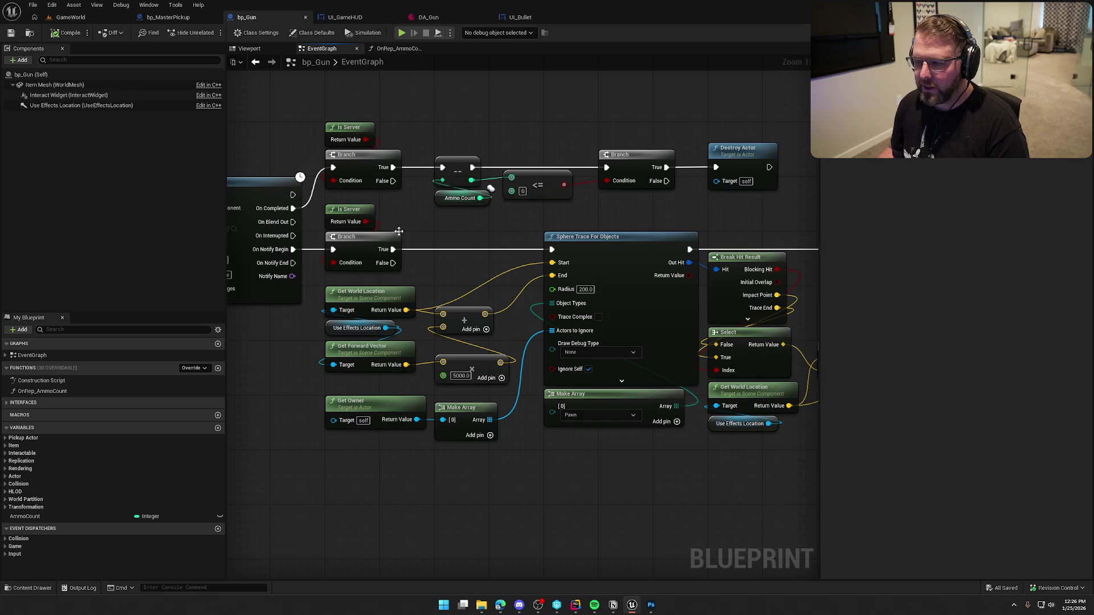
left_click_drag(431, 141, 751, 203)
left_click(609, 208)
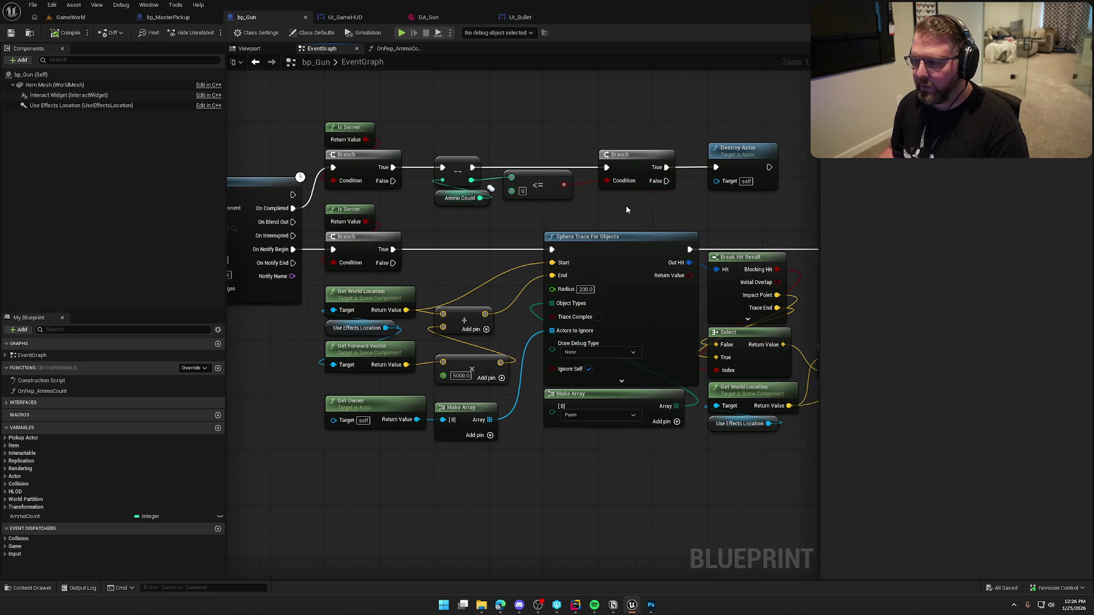
left_click_drag(447, 148, 775, 214)
left_click(662, 212)
left_click_drag(431, 124, 489, 214)
left_click(490, 213)
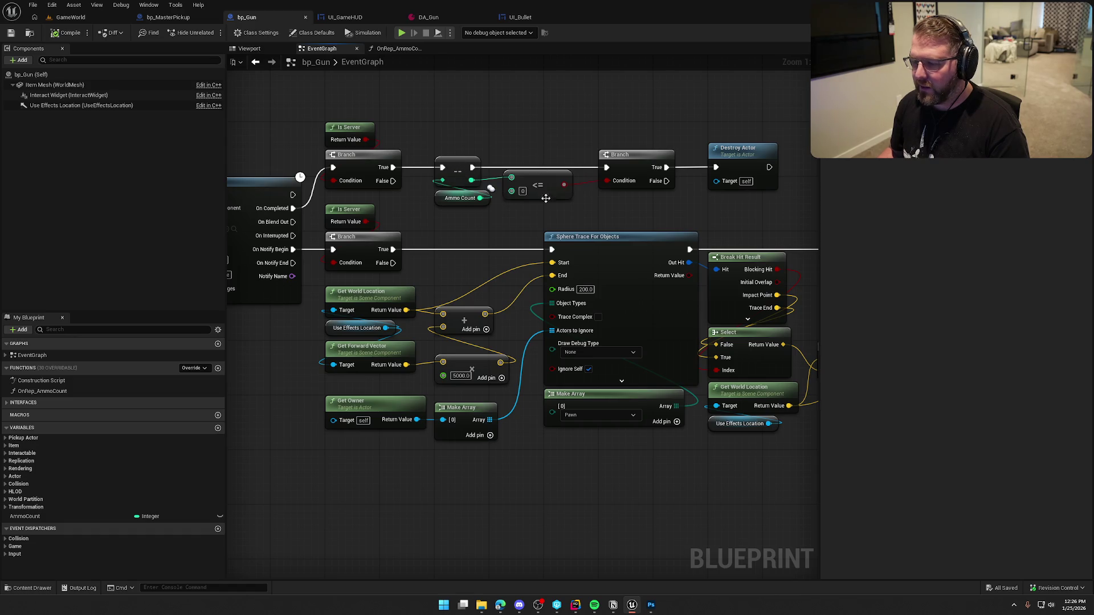
mouse_move(549, 184)
left_mouse_down()
mouse_move(582, 203)
mouse_move(644, 205)
left_mouse_up()
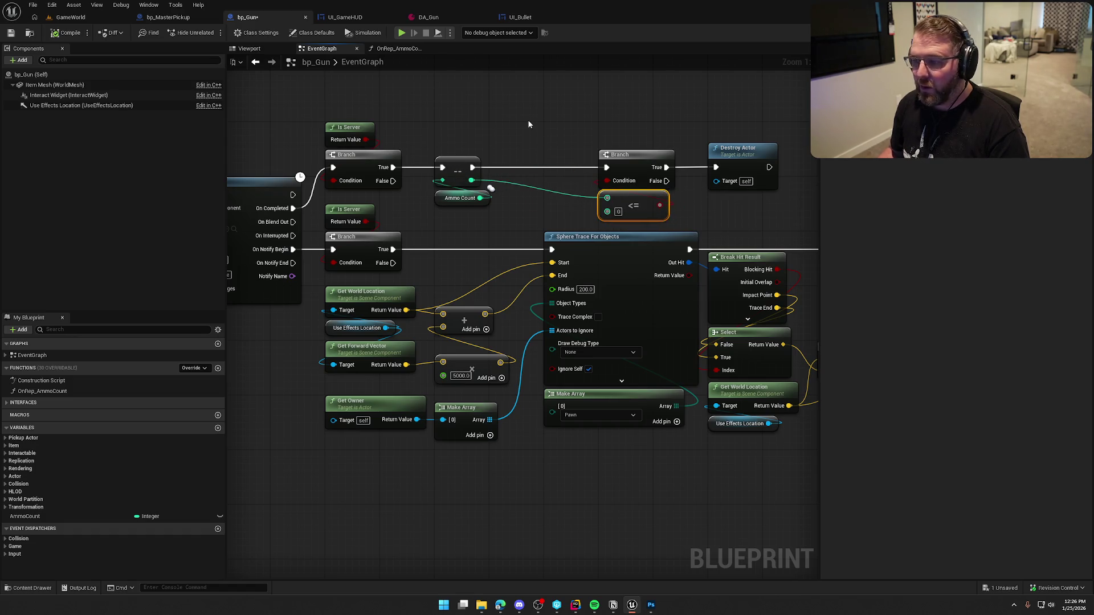
Add an AmmoCount SET w/ Notify node wired into the Branch, moving the old decrement aside
mouse_move(26, 516)
left_mouse_down()
mouse_move(538, 162)
mouse_move(556, 134)
mouse_move(421, 161)
mouse_move(435, 159)
left_mouse_up()
left_click_drag(611, 138, 647, 159)
left_click_drag(499, 162, 491, 94)
Feed Ammo Count minus 1 from an Integer subtract node into SET, then compile bp_Gun
left_click_drag(521, 189, 545, 198)
type("-")
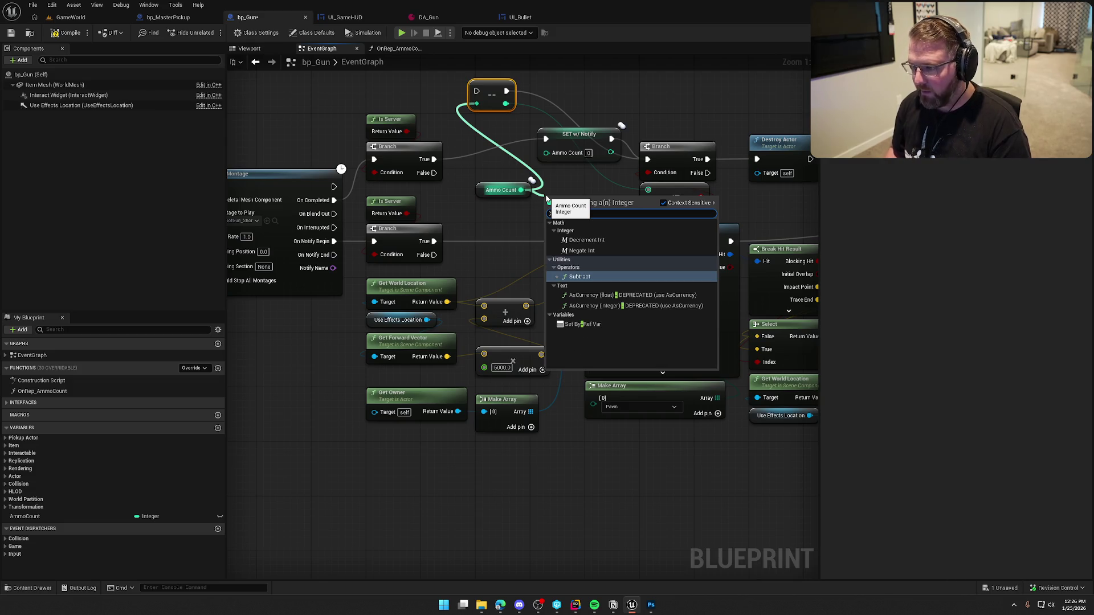
key("Return")
type("1")
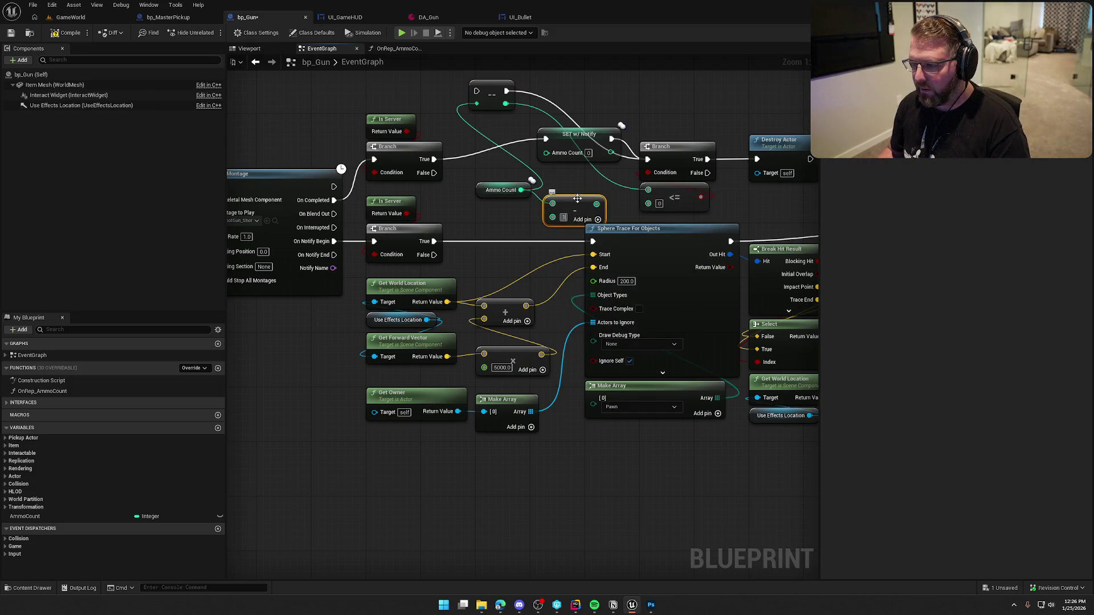
left_click_drag(596, 203, 547, 152)
left_click_drag(580, 199, 581, 179)
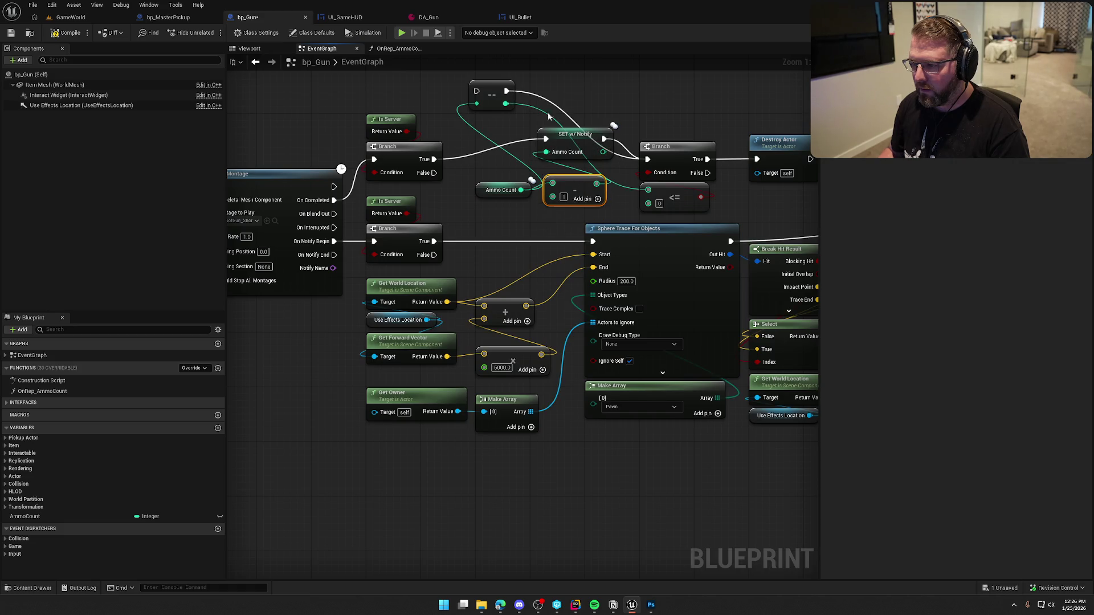
left_click(64, 32)
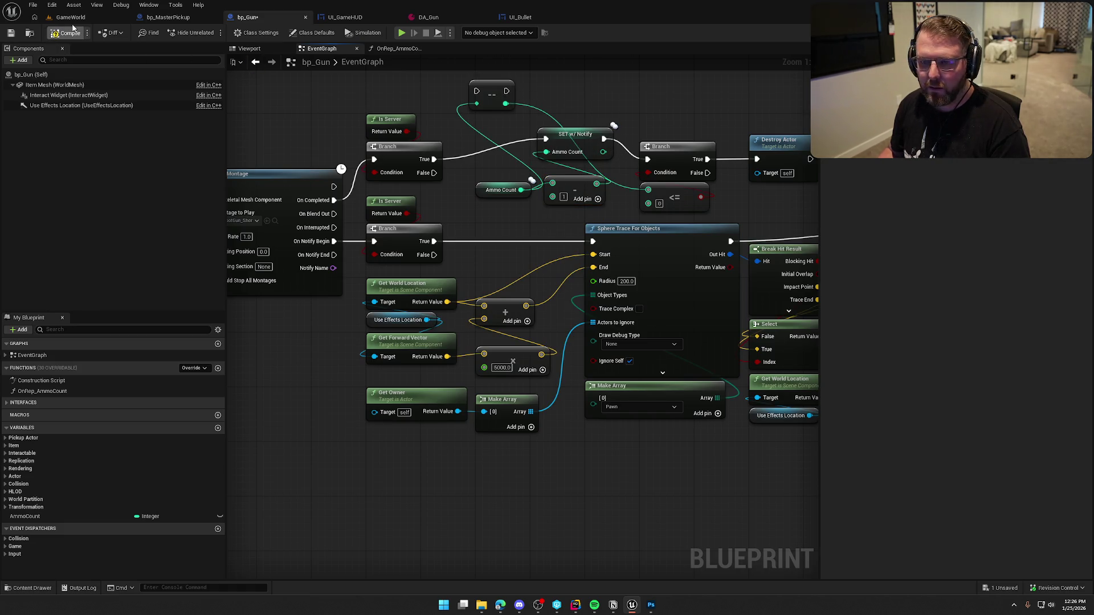
left_click(71, 17)
Play-test GameWorld, dropping the gun until 'Server: Ammo Rep' prints, then return to bp_Gun's EventGraph
left_click(211, 32)
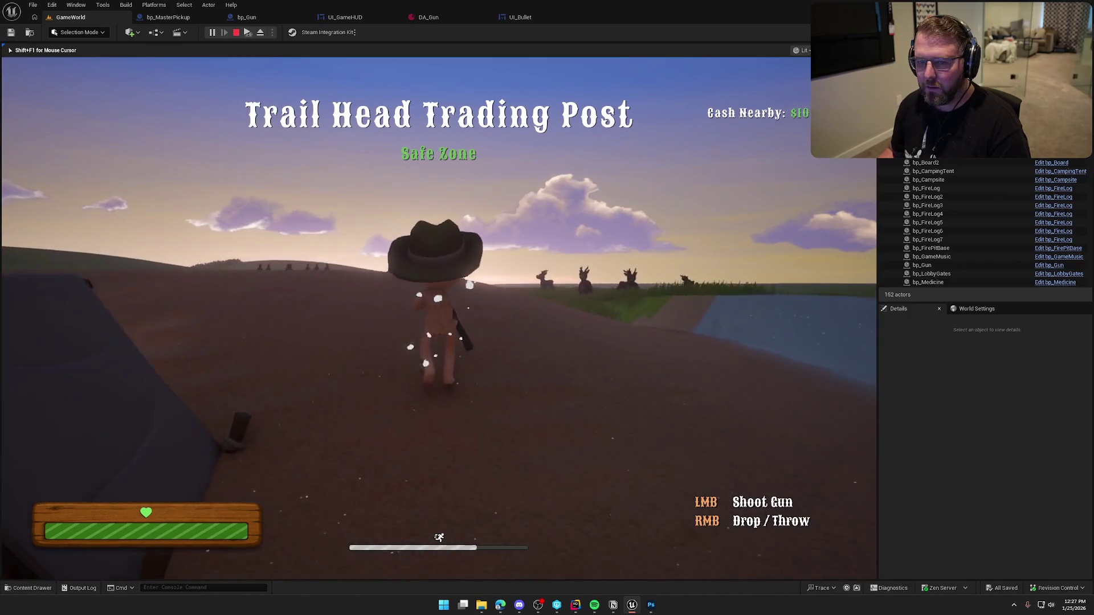
right_click(439, 317)
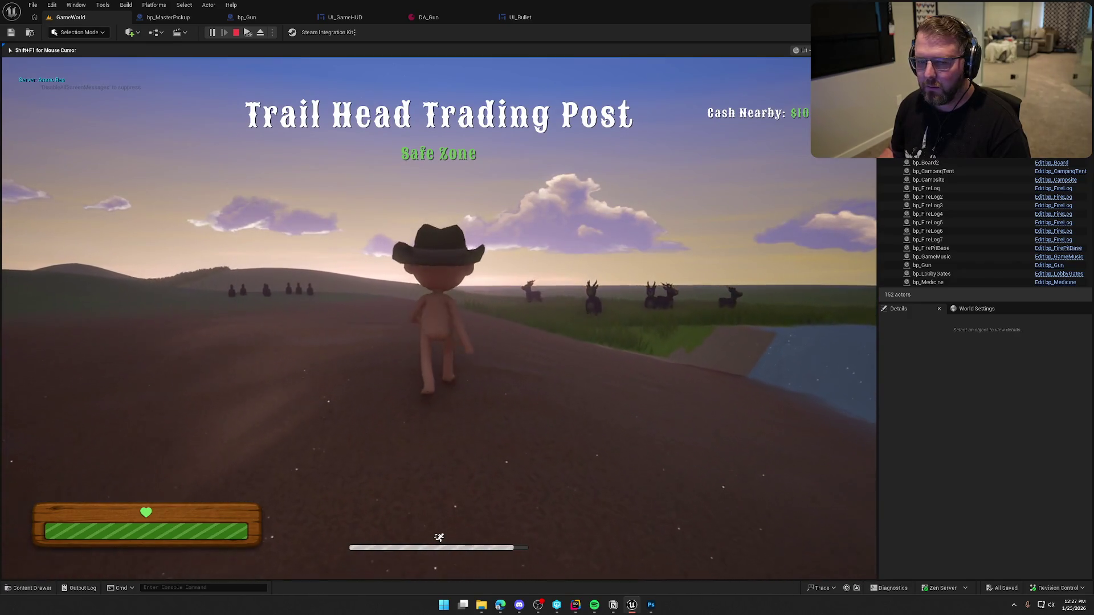
key("w")
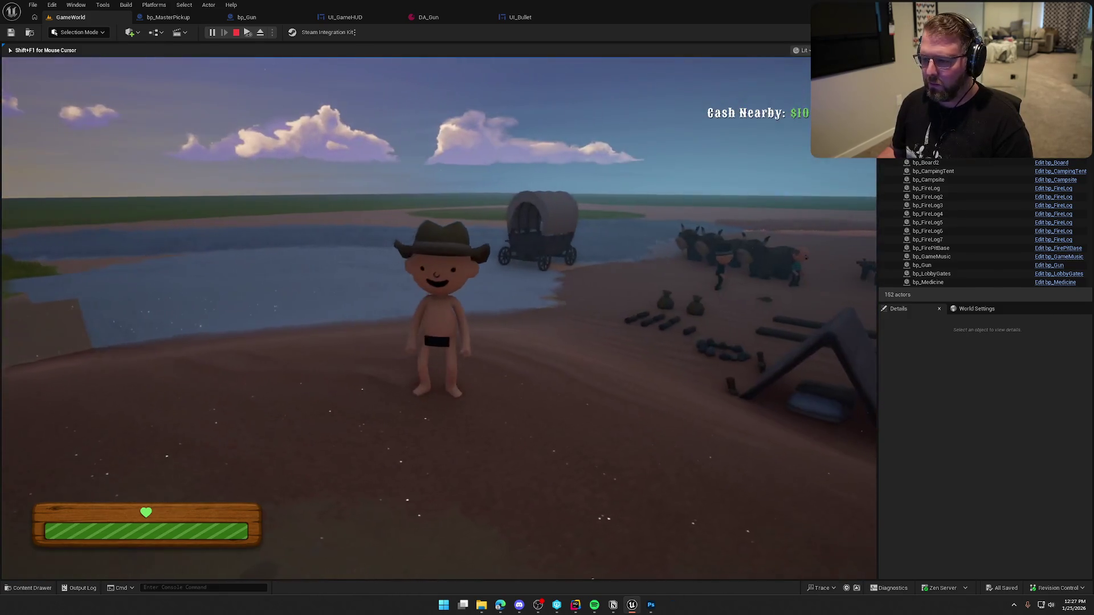
key("Escape")
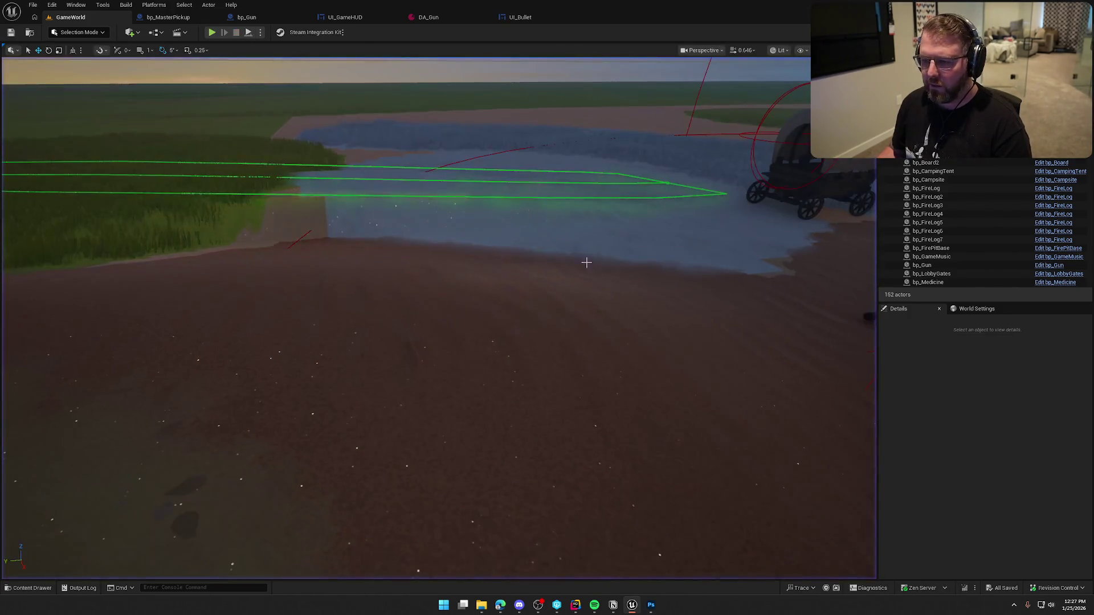
left_click(246, 17)
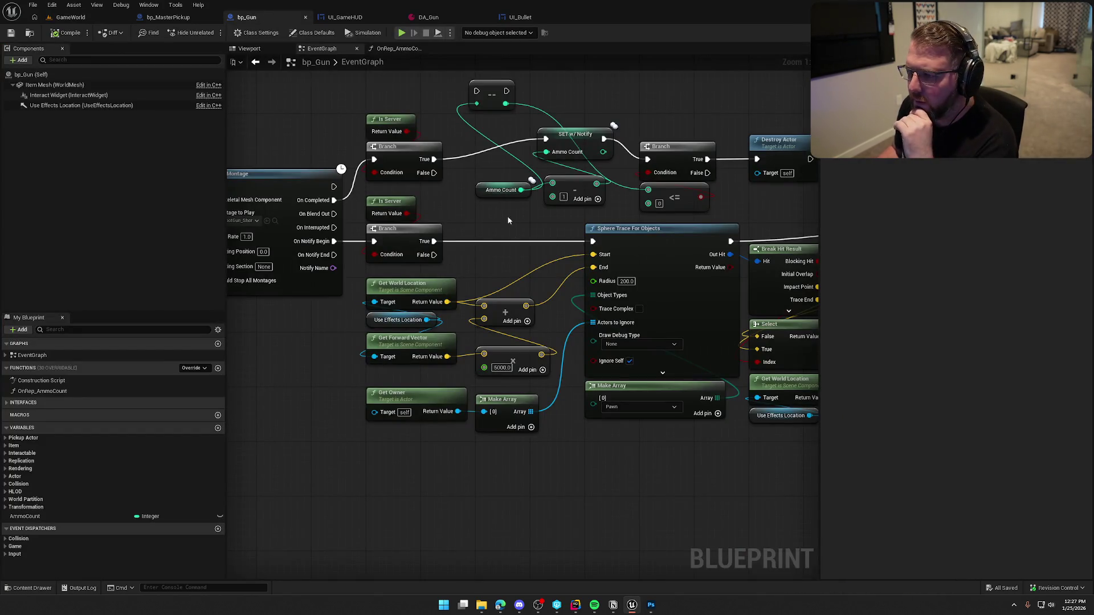
Connect SET w/ Notify's Ammo Count output to the <= check and delete the leftover node
left_click_drag(495, 195, 472, 184)
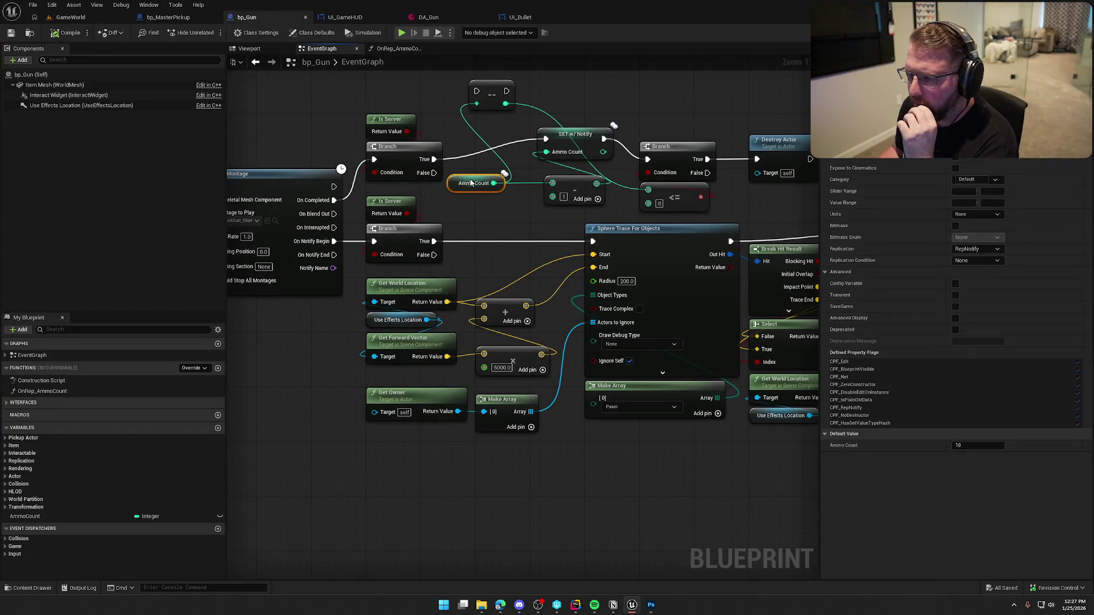
left_click_drag(579, 189, 558, 191)
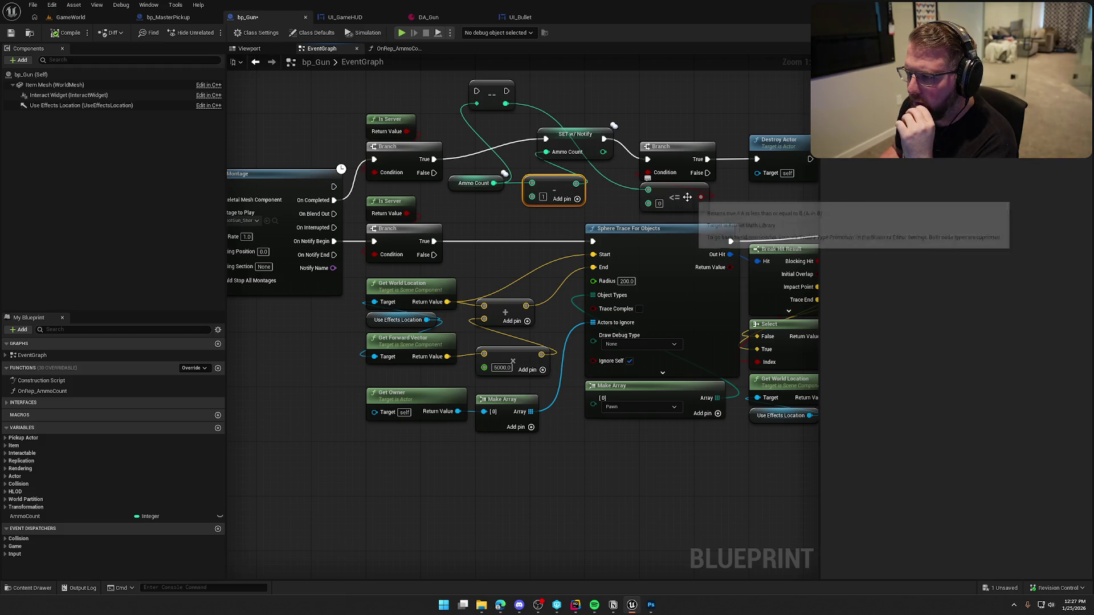
left_click_drag(648, 196, 602, 152)
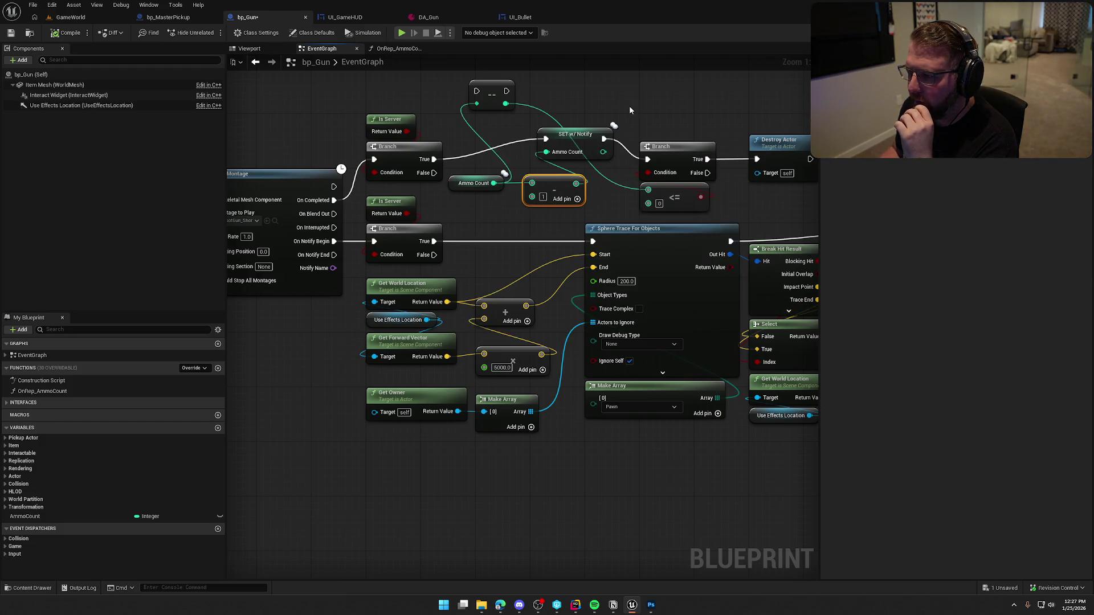
left_click_drag(529, 108, 464, 90)
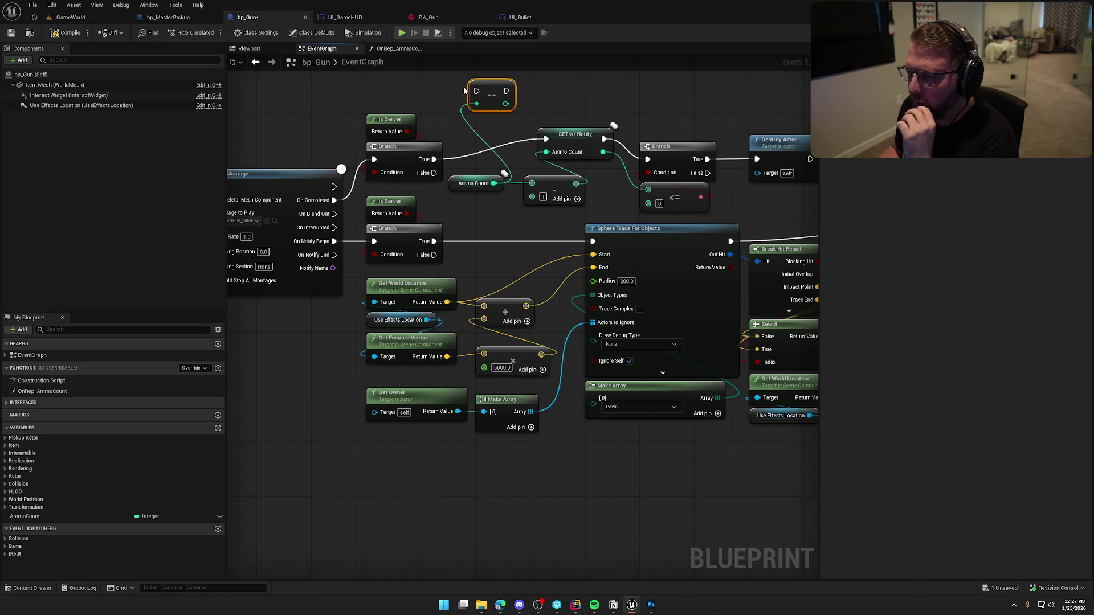
key("Delete")
Tidy the layout of the SET w/ Notify, Ammo Count getter and subtract nodes
left_click_drag(555, 218, 456, 178)
left_click_drag(551, 175, 551, 196)
left_click_drag(577, 134, 515, 155)
left_click(532, 114)
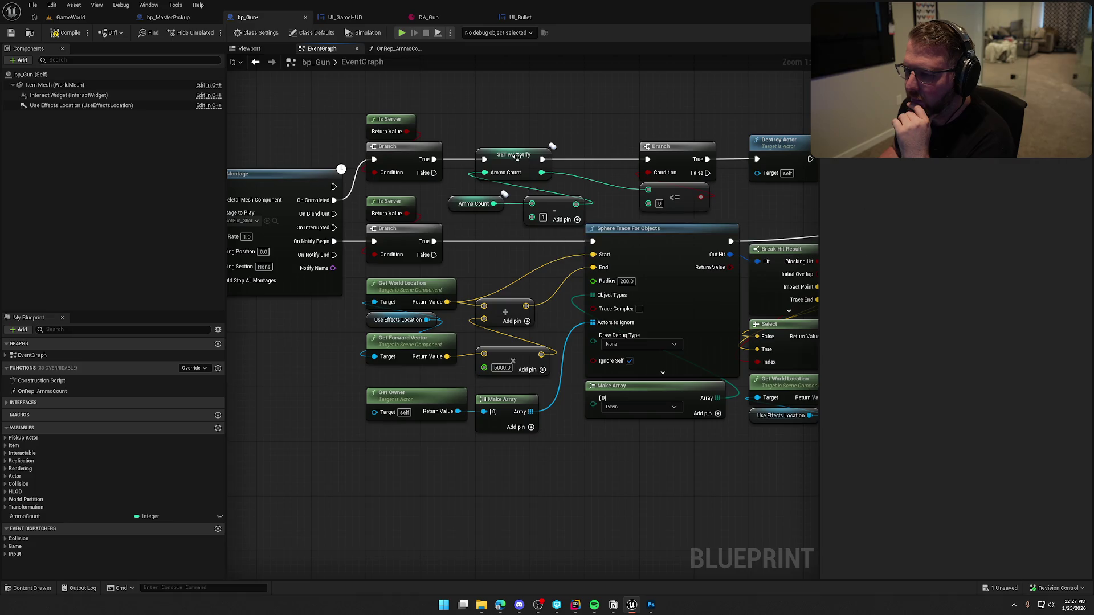
left_click_drag(524, 157, 579, 156)
mouse_move(445, 231)
left_mouse_down()
mouse_move(592, 193)
mouse_move(560, 199)
left_mouse_up()
left_click(558, 131)
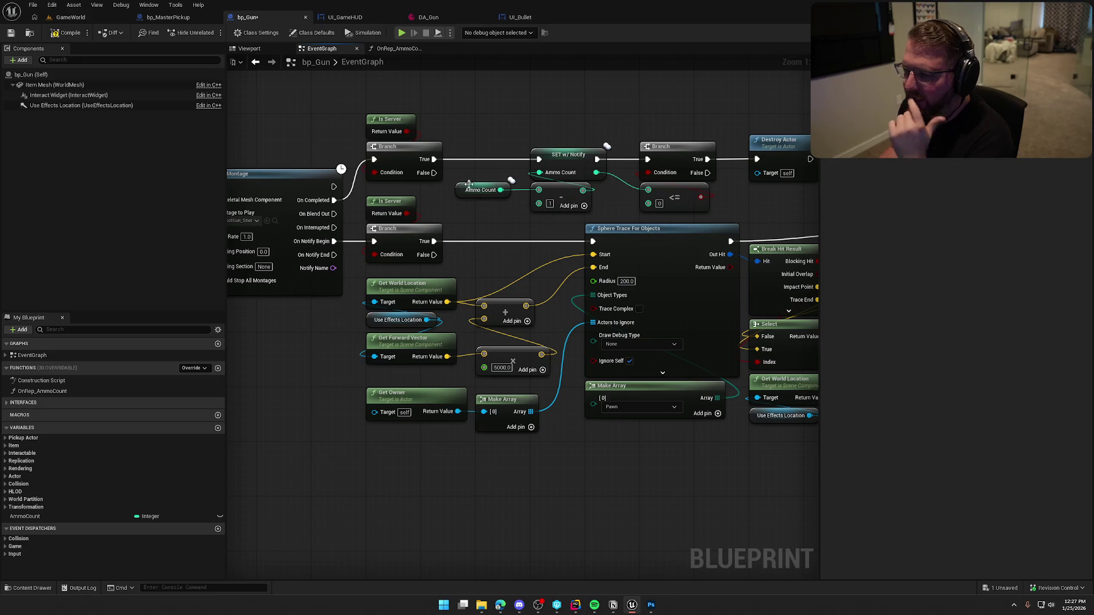
left_click_drag(481, 190, 494, 190)
left_click(526, 133)
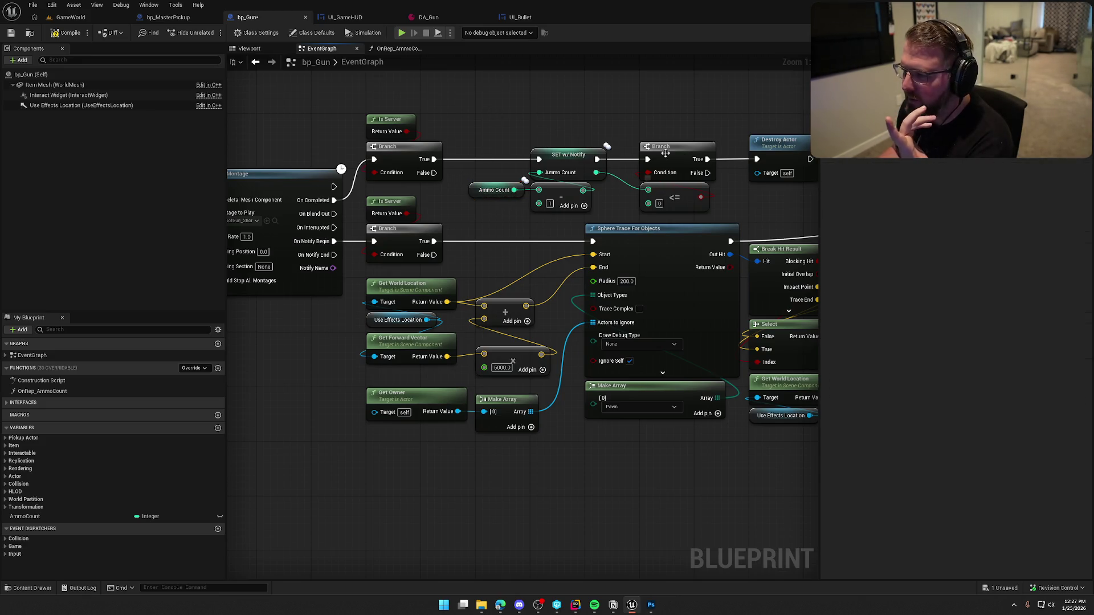
left_click_drag(668, 175, 546, 101)
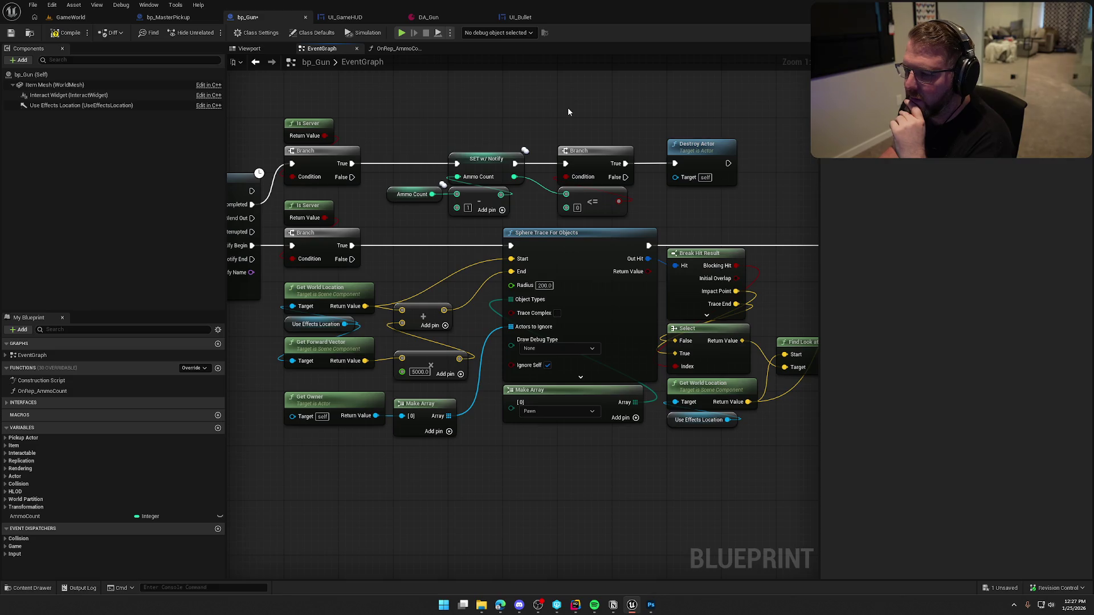
Compile and save bp_Gun, then start a play session in GameWorld
left_click(66, 32)
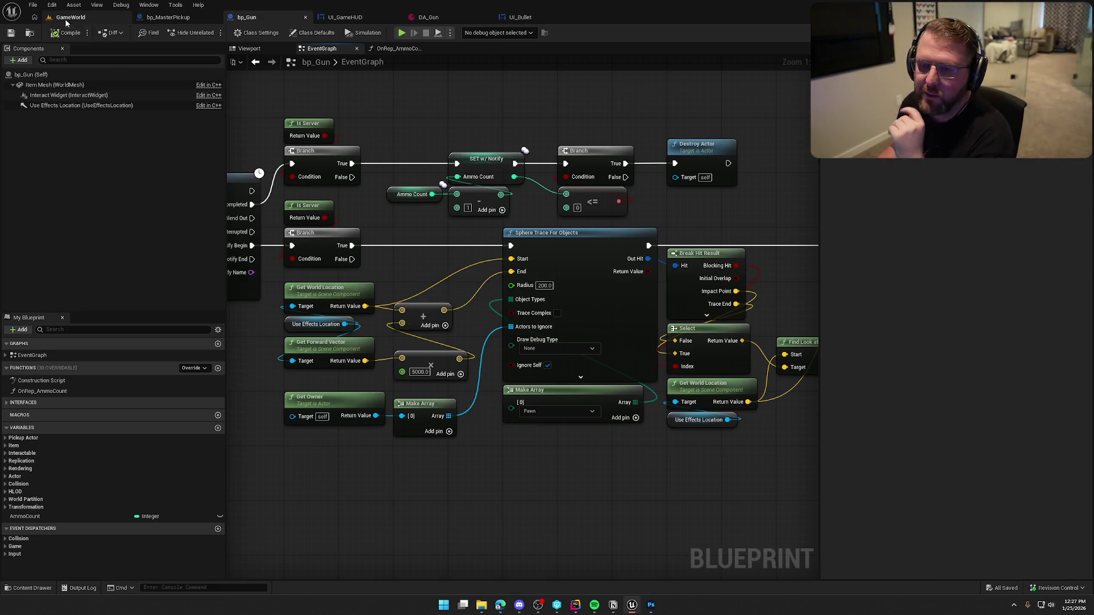
left_click(71, 18)
left_click(212, 32)
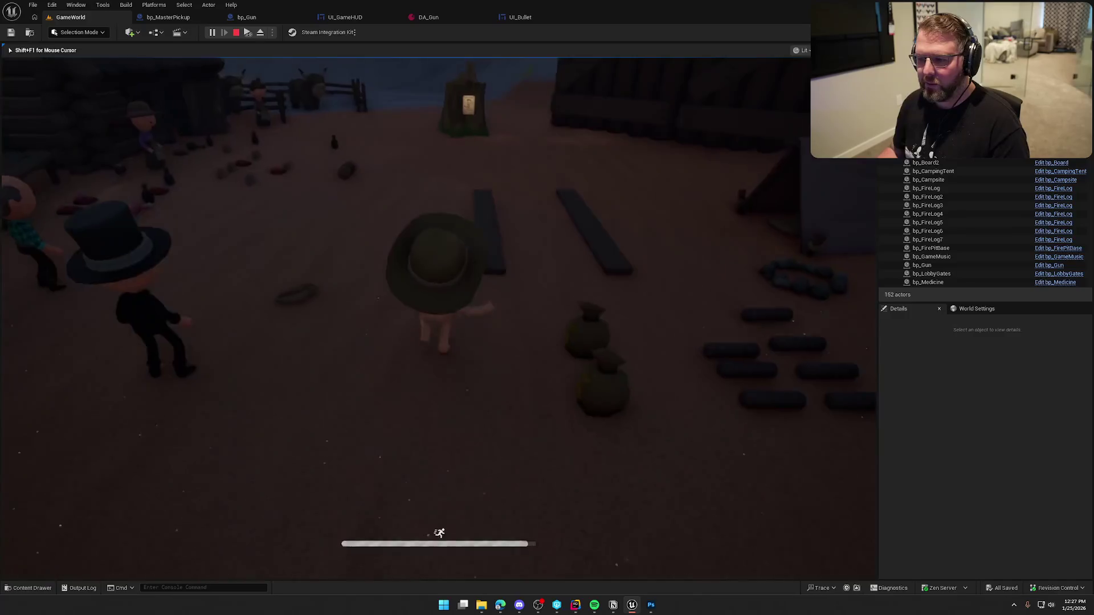
Pick up the gun, fire three shots while Server: Ammo Rep prints, then return to bp_Gun
key("e")
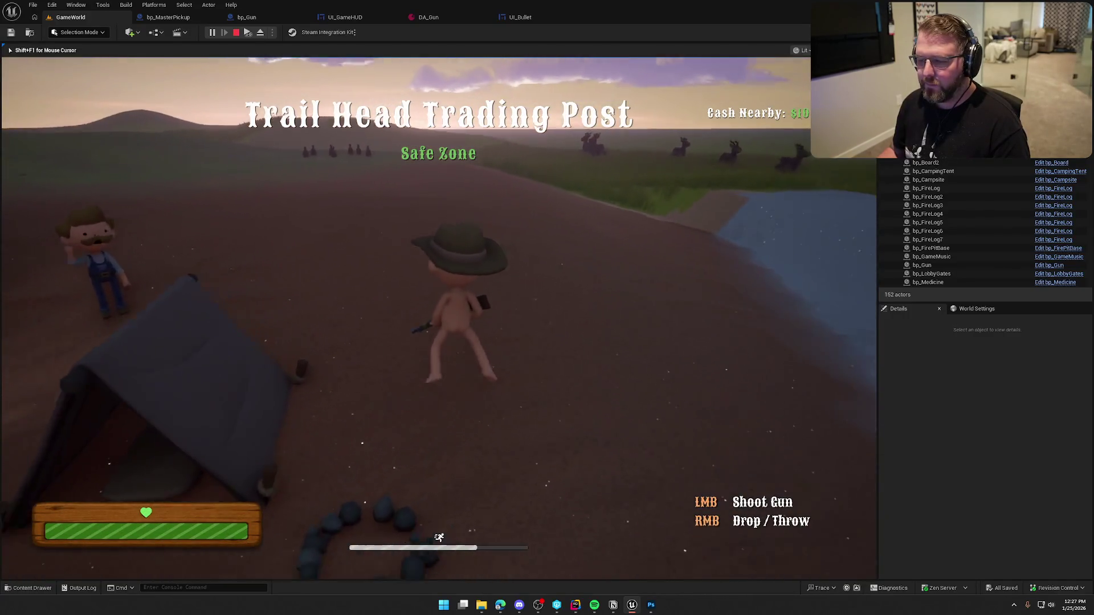
key("w")
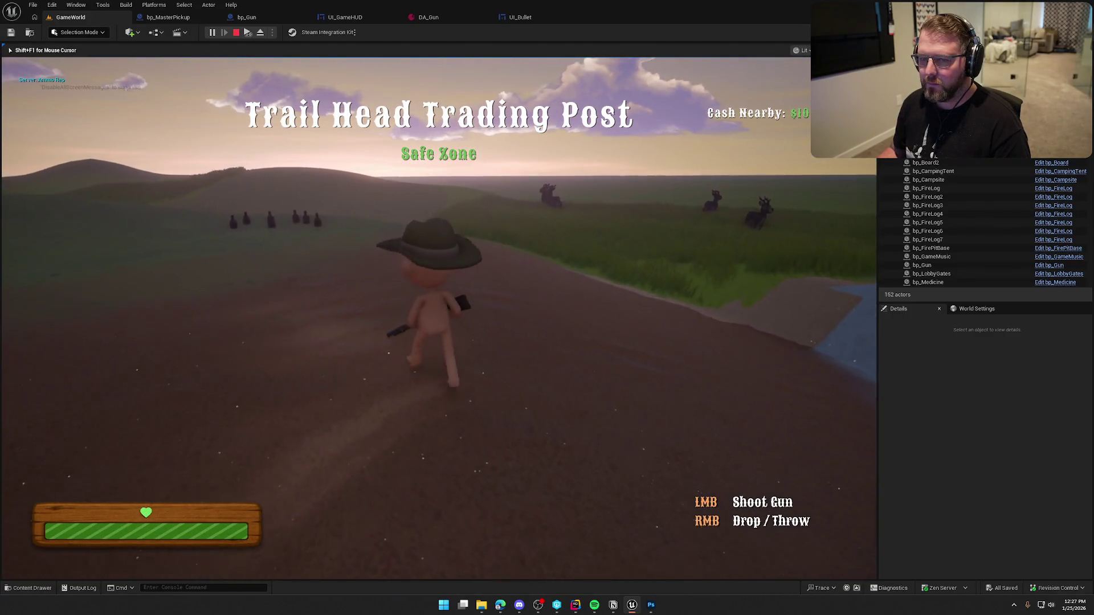
left_click(438, 318)
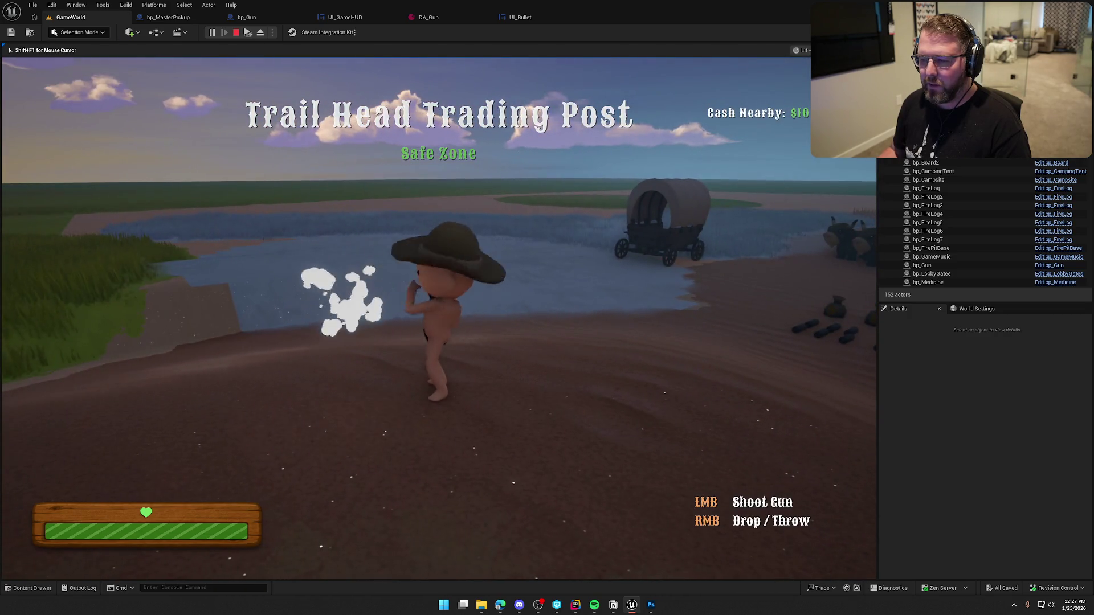
left_click(439, 318)
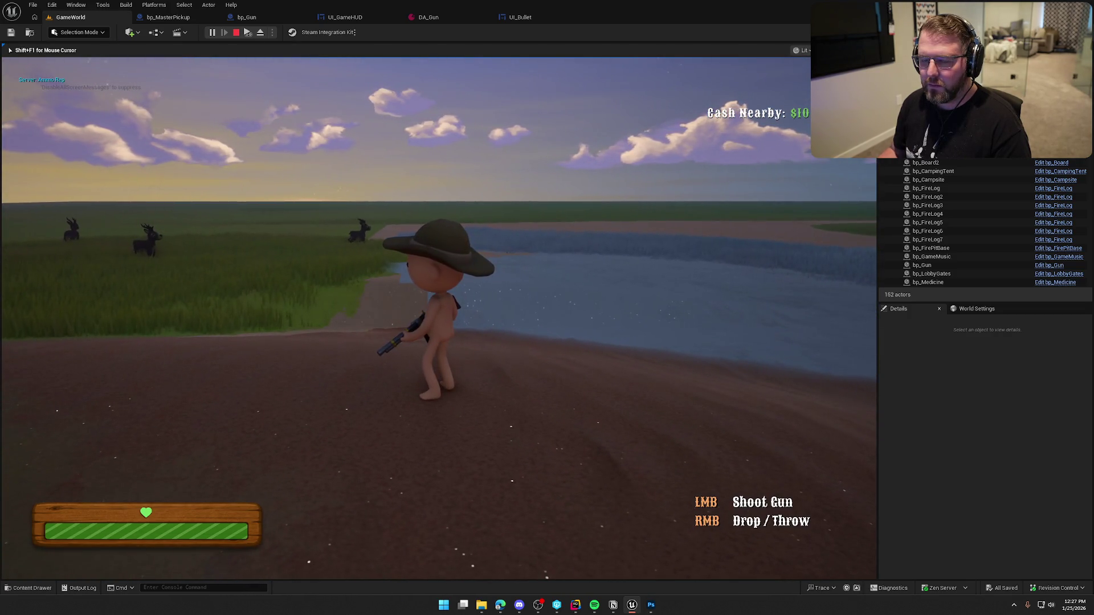
left_click(439, 318)
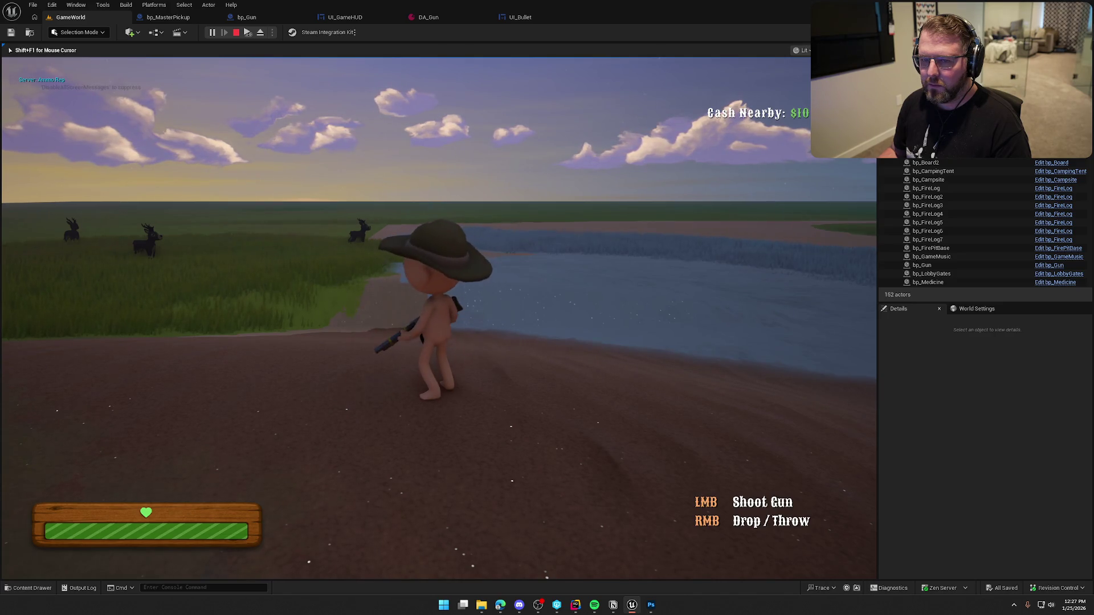
key("Escape")
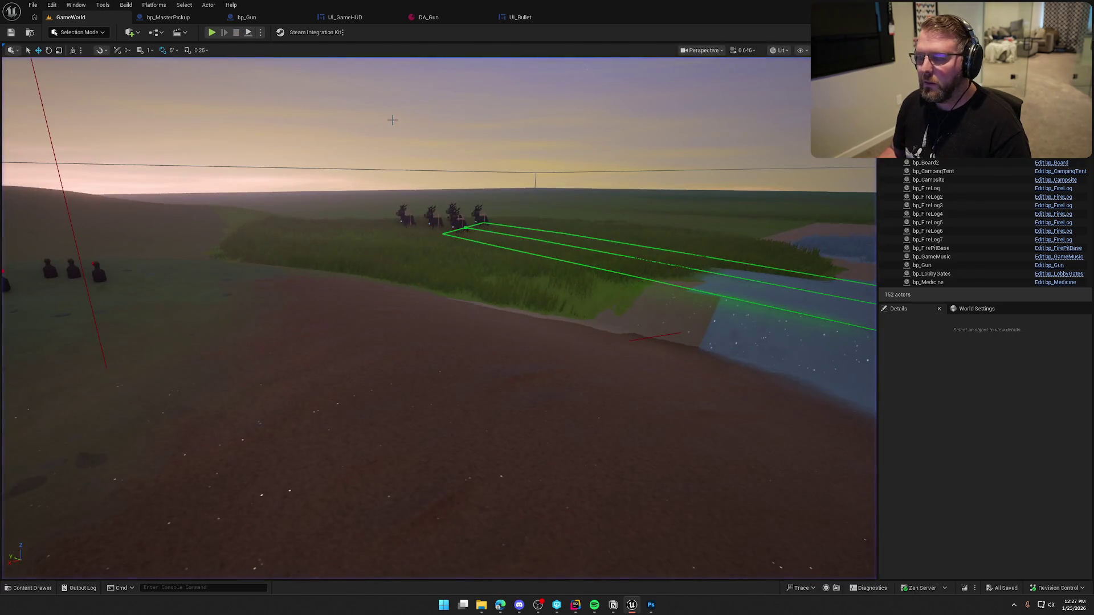
left_click(256, 17)
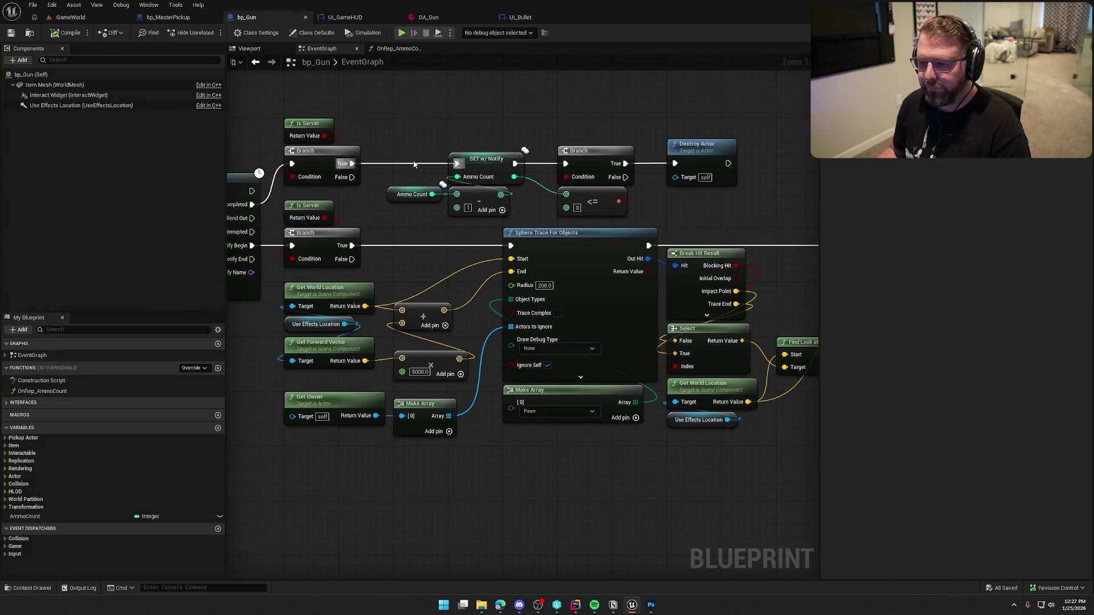
In the OnRep_AmmoCount graph, delete the old Ammo Rep Print String node
left_click(396, 49)
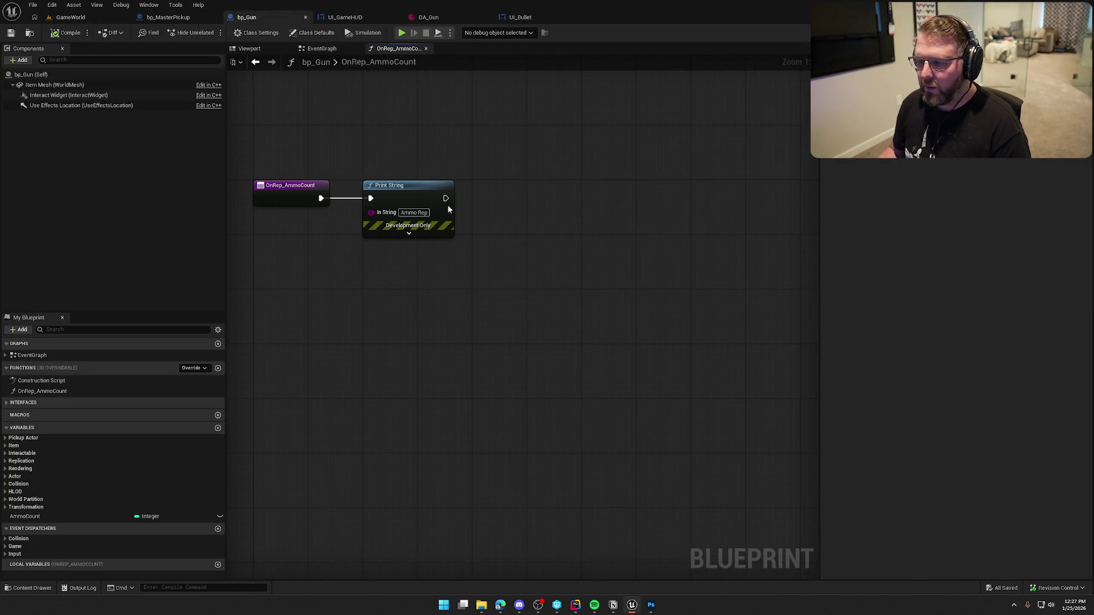
left_click(393, 186)
key("Delete")
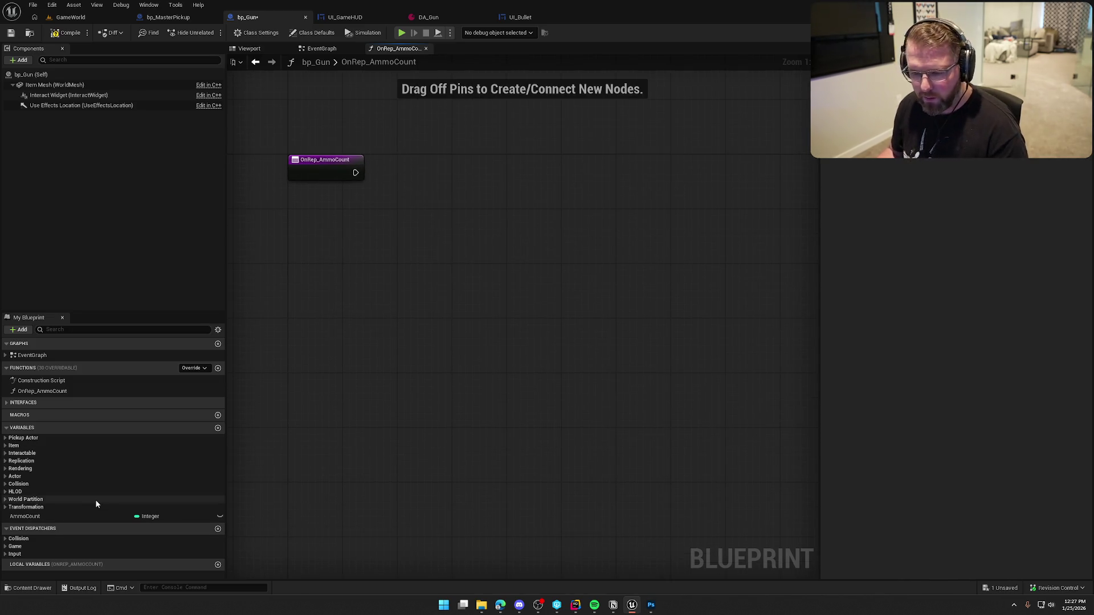
Add a Get Owner node feeding a Get Local Role node
right_click(370, 227)
type("get")
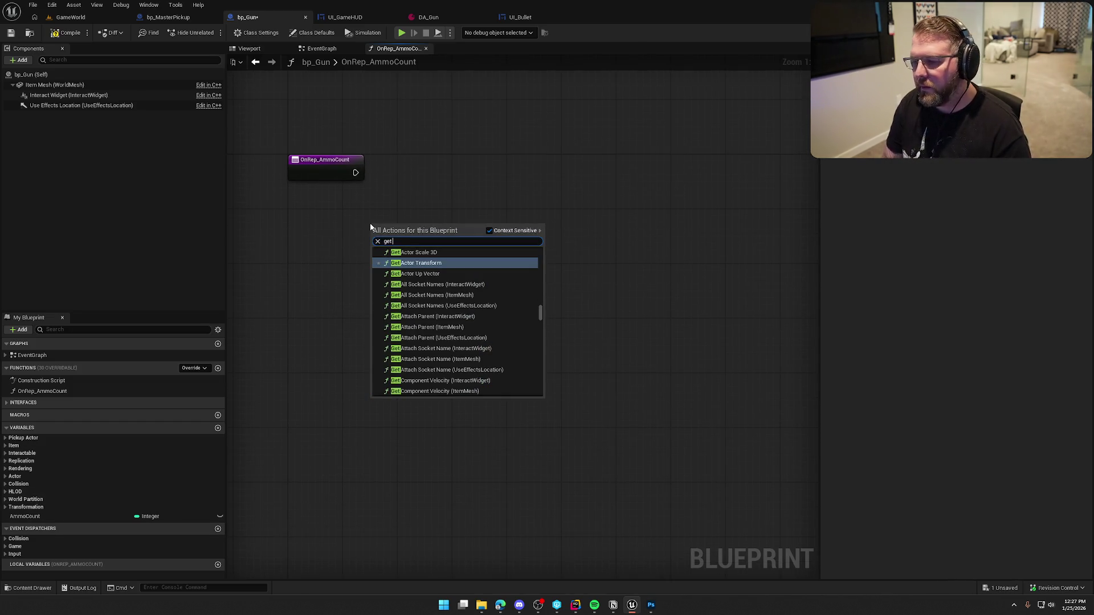
type(" owner")
key("Return")
mouse_move(404, 232)
left_mouse_down()
mouse_move(322, 205)
mouse_move(438, 225)
left_mouse_up()
type("get")
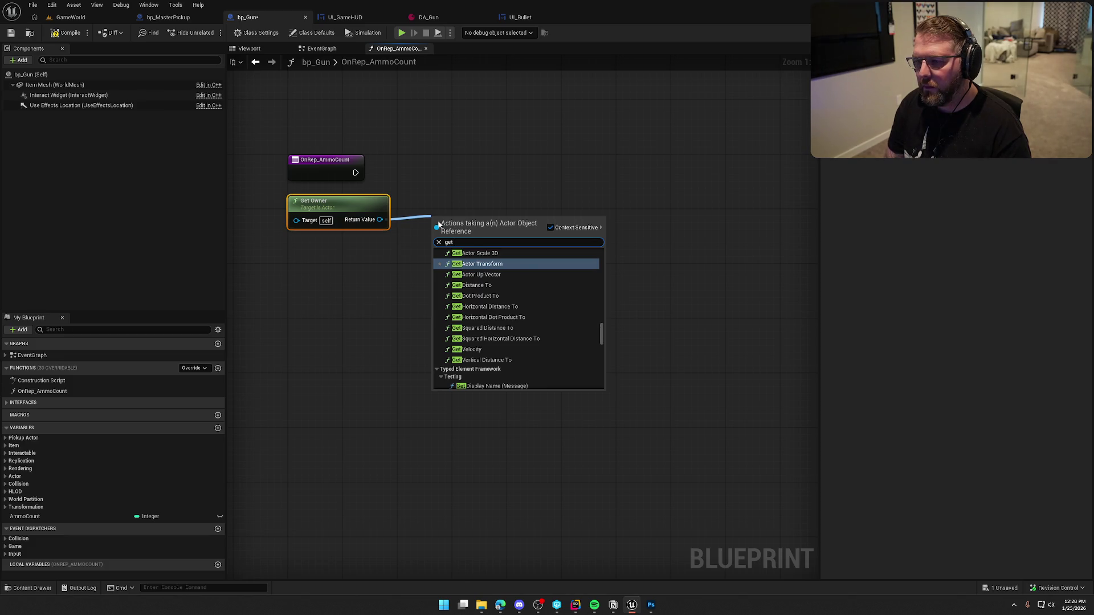
type(" local role")
key("Return")
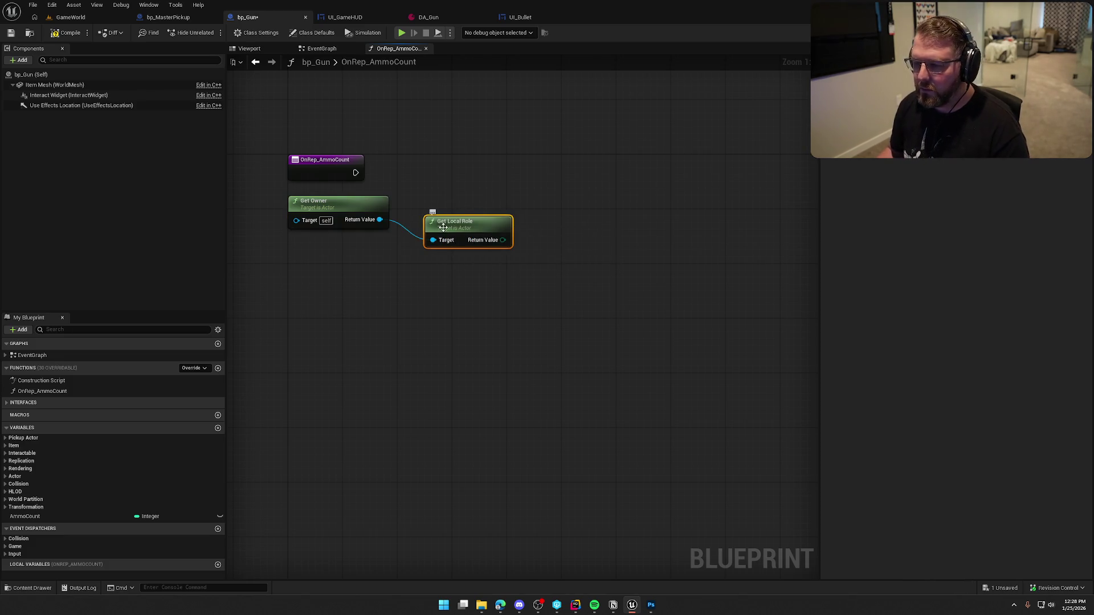
left_click_drag(442, 228, 415, 206)
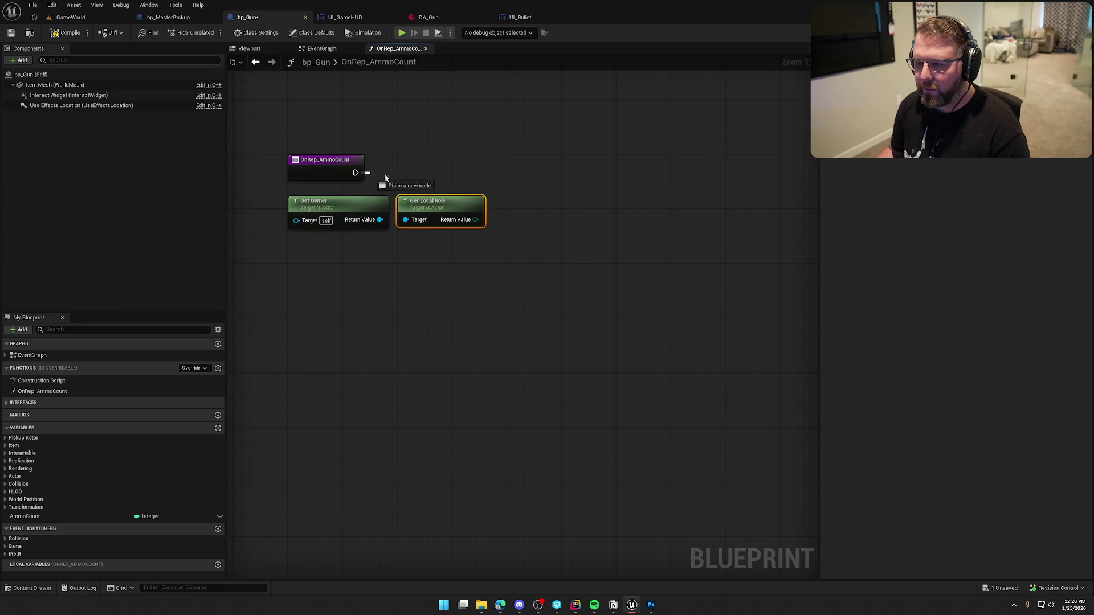
Add a new Print String after OnRep_AmmoCount that prints the local role via Enum to String
left_click_drag(368, 172, 589, 172)
type("print")
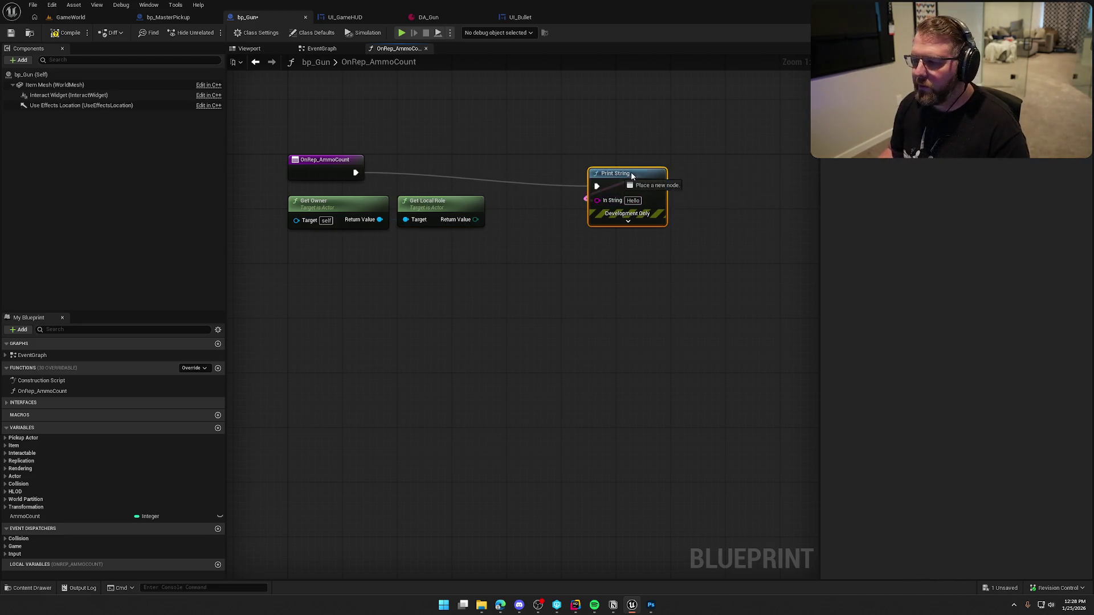
left_click_drag(476, 224, 476, 223)
left_click_drag(625, 178, 652, 164)
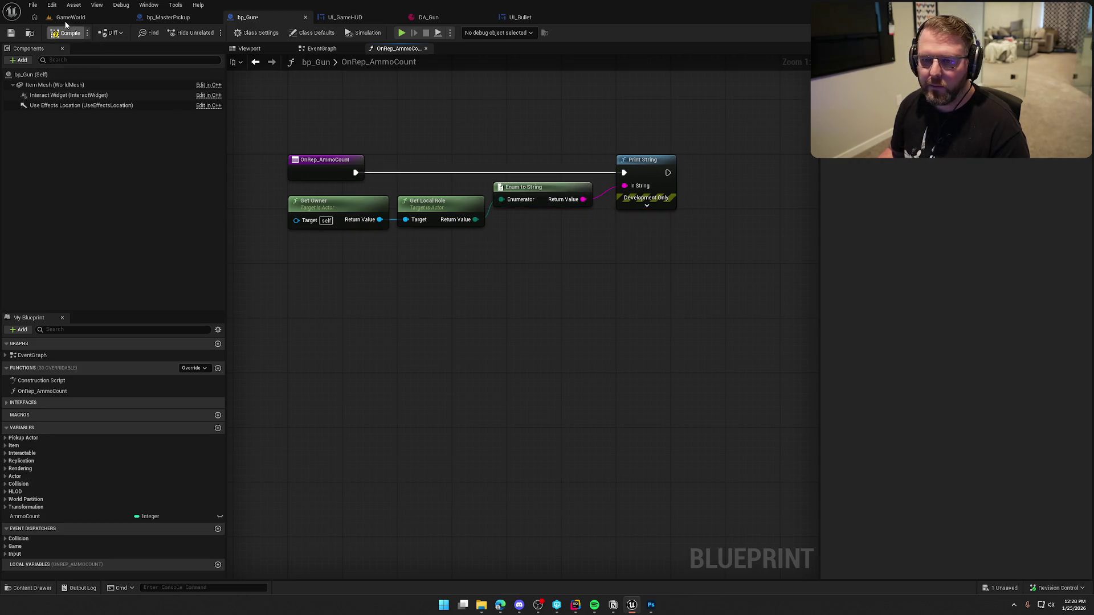
left_click(65, 20)
Play-test GameWorld twice, seeing Autonomous Proxy and Authority printed, then return to OnRep_AmmoCount
key("alt+p")
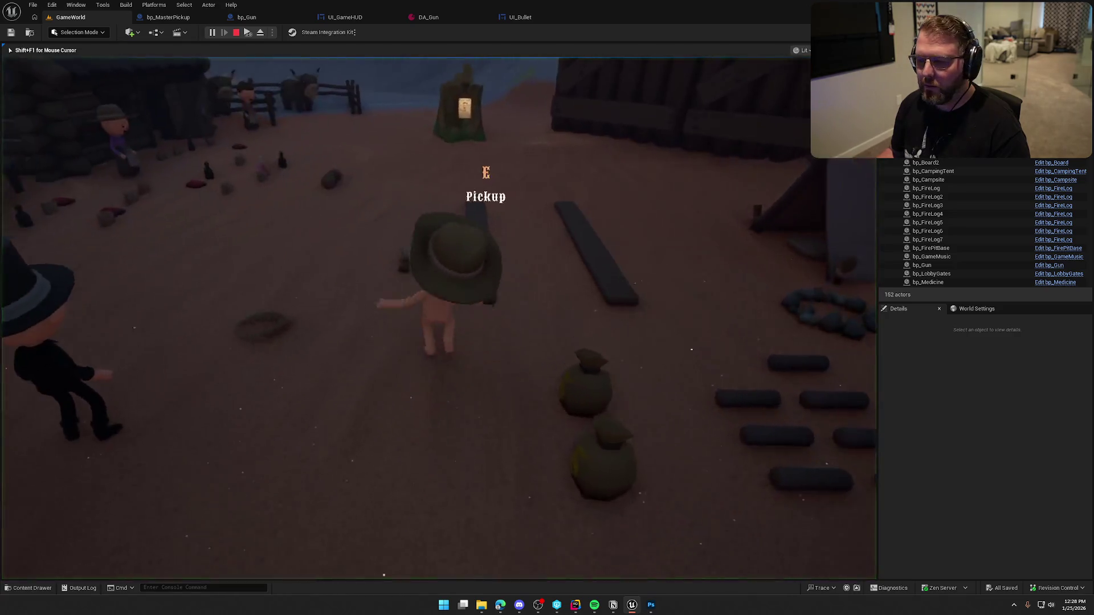
key("shift+w")
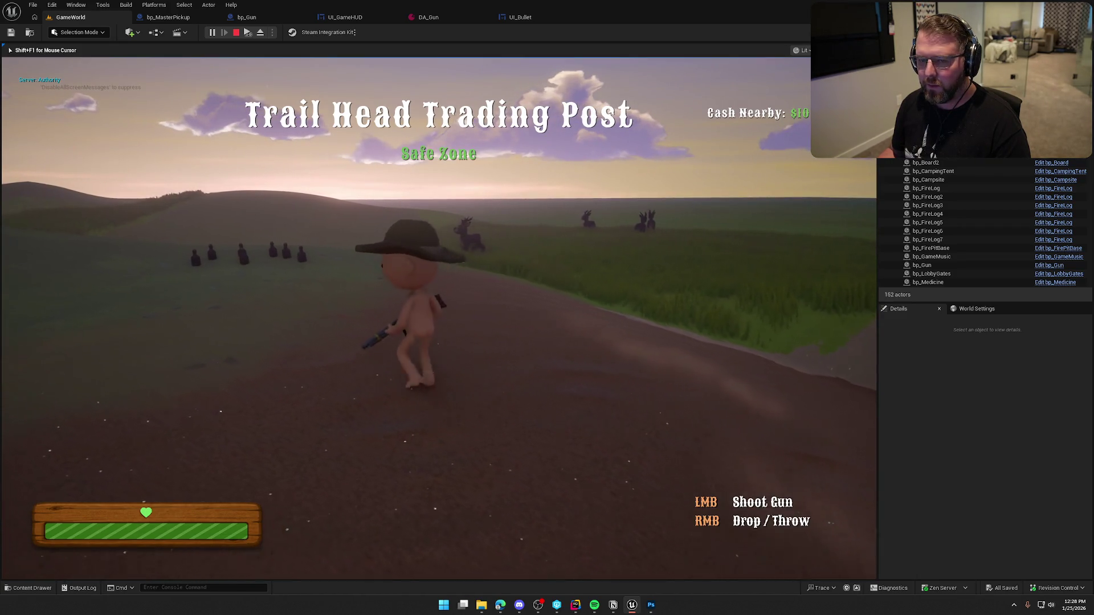
key("Escape")
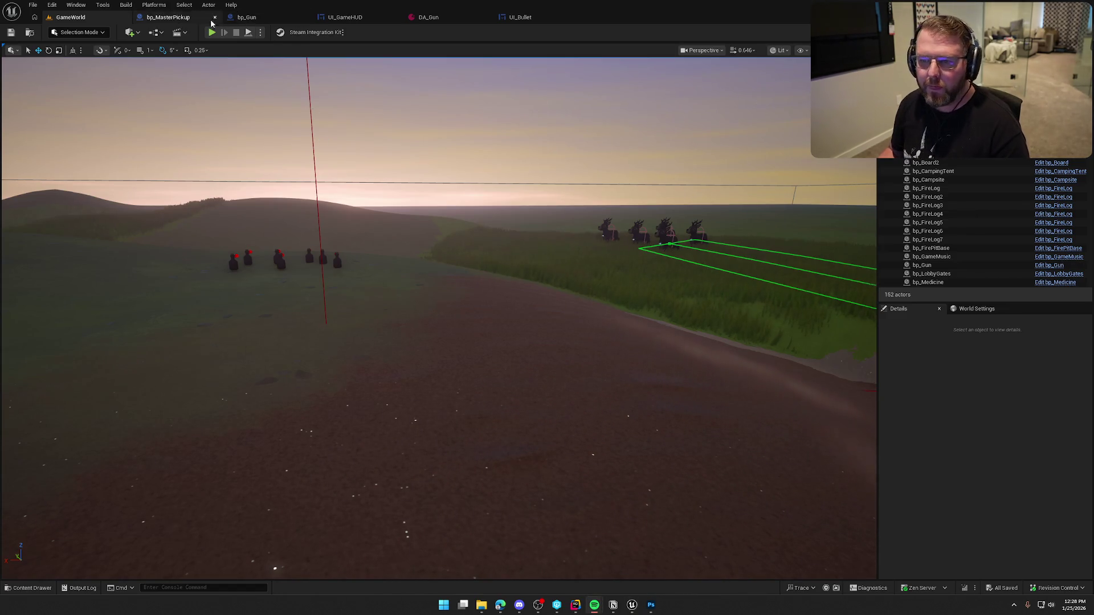
left_click(212, 32)
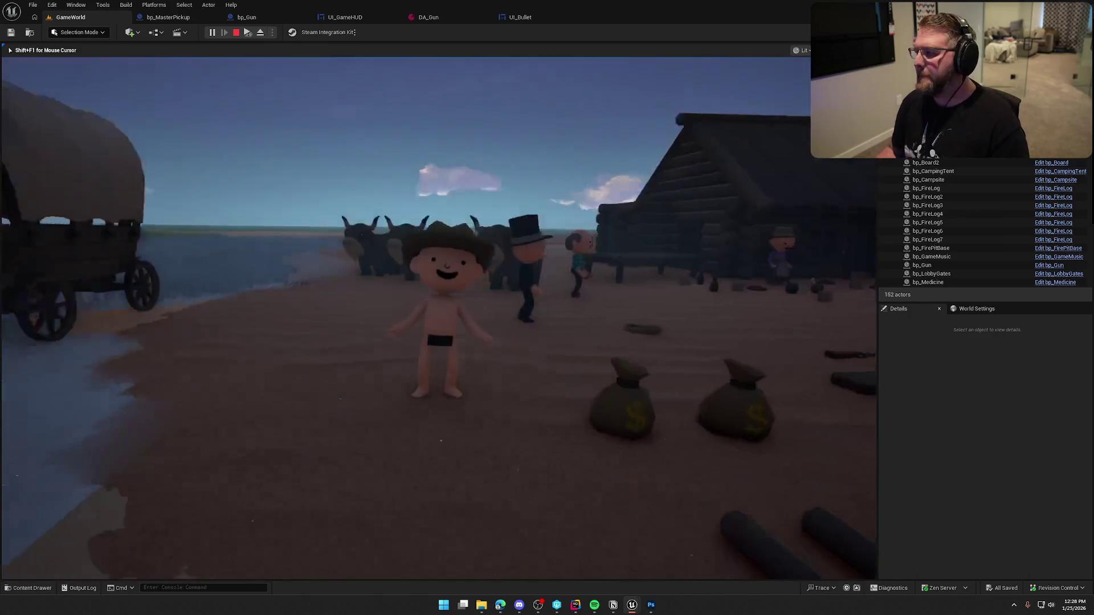
key("super")
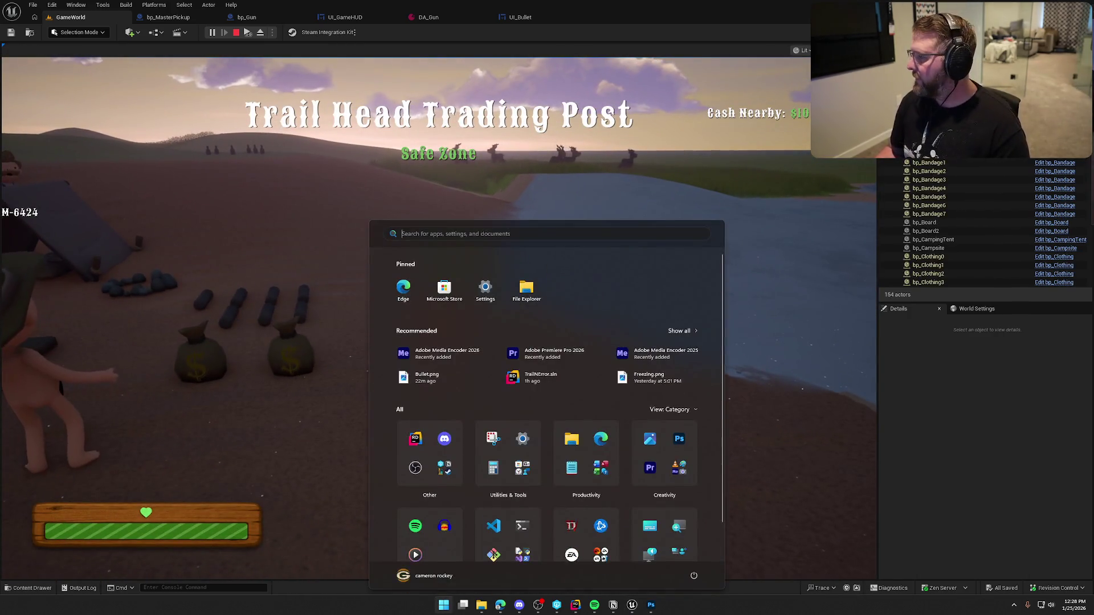
key("super")
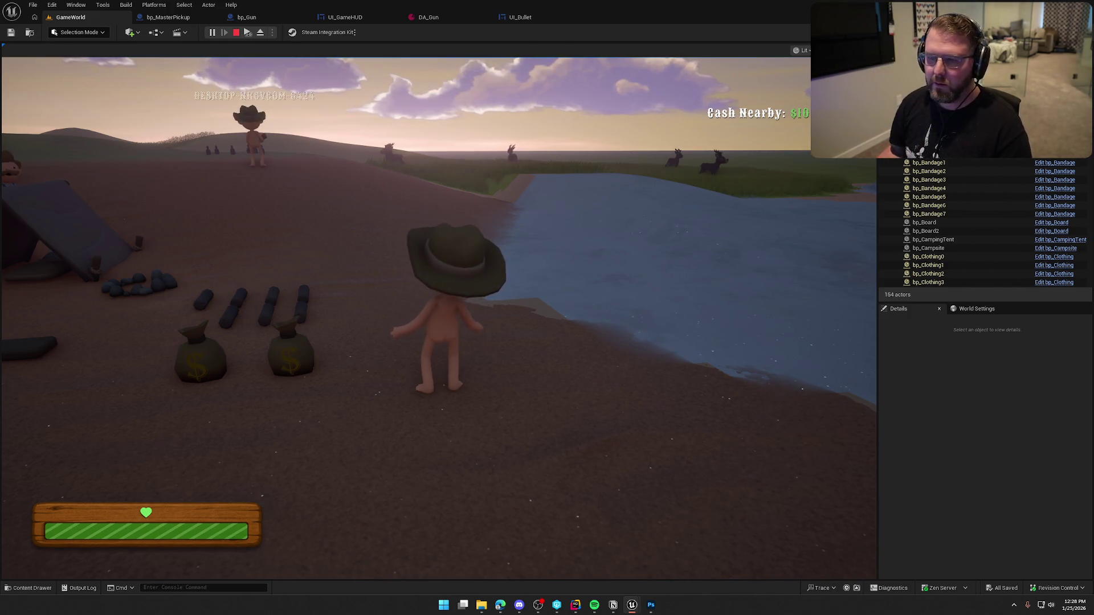
key("Escape")
left_click(247, 17)
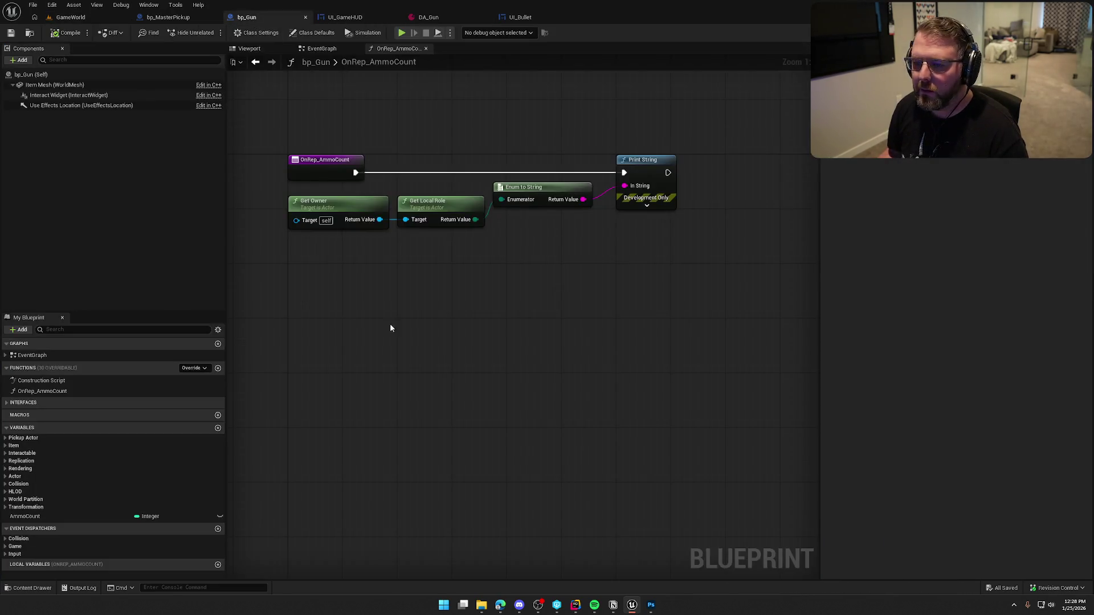